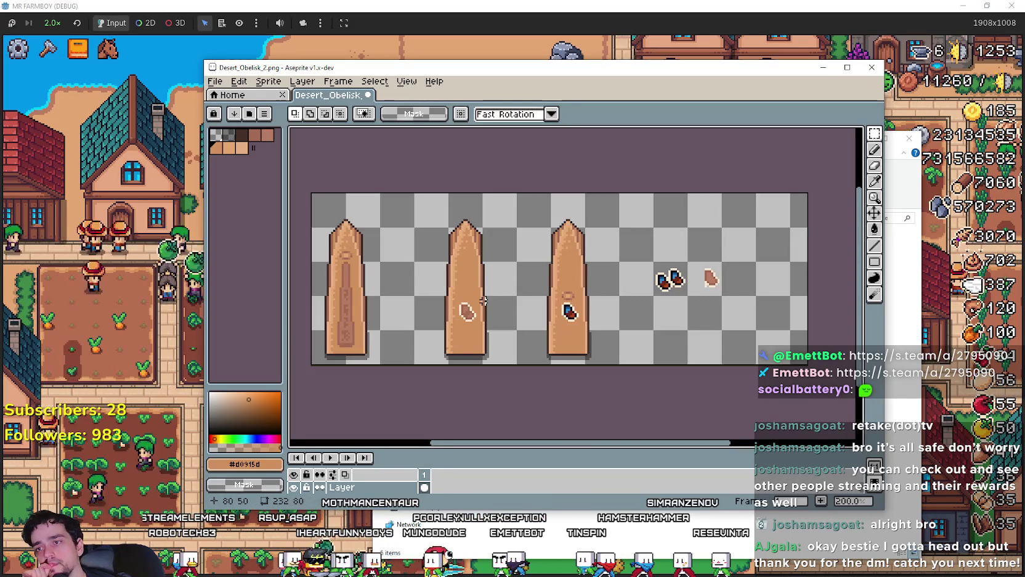
# Step: In a new browser tab, search Google Images for 'obelisks in games'
pyautogui.moveTo(695, 253); pyautogui.dragTo(609, 264)
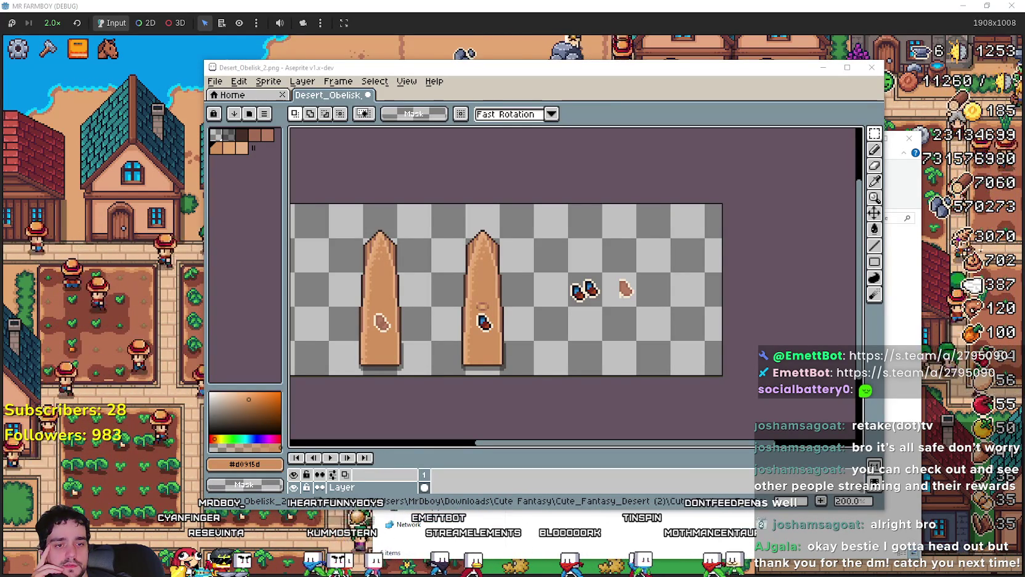
pyautogui.hotkey('alt', 'Tab')
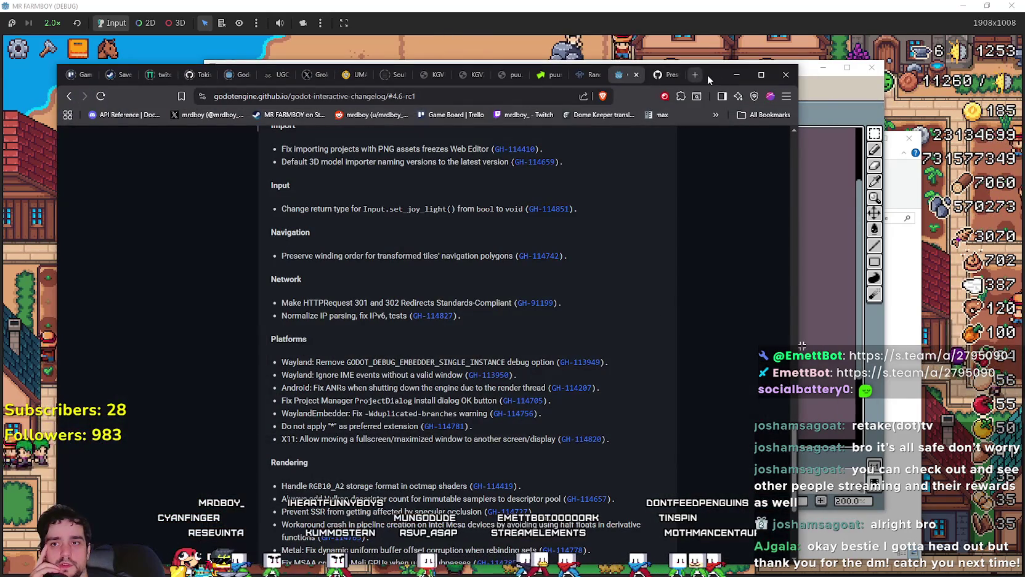
pyautogui.click(694, 75)
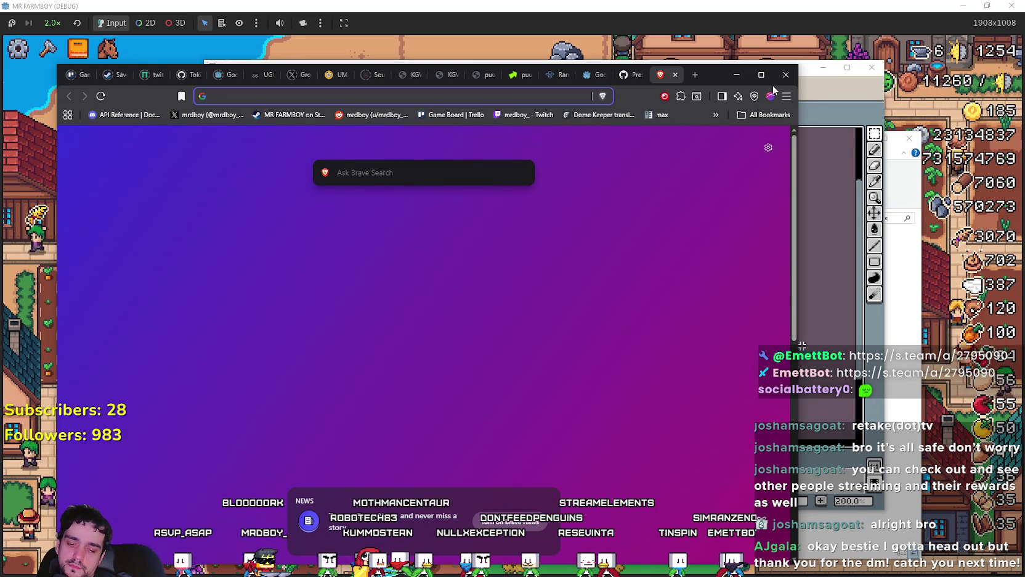
pyautogui.write('obelisks in games')
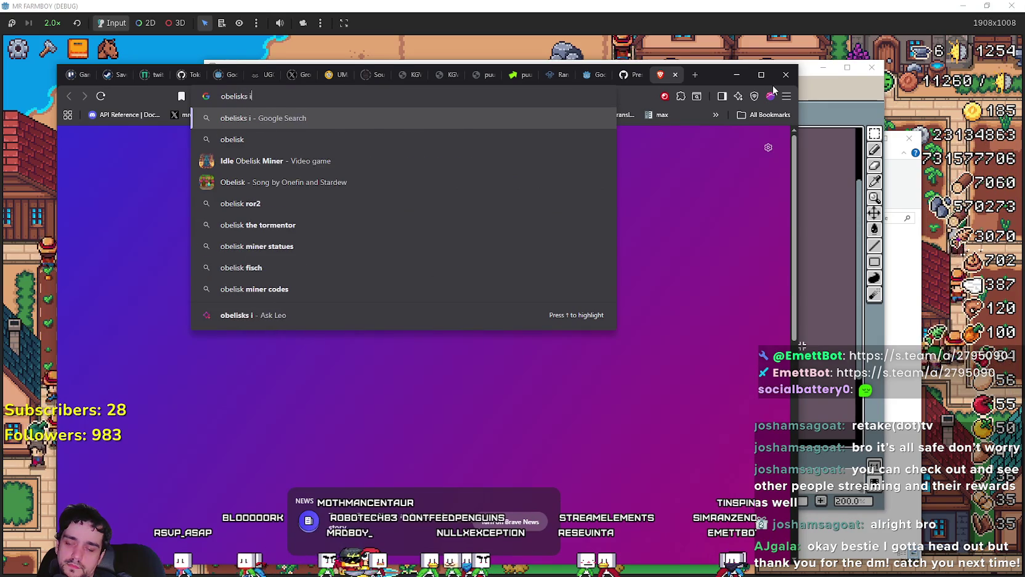
pyautogui.press('Return')
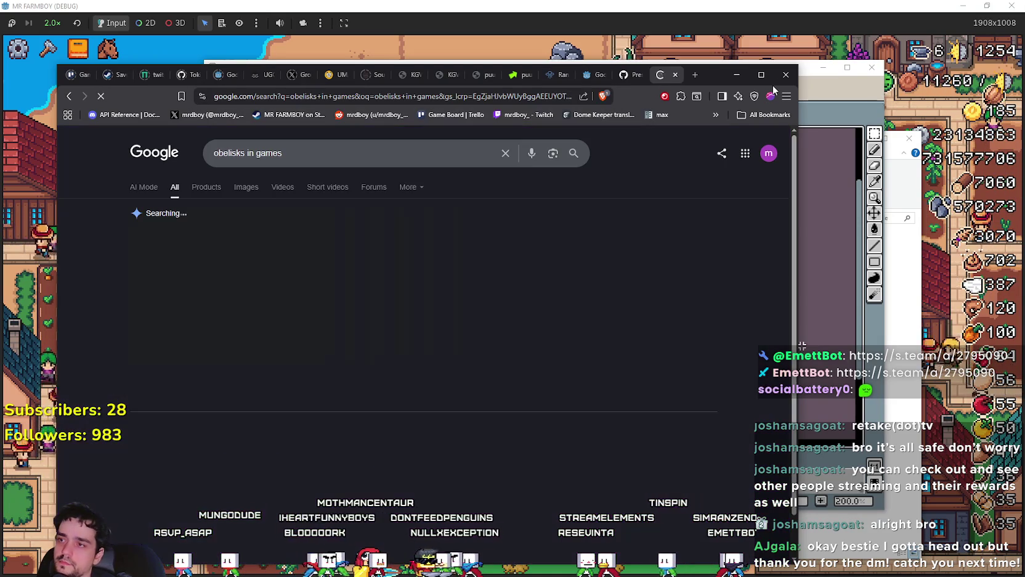
pyautogui.click(246, 187)
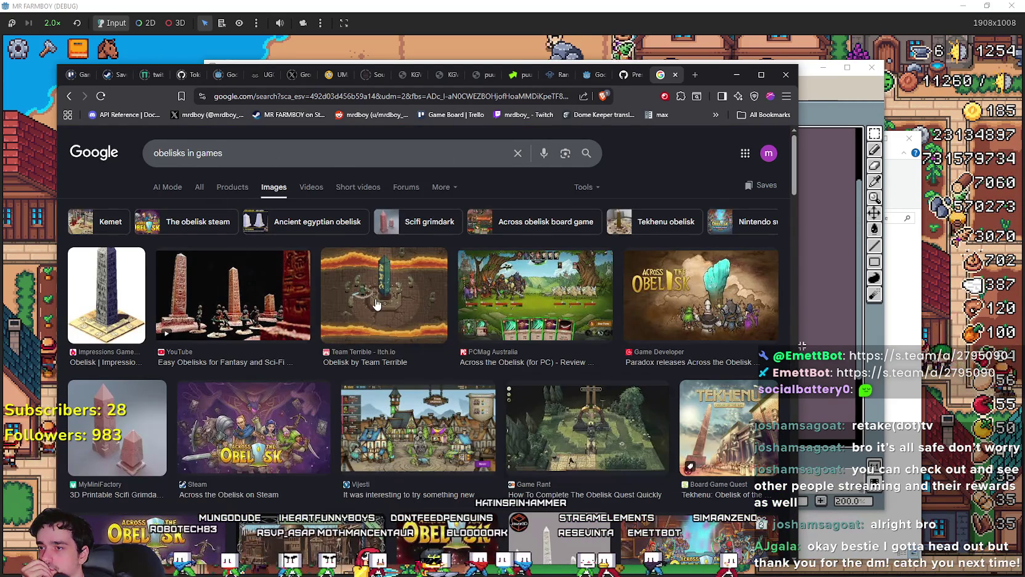
# Step: Browse the obelisk image results, then select the word 'games' in the query
pyautogui.scroll(-2, 278, 453)
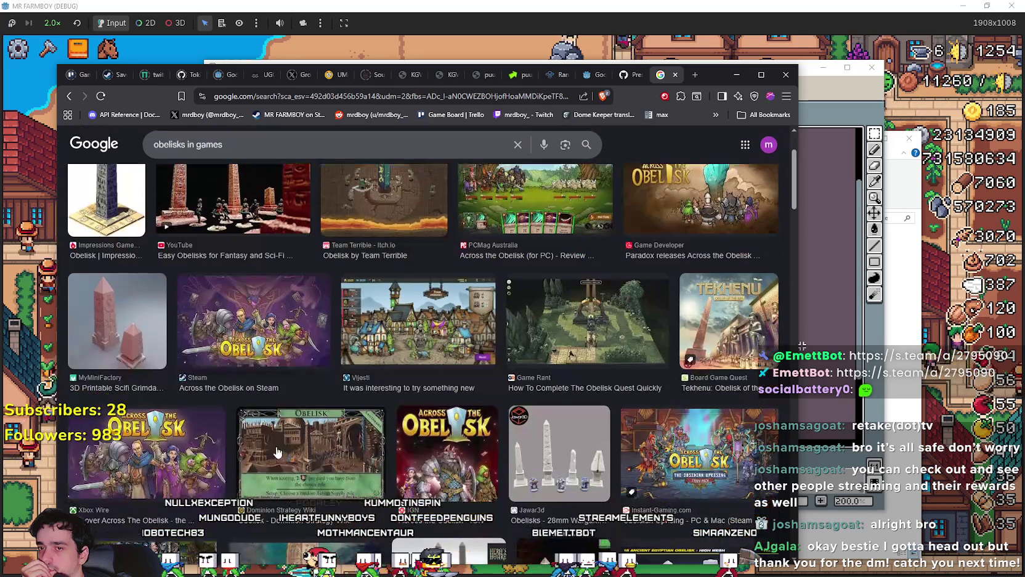
pyautogui.scroll(-3, 274, 417)
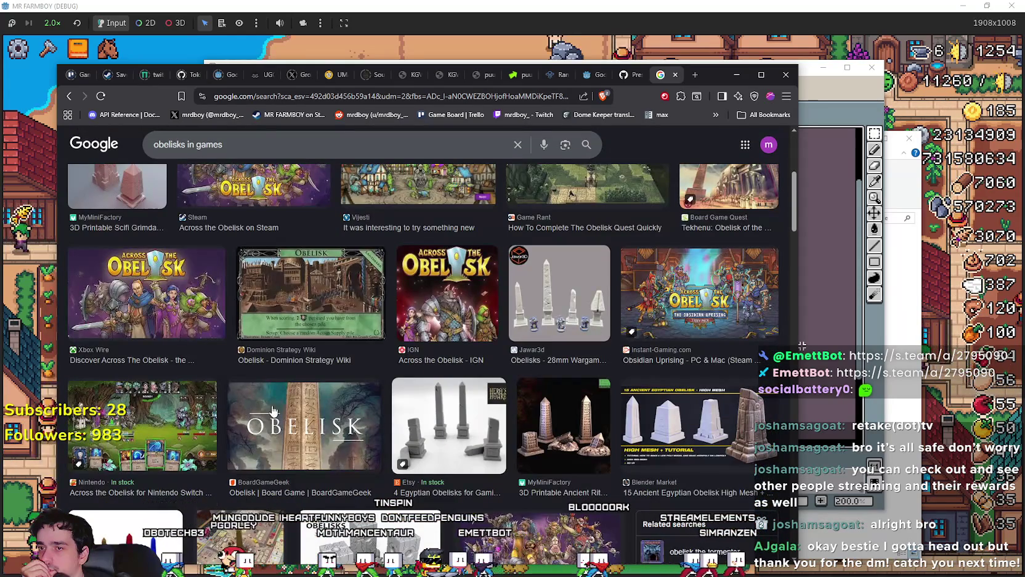
pyautogui.scroll(-2, 271, 411)
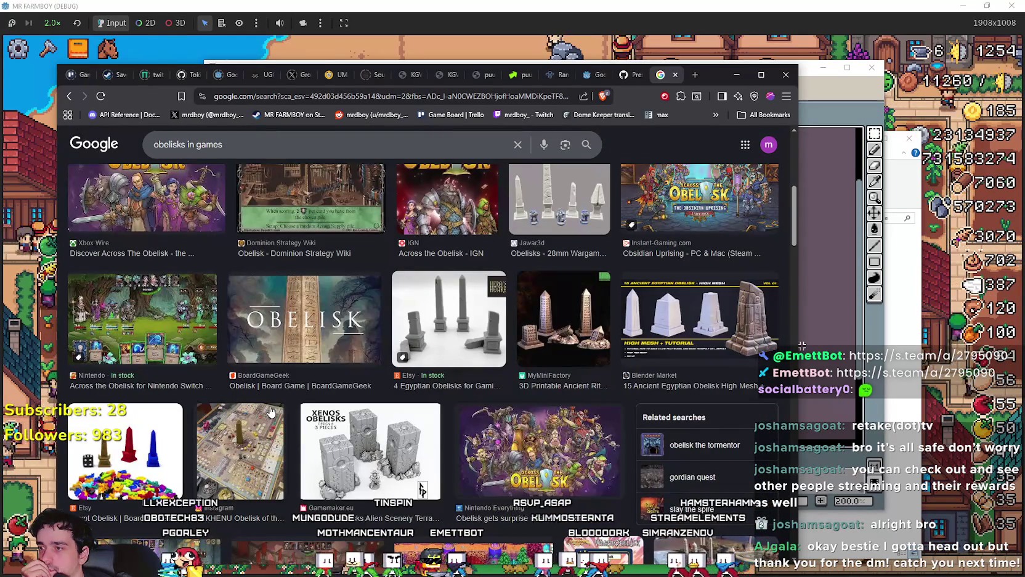
pyautogui.scroll(-3, 271, 411)
pyautogui.scroll(-5, 270, 411)
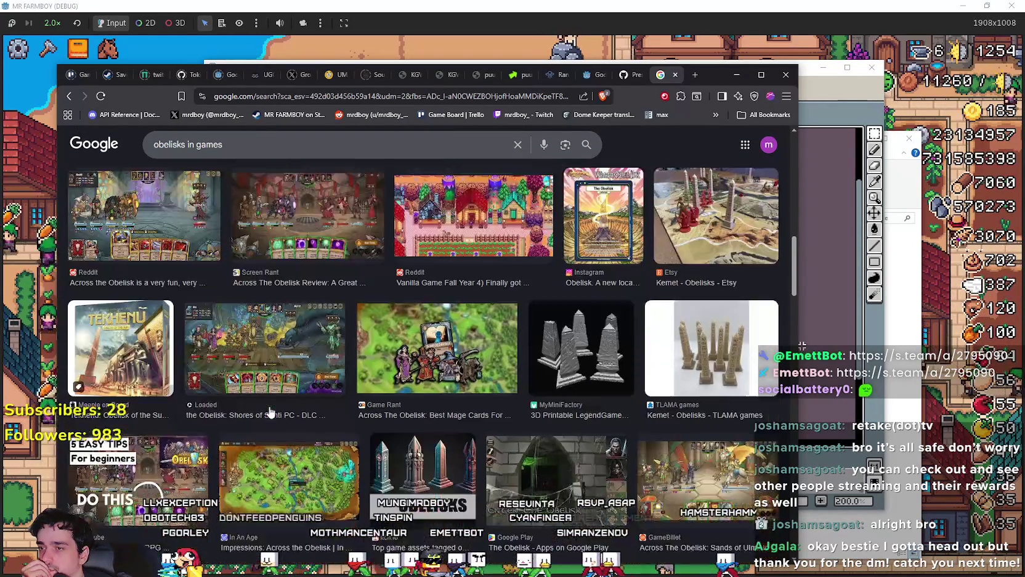
pyautogui.scroll(-5, 270, 411)
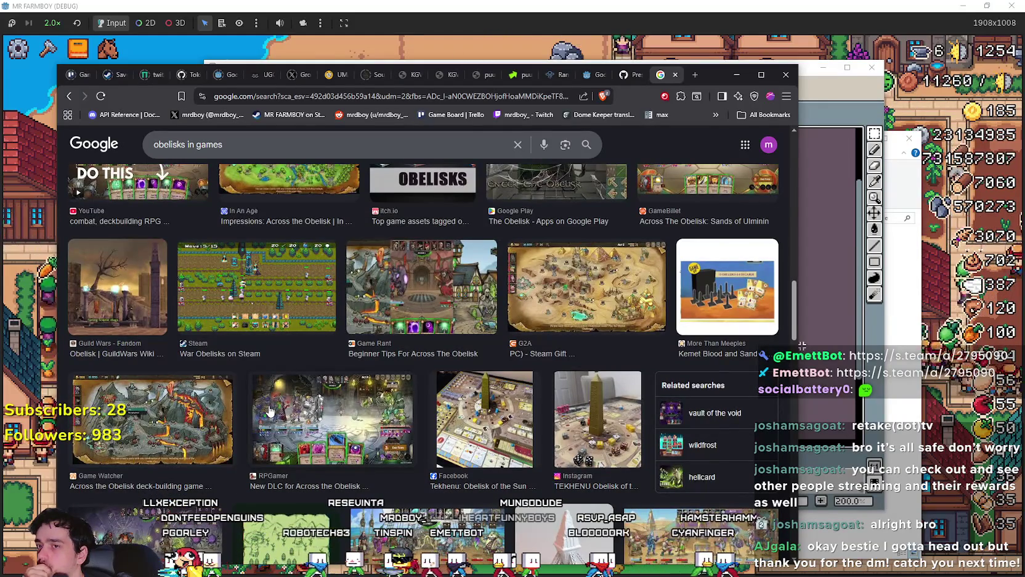
pyautogui.scroll(-3, 269, 411)
pyautogui.scroll(-4, 268, 412)
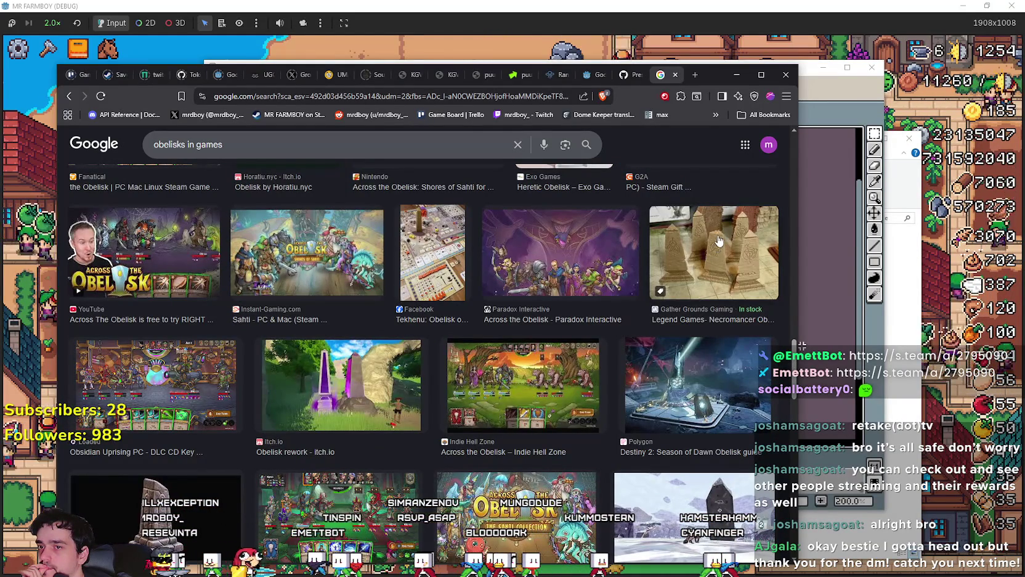
pyautogui.scroll(-2, 714, 248)
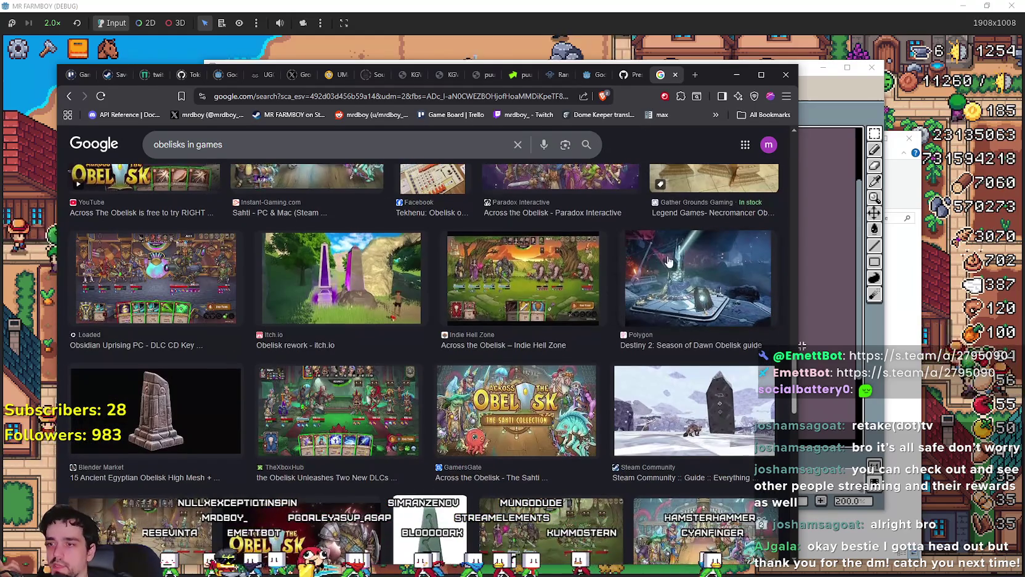
pyautogui.doubleClick(291, 137)
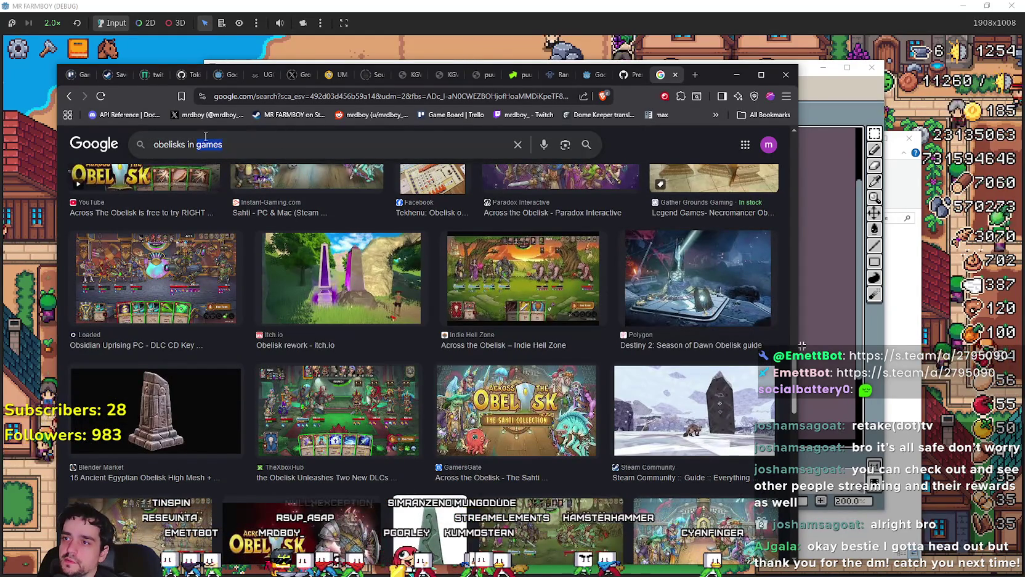
# Step: Change the query to 'obelisks pixel art' and preview the Floating Obelisk image
pyautogui.write('pi')
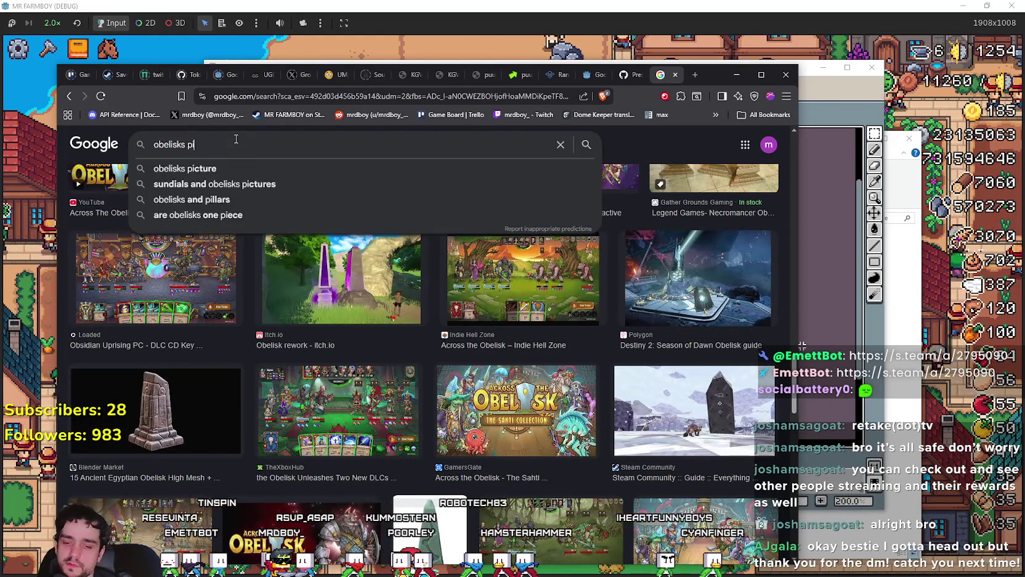
pyautogui.write('xel art')
pyautogui.press('Return')
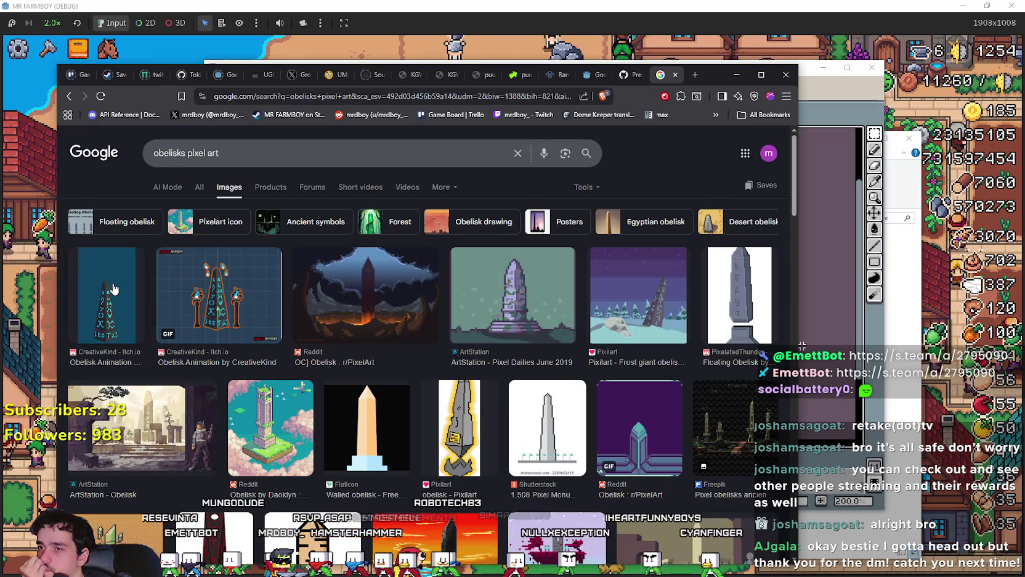
pyautogui.scroll(-2, 454, 496)
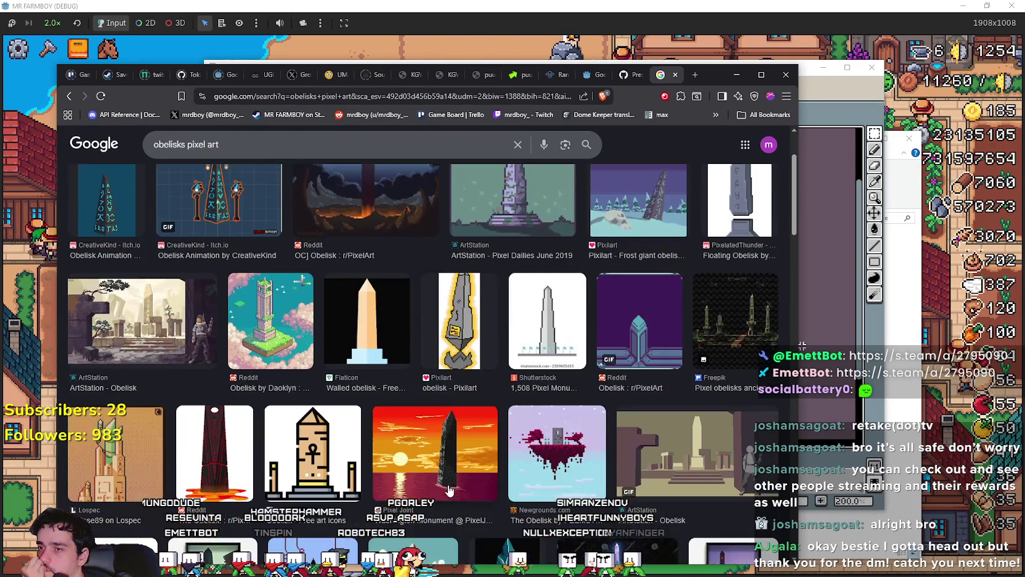
pyautogui.scroll(-3, 448, 489)
pyautogui.scroll(4, 443, 471)
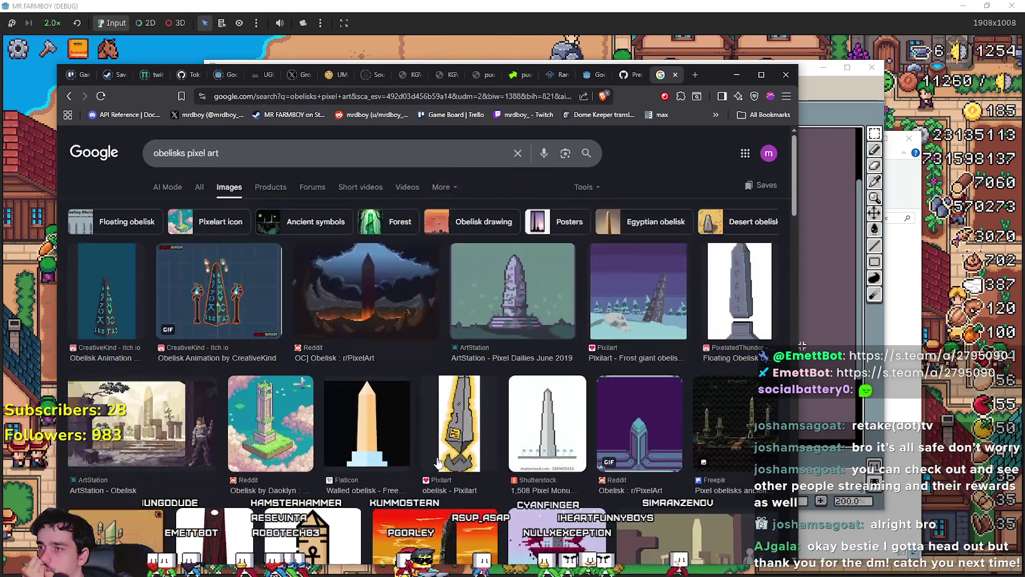
pyautogui.scroll(-8, 426, 450)
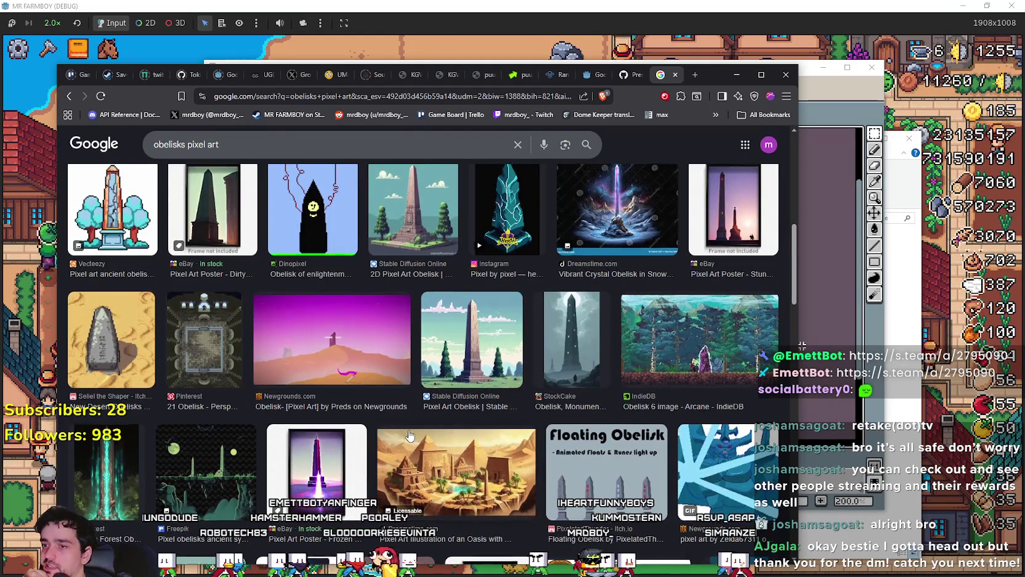
pyautogui.scroll(-2, 411, 436)
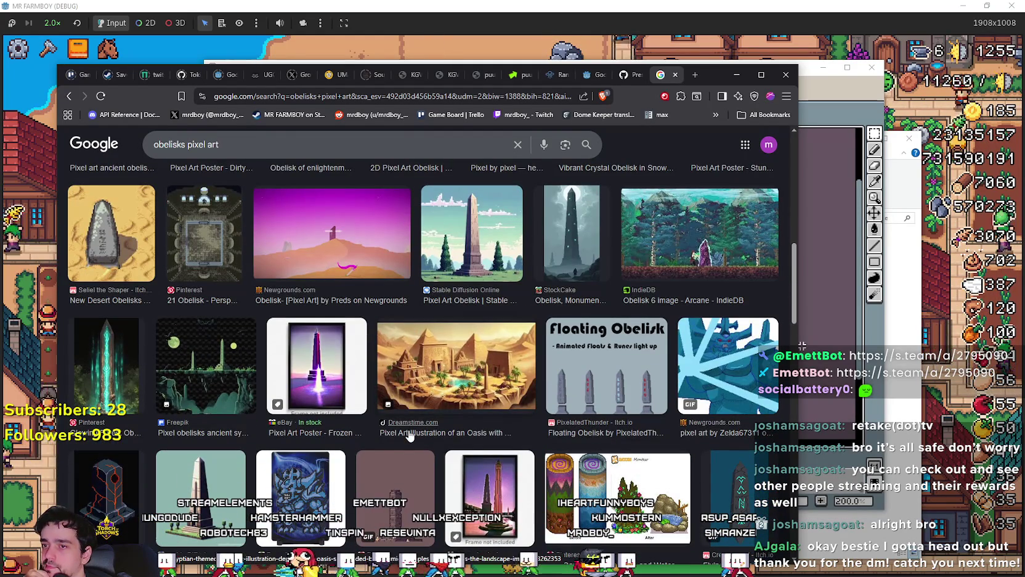
pyautogui.click(568, 356)
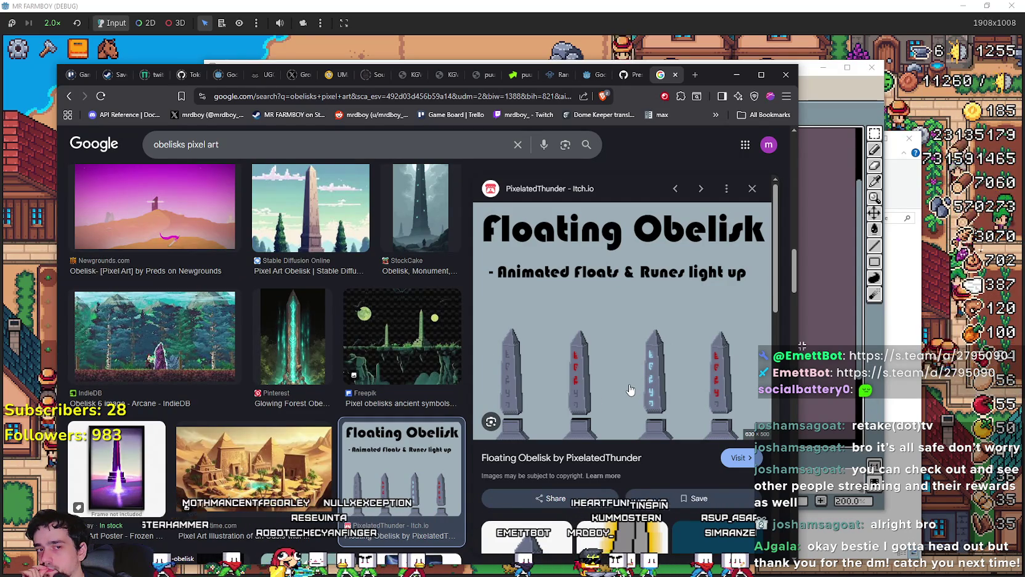
# Step: Browse further through the obelisks pixel art image results beside the preview
pyautogui.scroll(-3, 629, 387)
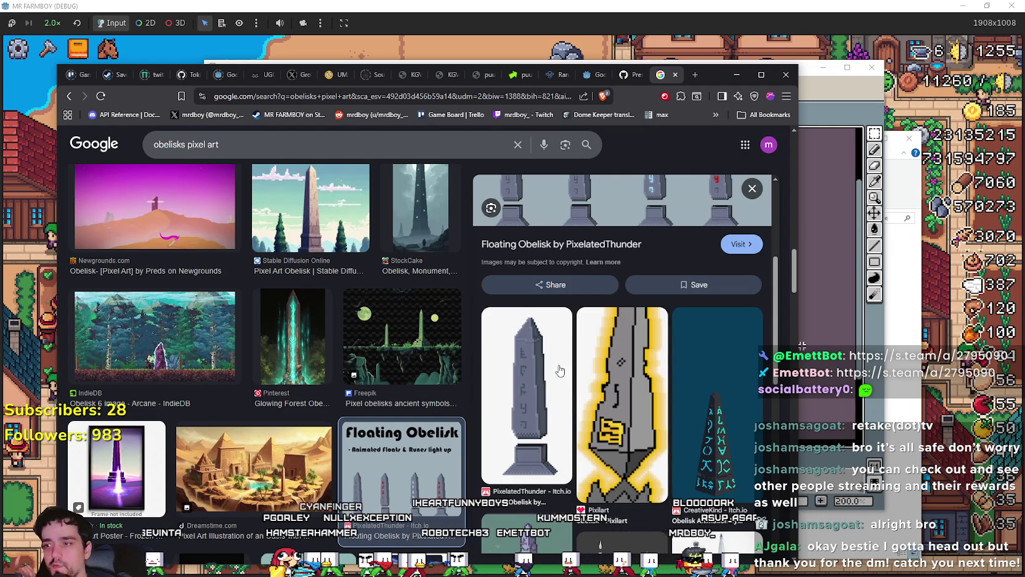
pyautogui.scroll(-1, 560, 369)
pyautogui.scroll(-5, 412, 359)
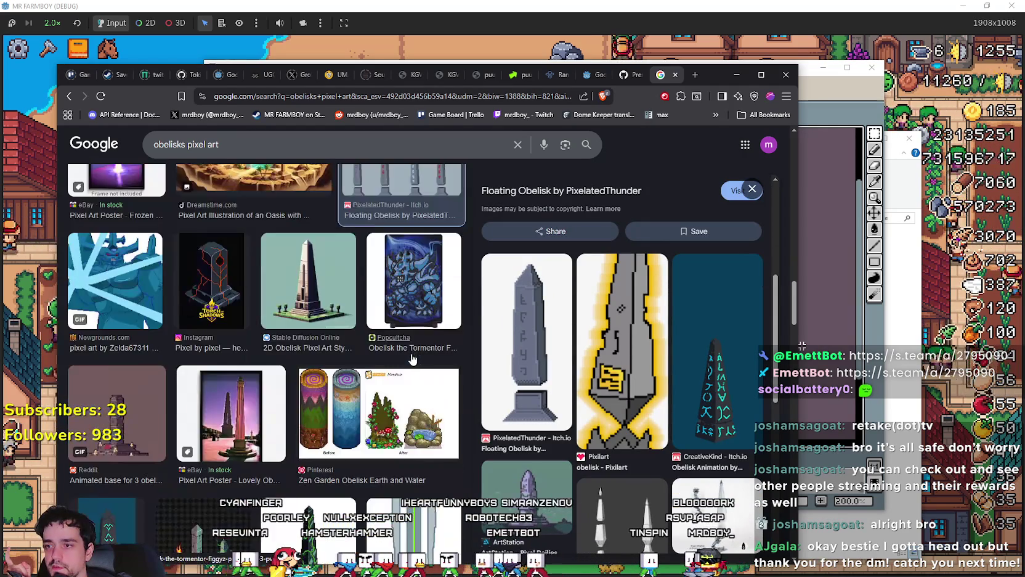
pyautogui.scroll(-3, 412, 359)
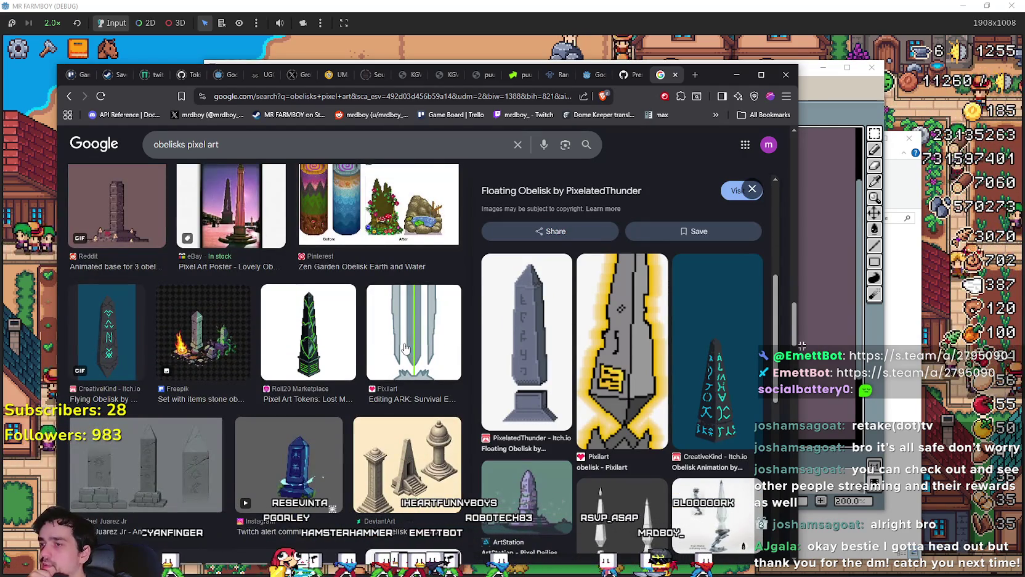
pyautogui.scroll(-2, 404, 348)
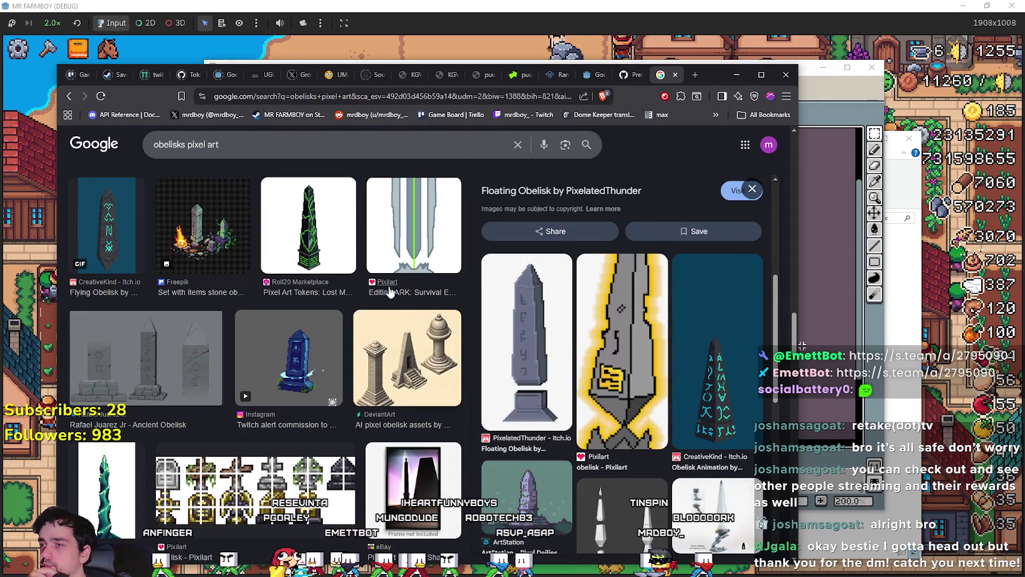
pyautogui.scroll(-8, 413, 452)
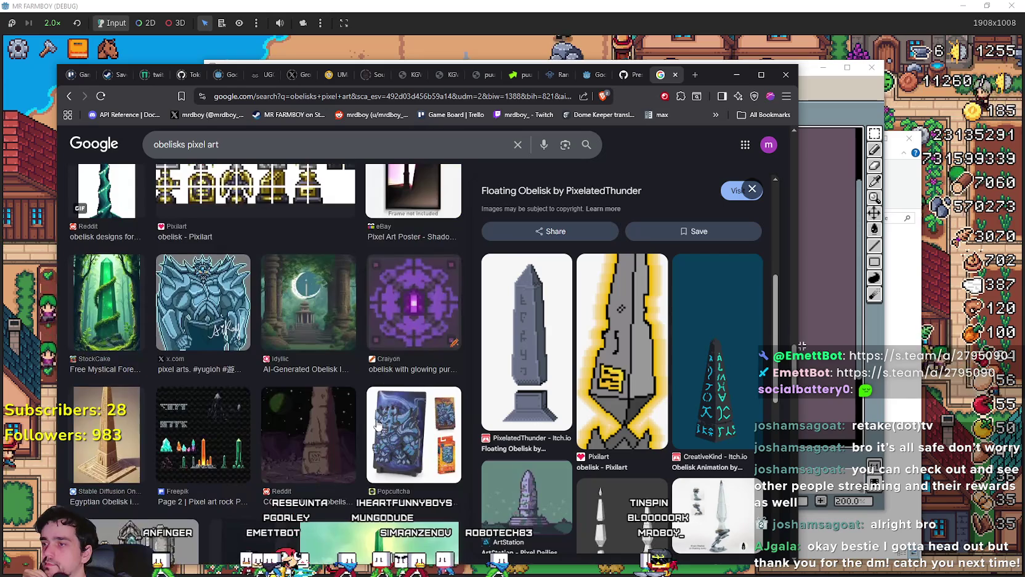
pyautogui.scroll(-4, 558, 370)
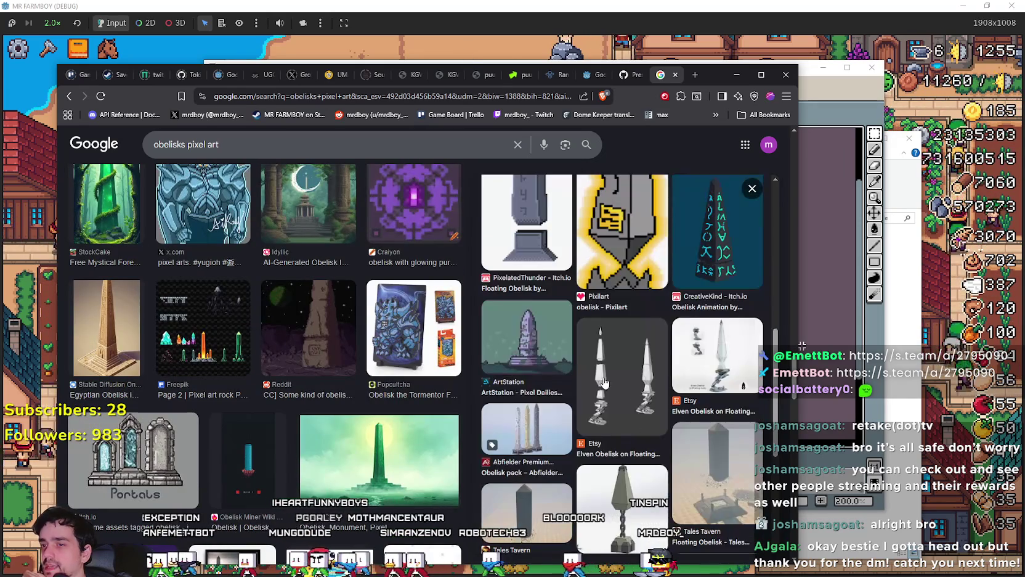
pyautogui.scroll(-3, 353, 384)
pyautogui.scroll(8, 311, 306)
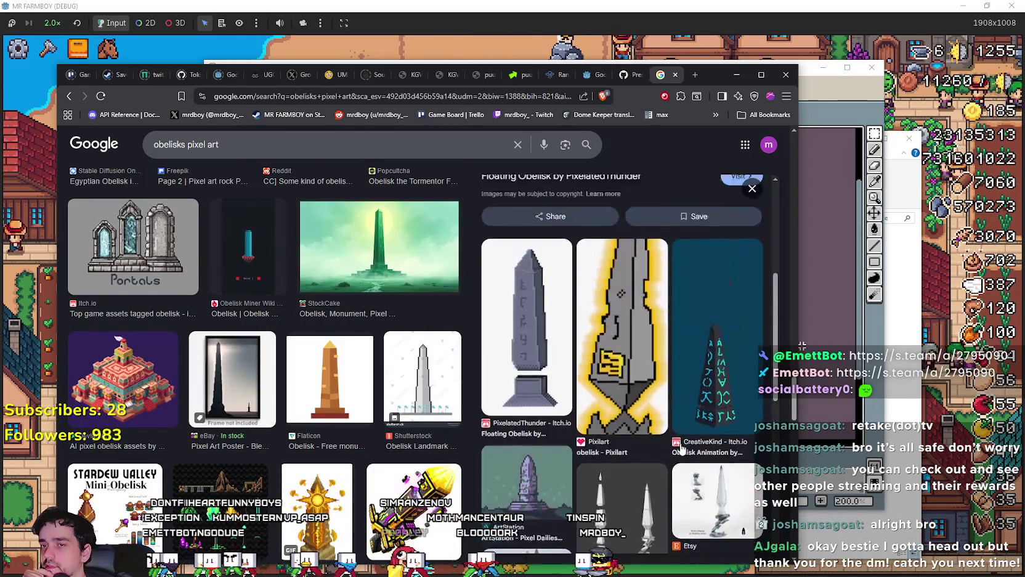
pyautogui.scroll(-10, 311, 306)
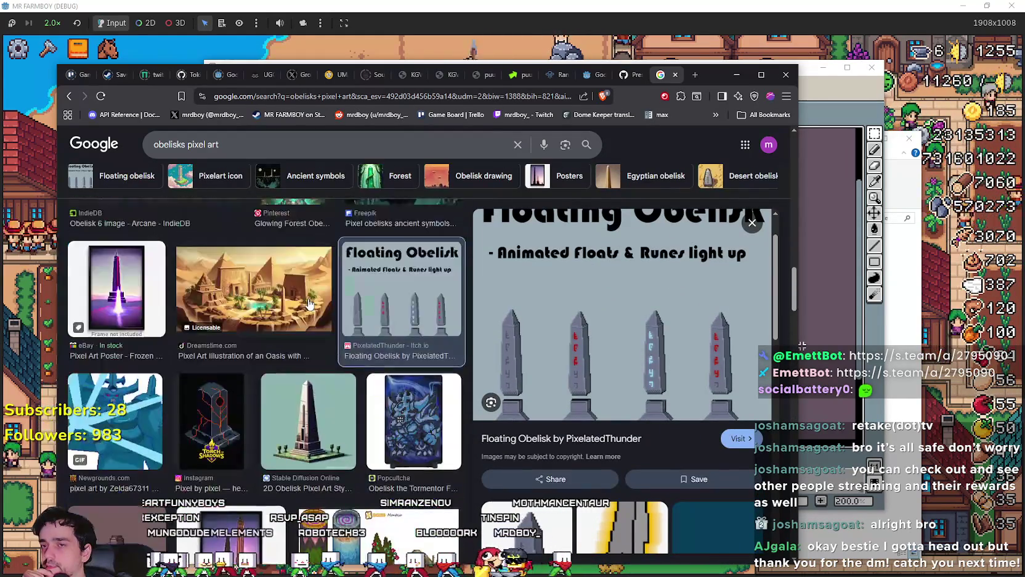
pyautogui.scroll(10, 311, 304)
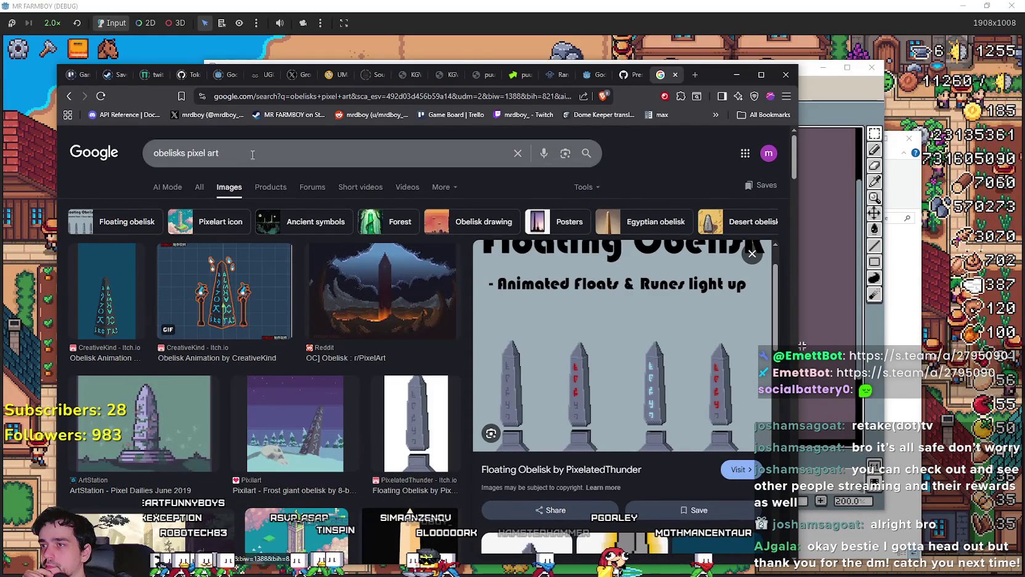
# Step: Search 'obelisks buffs in games' and open the Forager Wiki Buffs result in a new tab
pyautogui.doubleClick(204, 154)
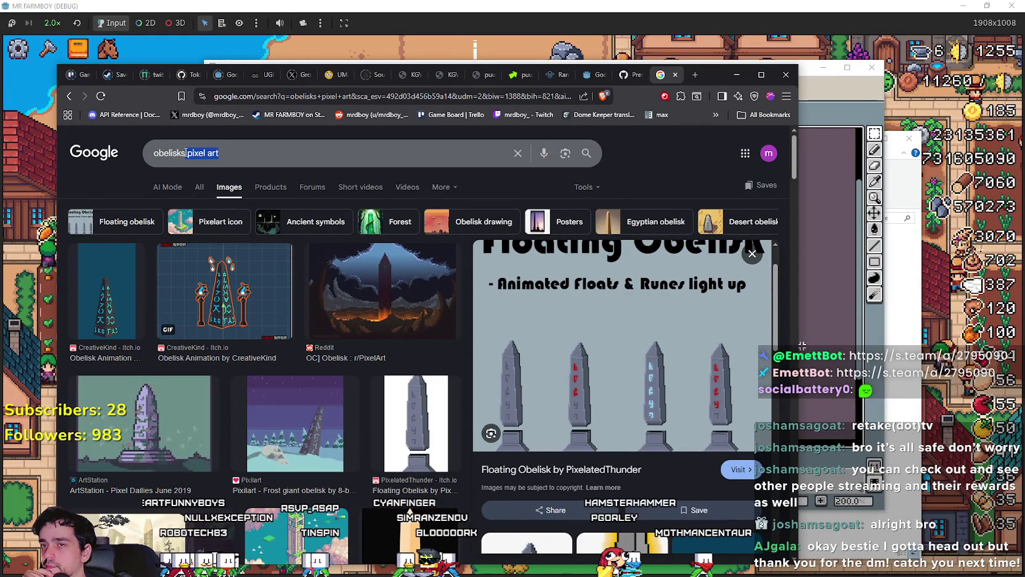
pyautogui.write('buff')
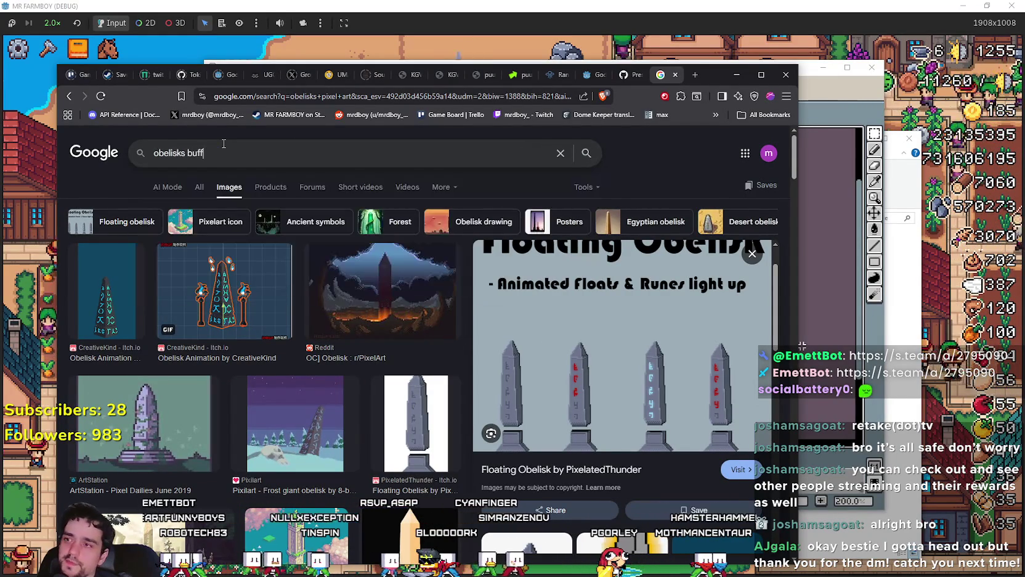
pyautogui.write('s in games')
pyautogui.press('Return')
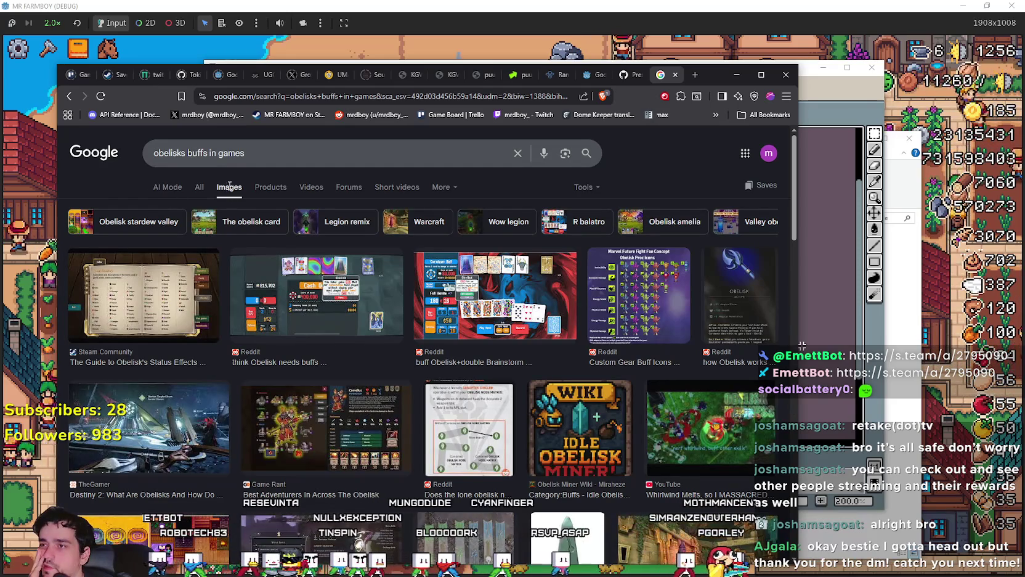
pyautogui.click(199, 191)
pyautogui.scroll(-3, 375, 395)
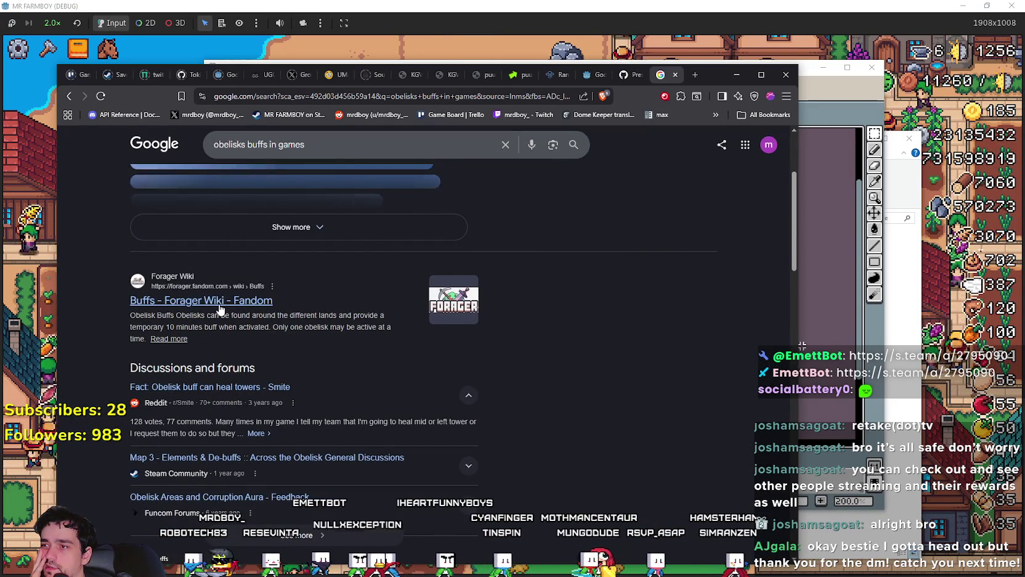
pyautogui.rightClick(232, 306)
pyautogui.click(276, 315)
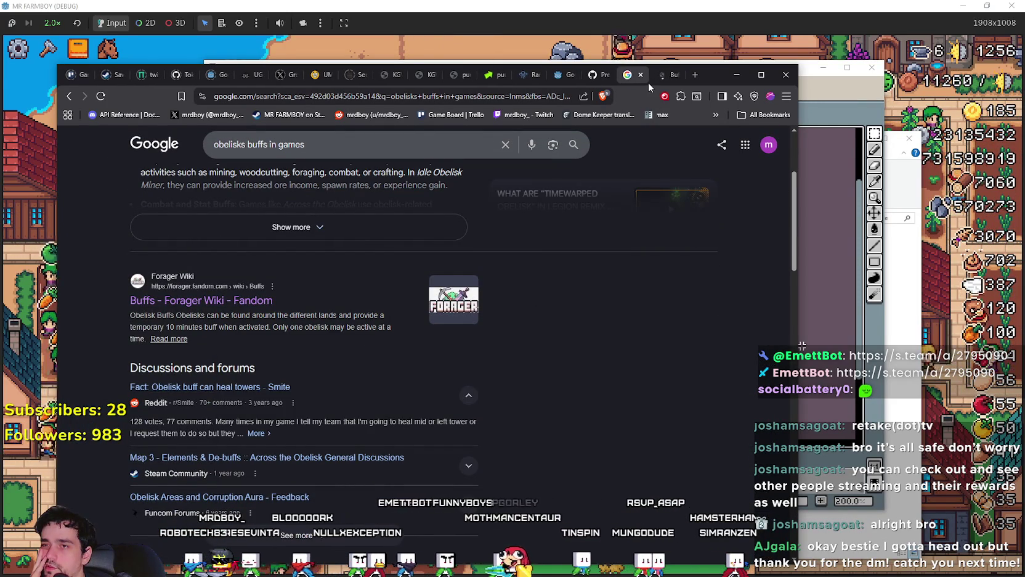
# Step: Read the Buffs page's notes on buff stacking and follow the Spellbind link
pyautogui.click(669, 74)
pyautogui.scroll(-5, 336, 364)
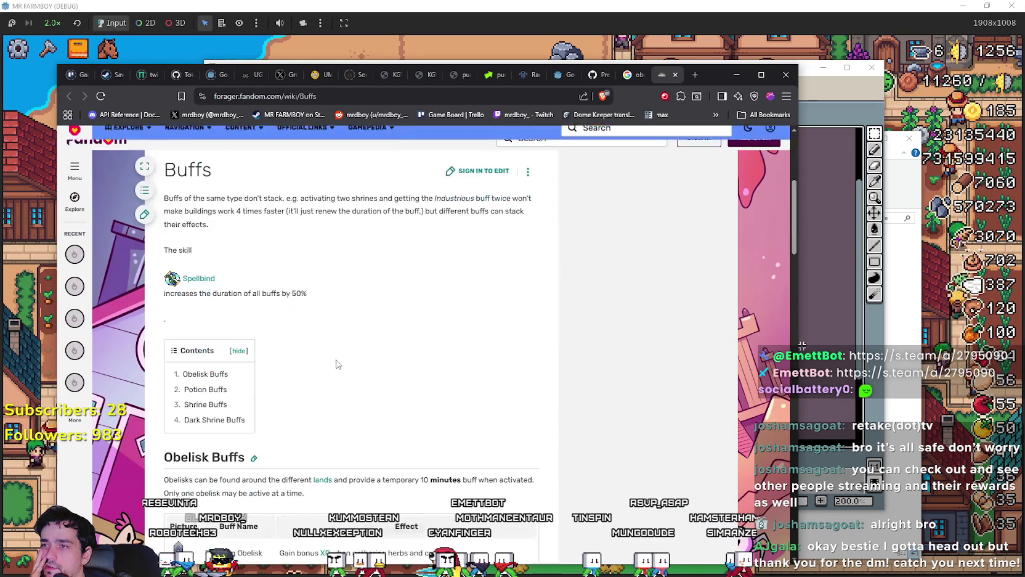
pyautogui.moveTo(174, 199)
pyautogui.mouseDown()
pyautogui.moveTo(321, 220)
pyautogui.moveTo(524, 187)
pyautogui.moveTo(354, 199)
pyautogui.moveTo(525, 196)
pyautogui.moveTo(511, 198)
pyautogui.mouseUp()
pyautogui.doubleClick(456, 198)
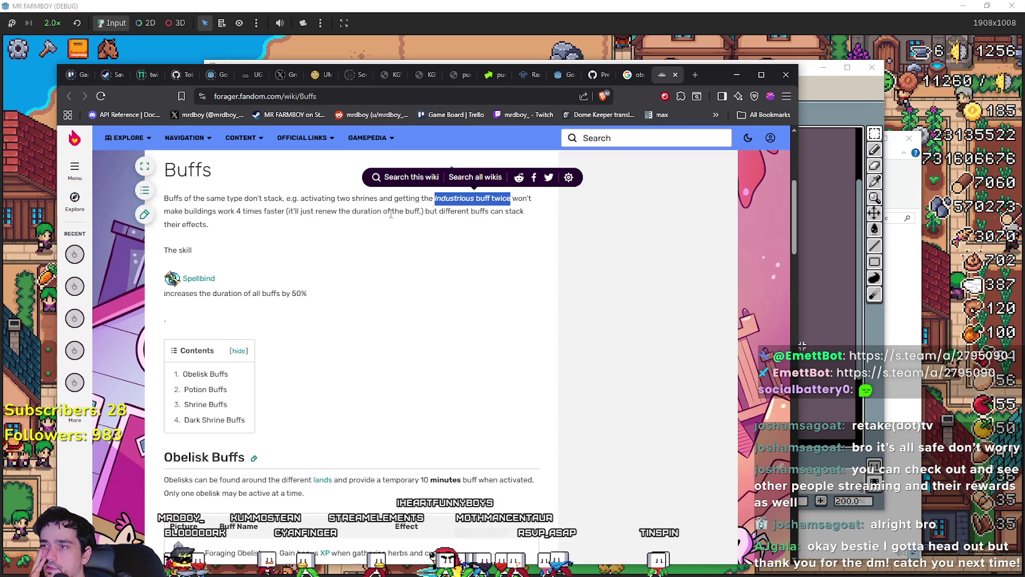
pyautogui.moveTo(230, 209); pyautogui.dragTo(227, 198)
pyautogui.click(481, 241)
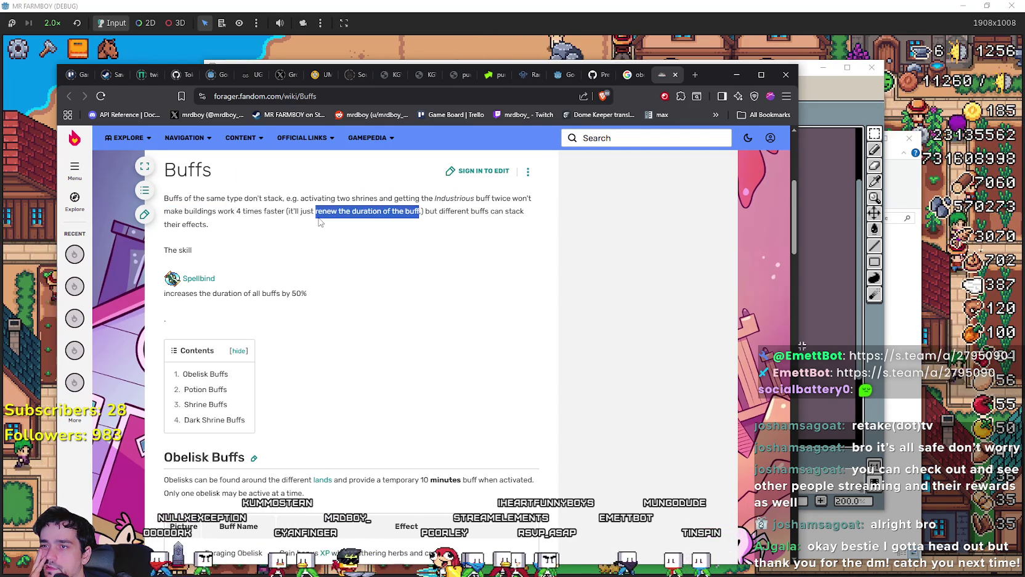
pyautogui.click(338, 288)
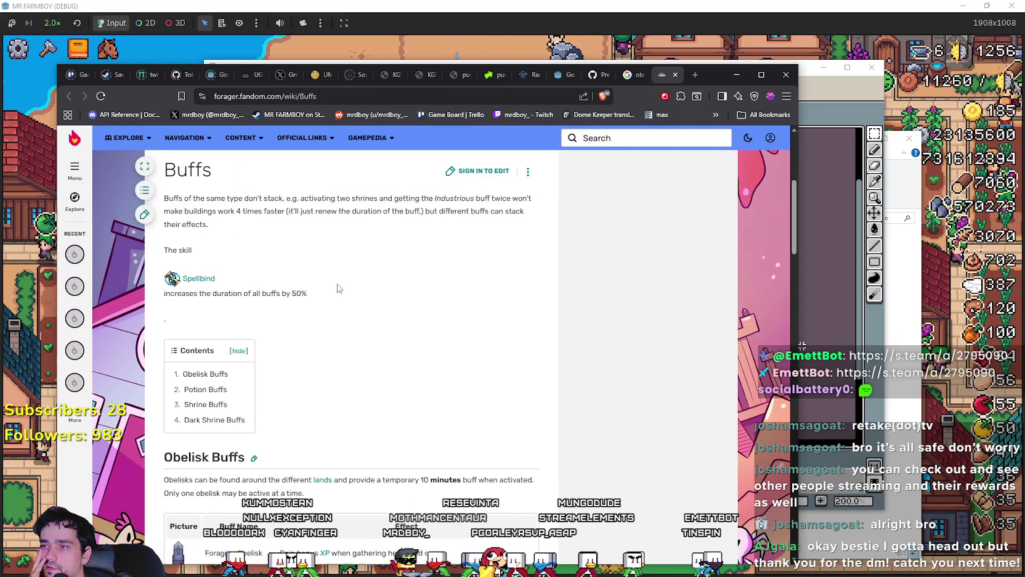
pyautogui.moveTo(293, 295); pyautogui.dragTo(184, 166)
pyautogui.click(244, 308)
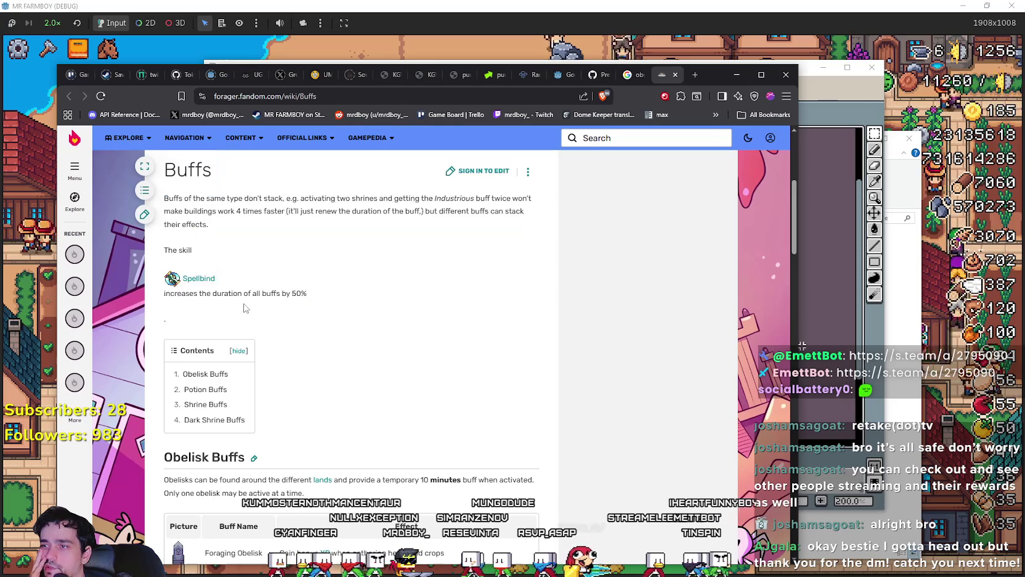
pyautogui.moveTo(332, 295)
pyautogui.mouseDown()
pyautogui.moveTo(164, 293)
pyautogui.moveTo(180, 278)
pyautogui.mouseUp()
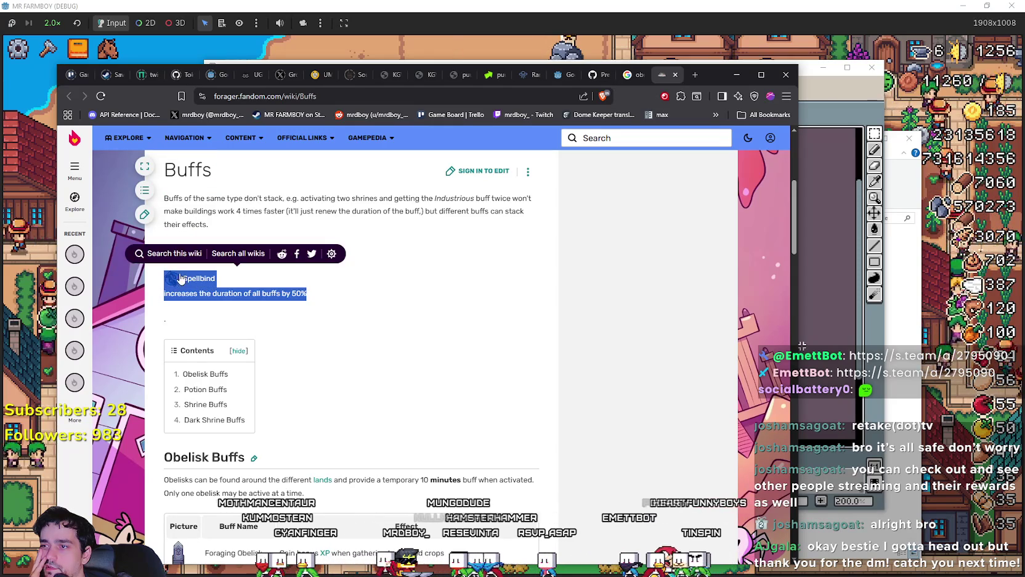
pyautogui.click(308, 308)
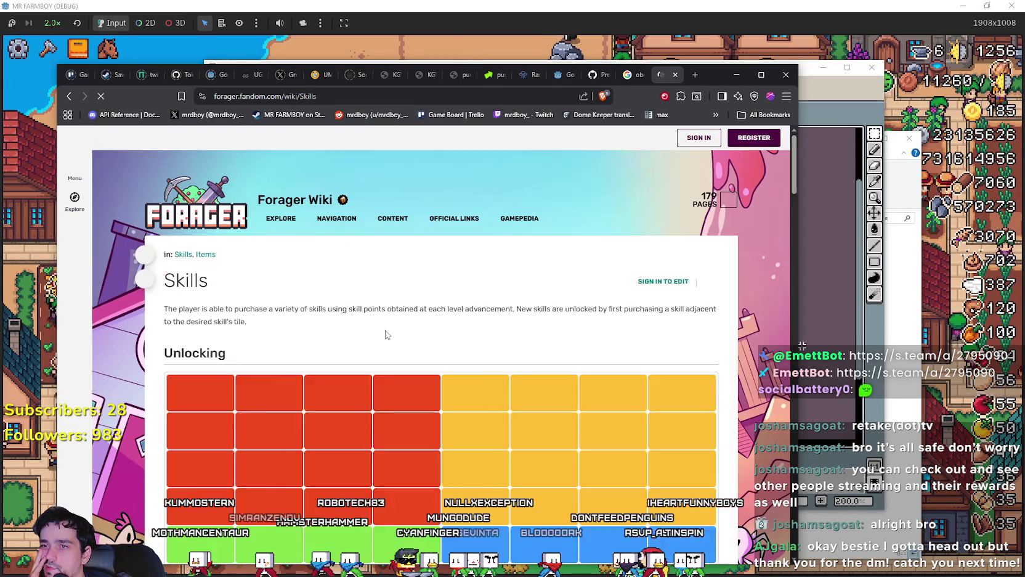
# Step: Look down the Forager Skills table, then go back to the Buffs page
pyautogui.scroll(-5, 283, 298)
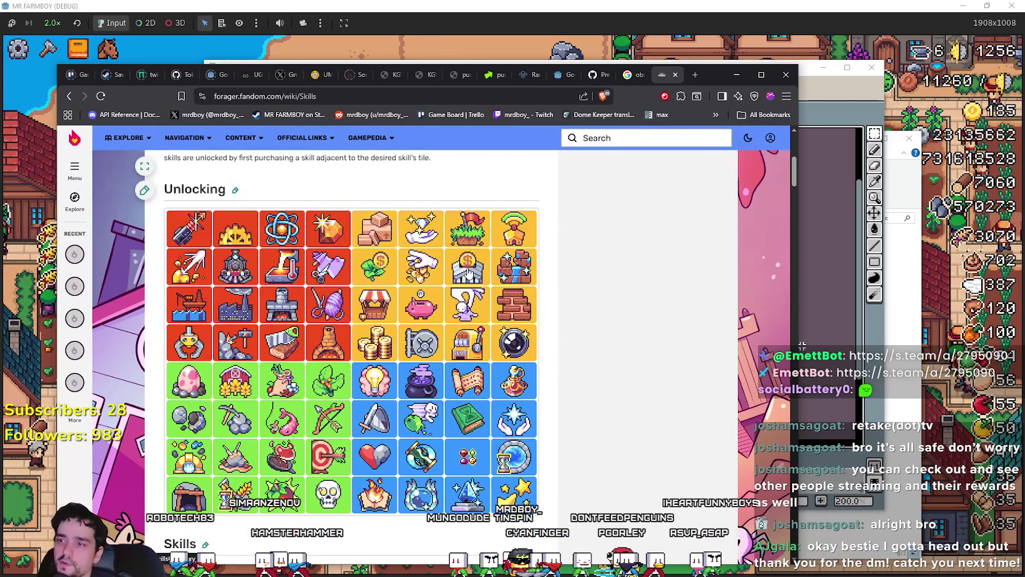
pyautogui.scroll(-2, 468, 275)
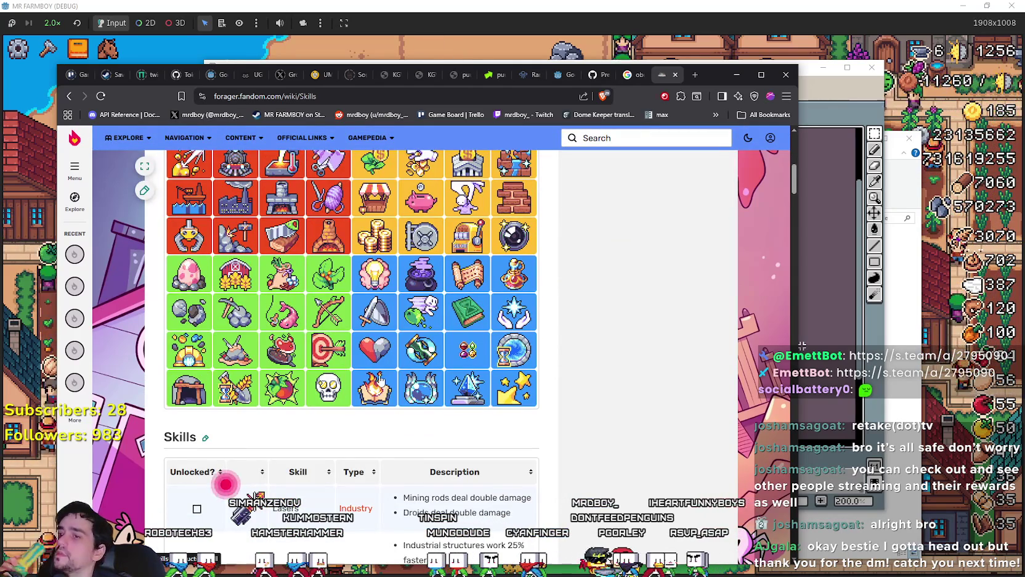
pyautogui.scroll(-3, 381, 382)
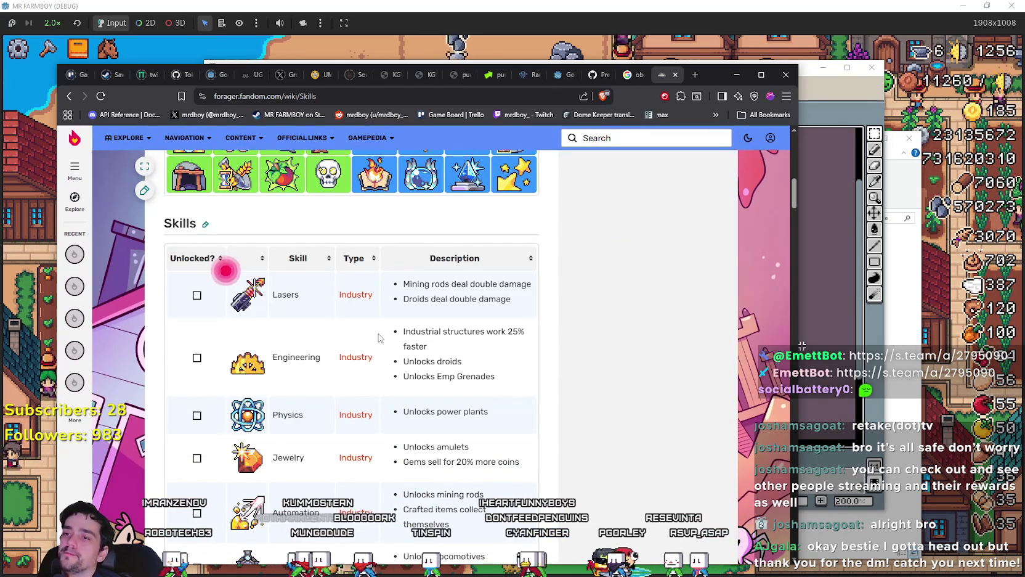
pyautogui.scroll(-8, 466, 312)
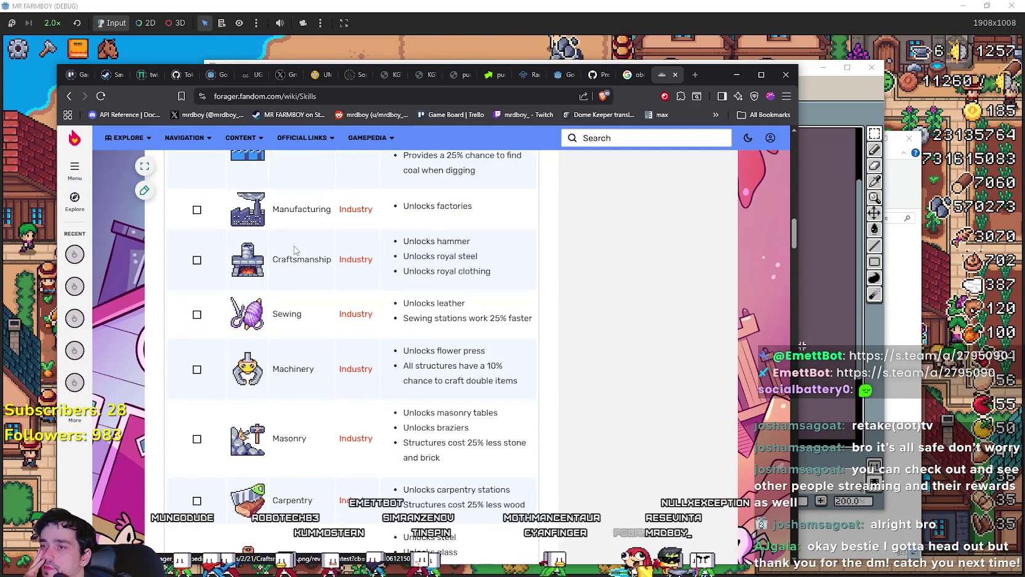
pyautogui.scroll(-12, 254, 274)
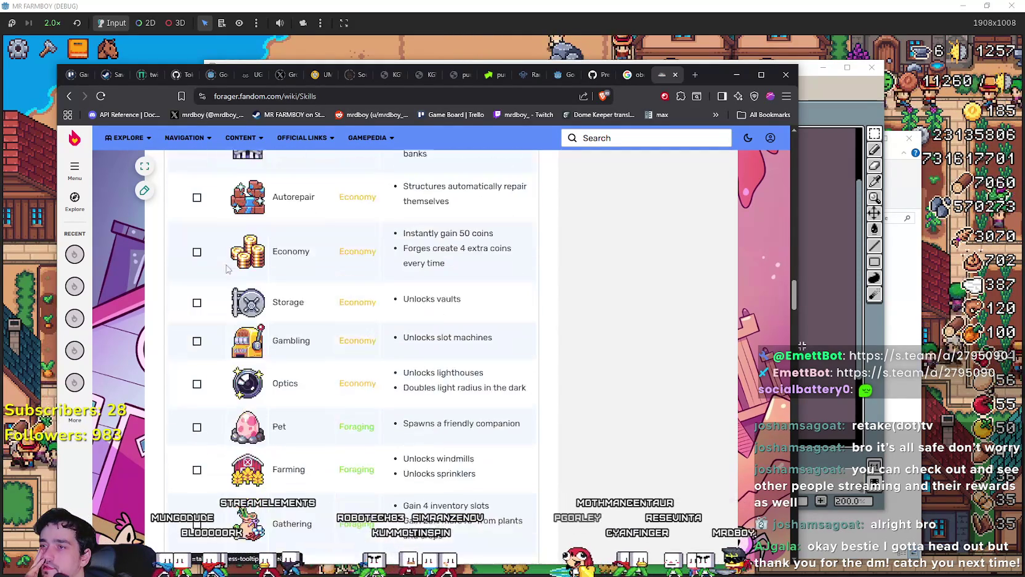
pyautogui.click(69, 97)
# Step: From the Google results tab, search 'Forager shrines' in a new tab and show image results
pyautogui.click(632, 75)
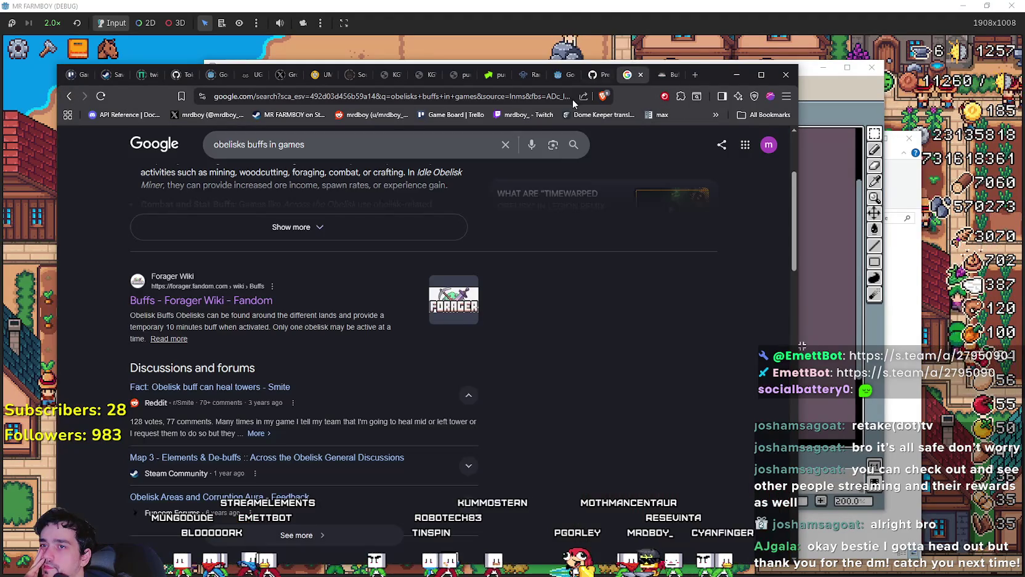
pyautogui.click(696, 75)
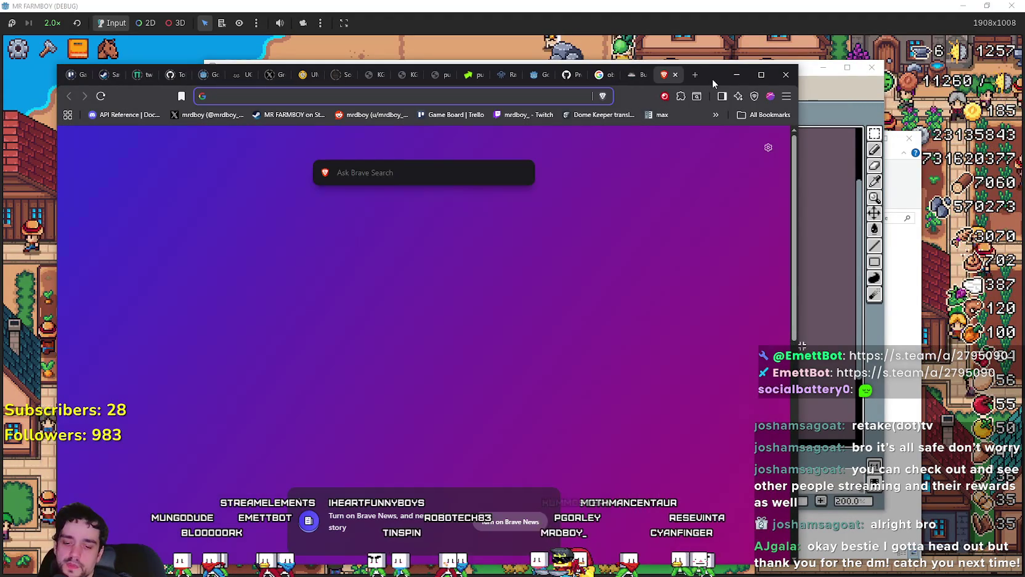
pyautogui.write('Forager ')
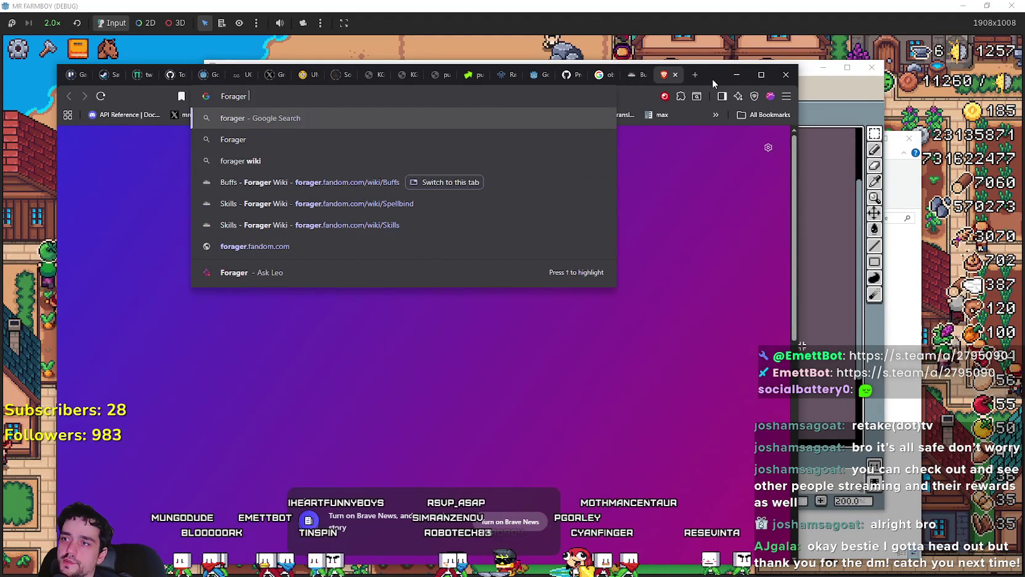
pyautogui.write('sh')
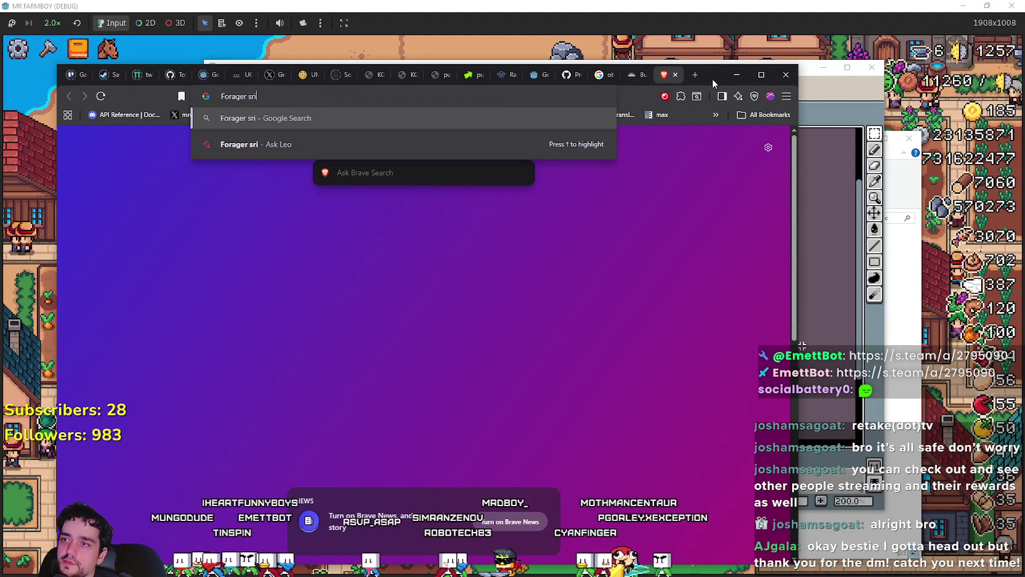
pyautogui.write('rines')
pyautogui.press('Return')
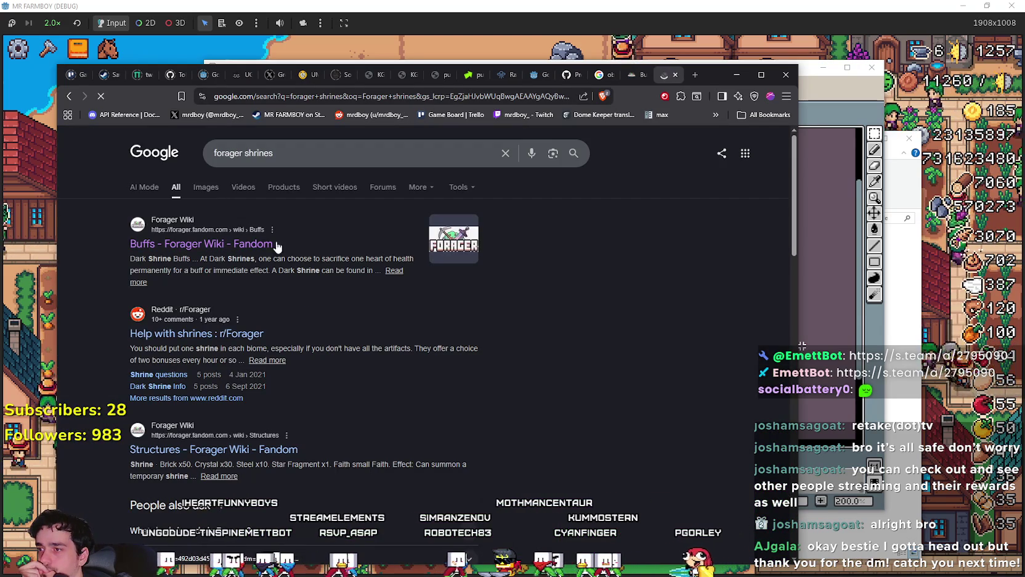
pyautogui.click(205, 187)
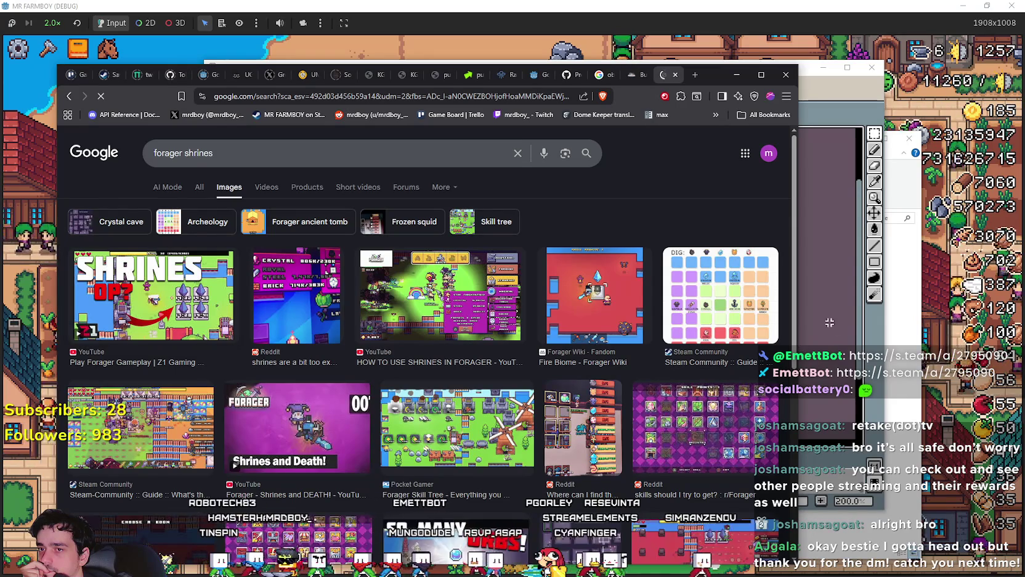
# Step: Preview the Skill Tree, Steam guide, Fire Biome, Dig Spots and Which Skills images
pyautogui.scroll(-2, 480, 363)
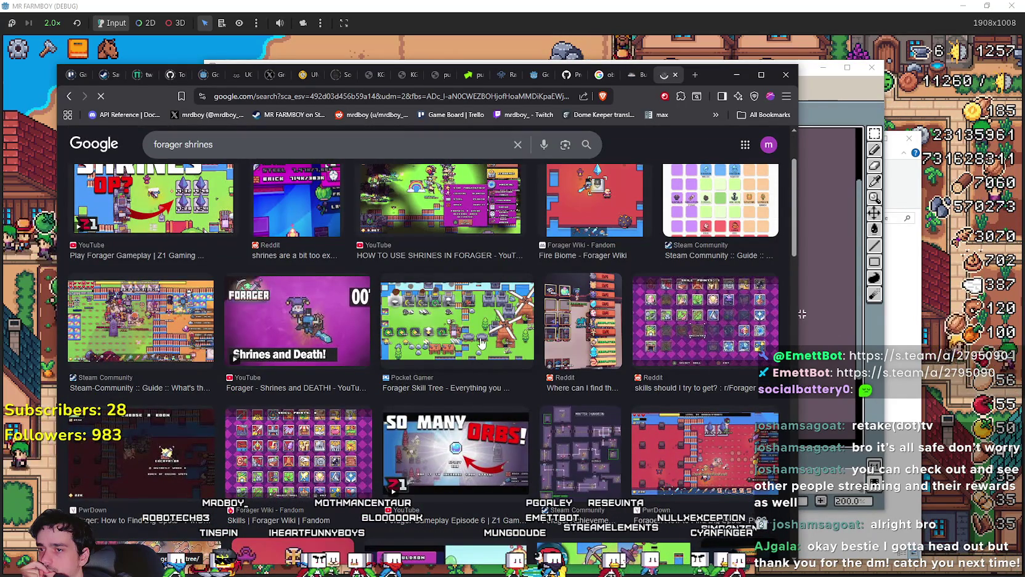
pyautogui.click(481, 341)
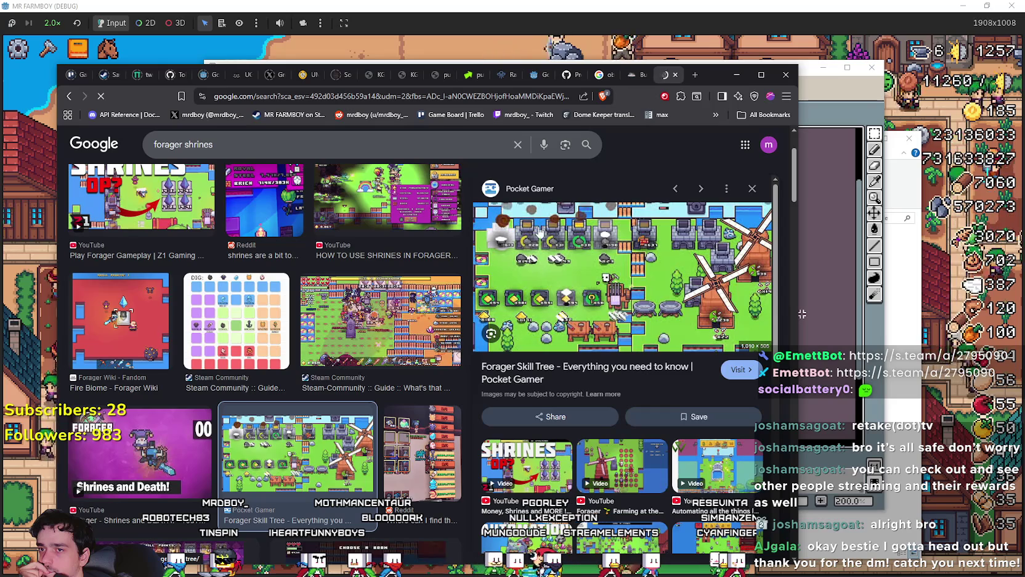
pyautogui.click(355, 324)
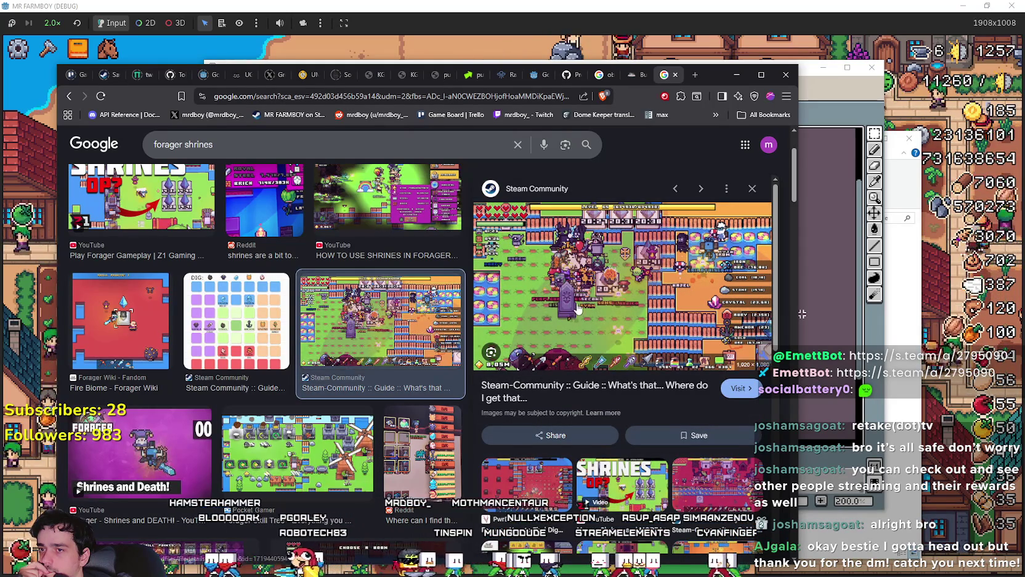
pyautogui.scroll(1, 375, 296)
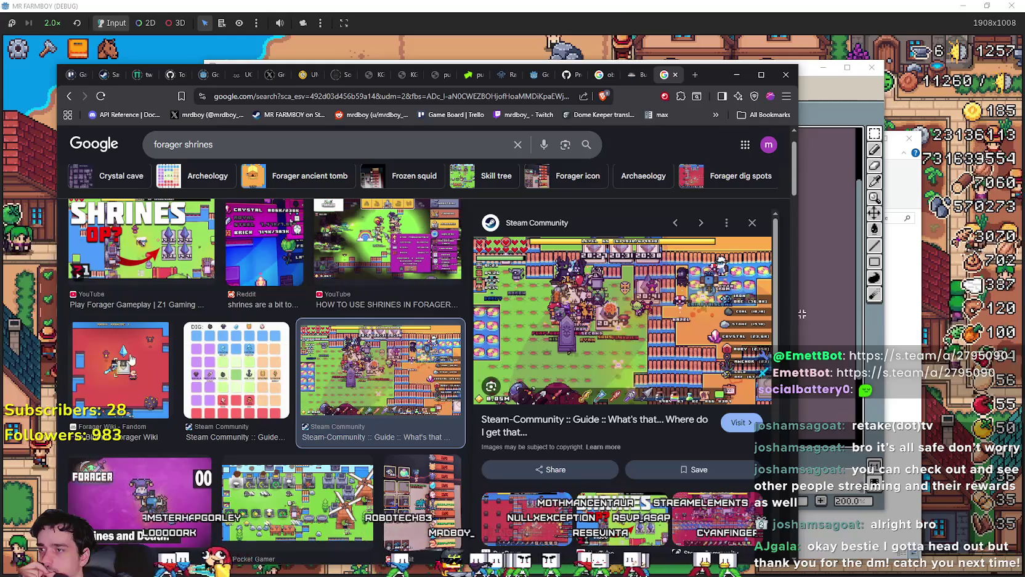
pyautogui.click(127, 382)
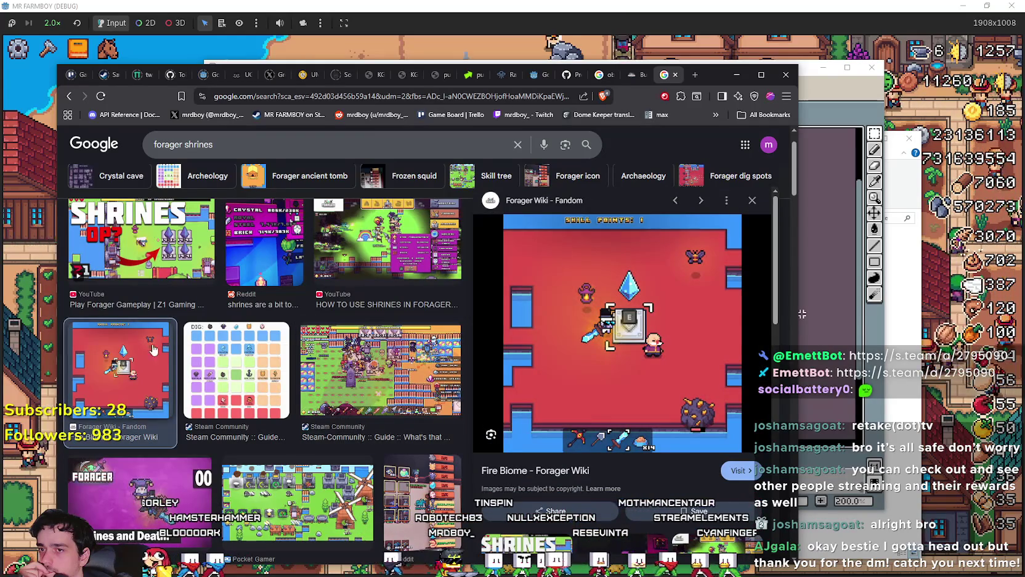
pyautogui.scroll(-5, 385, 385)
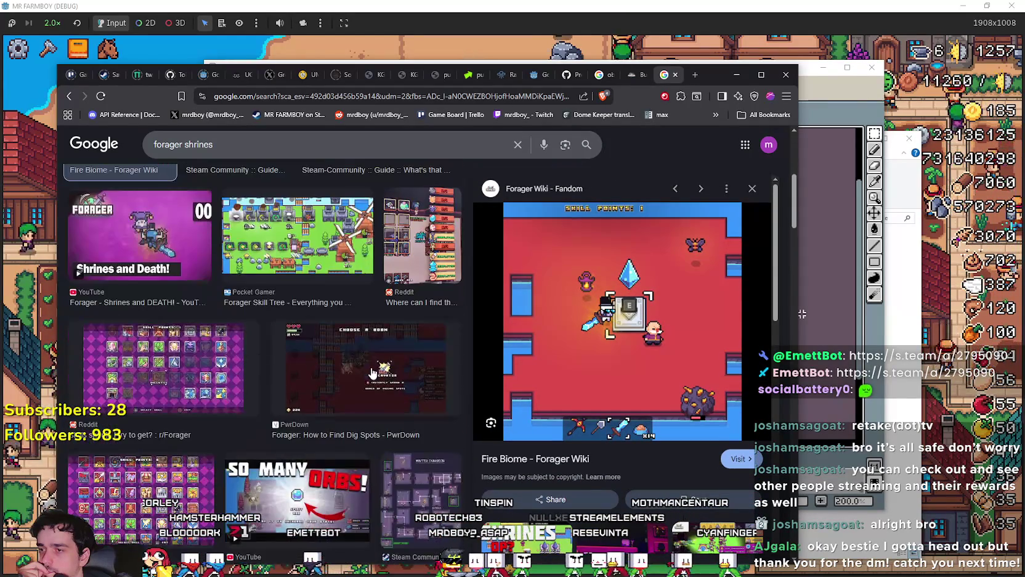
pyautogui.scroll(-6, 280, 253)
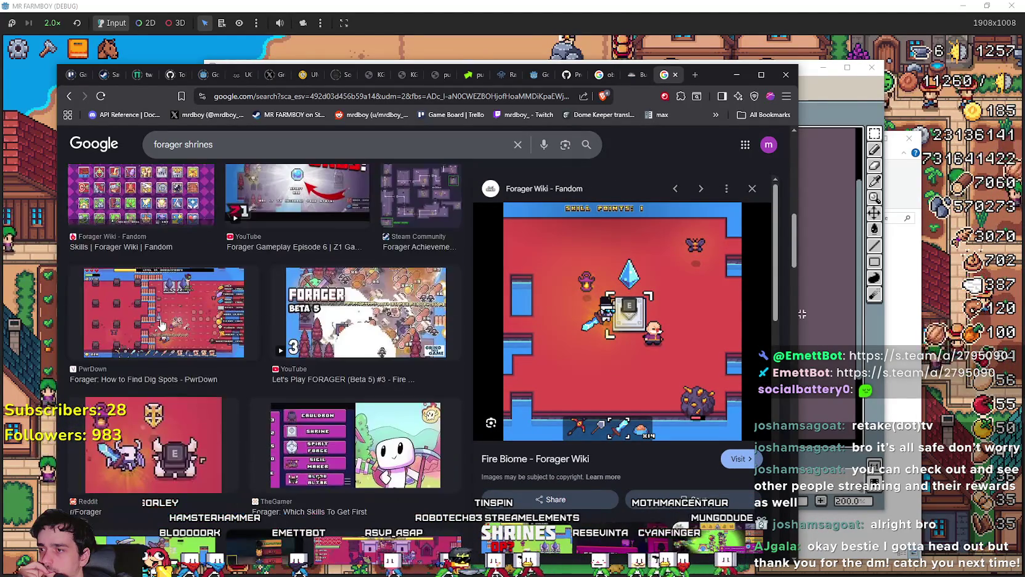
pyautogui.click(162, 322)
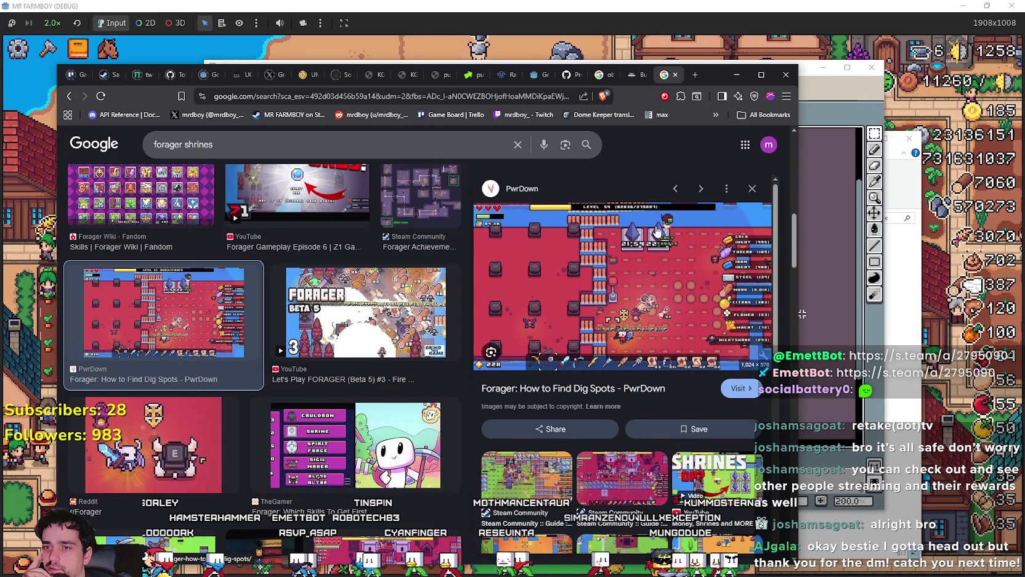
pyautogui.scroll(-3, 674, 262)
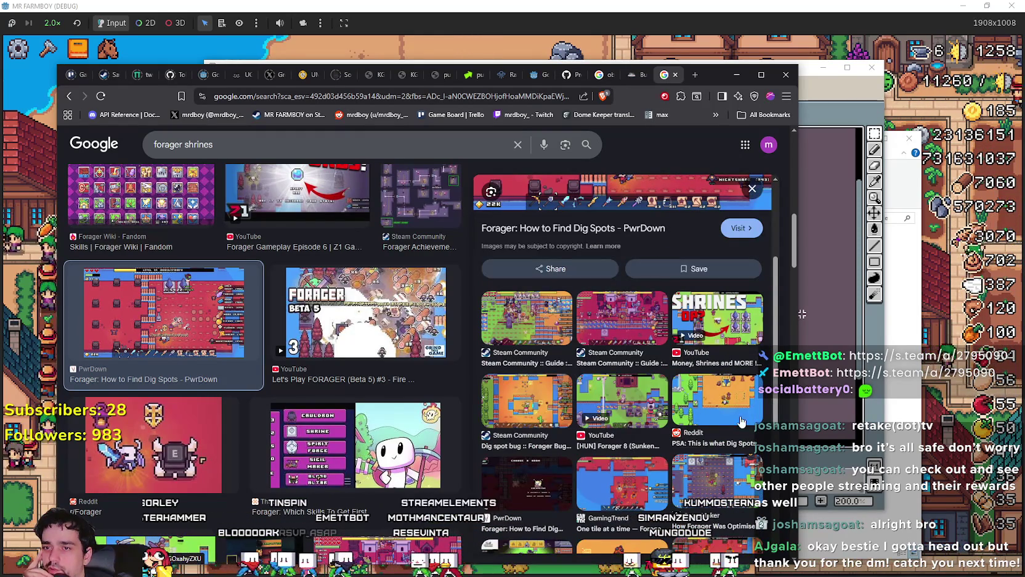
pyautogui.scroll(-2, 667, 414)
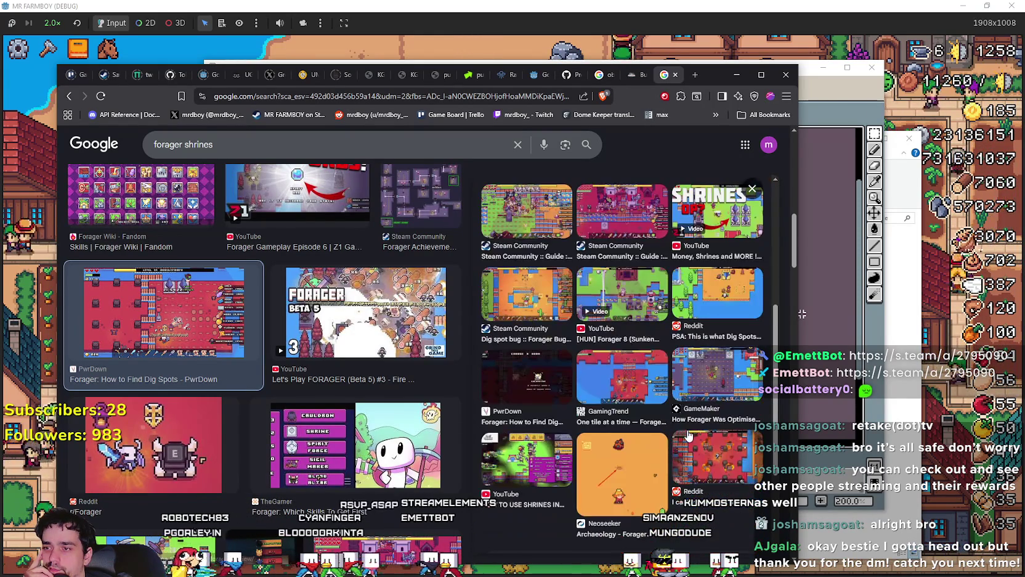
pyautogui.scroll(-3, 379, 412)
pyautogui.click(359, 297)
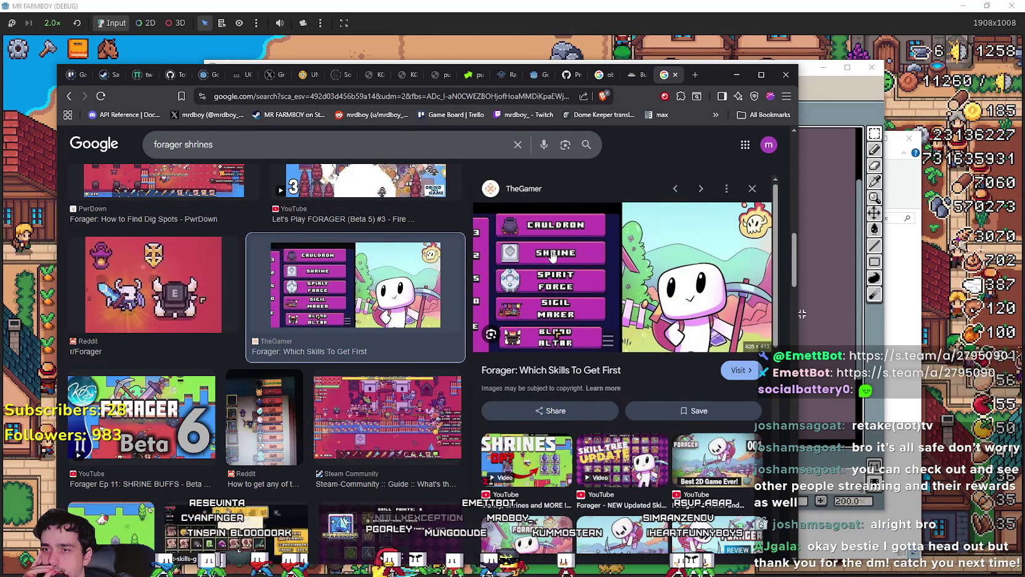
# Step: Open the Forager #8 shrines video result in a new tab and switch to it
pyautogui.scroll(-3, 584, 379)
pyautogui.scroll(-3, 324, 439)
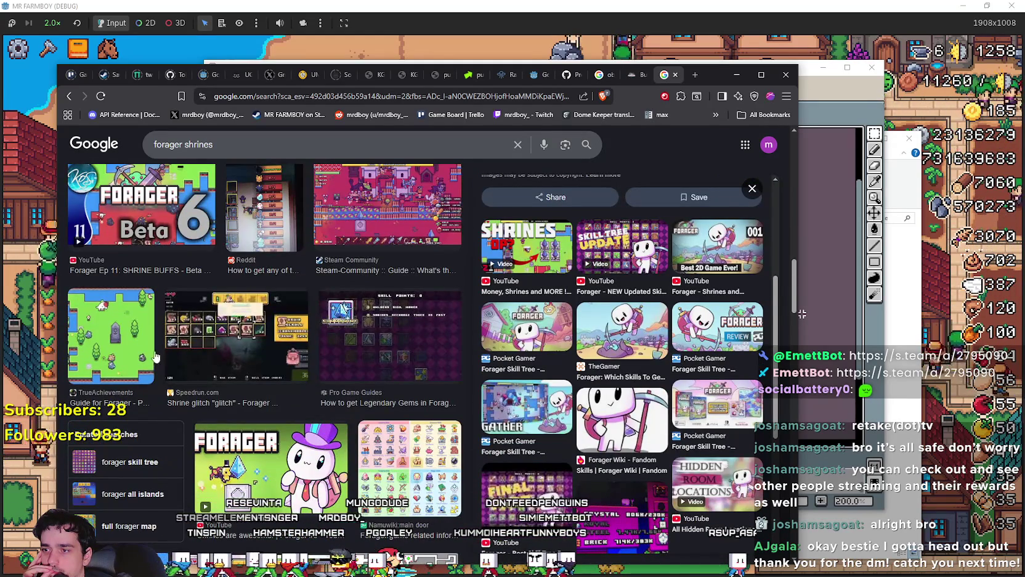
pyautogui.scroll(-2, 156, 357)
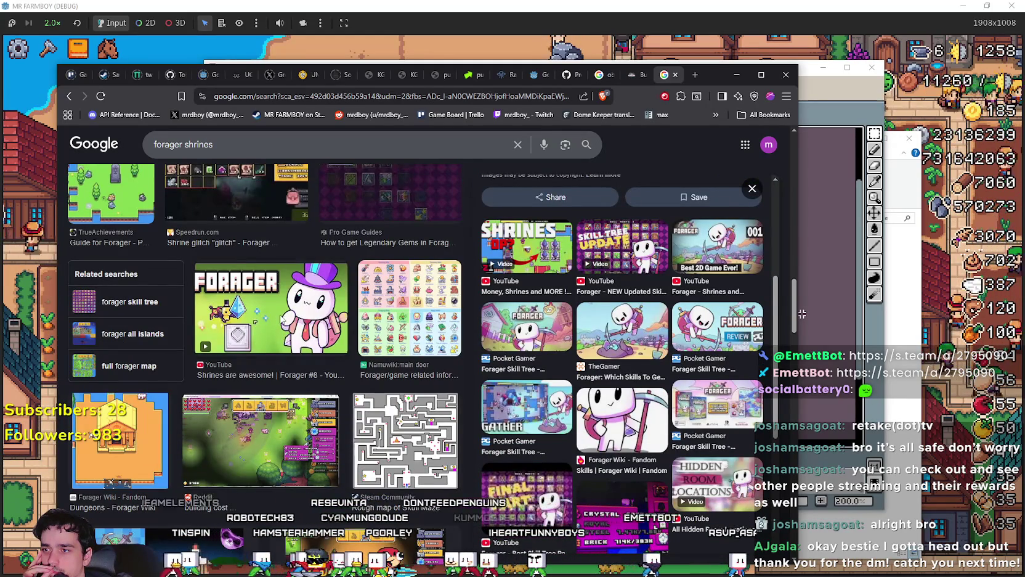
pyautogui.click(282, 319)
pyautogui.rightClick(577, 205)
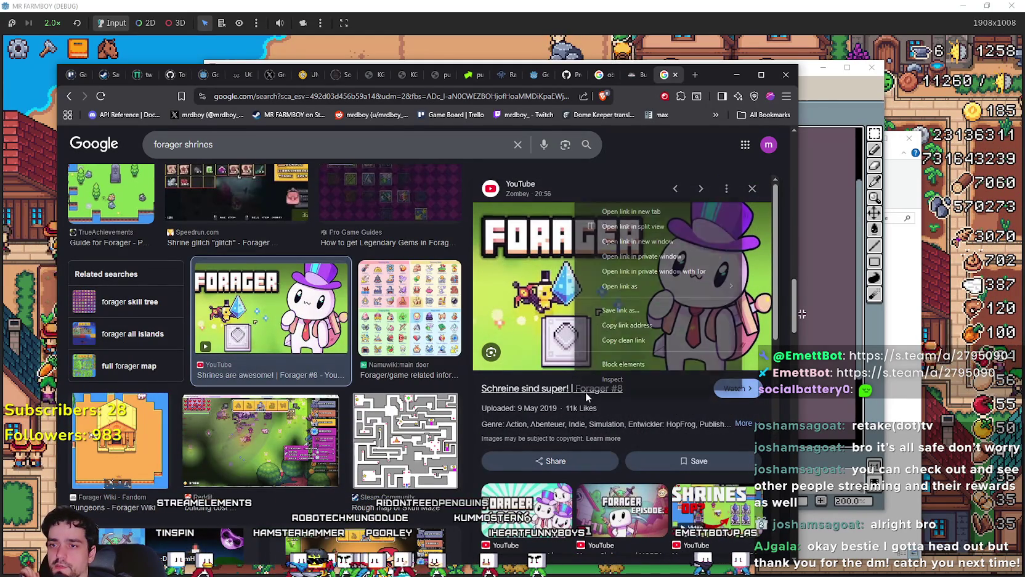
pyautogui.click(633, 211)
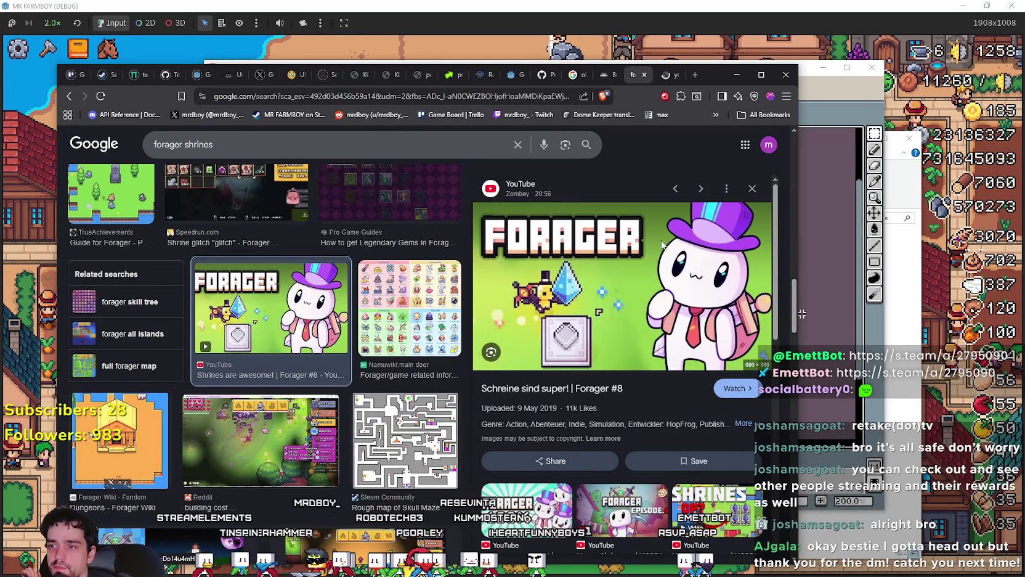
pyautogui.click(656, 76)
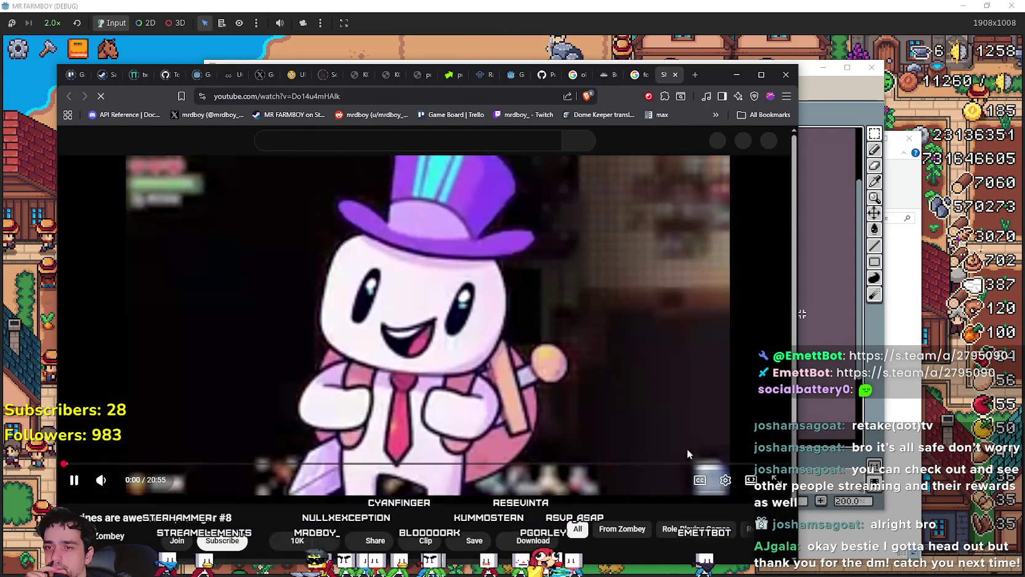
# Step: Open the Forager #8 video's player settings while the video plays
pyautogui.click(718, 488)
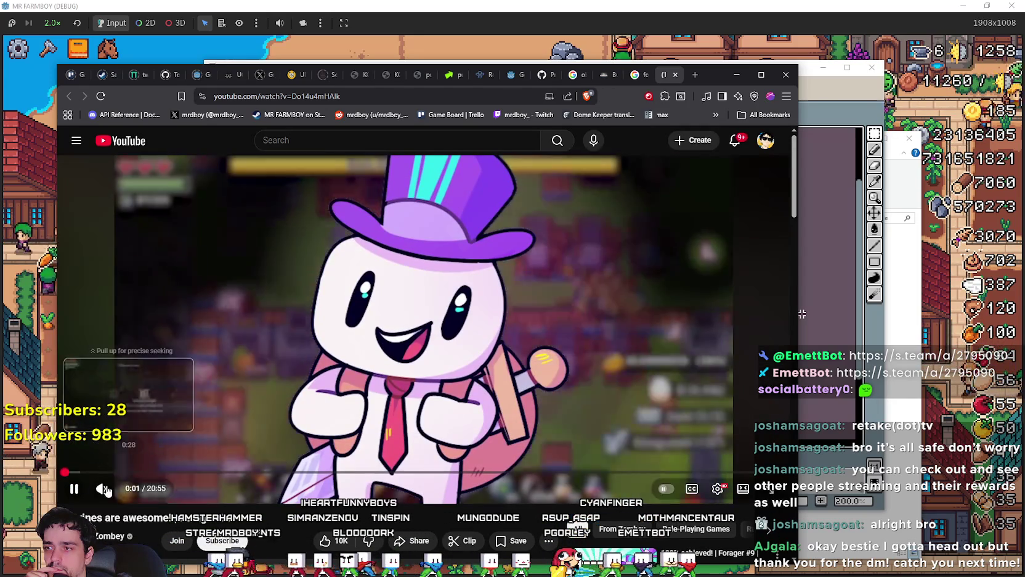
pyautogui.scroll(-3, 185, 462)
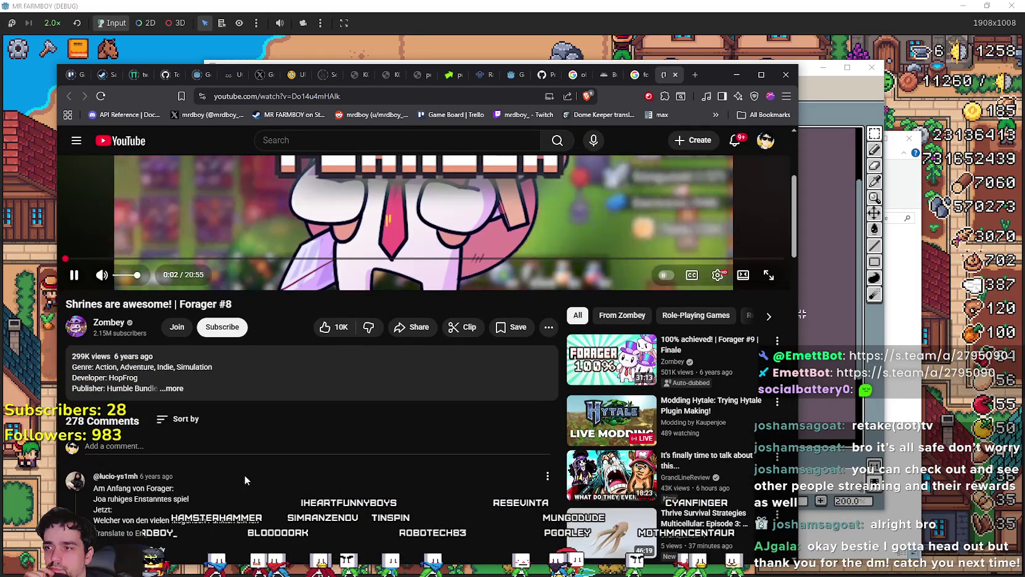
pyautogui.scroll(3, 275, 444)
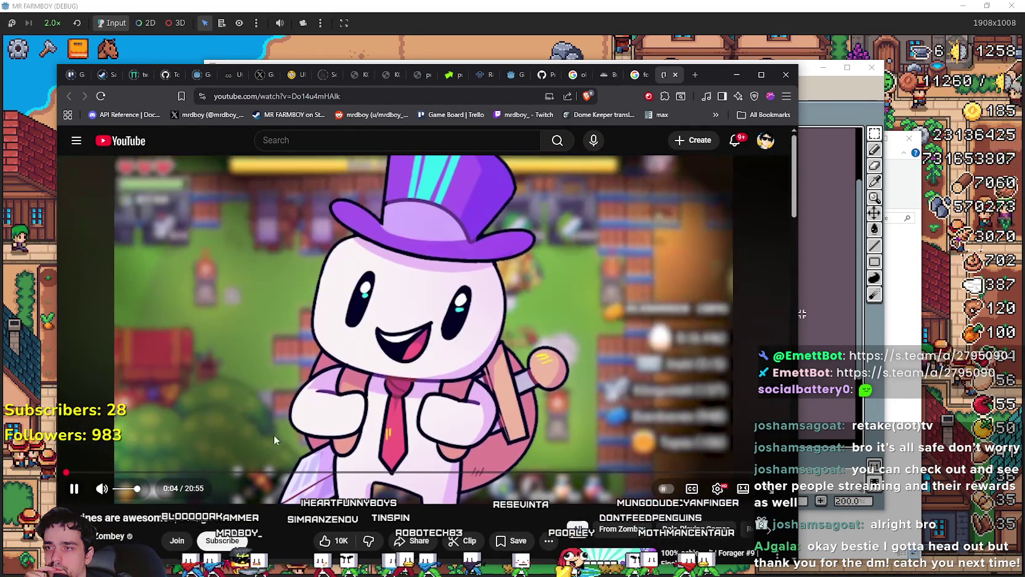
pyautogui.scroll(-3, 256, 394)
# Step: Expand the video description and scroll through the comments, then back to the player
pyautogui.click(258, 399)
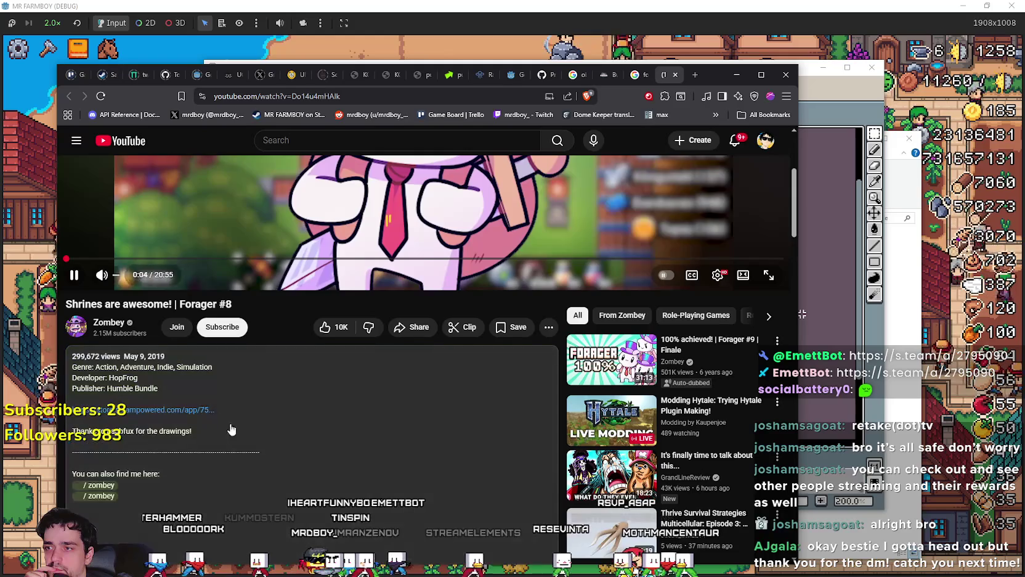
pyautogui.scroll(-5, 237, 430)
pyautogui.scroll(-2, 231, 428)
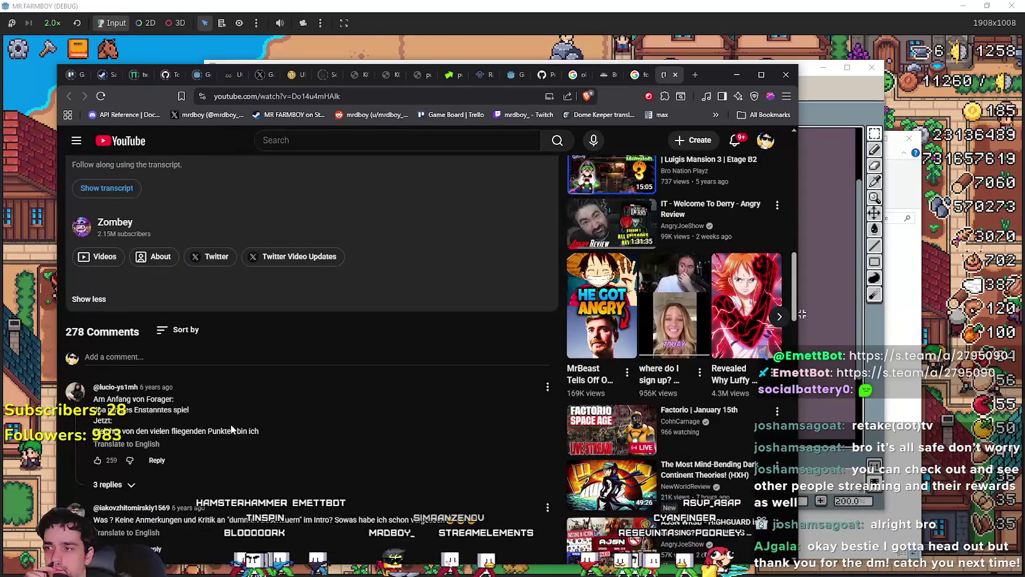
pyautogui.scroll(-3, 230, 424)
pyautogui.scroll(15, 351, 473)
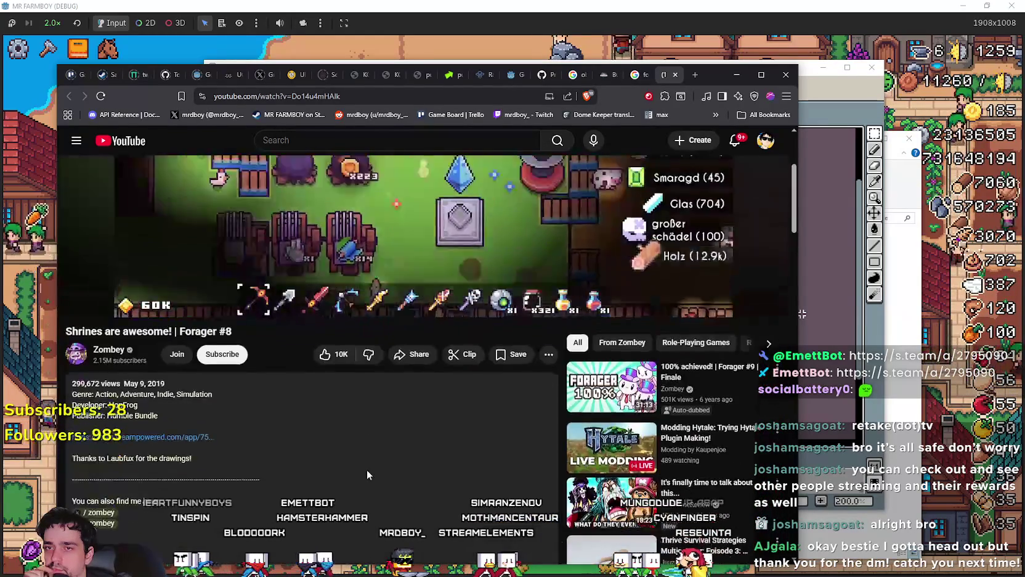
pyautogui.scroll(-10, 346, 463)
pyautogui.scroll(-4, 345, 459)
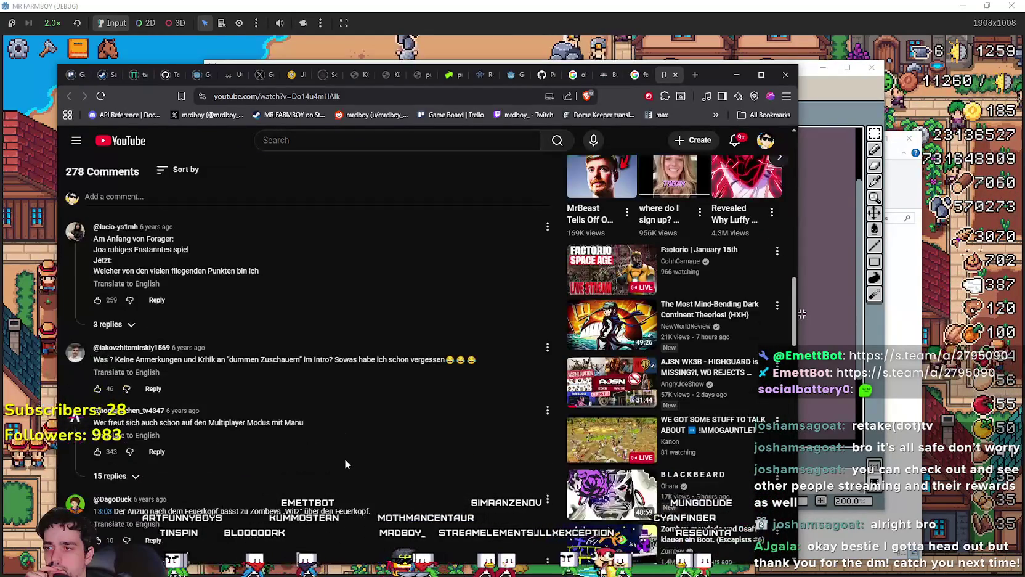
pyautogui.scroll(3, 331, 452)
pyautogui.scroll(-3, 243, 443)
pyautogui.scroll(12, 261, 468)
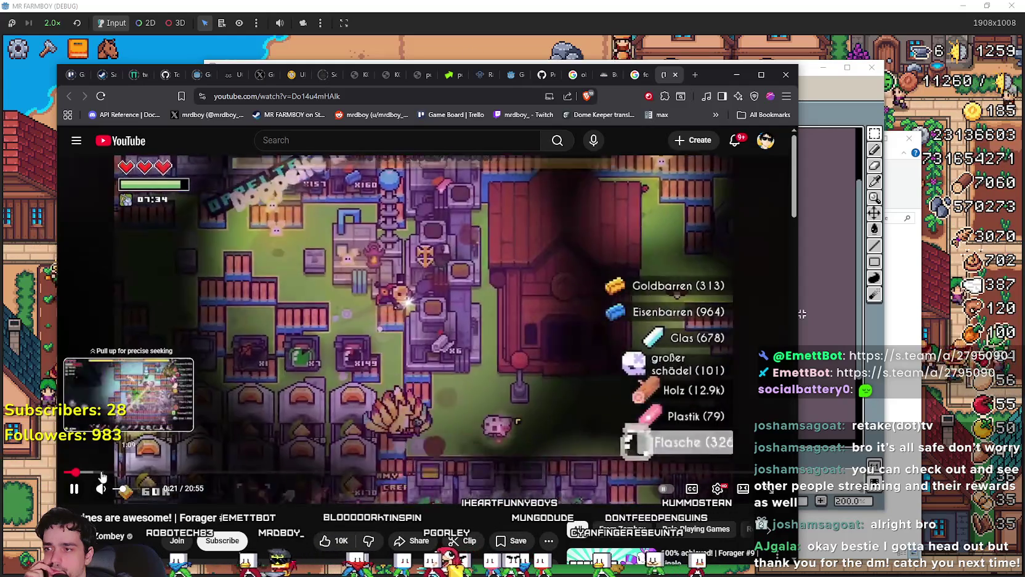
# Step: Turn on captions auto-translated to English for the Forager #8 video
pyautogui.click(692, 488)
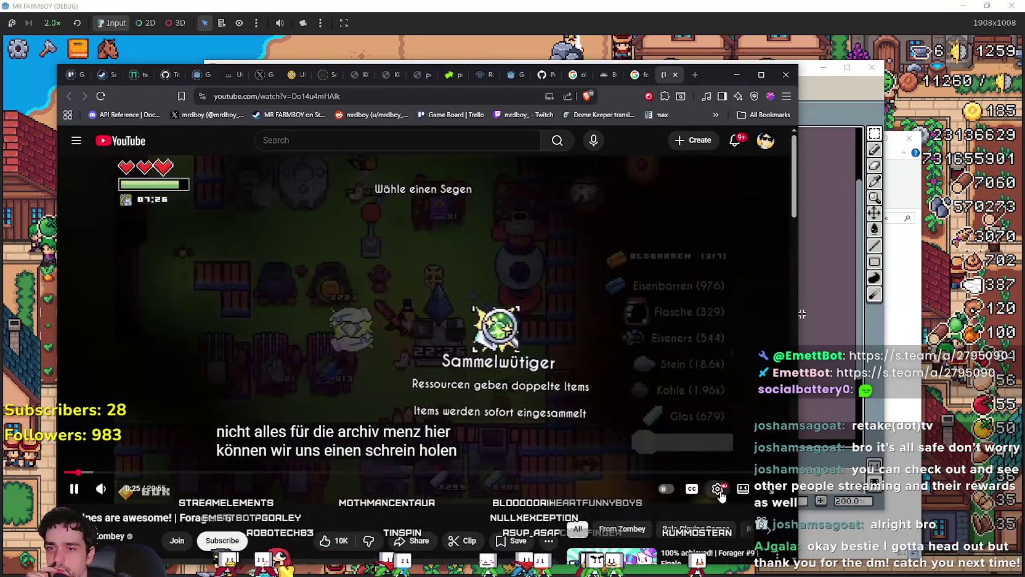
pyautogui.click(717, 489)
pyautogui.click(701, 382)
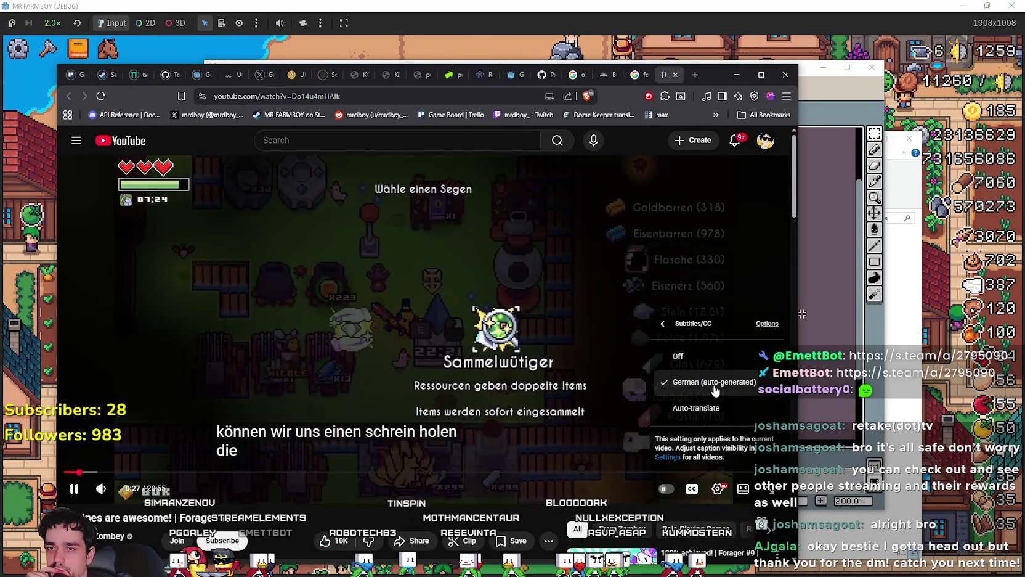
pyautogui.scroll(-3, 708, 372)
pyautogui.scroll(3, 712, 375)
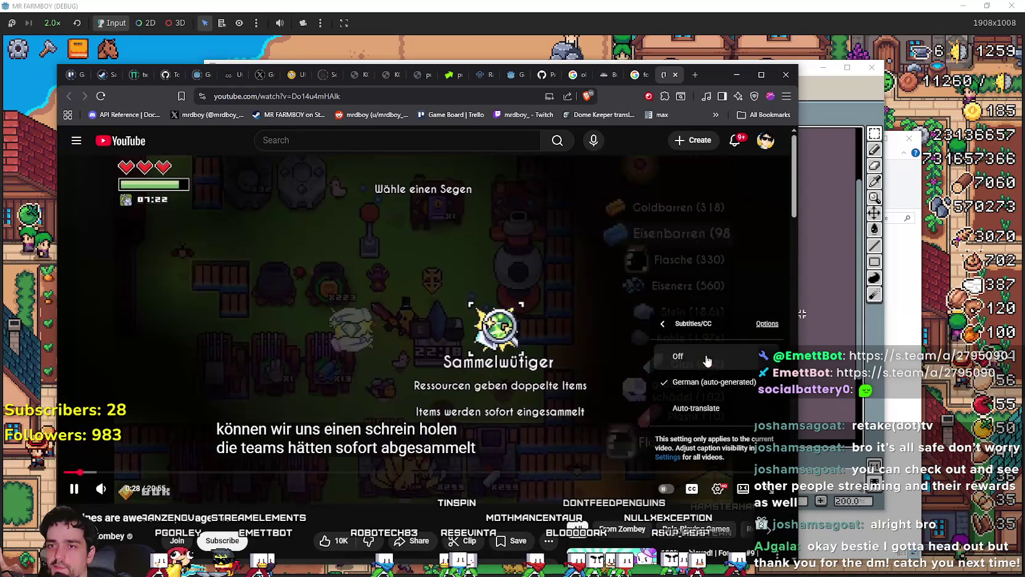
pyautogui.click(702, 407)
pyautogui.scroll(-5, 717, 365)
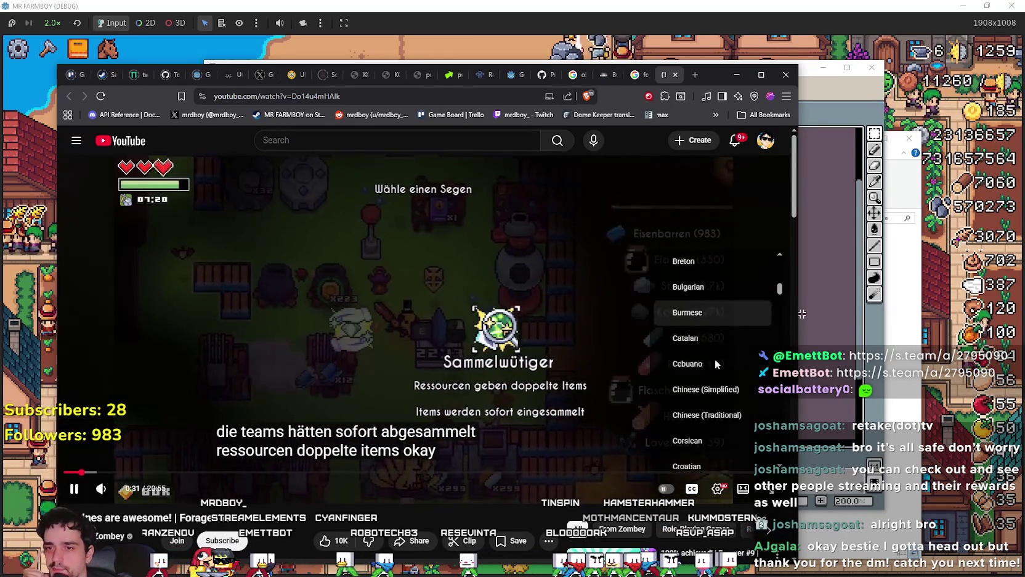
pyautogui.scroll(-4, 719, 367)
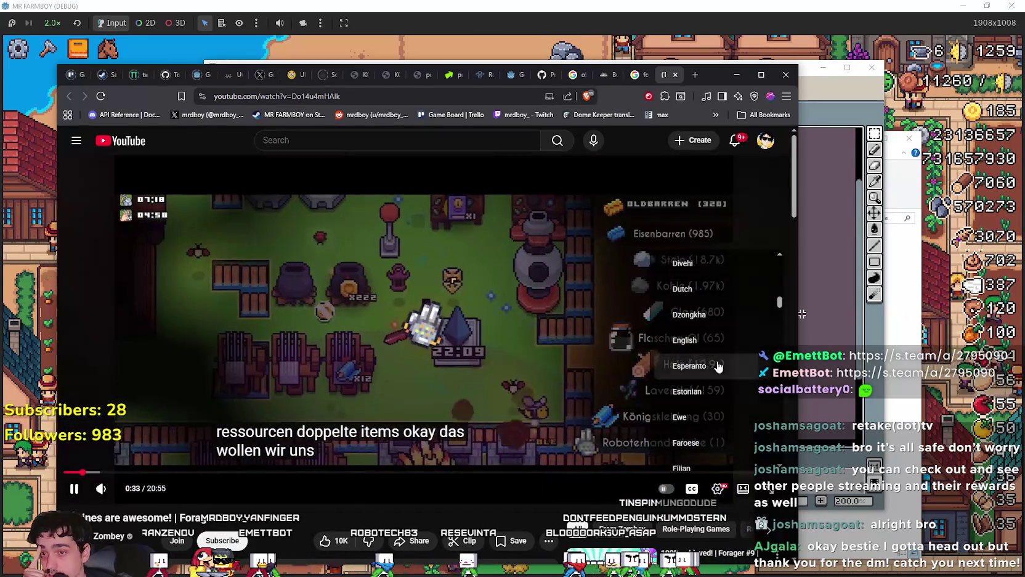
pyautogui.scroll(2, 717, 360)
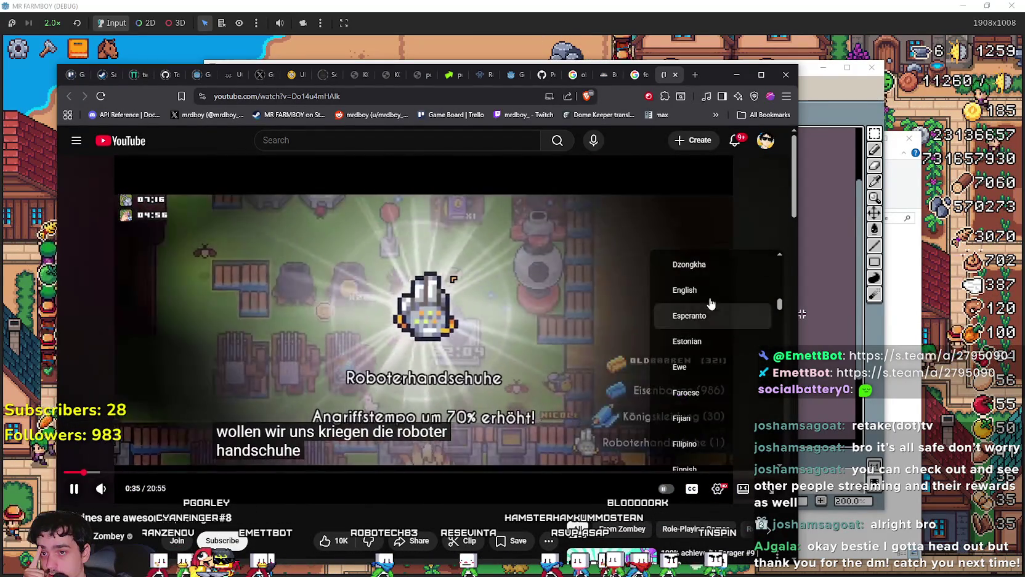
pyautogui.click(708, 292)
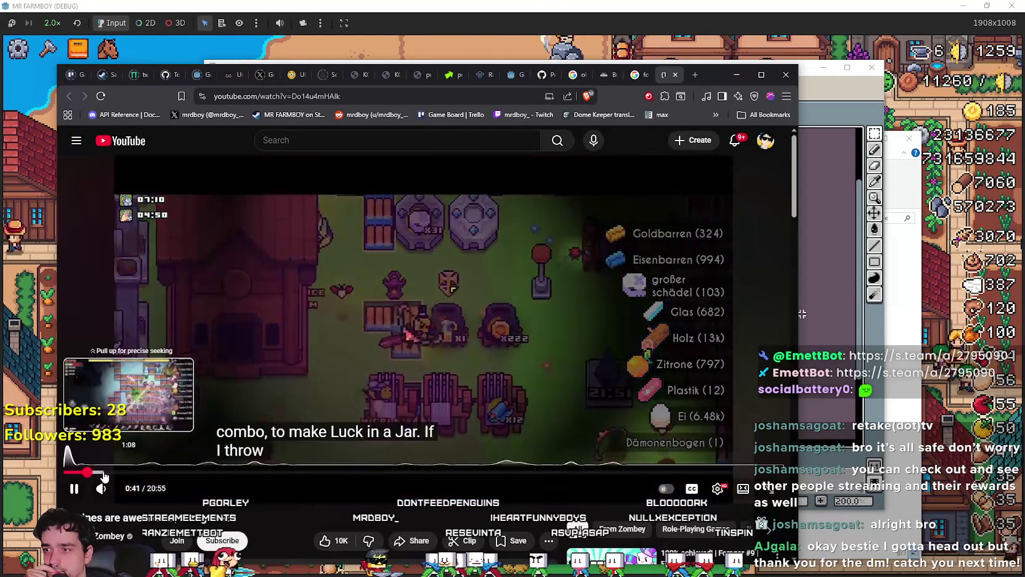
# Step: Seek forward past 1:31, 5:20, 7:24 and 9:50, settling near 9:38
pyautogui.click(117, 472)
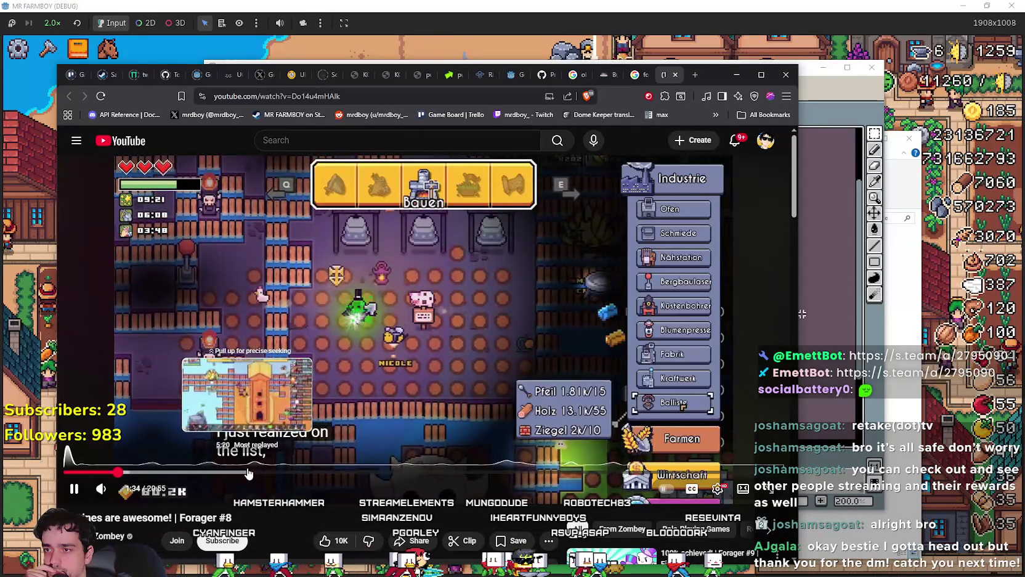
pyautogui.click(248, 473)
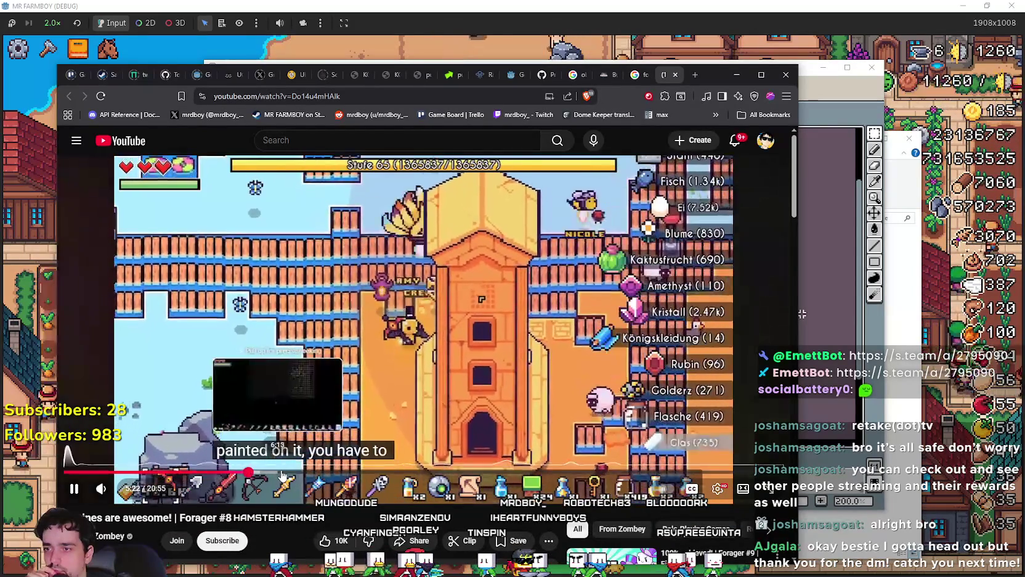
pyautogui.moveTo(304, 472); pyautogui.dragTo(368, 476)
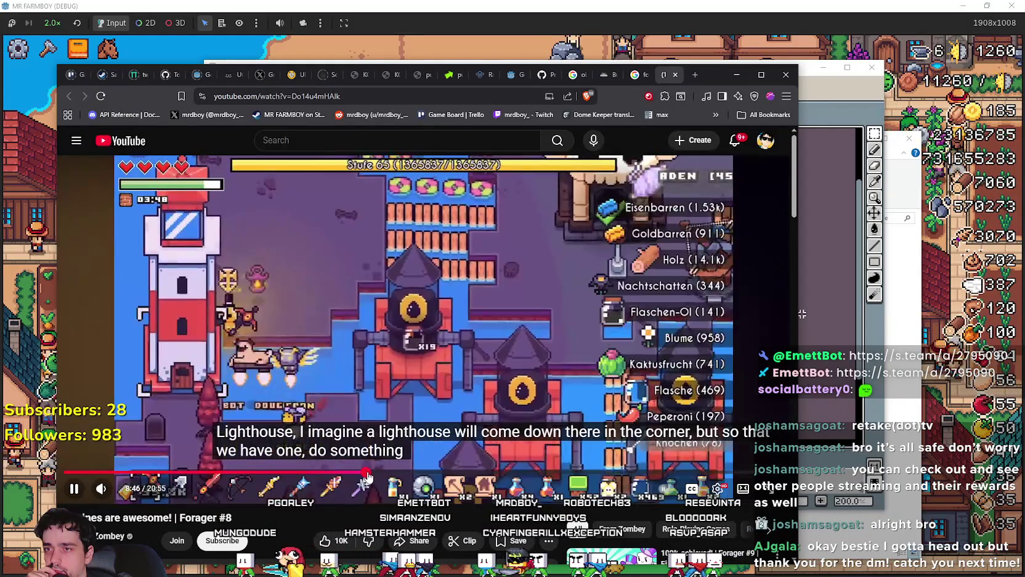
pyautogui.click(404, 473)
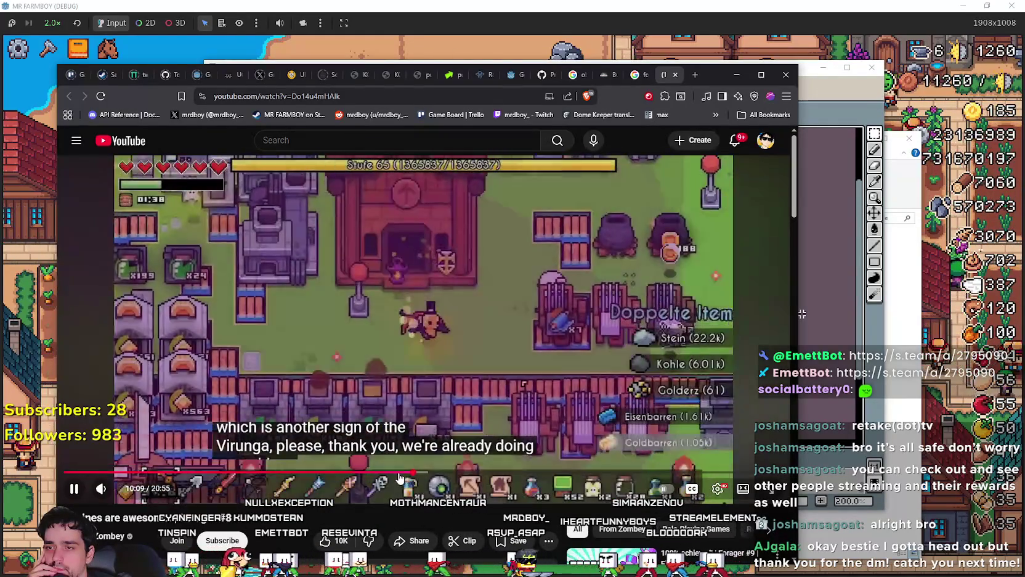
pyautogui.click(396, 473)
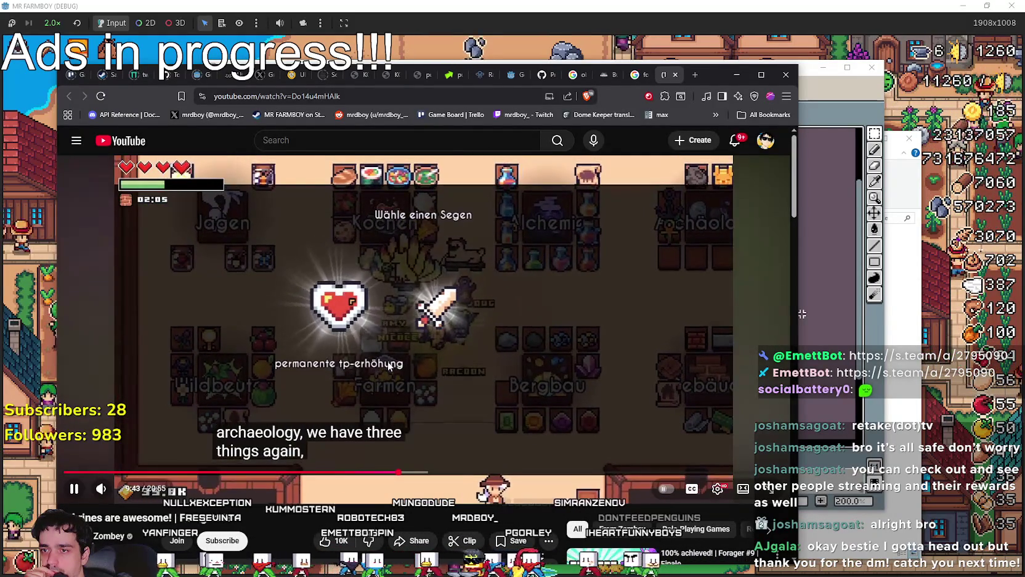
# Step: Scroll the Forager Skills table to the Magic skills and select Faith's 'Unlocks shrines' text
pyautogui.hotkey('alt', 'Tab')
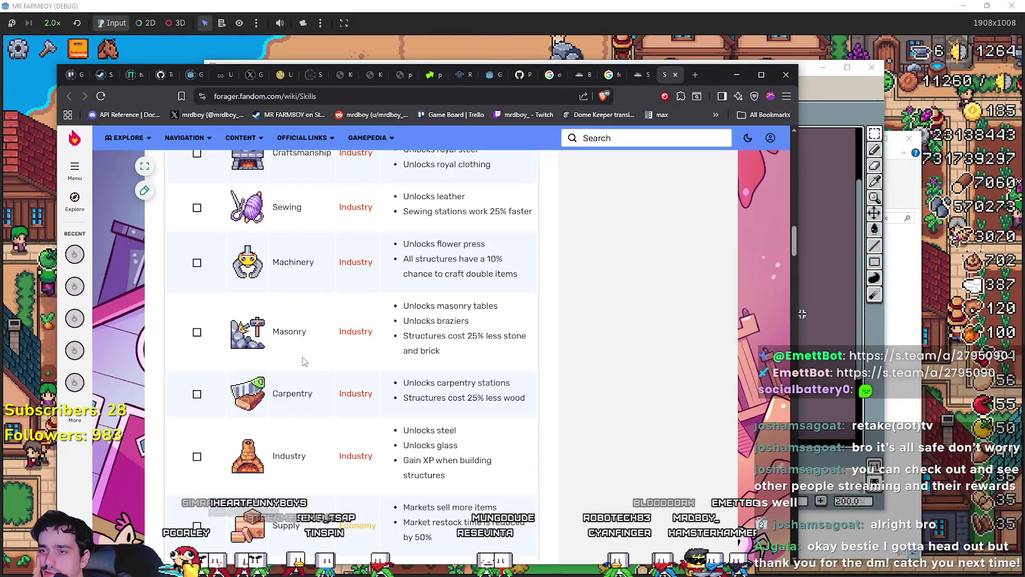
pyautogui.scroll(-3, 302, 361)
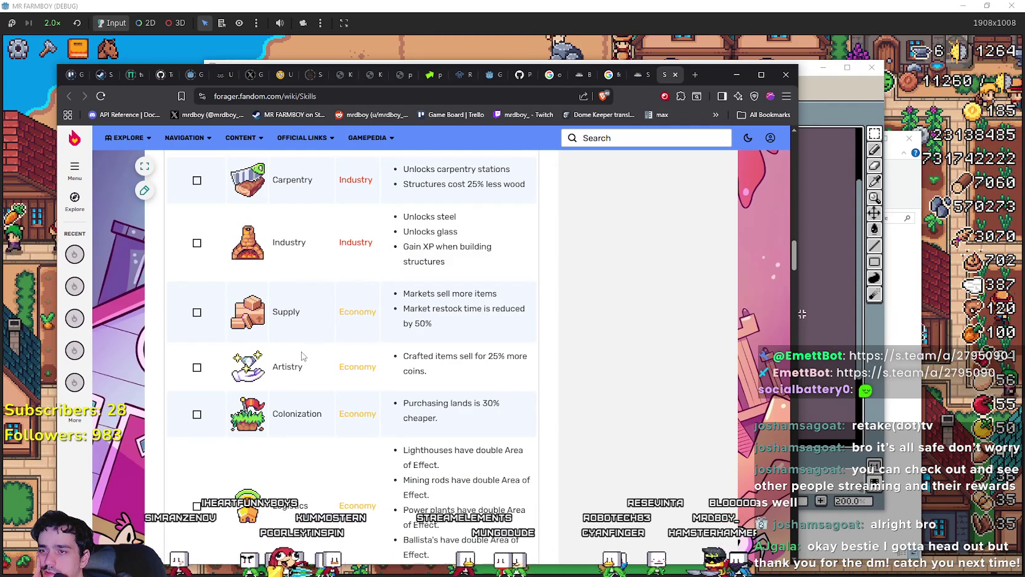
pyautogui.scroll(-1, 302, 353)
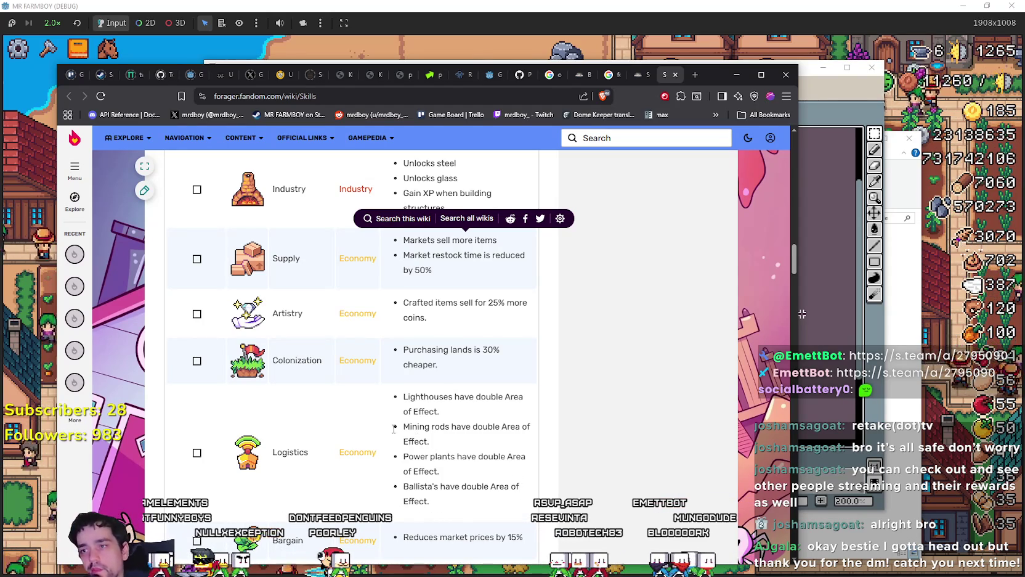
pyautogui.scroll(-3, 374, 430)
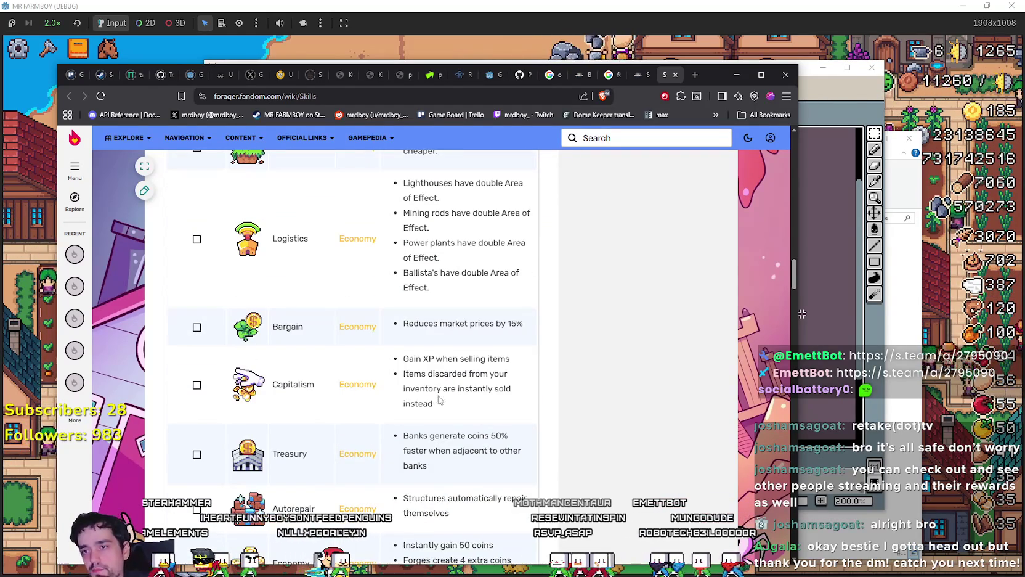
pyautogui.scroll(-2, 432, 406)
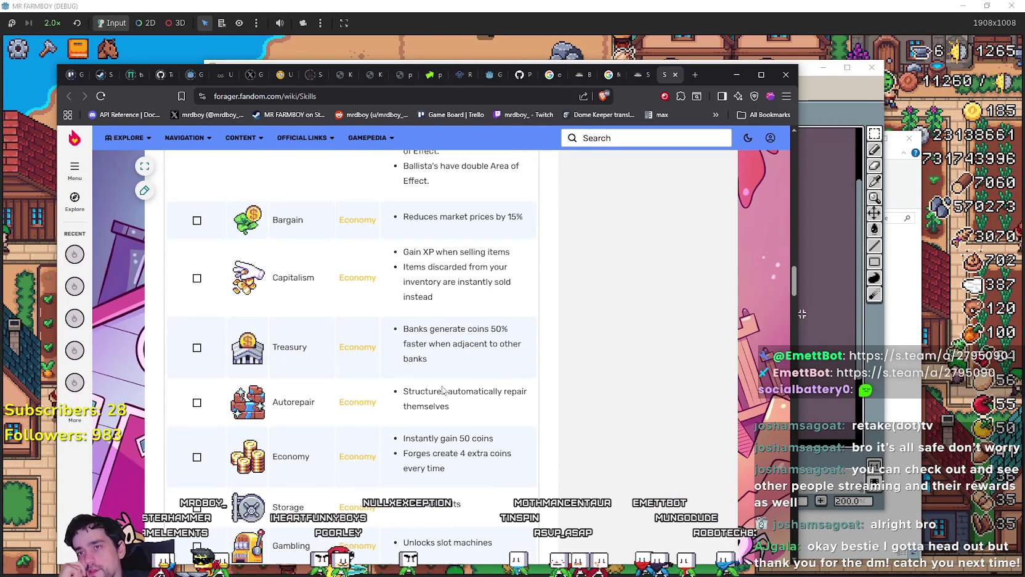
pyautogui.scroll(-6, 388, 437)
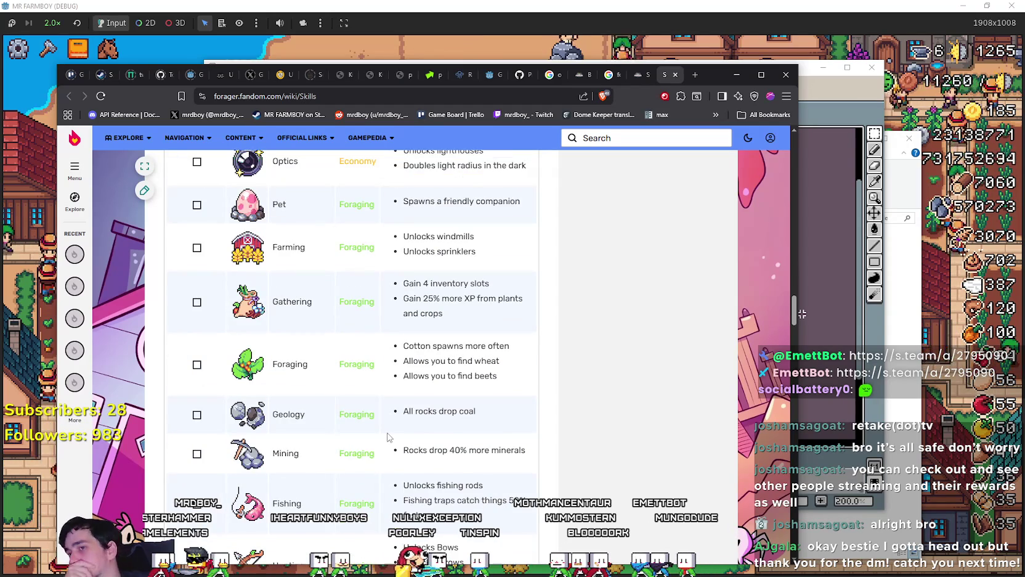
pyautogui.scroll(-7, 389, 437)
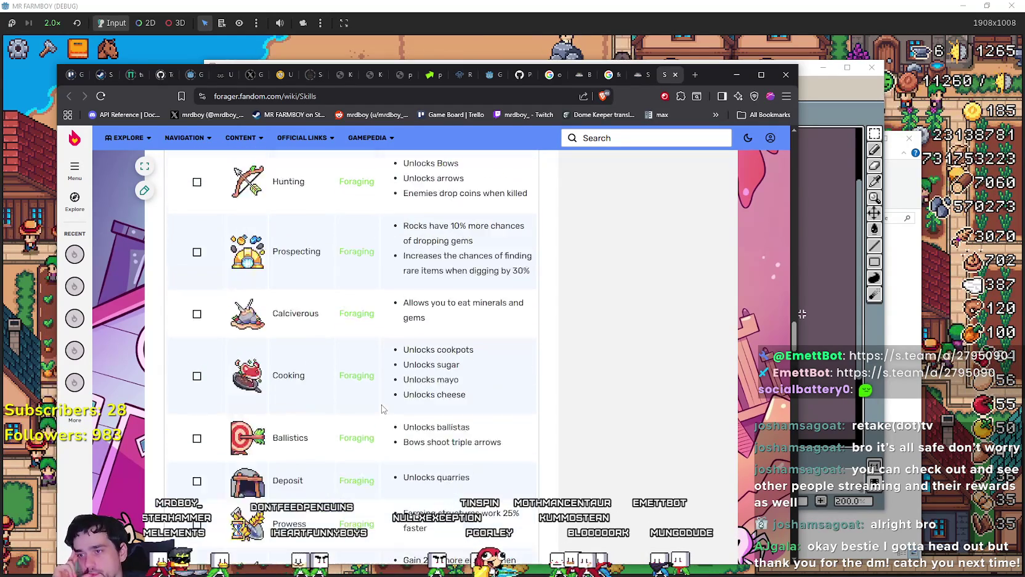
pyautogui.scroll(-8, 382, 408)
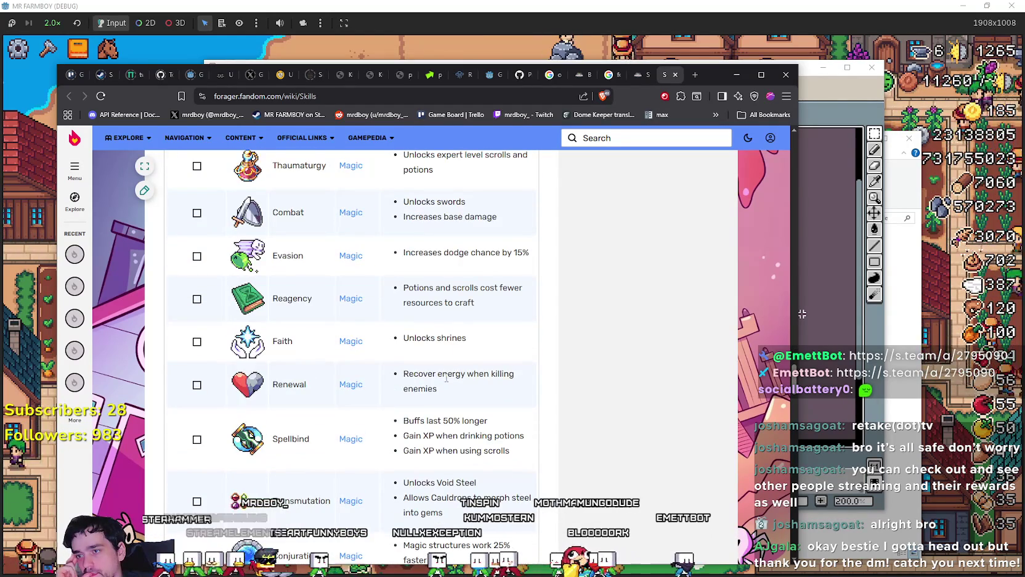
pyautogui.scroll(-1, 545, 357)
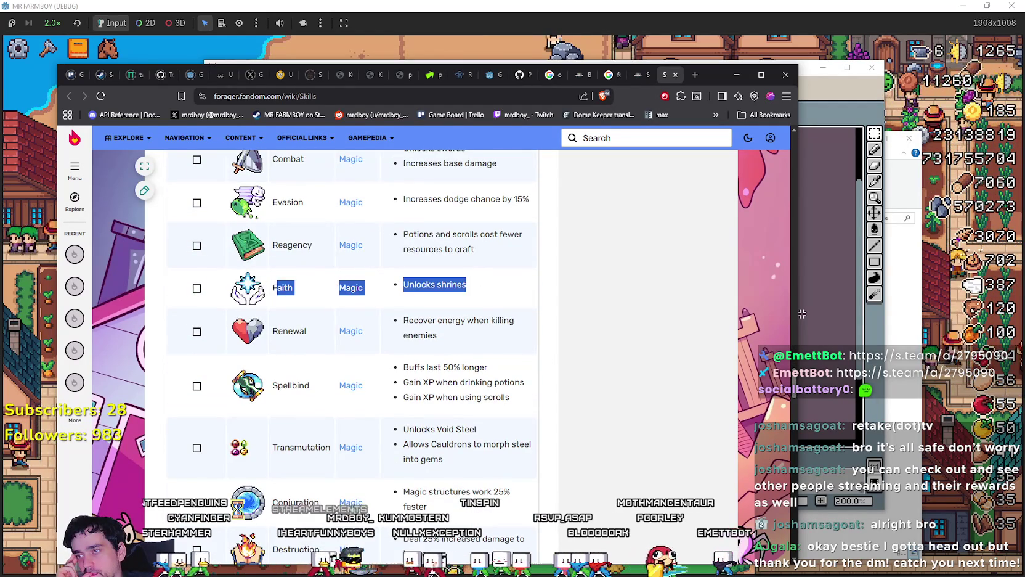
pyautogui.moveTo(459, 302)
pyautogui.mouseDown()
pyautogui.moveTo(444, 487)
pyautogui.moveTo(446, 294)
pyautogui.mouseUp()
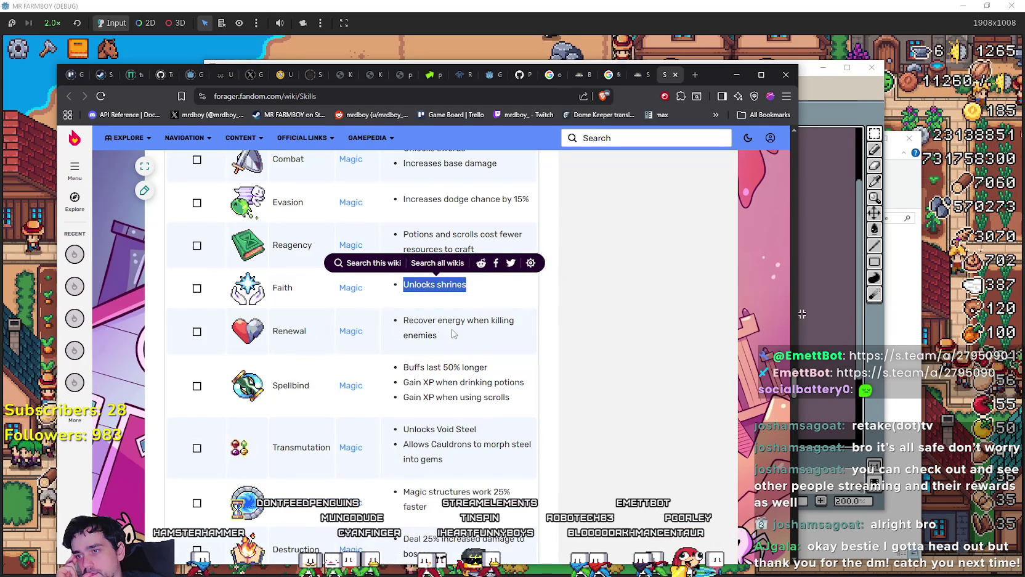
pyautogui.scroll(-3, 423, 368)
# Step: From the forager shrines results, open the 'How to use shrines in Forager' video in a new tab
pyautogui.click(611, 75)
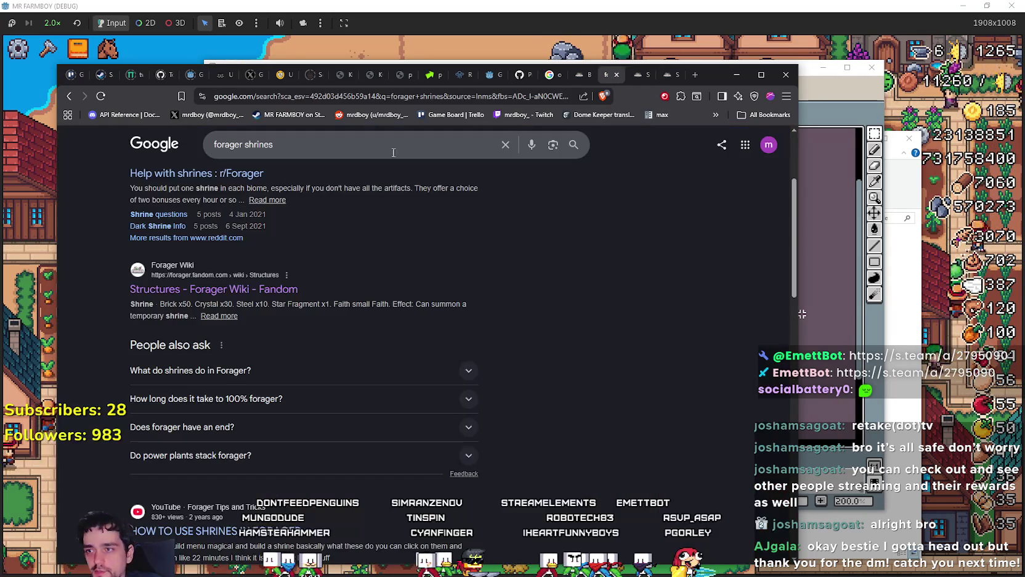
pyautogui.scroll(-3, 401, 494)
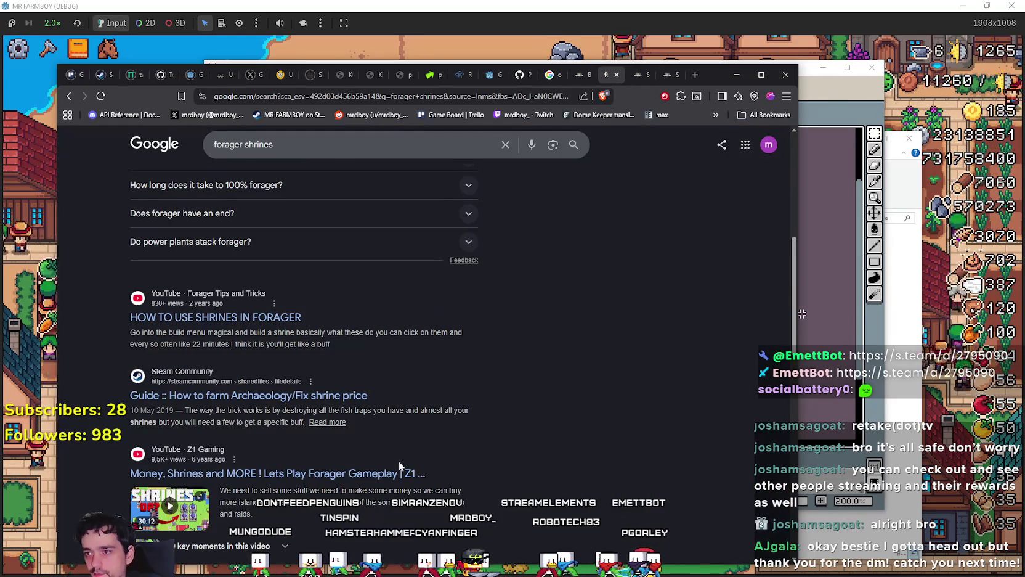
pyautogui.rightClick(271, 320)
pyautogui.click(272, 331)
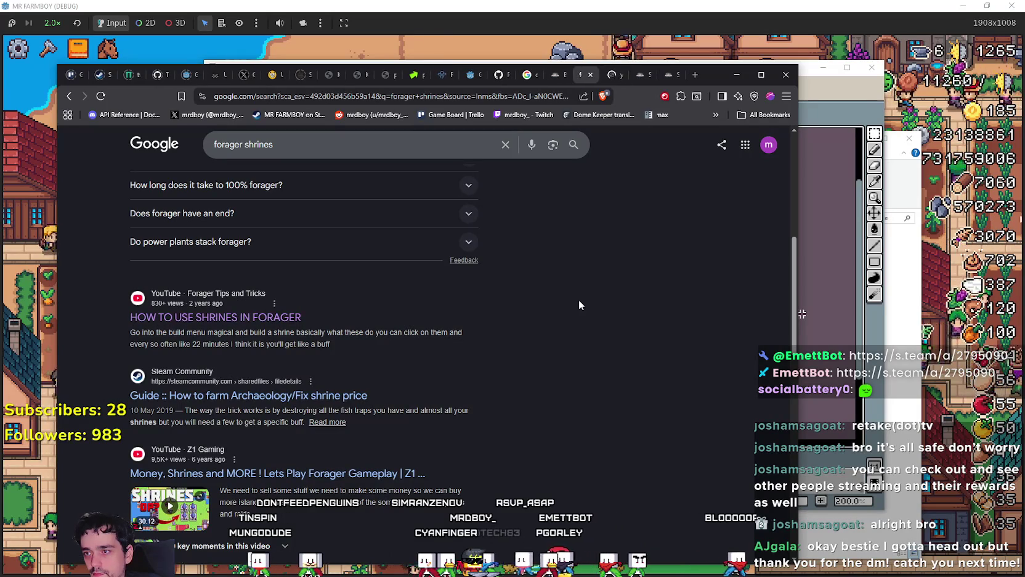
pyautogui.click(606, 79)
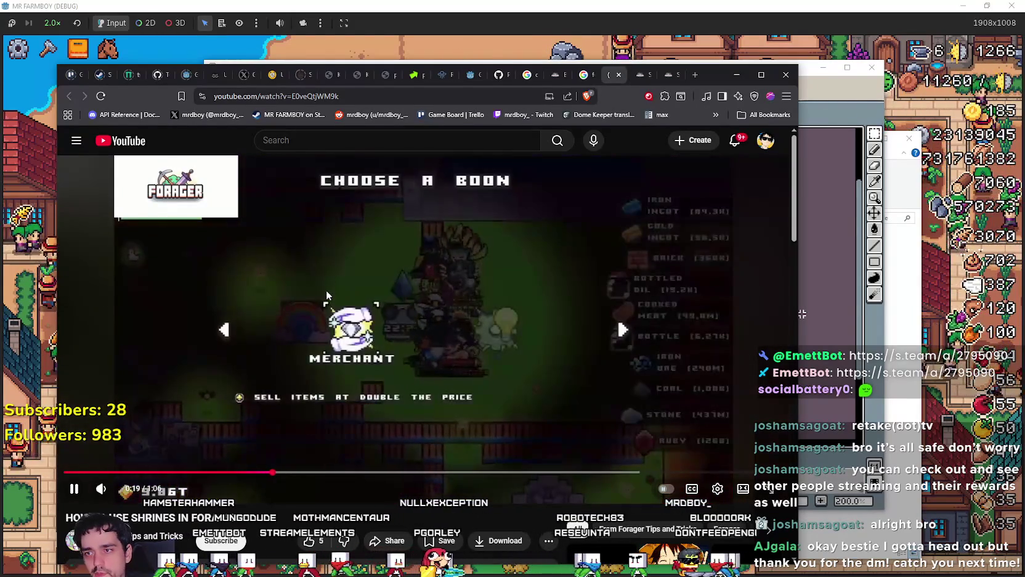
# Step: Scrub the shrine guide between 0:21 and 0:26 to study the Merchant boon screen, then resume
pyautogui.click(350, 457)
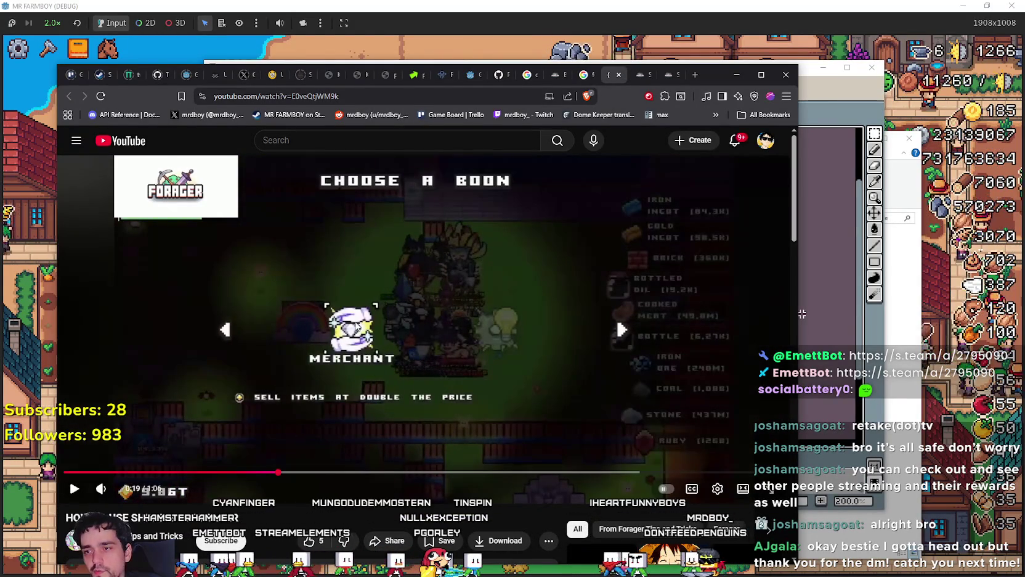
pyautogui.click(322, 367)
pyautogui.click(331, 380)
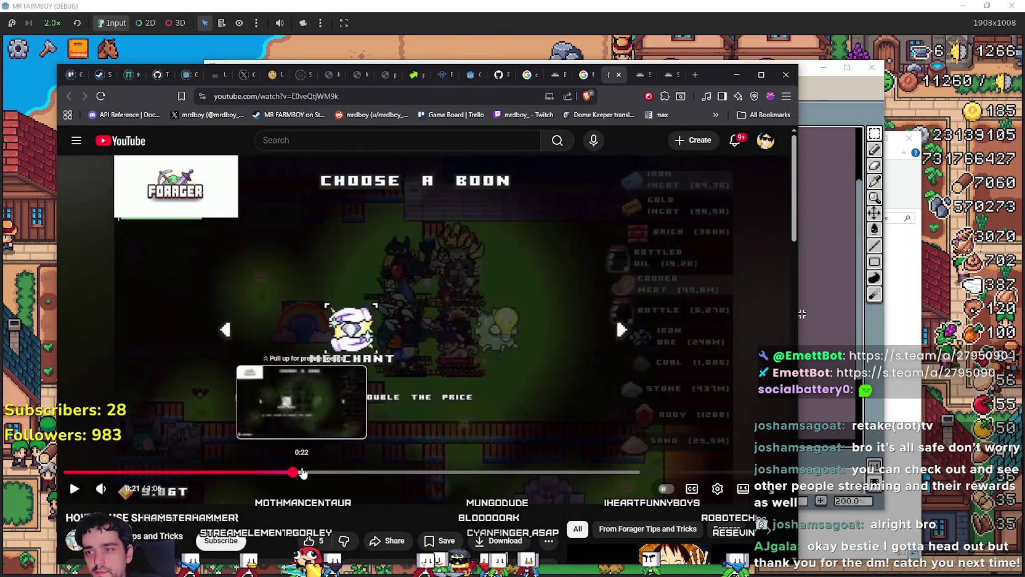
pyautogui.click(321, 474)
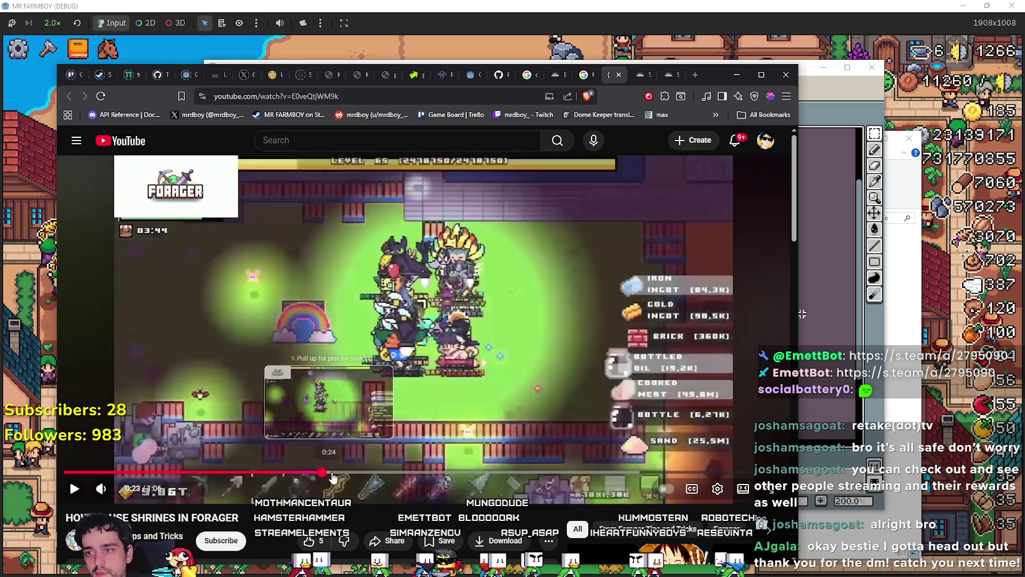
pyautogui.click(332, 473)
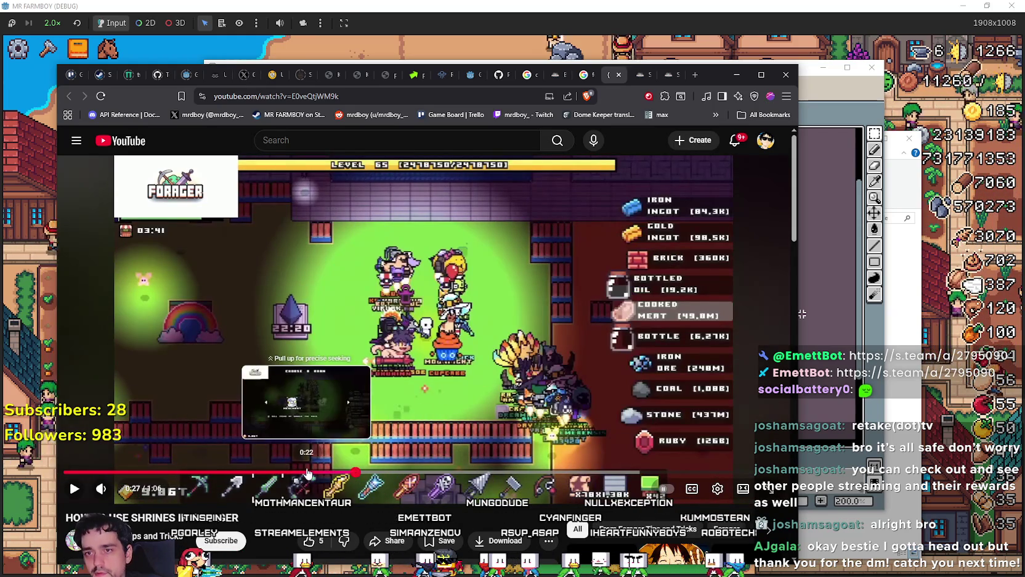
pyautogui.moveTo(308, 474)
pyautogui.mouseDown()
pyautogui.moveTo(271, 479)
pyautogui.moveTo(300, 475)
pyautogui.mouseUp()
pyautogui.click(300, 474)
pyautogui.click(319, 407)
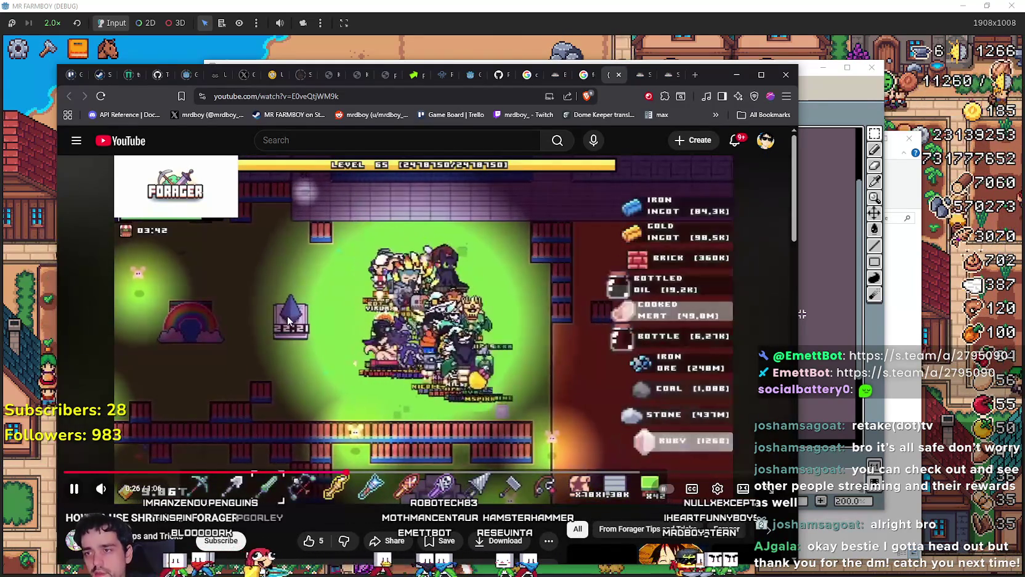
pyautogui.click(286, 315)
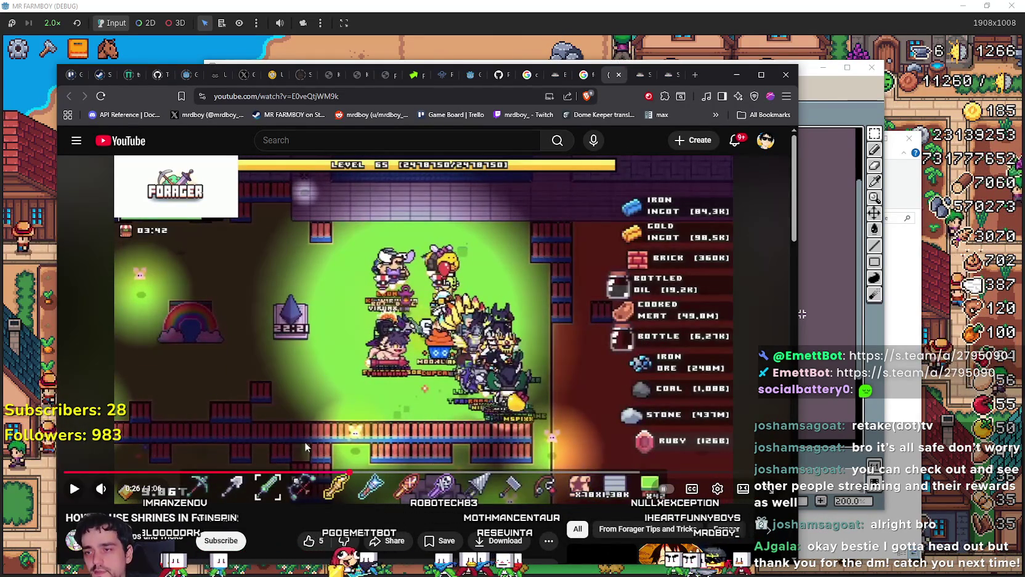
pyautogui.click(356, 349)
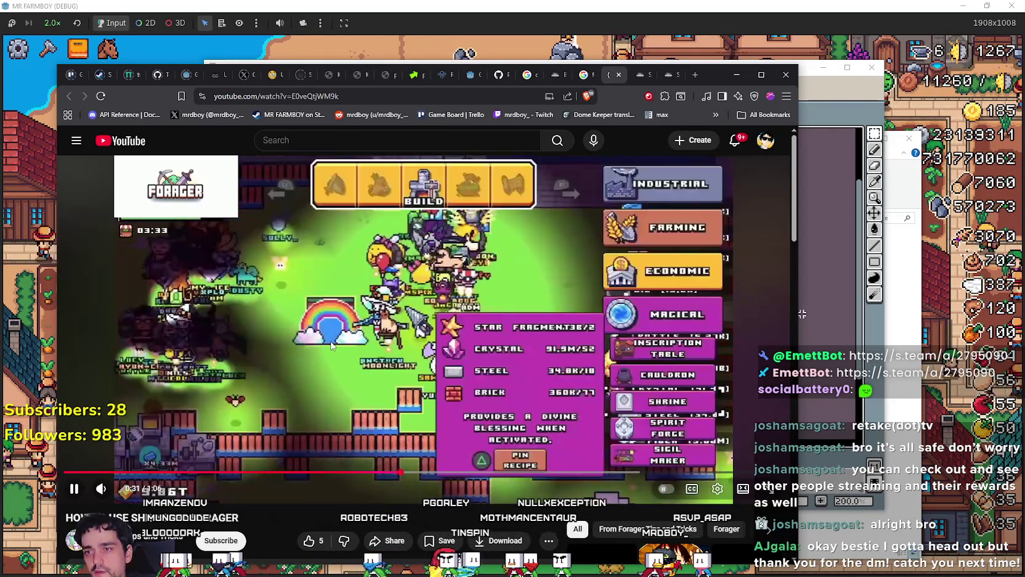
# Step: Pause on the Shrine recipe frames at 0:35, 0:40 and 0:43, then jump back to about 0:26
pyautogui.click(309, 313)
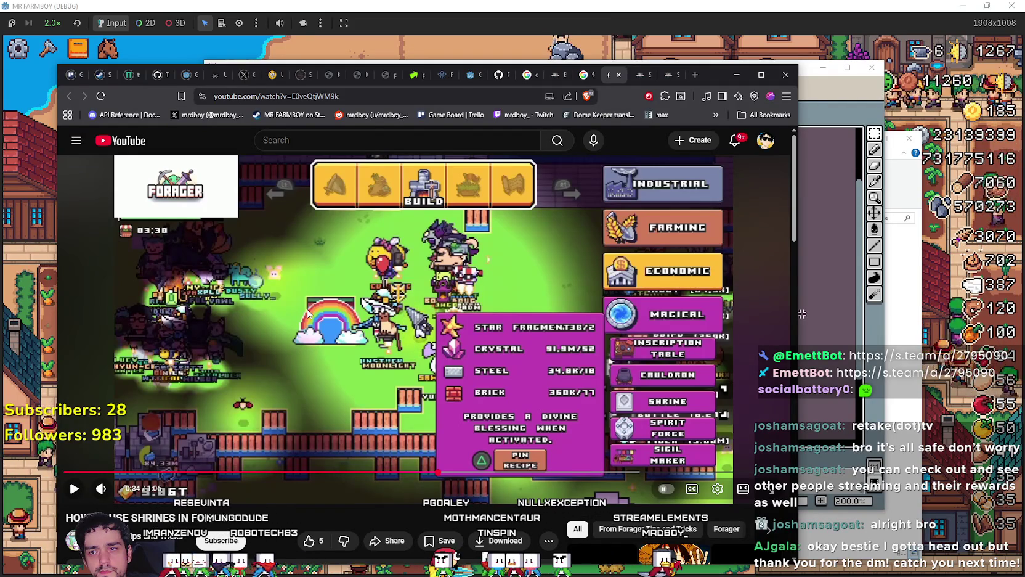
pyautogui.moveTo(300, 308)
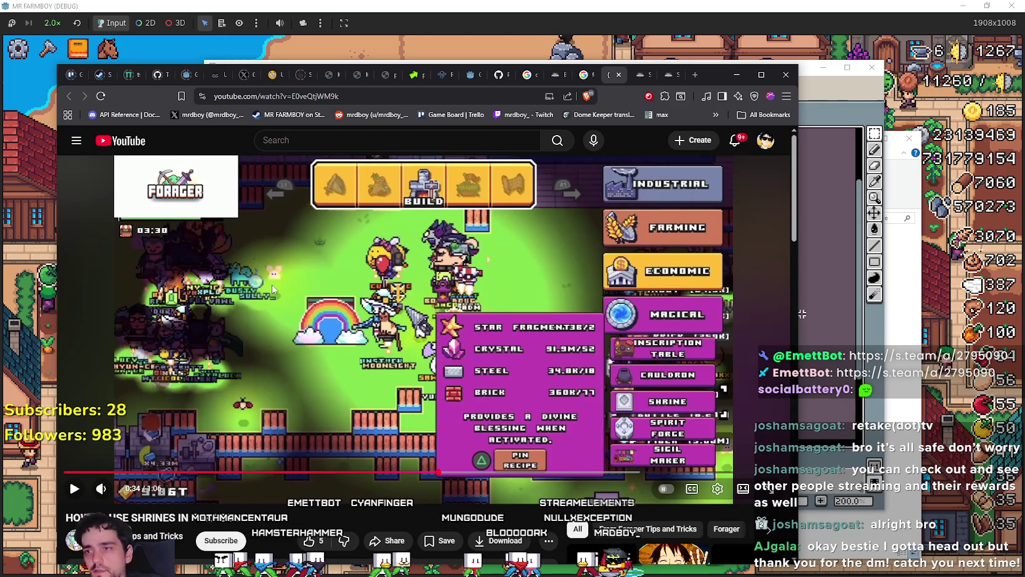
pyautogui.click(300, 314)
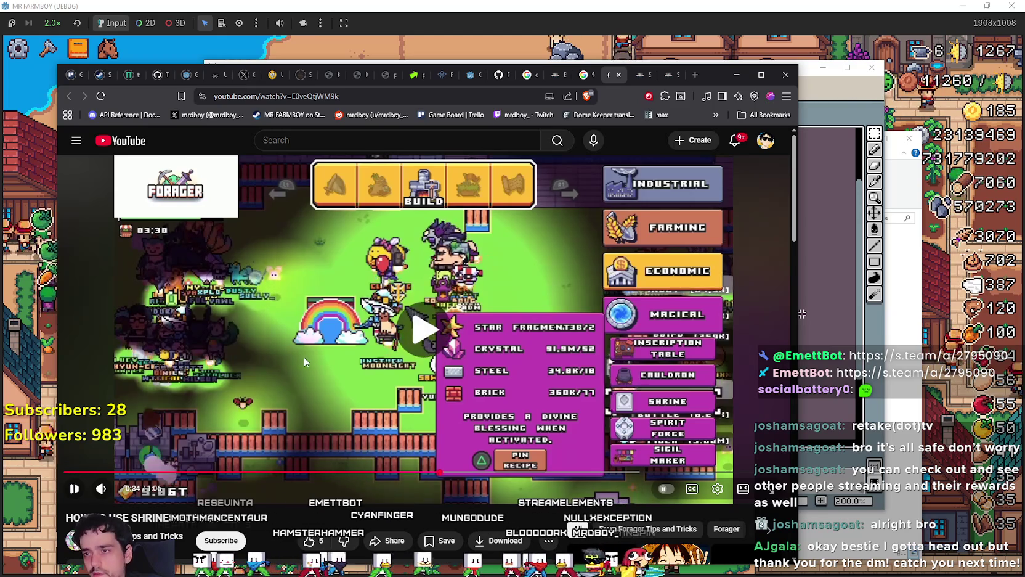
pyautogui.click(284, 302)
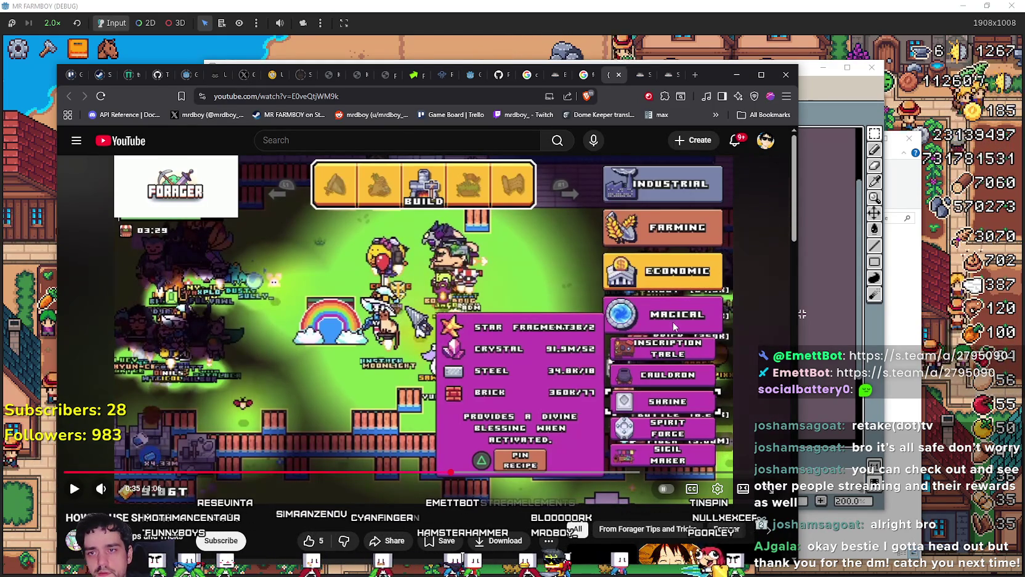
pyautogui.click(458, 335)
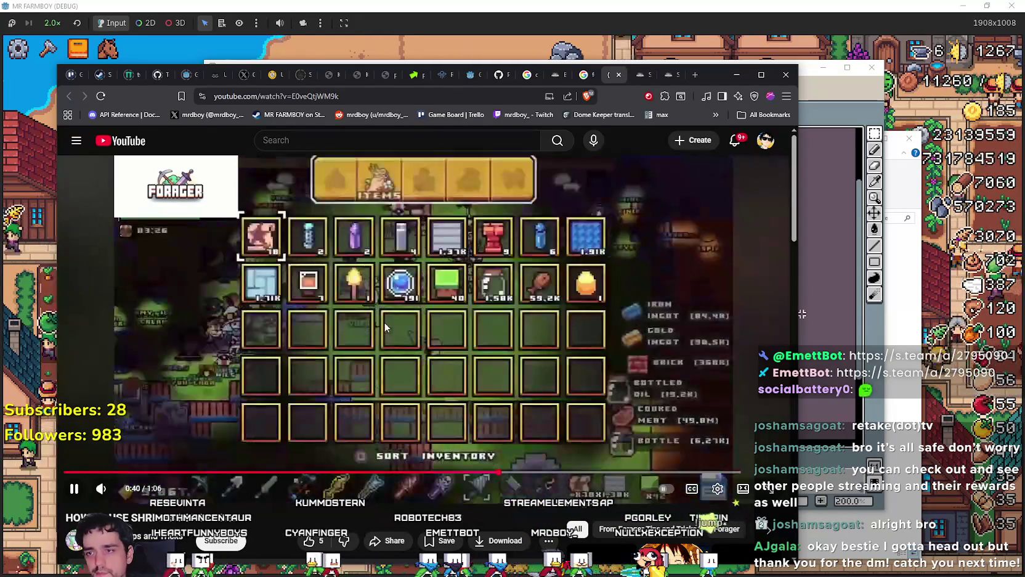
pyautogui.click(355, 302)
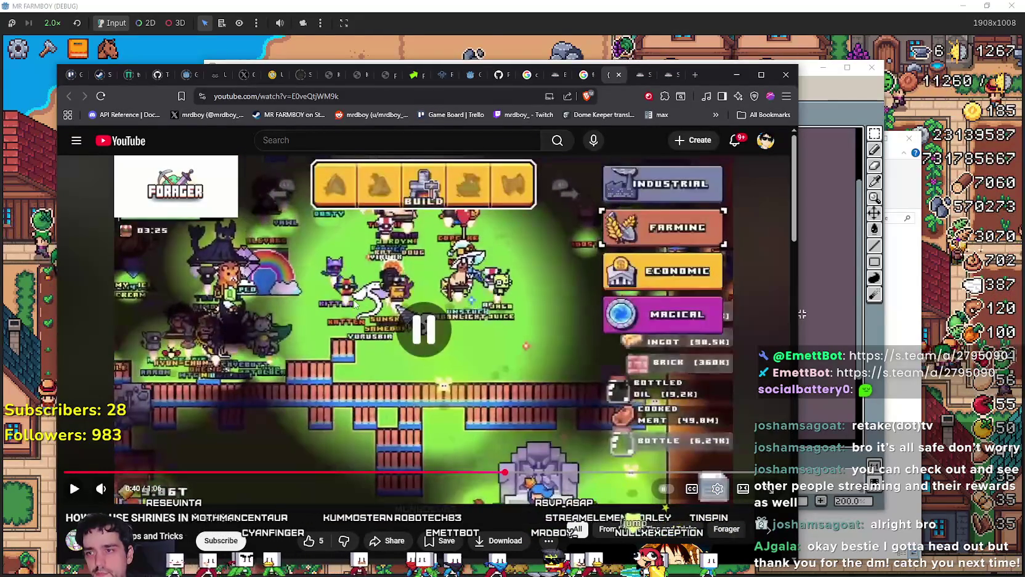
pyautogui.click(386, 317)
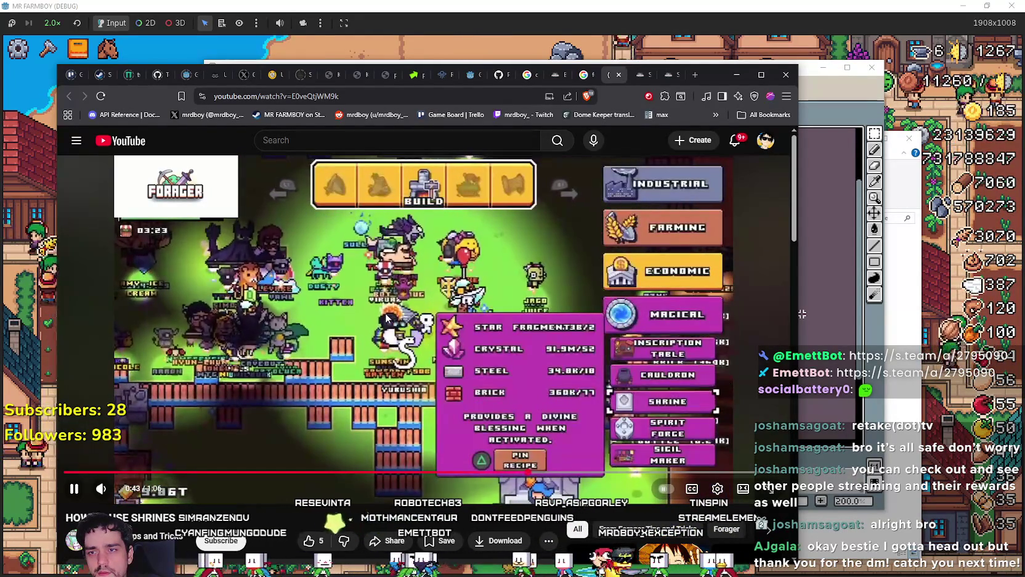
pyautogui.click(382, 316)
pyautogui.click(379, 316)
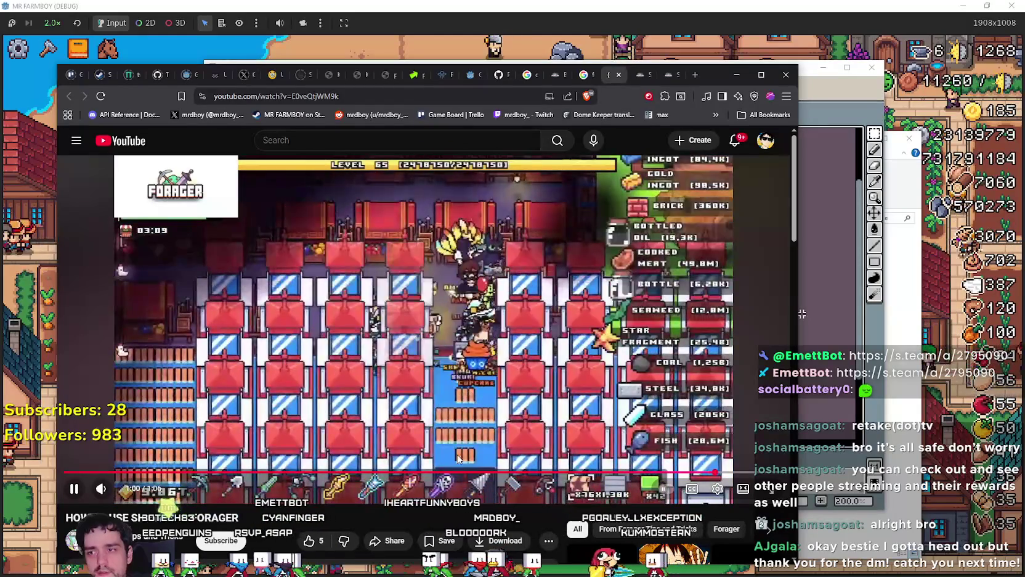
pyautogui.click(350, 473)
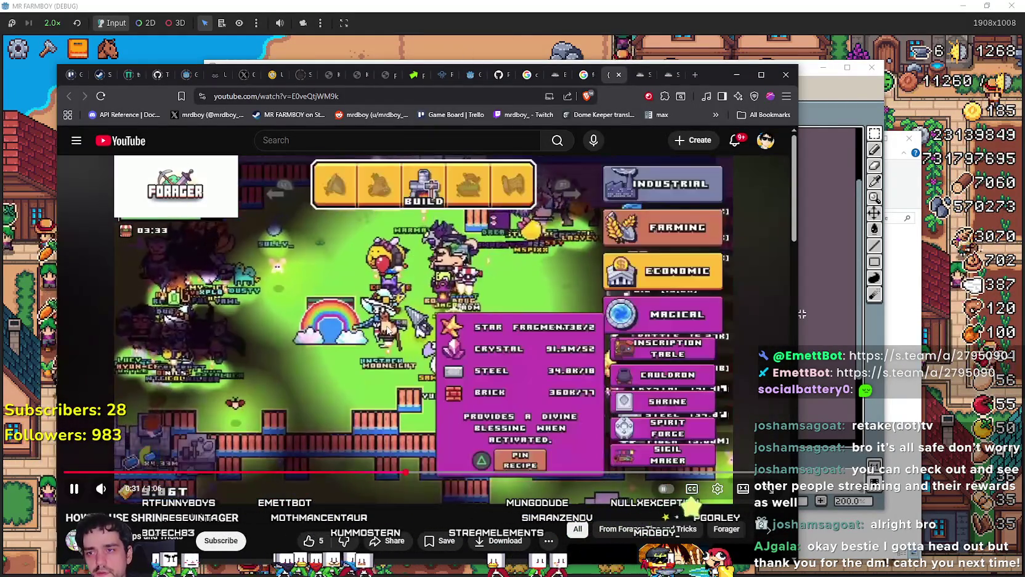
pyautogui.click(367, 336)
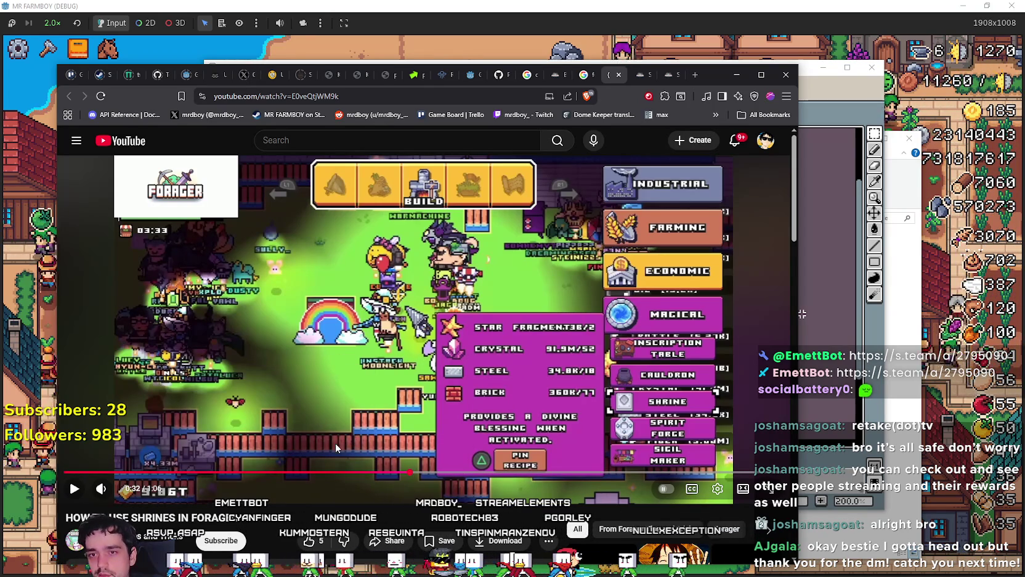
# Step: Return to the game and glance at the crops Advancements panel before closing it
pyautogui.hotkey('alt', 'Tab')
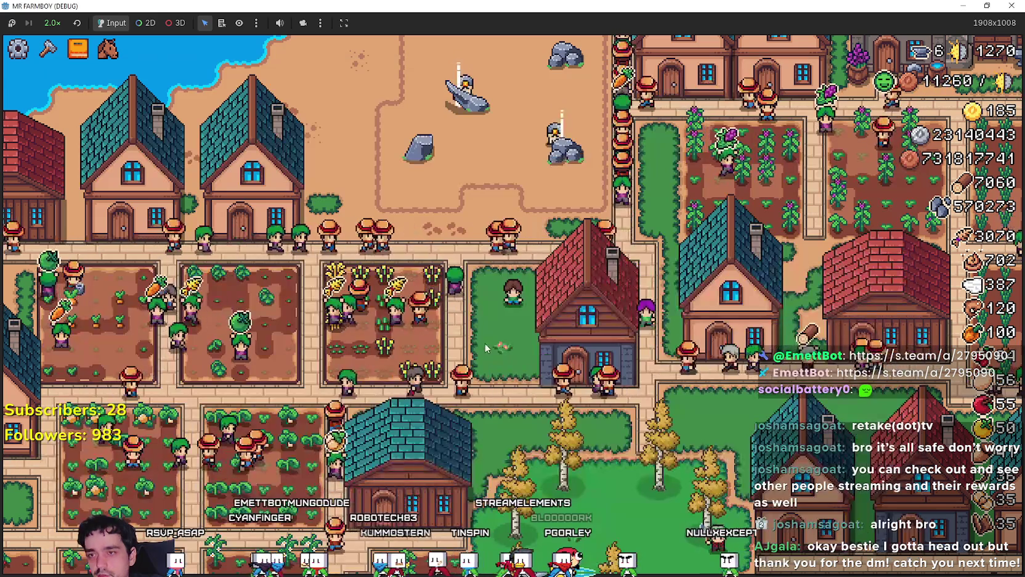
pyautogui.press('Tab')
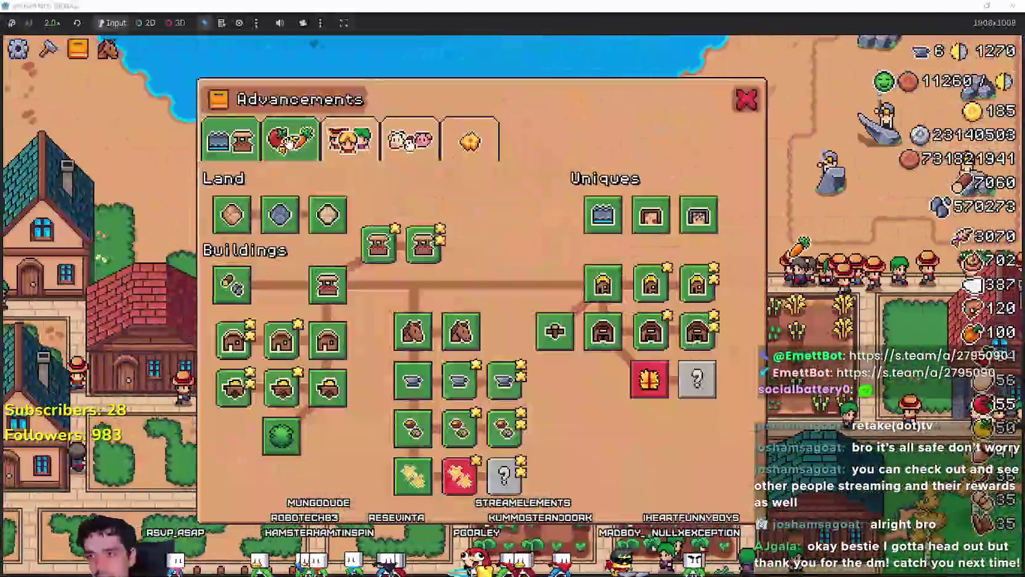
pyautogui.click(289, 141)
pyautogui.press('Escape')
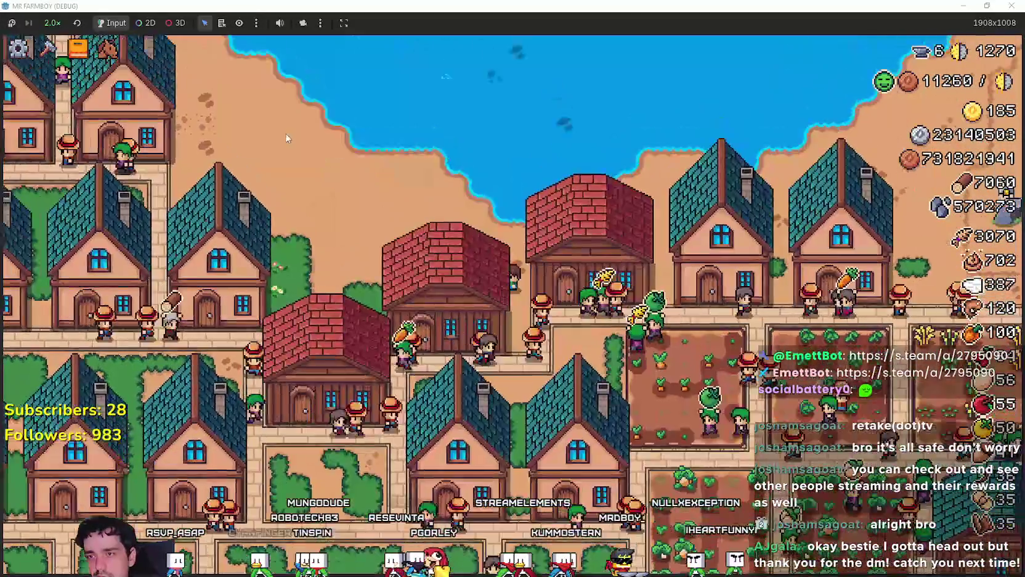
# Step: Pan north to the houses and barns, then back across the lower farm plots
pyautogui.press('w')
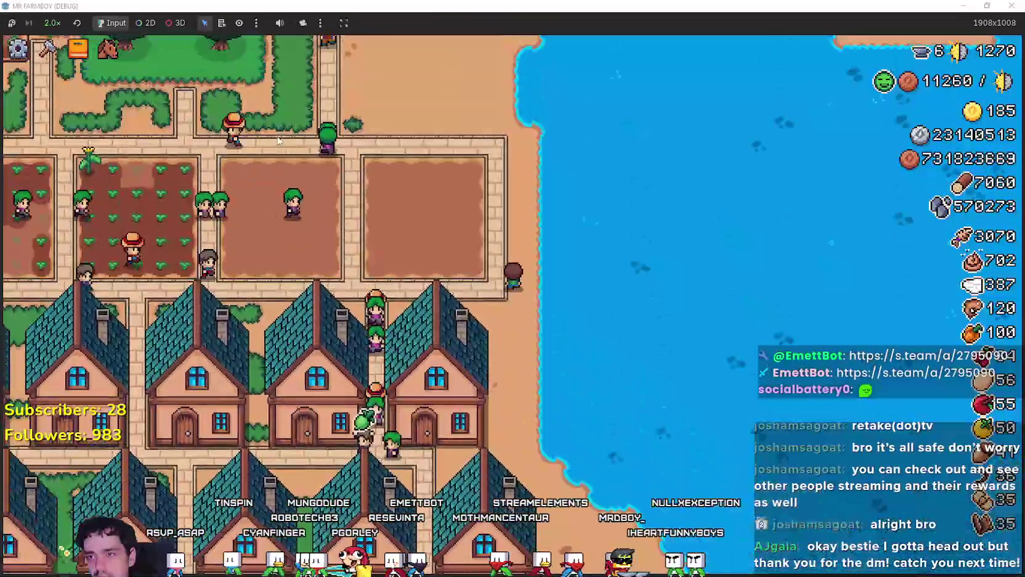
pyautogui.press('w')
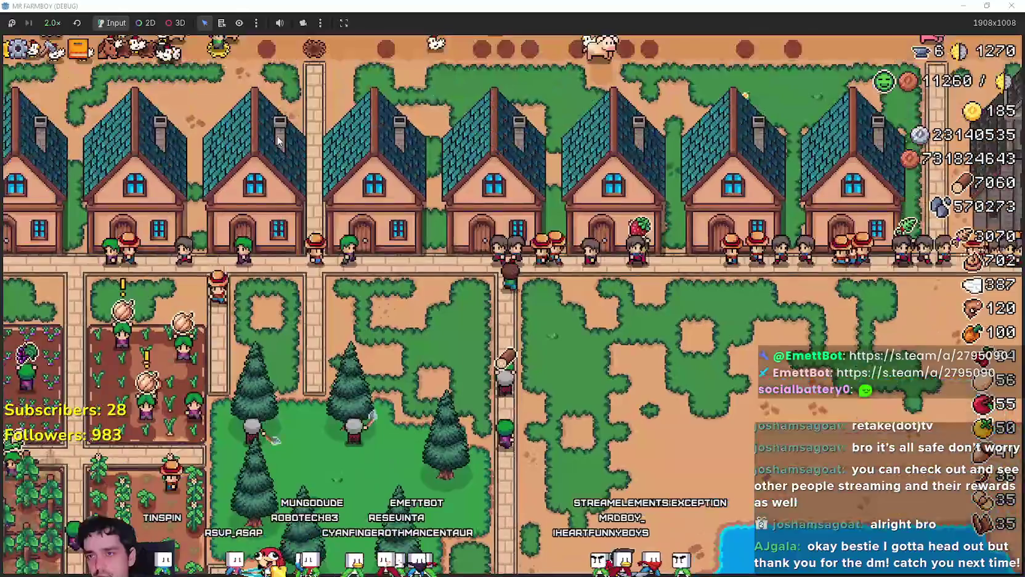
pyautogui.press('w')
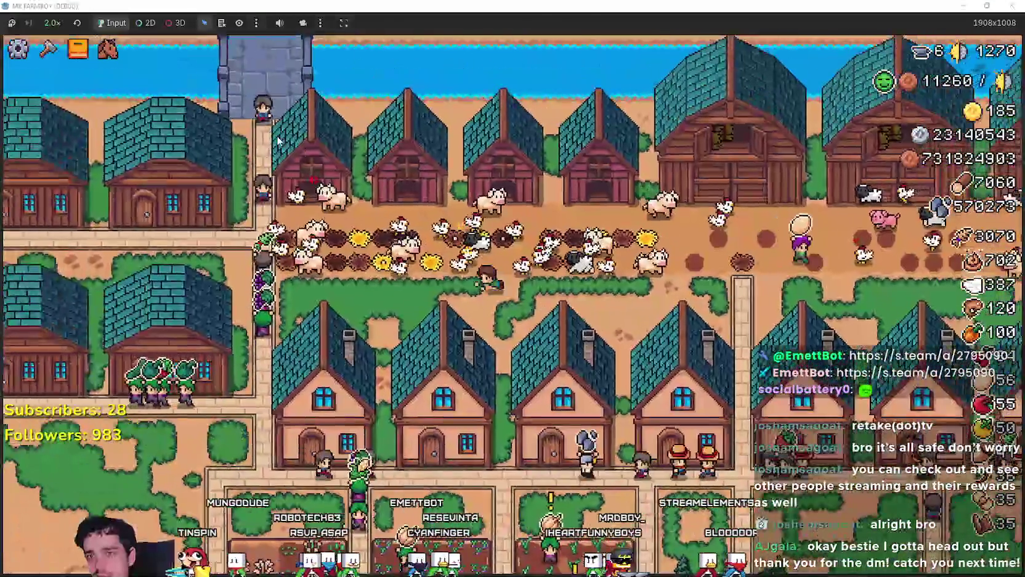
pyautogui.press('s')
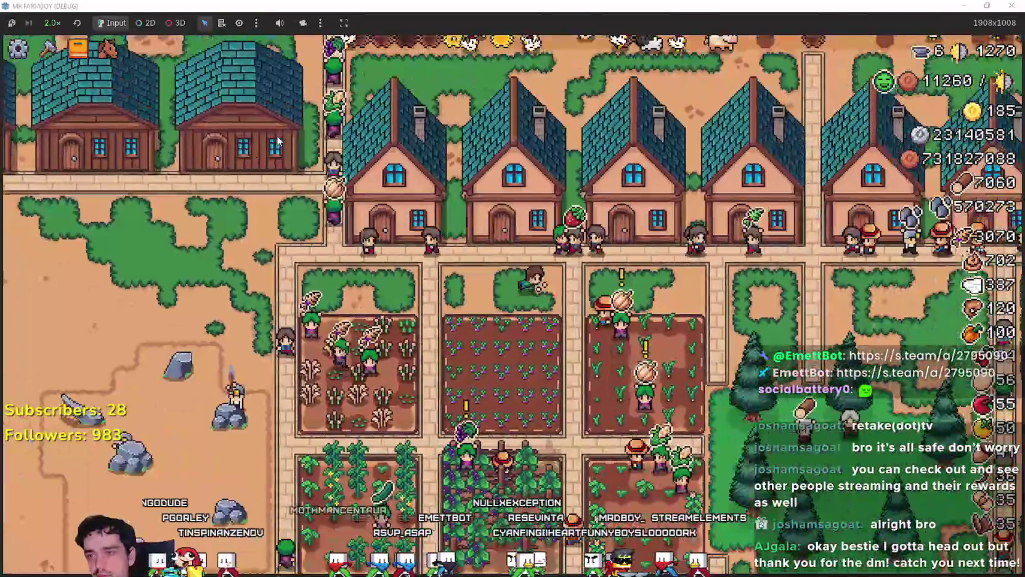
pyautogui.press('s')
pyautogui.press('d')
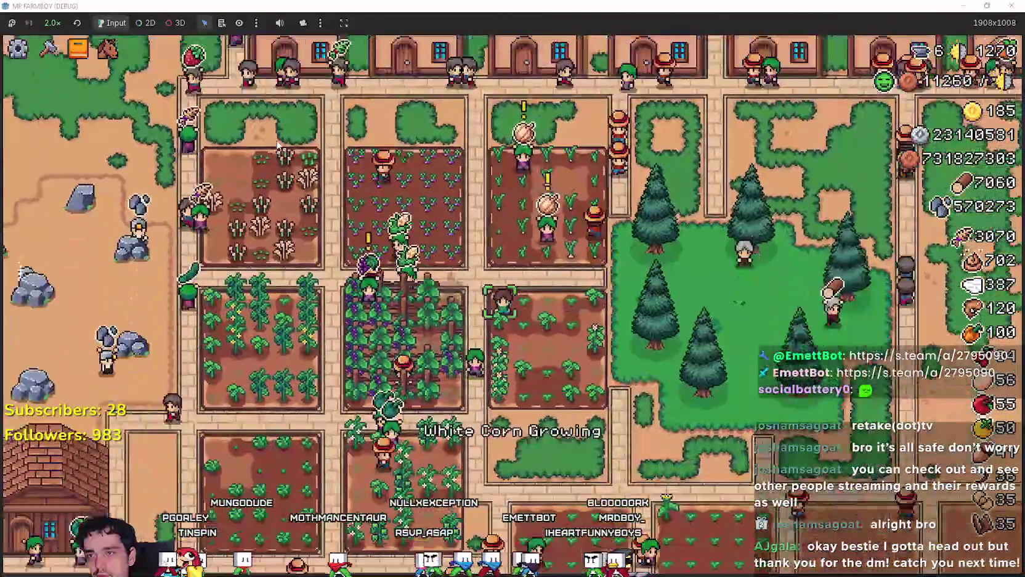
pyautogui.press('a')
pyautogui.press('s')
pyautogui.press('d')
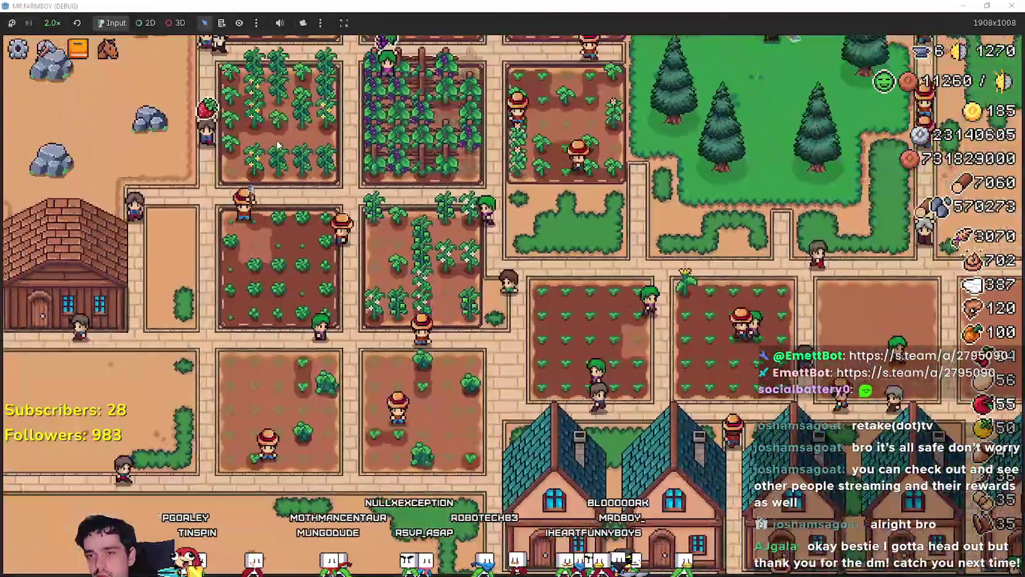
pyautogui.press('w')
pyautogui.press('a')
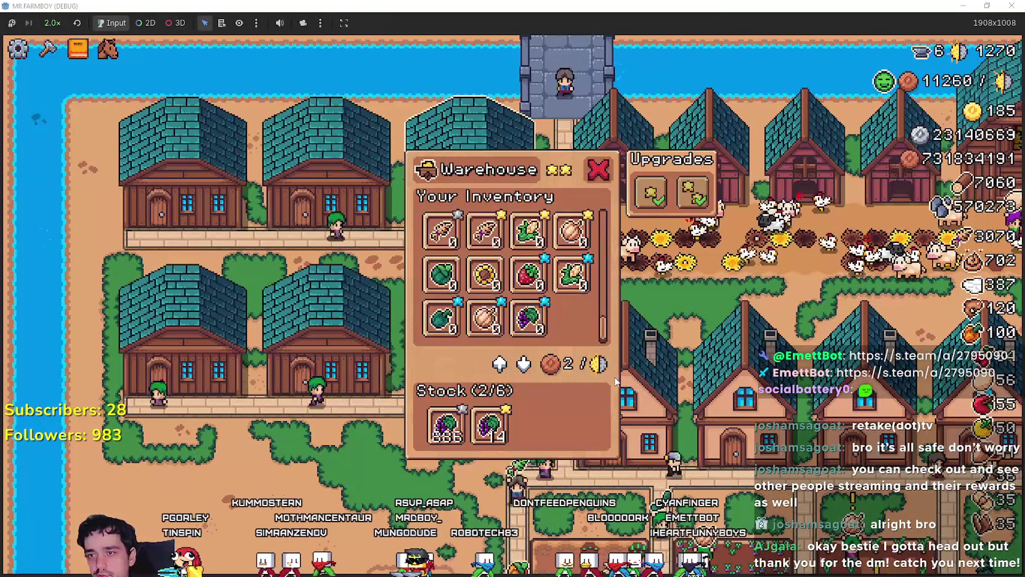
# Step: Close the Warehouse window to view the manor, house row and crop plots
pyautogui.moveTo(515, 331)
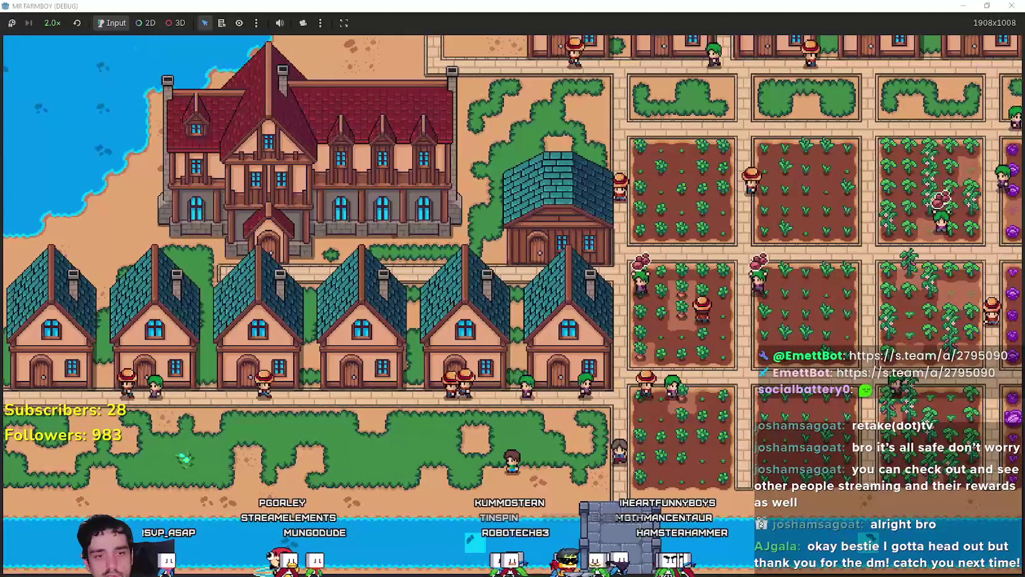
# Step: Zoom in and out on Dungeon_Objects.png in Aseprite, then go back to the MonoGame showcase
pyautogui.hotkey('alt', 'Tab')
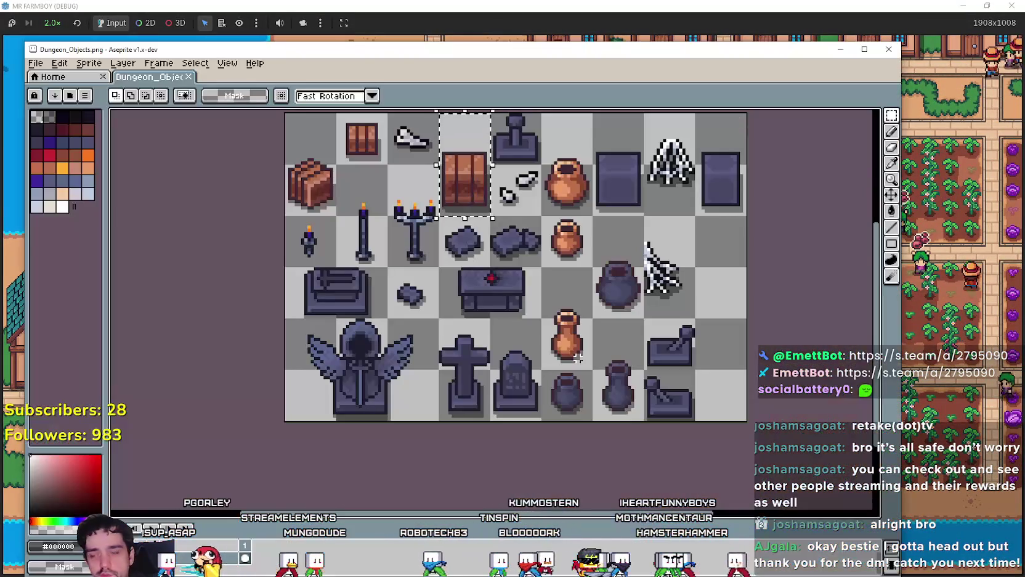
pyautogui.scroll(1, 287, 417)
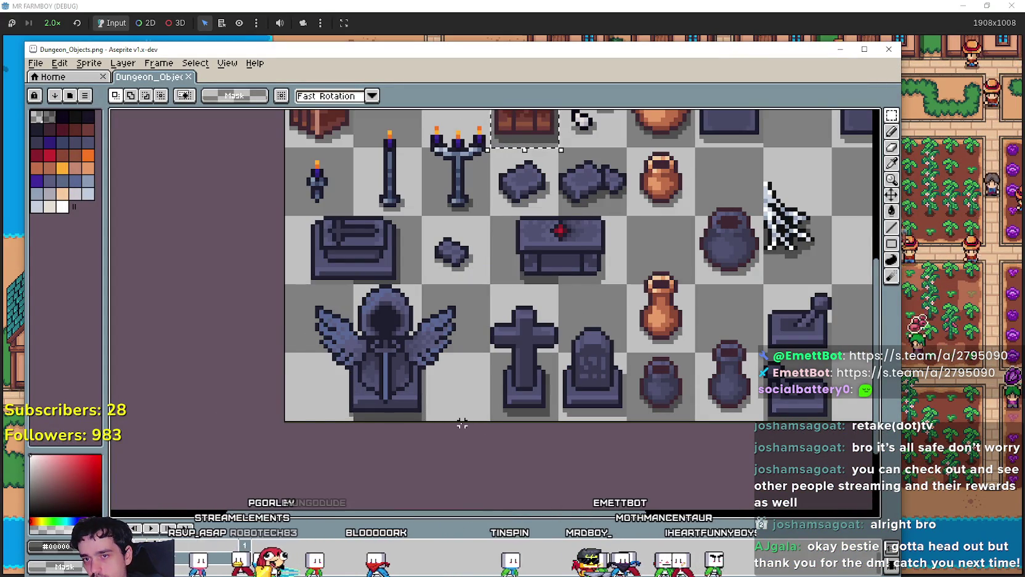
pyautogui.scroll(-1, 462, 422)
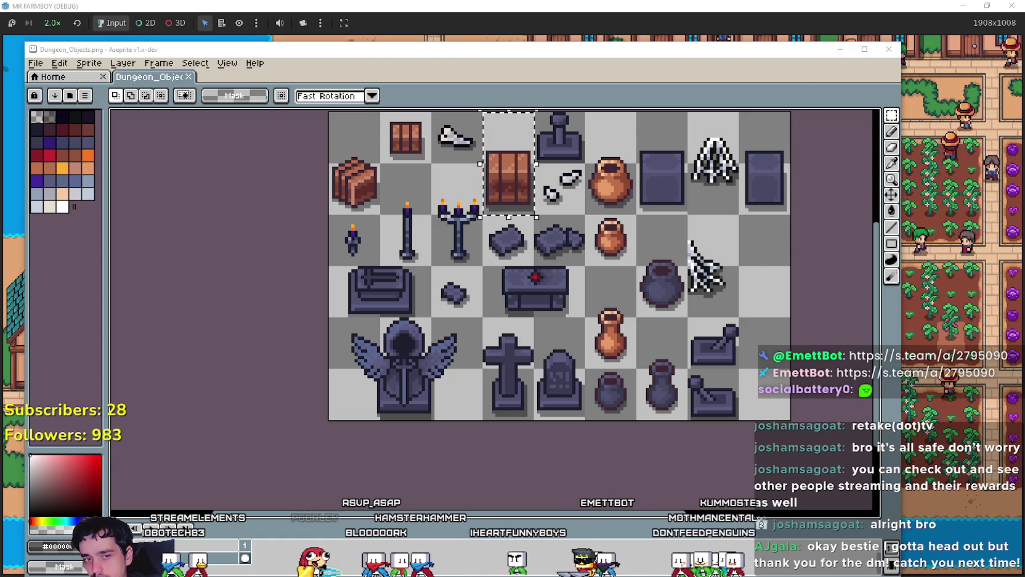
pyautogui.hotkey('alt', 'Tab')
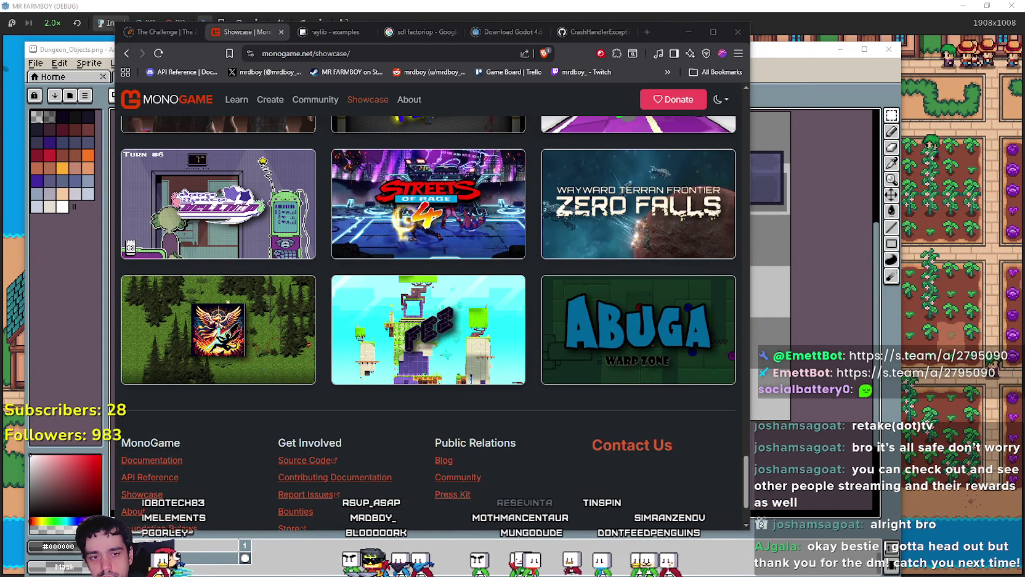
# Step: Search 'pixel art shrine' in a new browser tab
pyautogui.hotkey('alt', 'Tab')
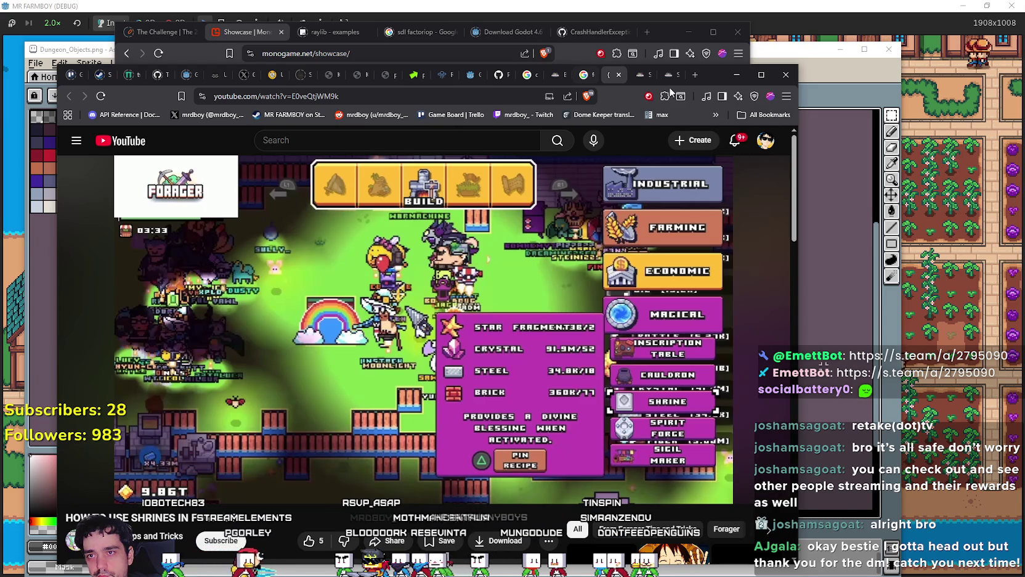
pyautogui.click(697, 76)
pyautogui.write('p')
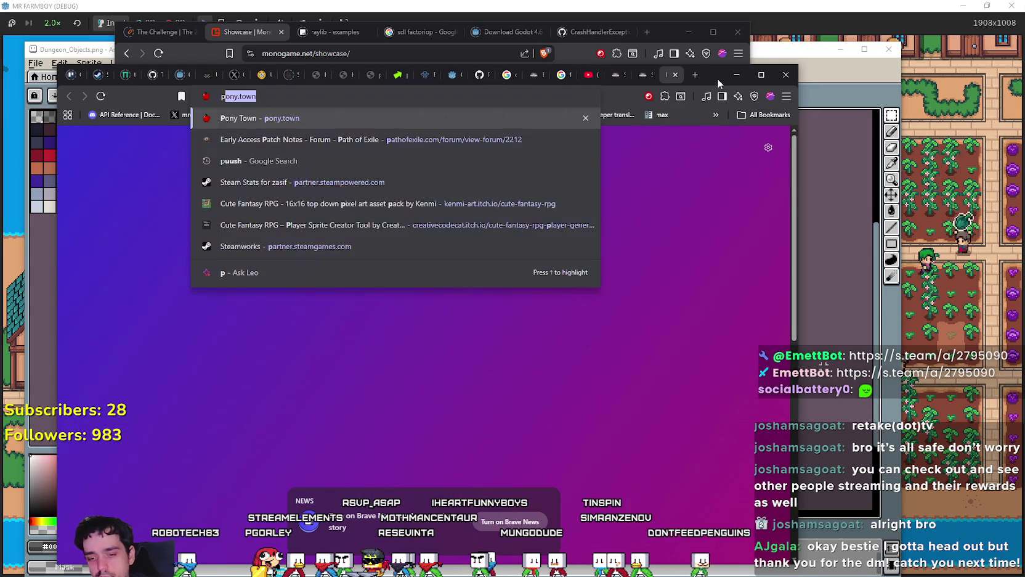
pyautogui.write('ixel art shri')
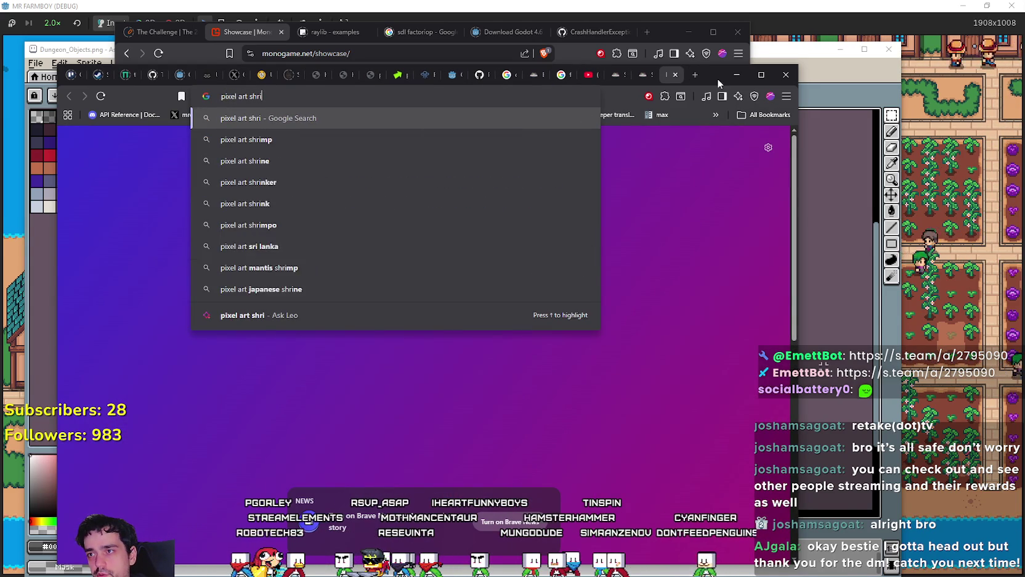
pyautogui.write('ne')
pyautogui.press('Return')
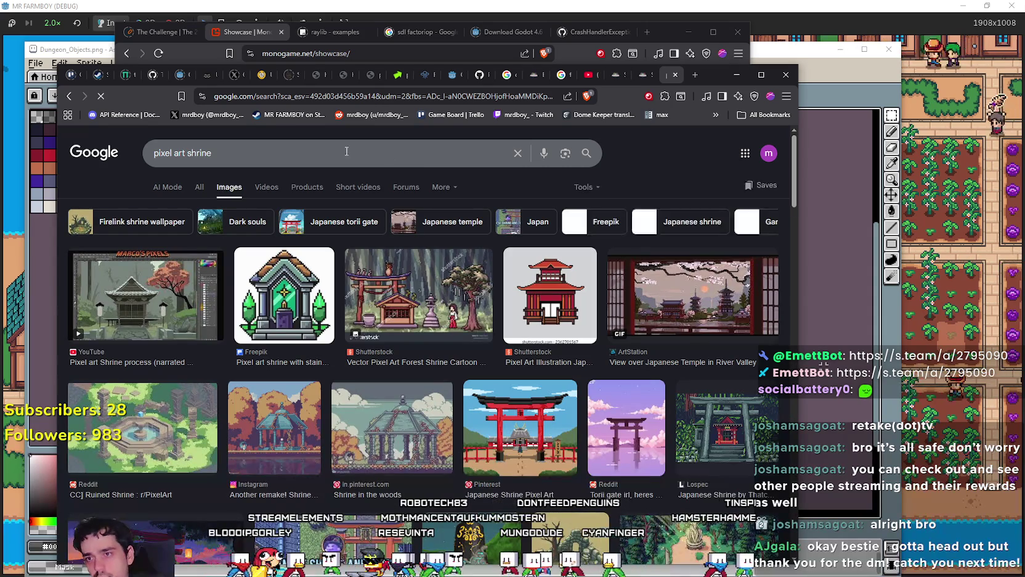
# Step: Scroll through the pixel art shrine image results and place the cursor before 'shrine' in the query
pyautogui.scroll(-5, 479, 485)
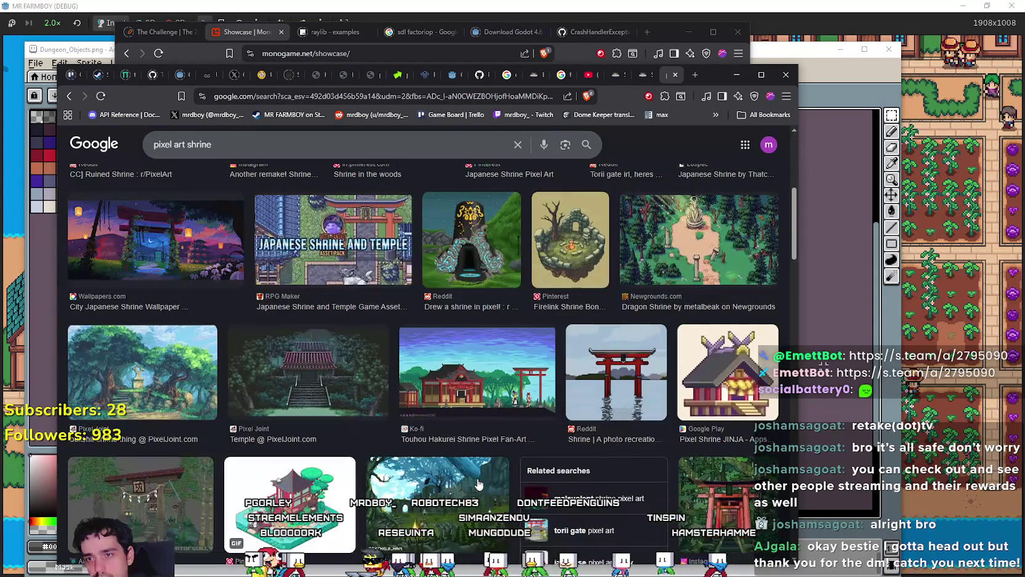
pyautogui.scroll(-3, 475, 460)
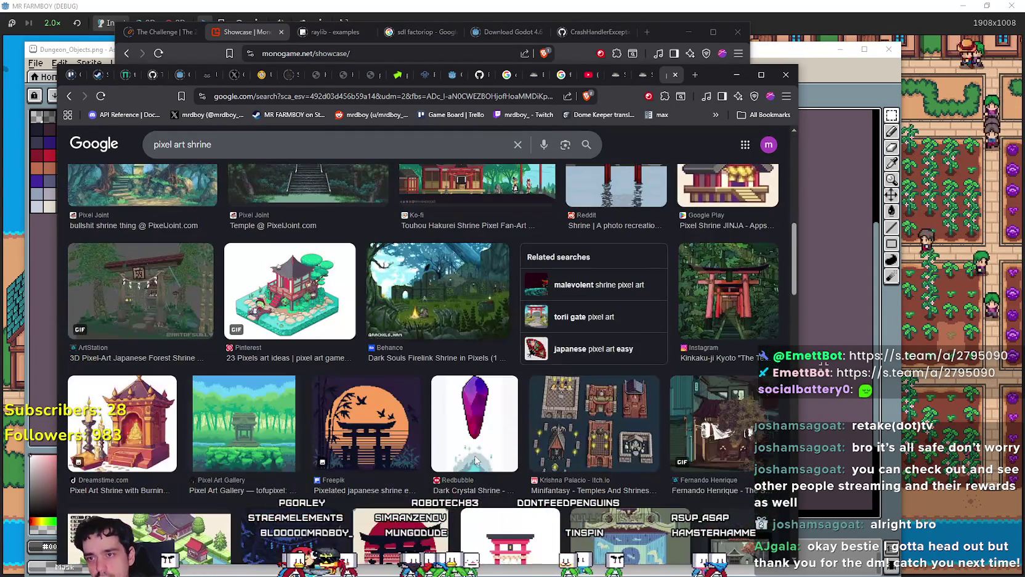
pyautogui.scroll(-6, 260, 352)
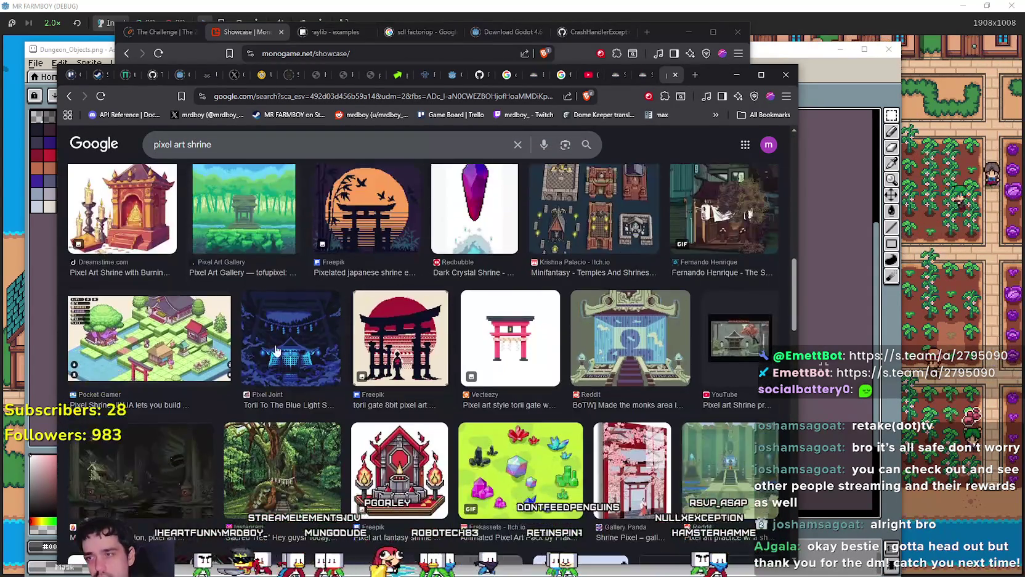
pyautogui.scroll(-2, 261, 352)
pyautogui.scroll(4, 573, 421)
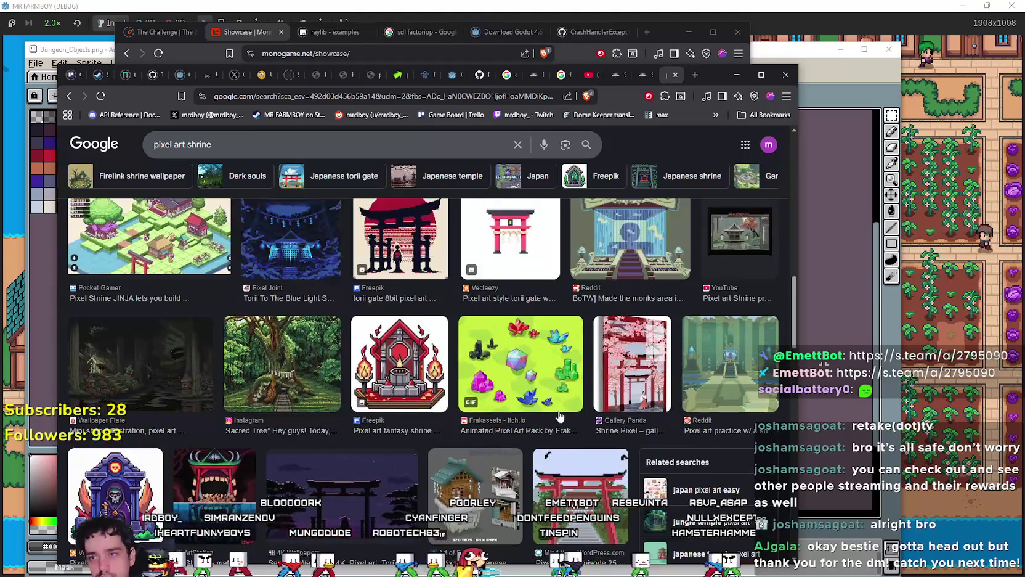
pyautogui.scroll(-3, 568, 411)
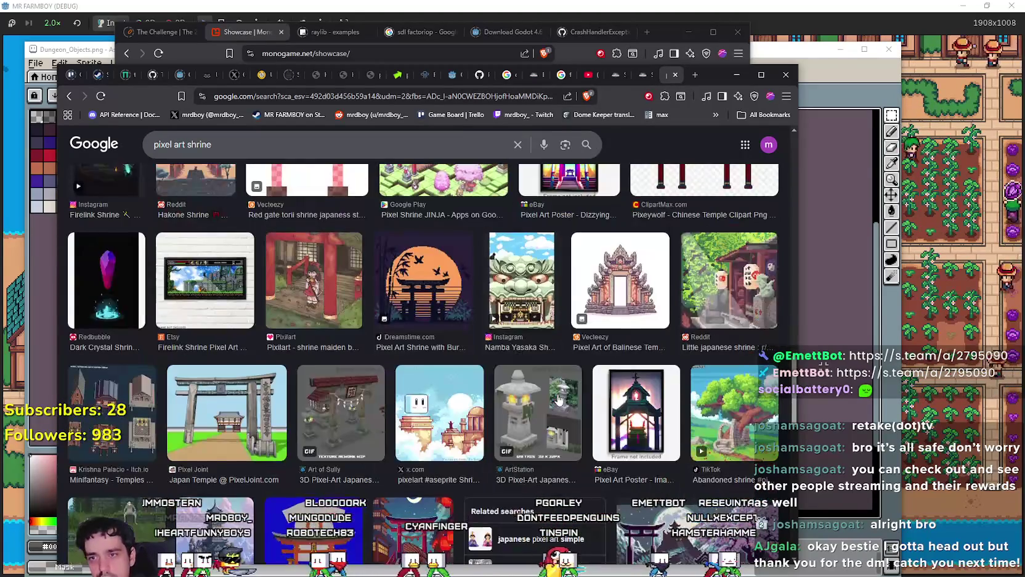
pyautogui.scroll(-3, 540, 382)
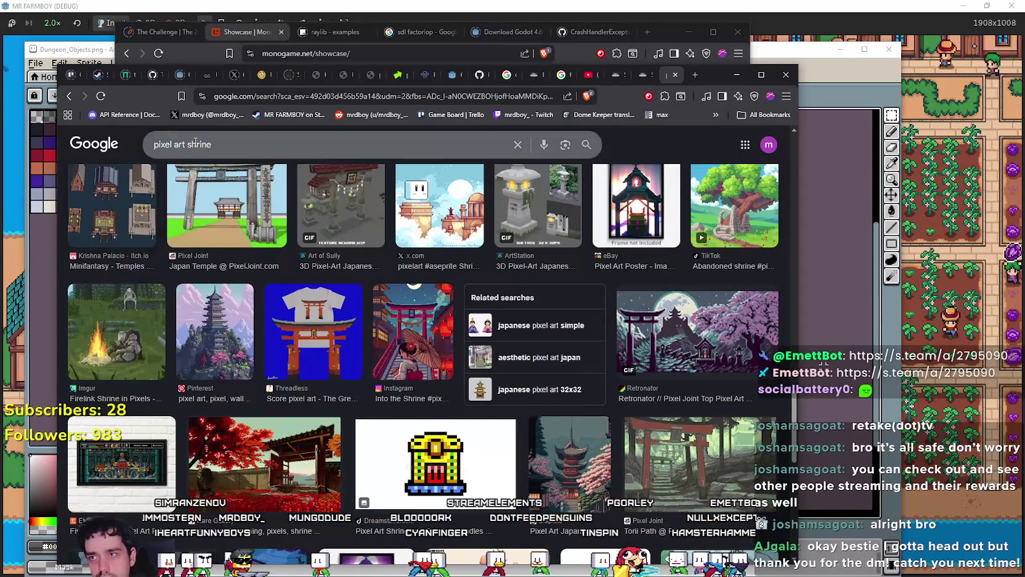
pyautogui.click(214, 143)
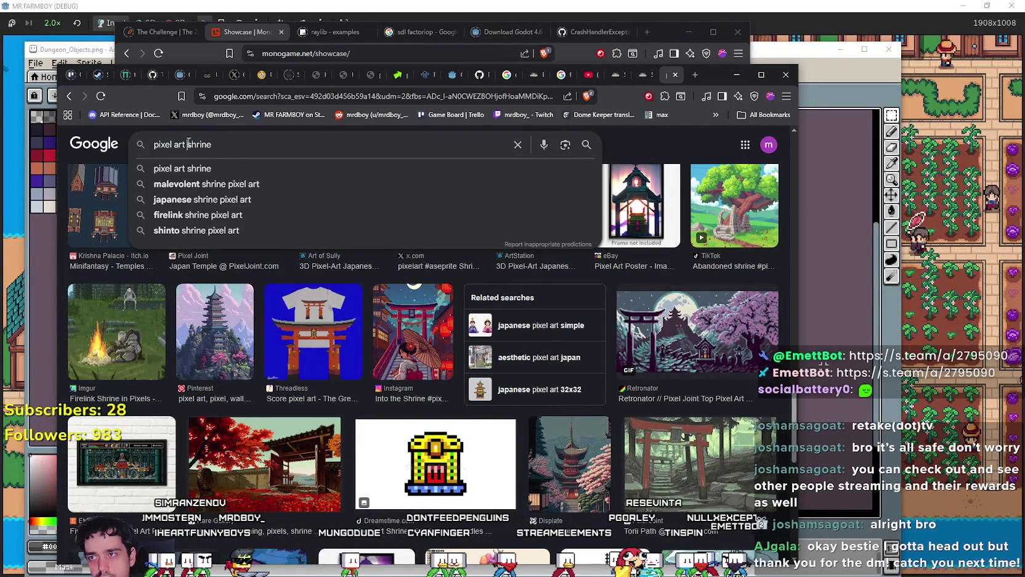
pyautogui.click(188, 144)
# Step: Search 'pixel art farming shrine' and preview the Pixel Art Farm Life Set and Grandpa's shrine images
pyautogui.write('farming')
pyautogui.press('Return')
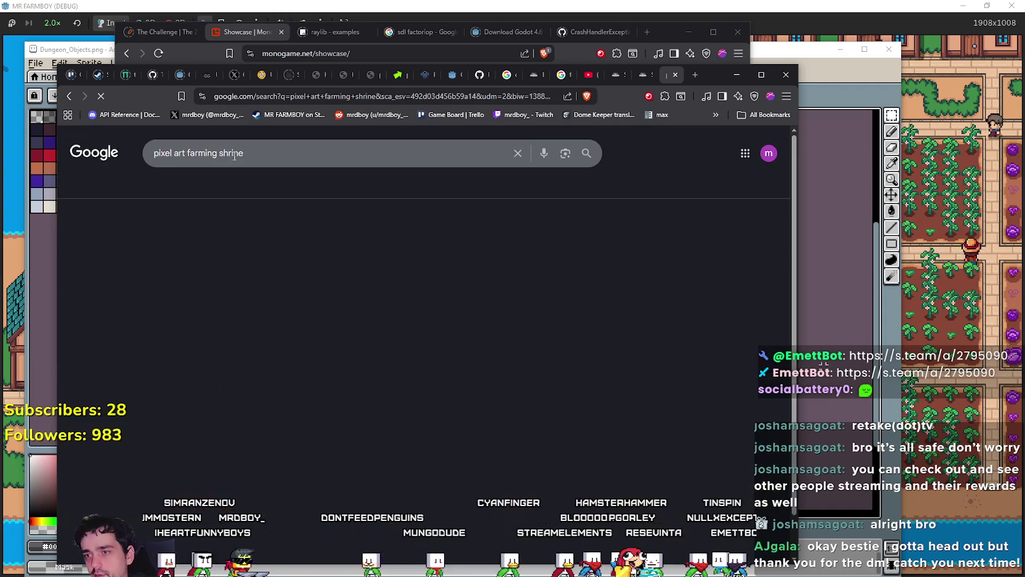
pyautogui.click(325, 297)
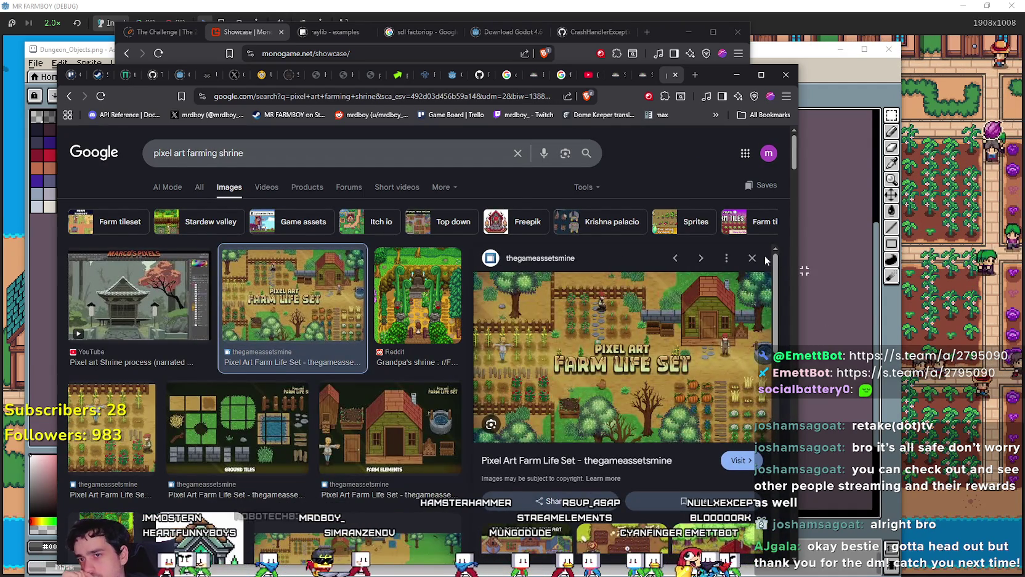
pyautogui.click(752, 258)
pyautogui.click(455, 314)
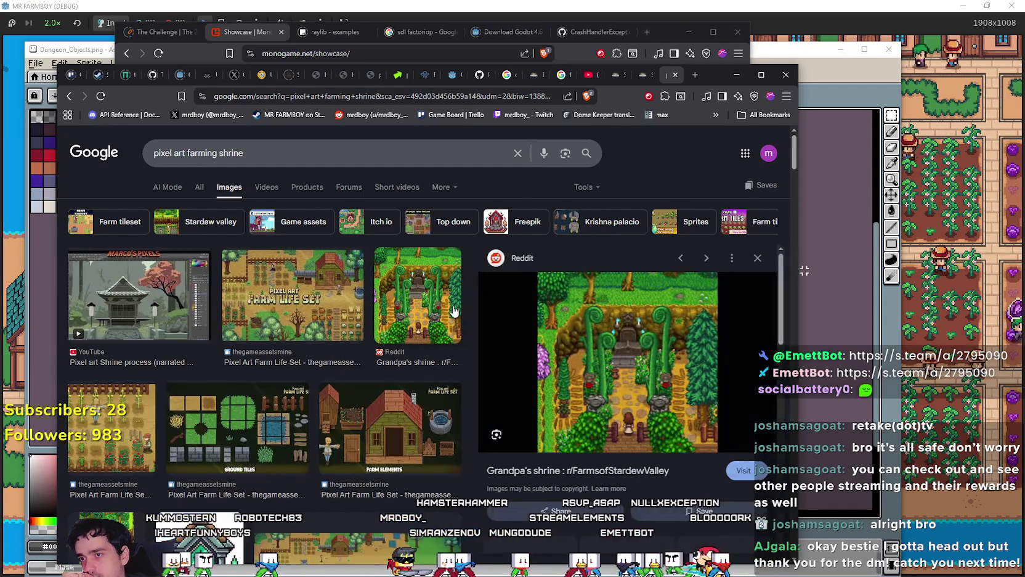
pyautogui.click(752, 257)
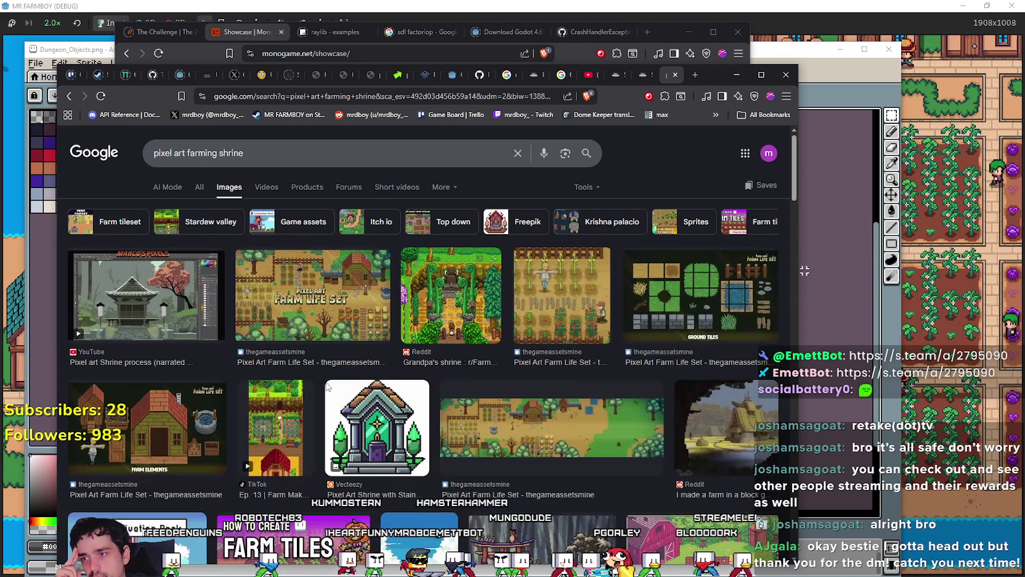
# Step: Scroll further through the farming shrine results and select 'farming' in the query
pyautogui.scroll(-1, 621, 328)
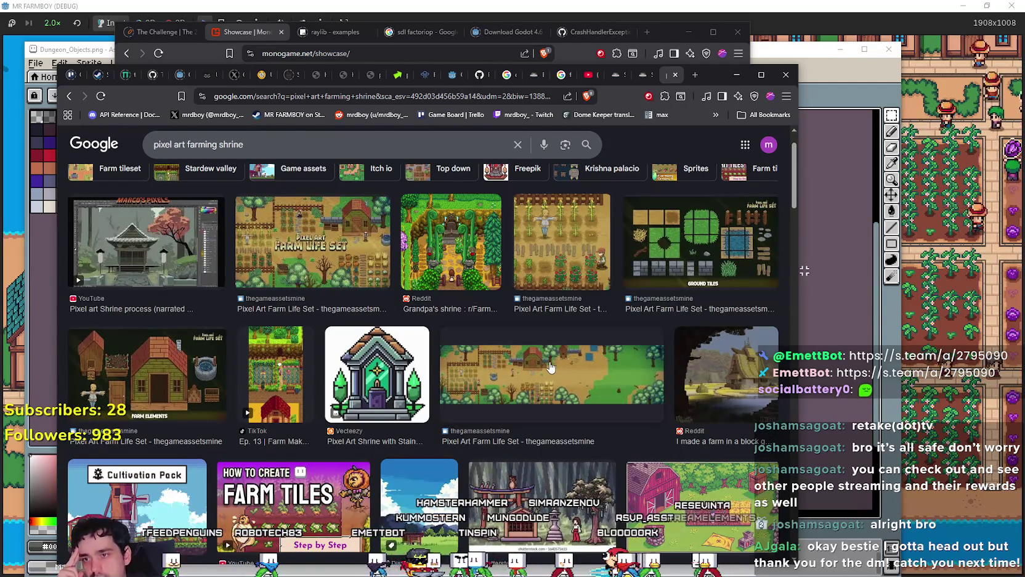
pyautogui.scroll(-4, 551, 362)
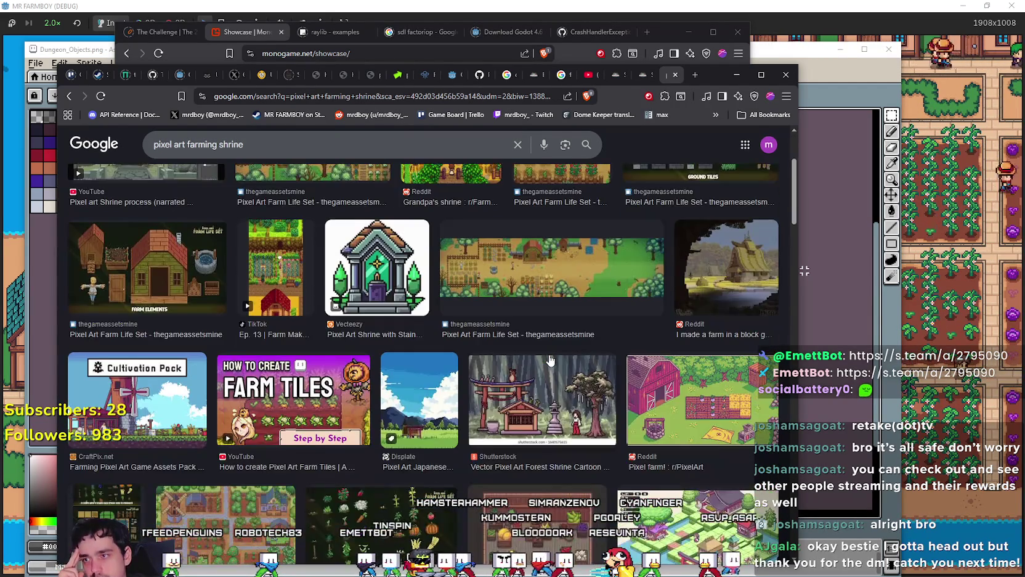
pyautogui.scroll(-3, 550, 359)
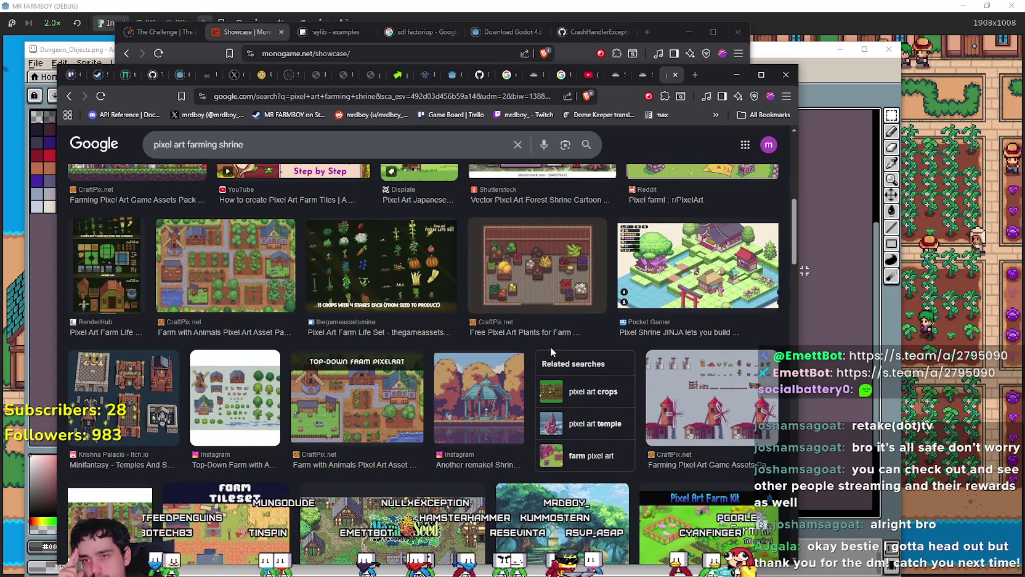
pyautogui.scroll(-3, 550, 346)
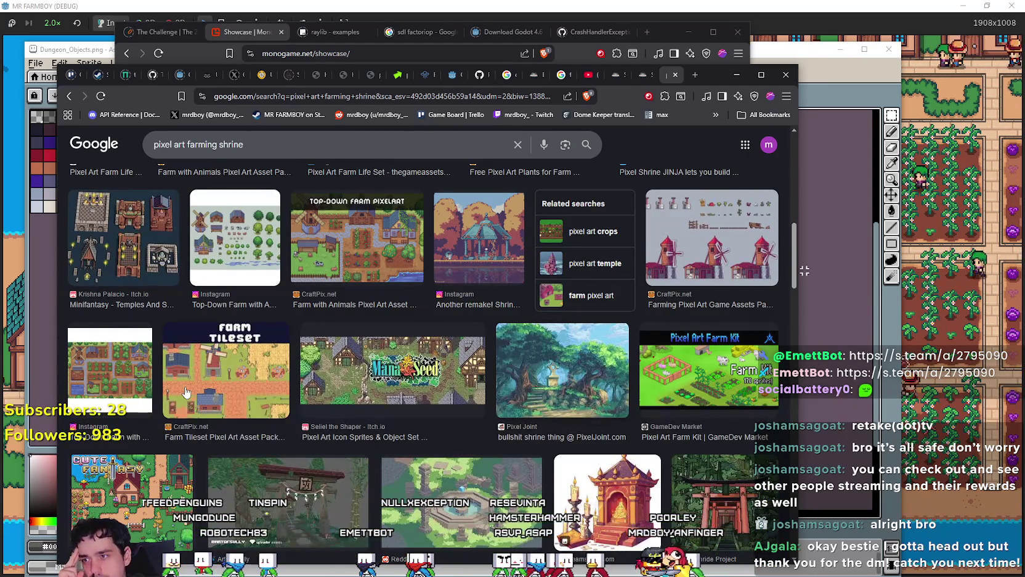
pyautogui.scroll(-3, 193, 387)
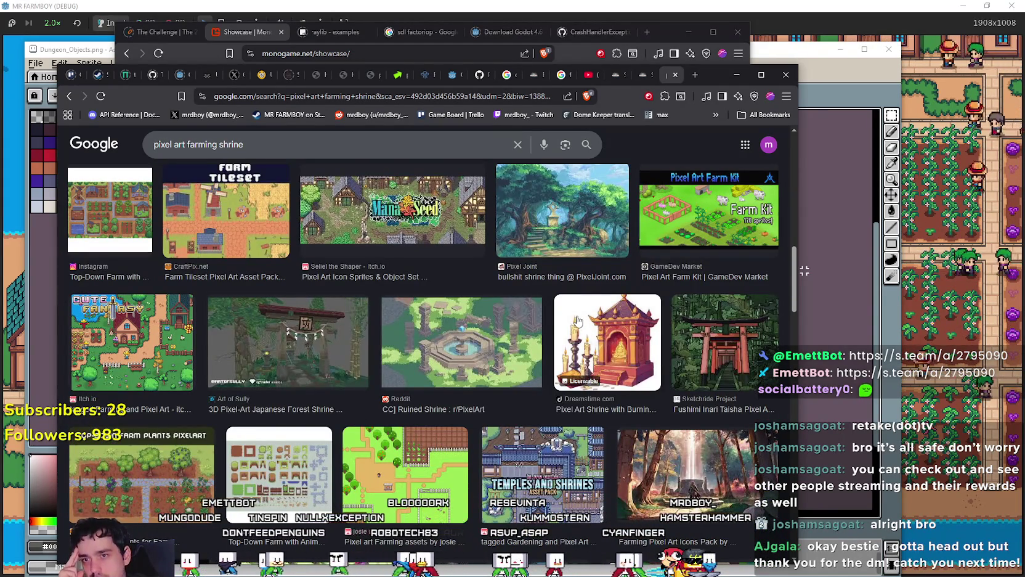
pyautogui.scroll(-4, 578, 320)
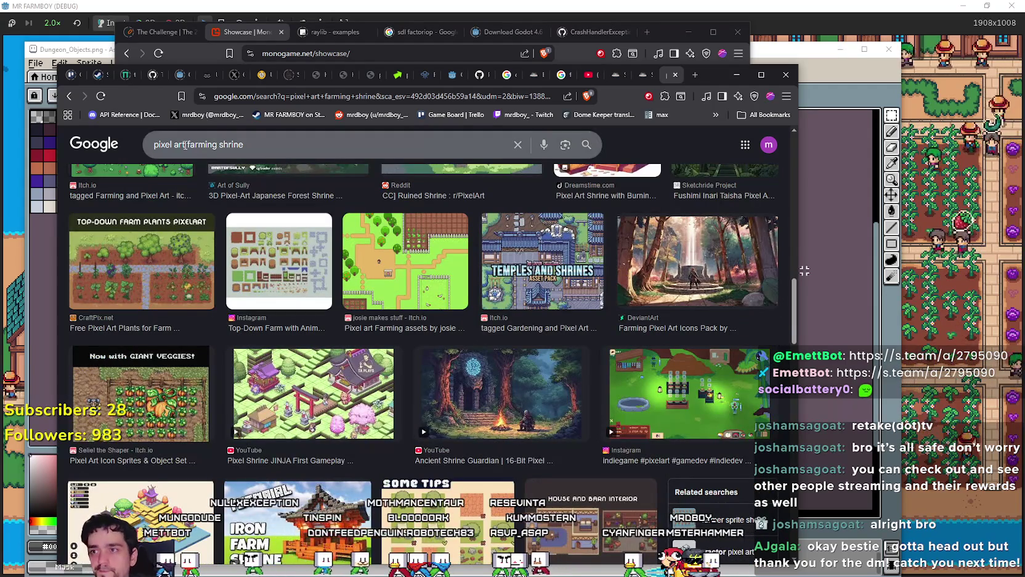
pyautogui.doubleClick(207, 144)
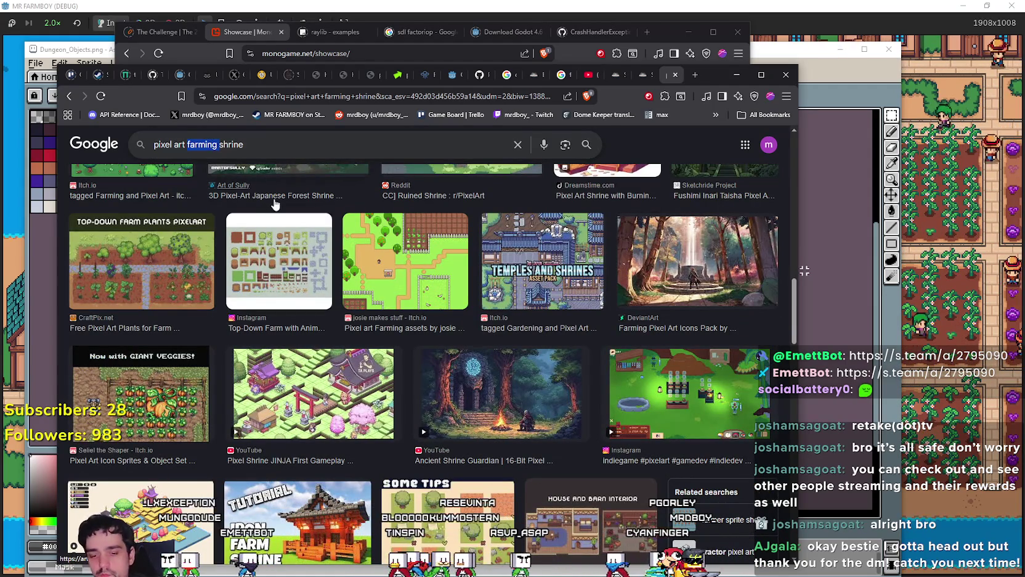
# Step: Search 'pixel art buff shrine' and scroll through the image results
pyautogui.write('buff')
pyautogui.press('Return')
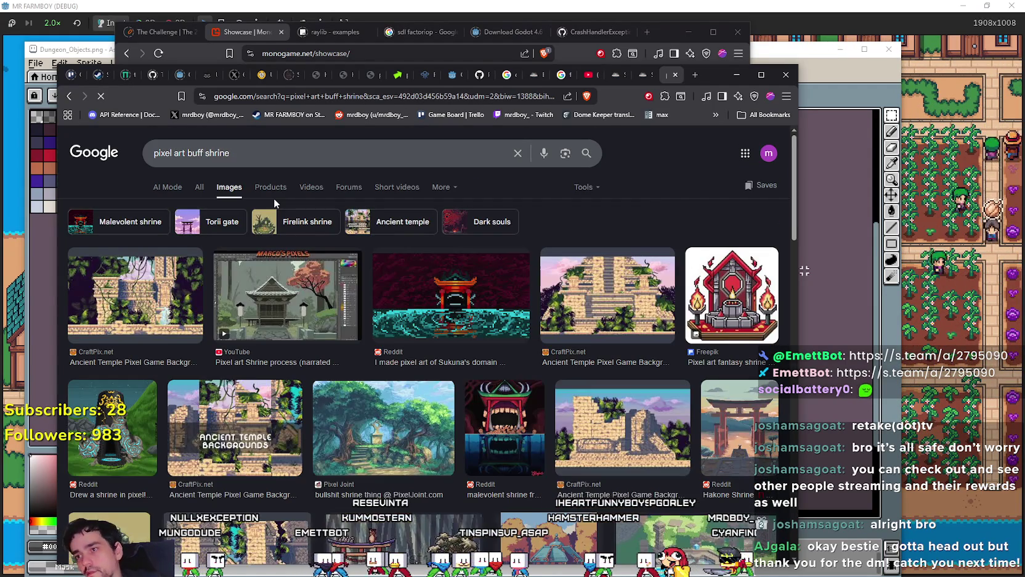
pyautogui.scroll(-4, 399, 431)
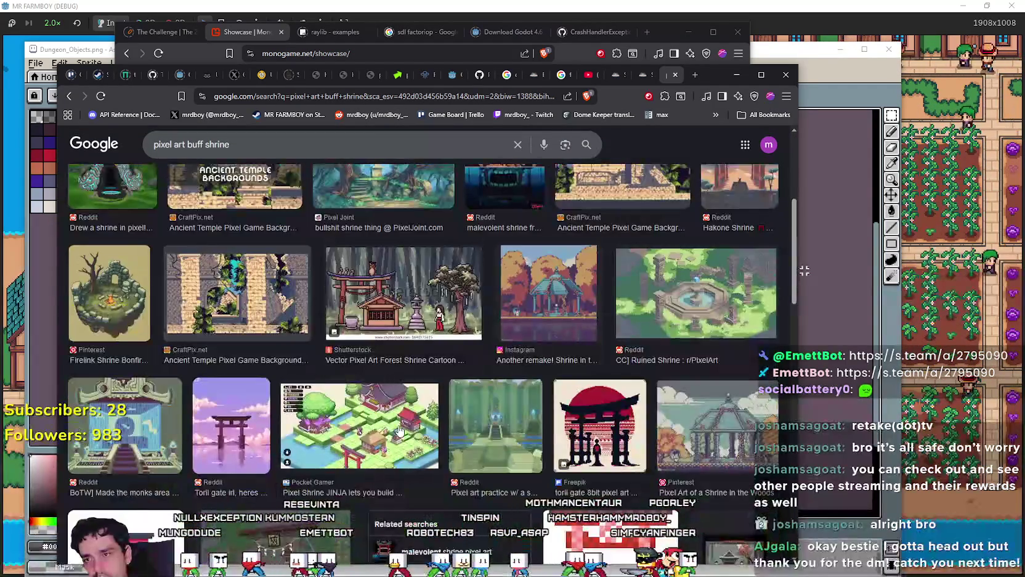
pyautogui.scroll(-6, 399, 431)
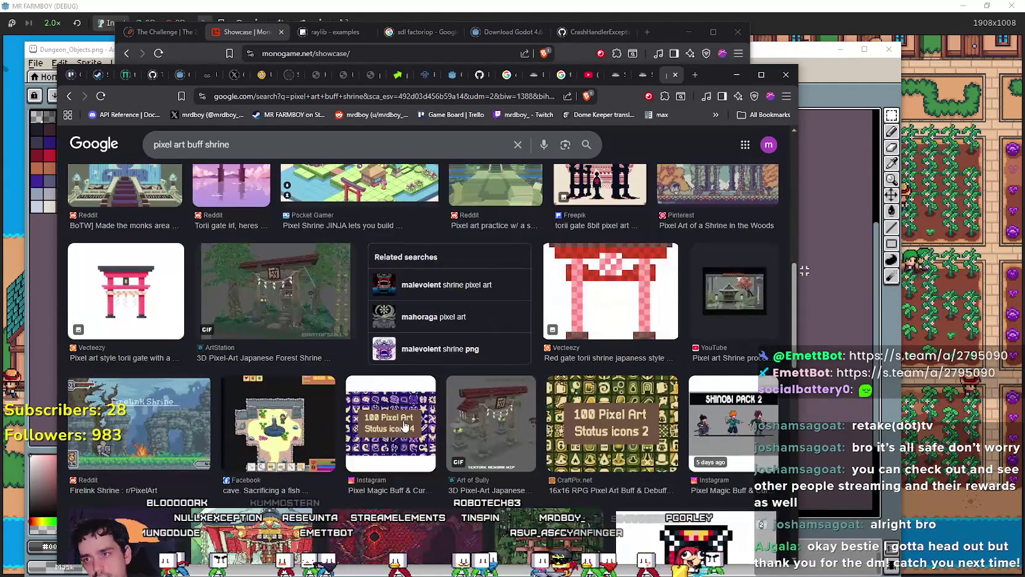
pyautogui.scroll(-8, 404, 425)
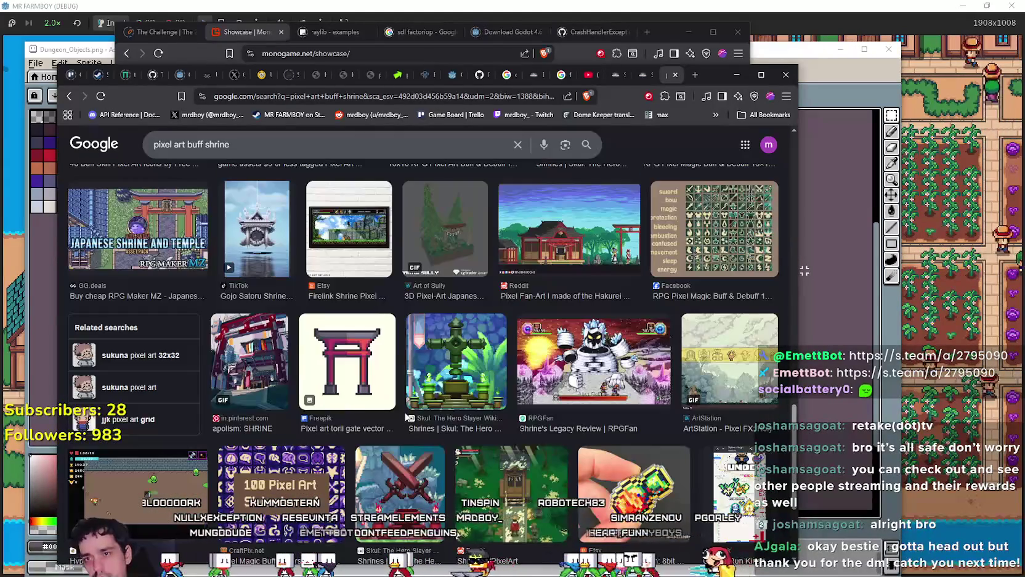
pyautogui.scroll(-3, 118, 235)
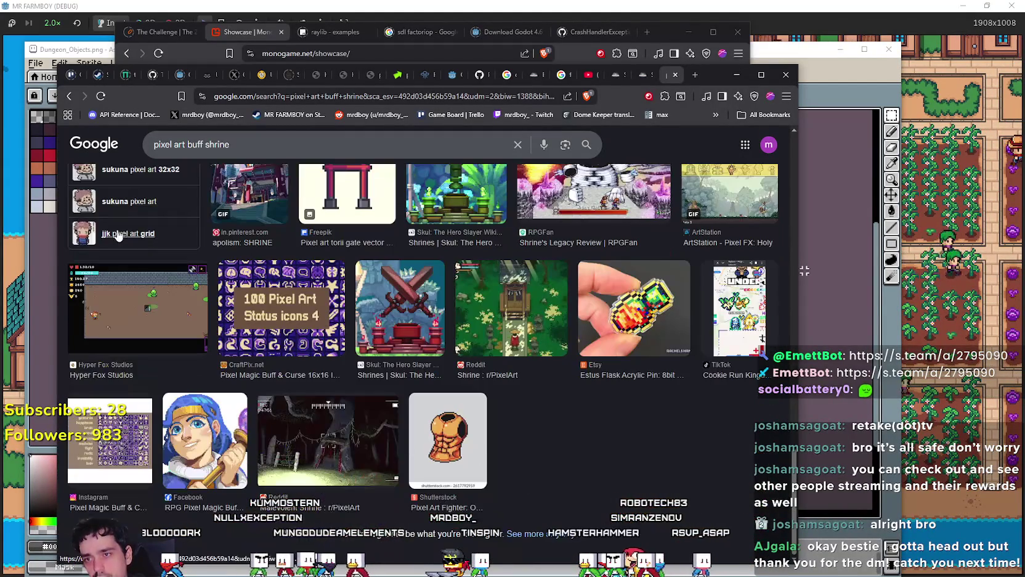
# Step: Finish browsing the results, then switch to the Forager YouTube video and the forager shrines tab
pyautogui.scroll(15, 622, 388)
pyautogui.scroll(-15, 622, 388)
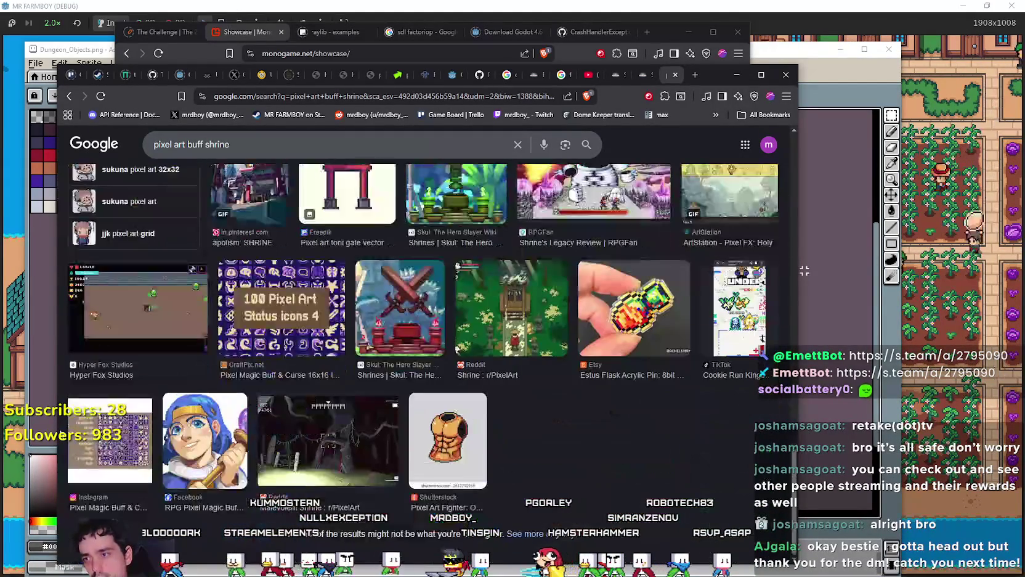
pyautogui.scroll(5, 124, 432)
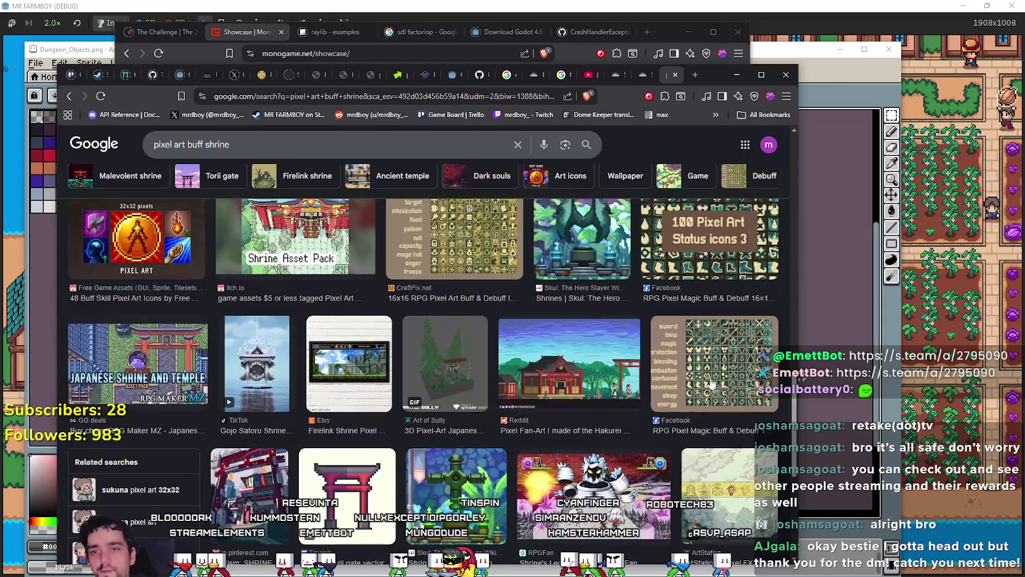
pyautogui.click(582, 75)
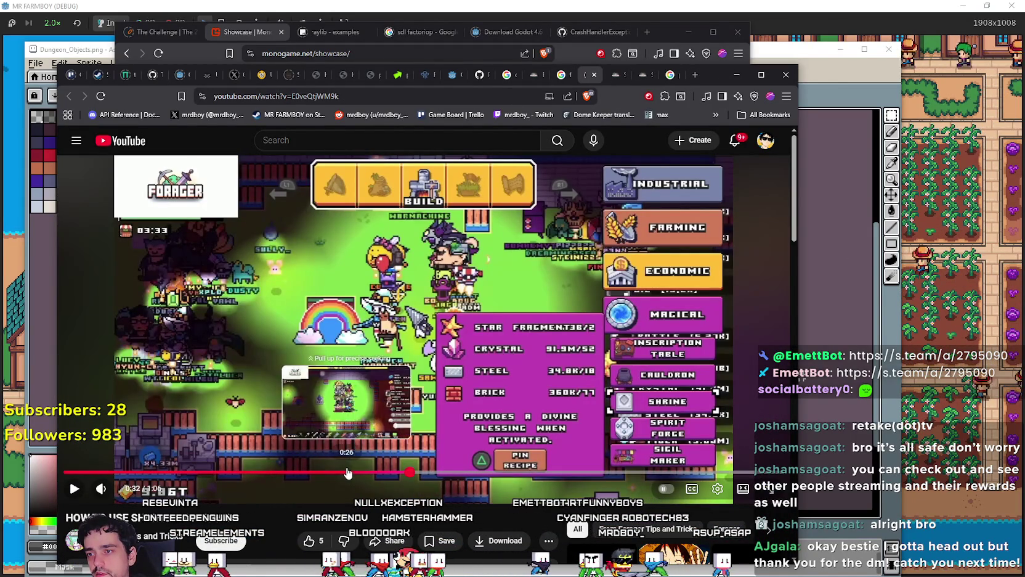
pyautogui.click(558, 74)
pyautogui.click(533, 81)
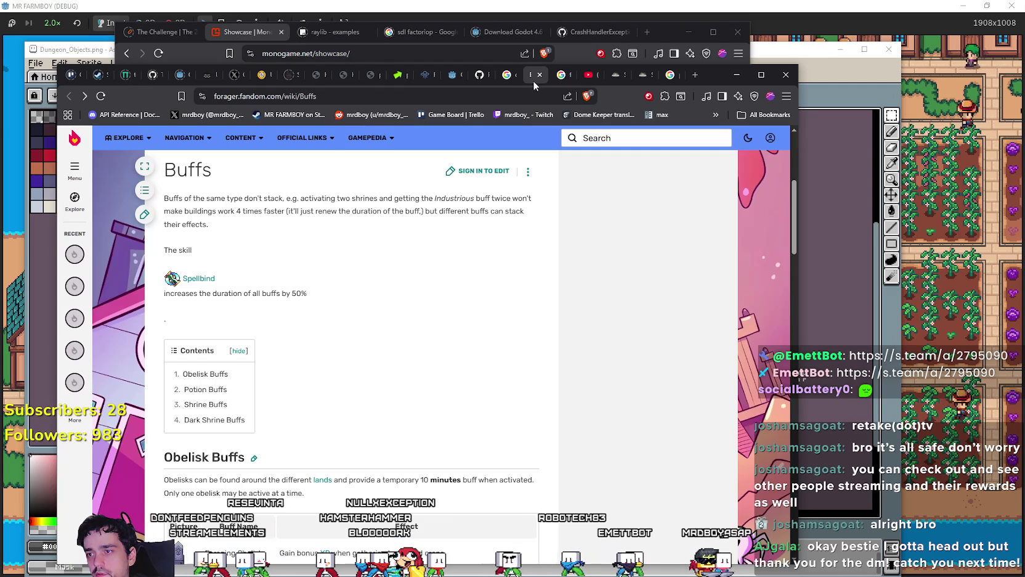
pyautogui.scroll(-5, 406, 427)
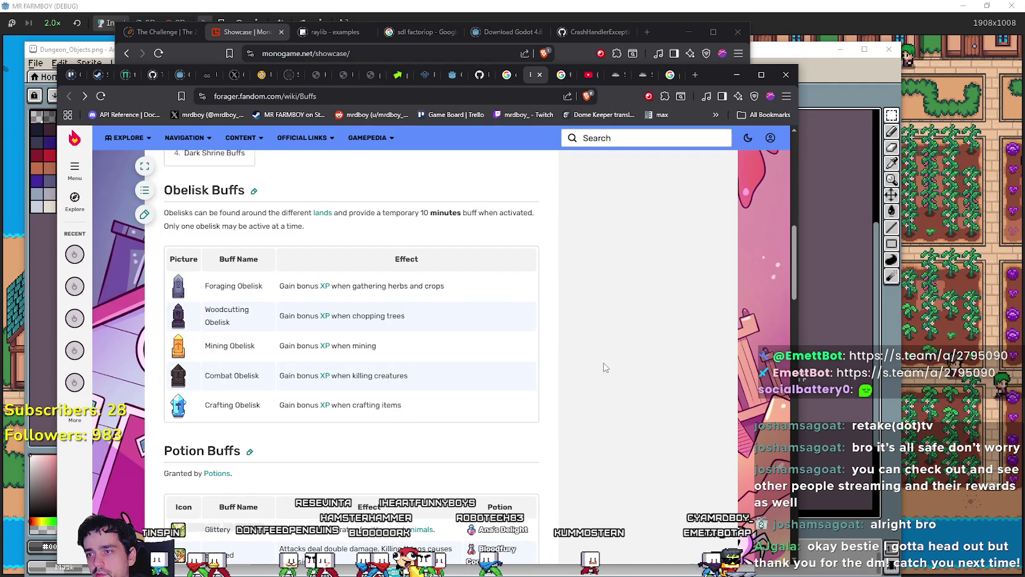
pyautogui.scroll(8, 313, 338)
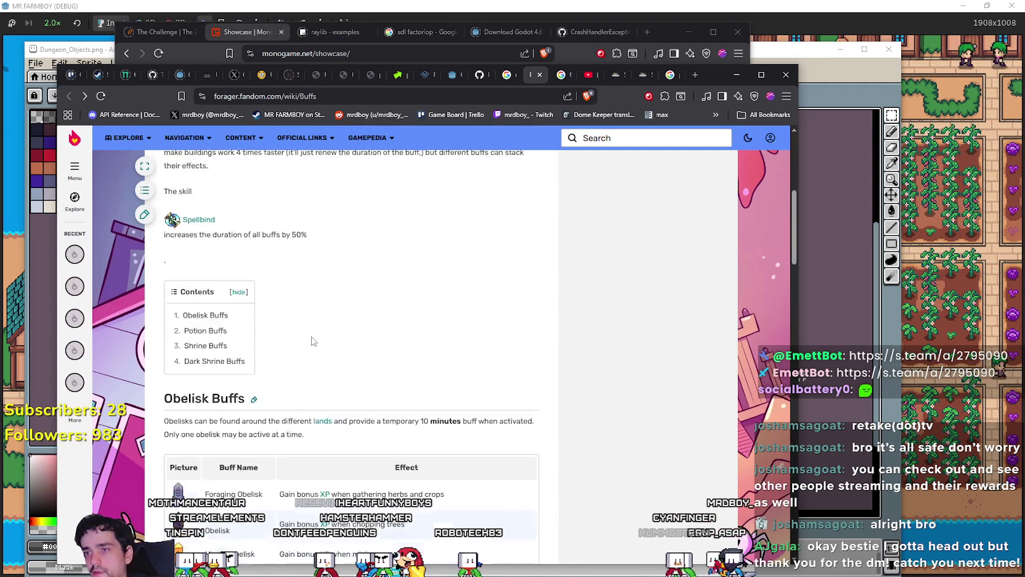
pyautogui.scroll(-5, 333, 366)
pyautogui.scroll(-2, 333, 366)
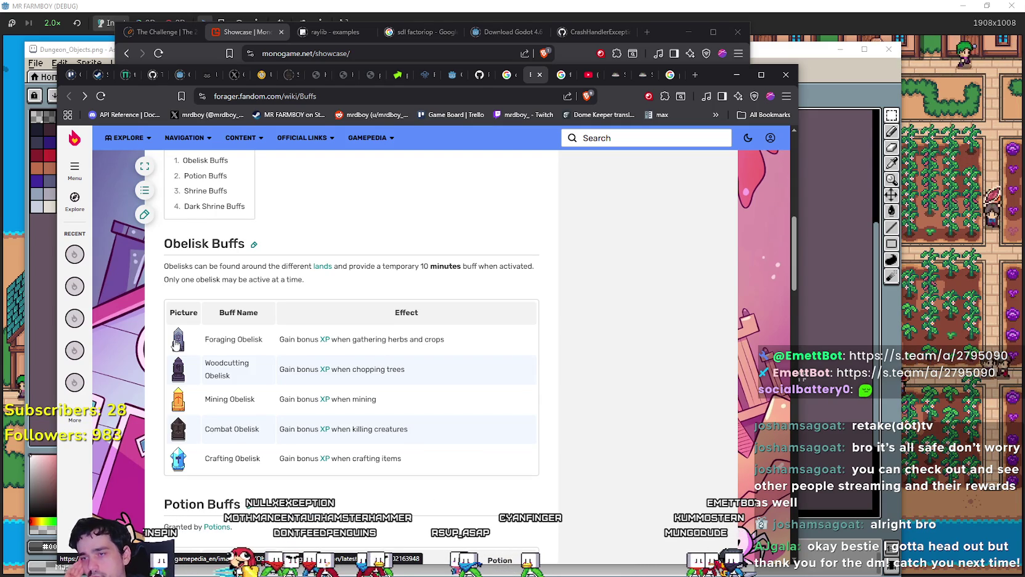
pyautogui.scroll(-3, 203, 336)
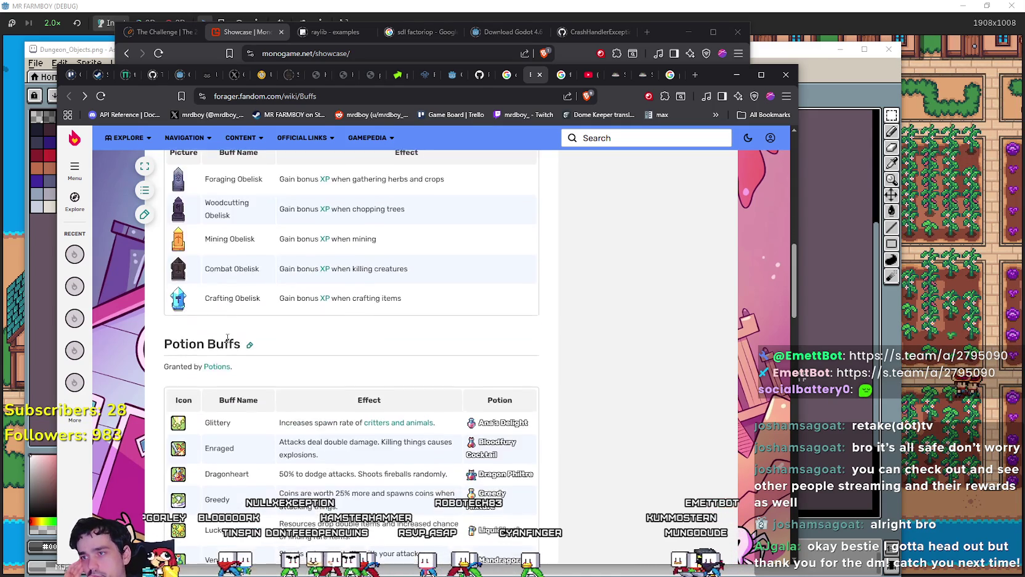
pyautogui.scroll(3, 222, 338)
pyautogui.moveTo(164, 265); pyautogui.dragTo(308, 269)
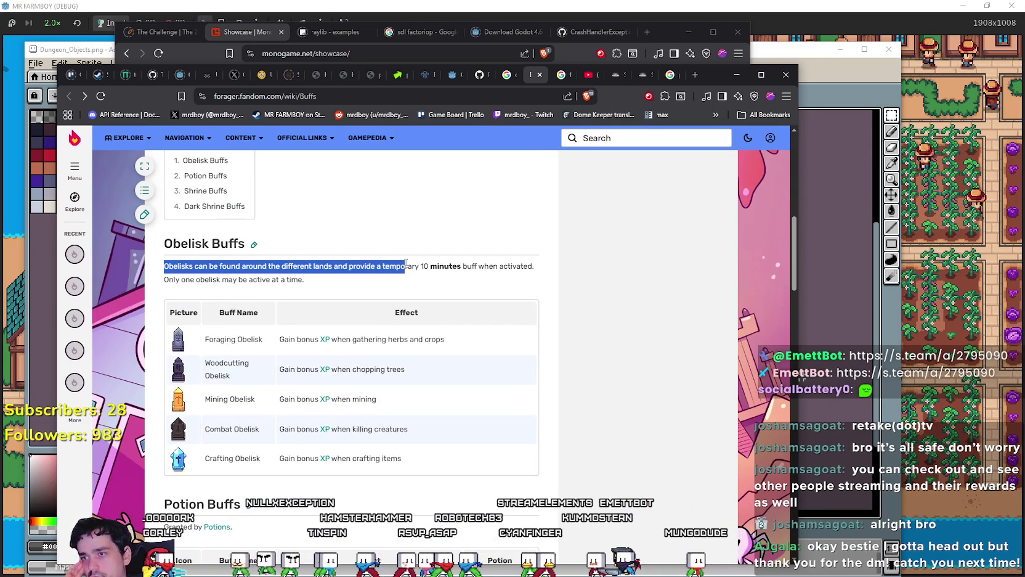
pyautogui.moveTo(406, 263); pyautogui.dragTo(532, 266)
pyautogui.click(513, 281)
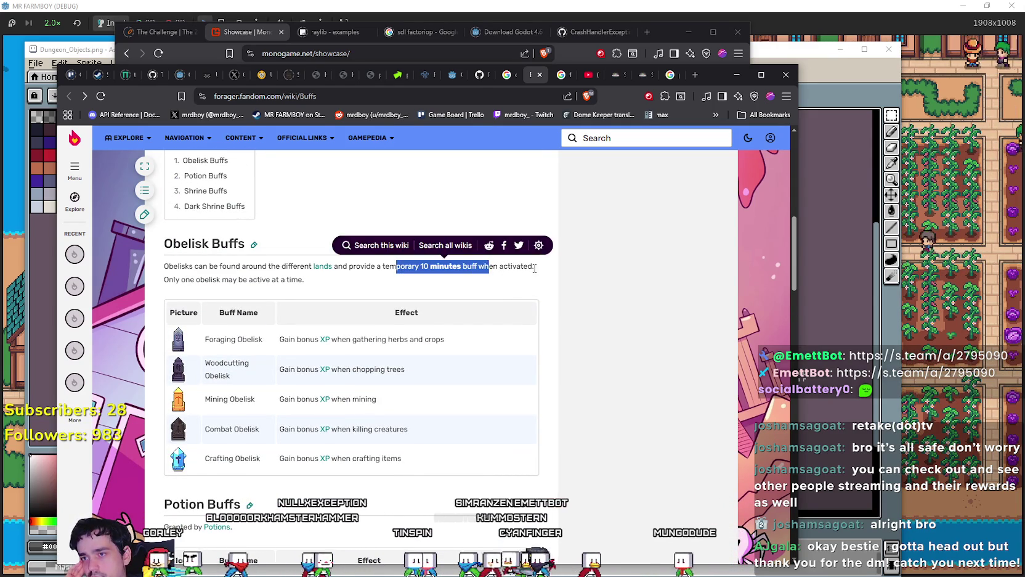
pyautogui.click(542, 279)
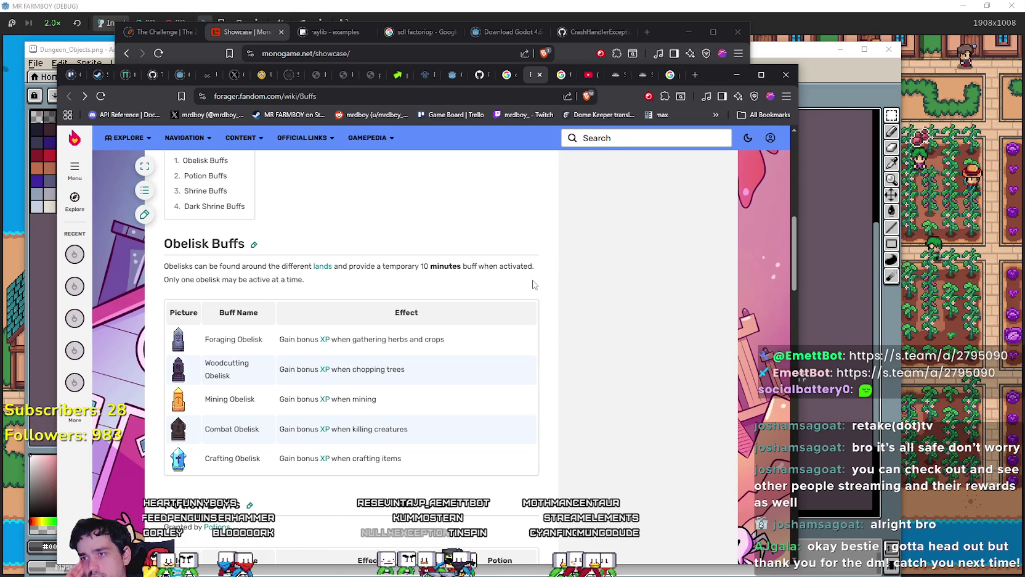
pyautogui.scroll(-3, 506, 298)
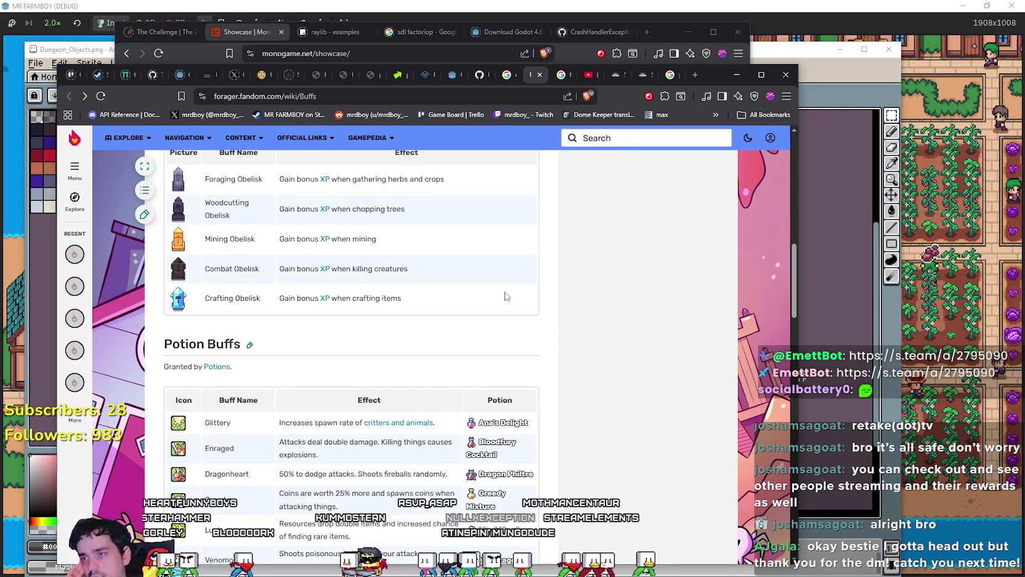
pyautogui.scroll(-3, 505, 295)
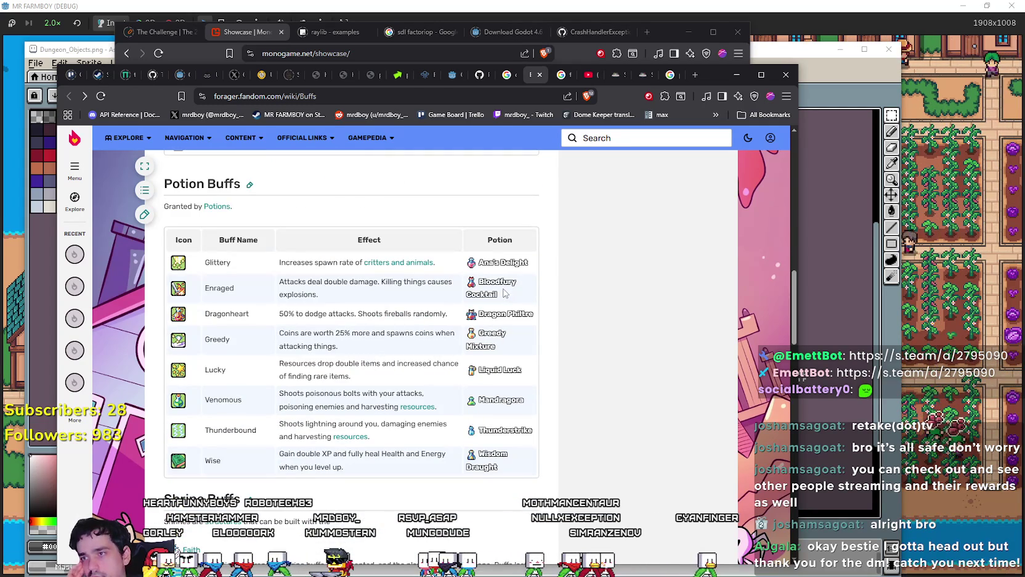
pyautogui.scroll(-5, 505, 294)
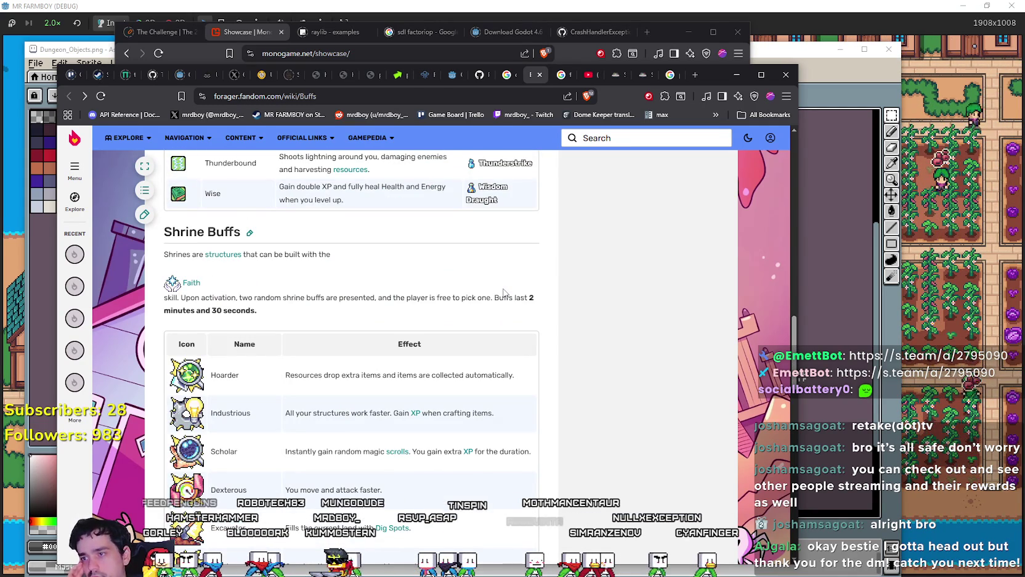
pyautogui.scroll(-3, 504, 292)
pyautogui.scroll(2, 504, 292)
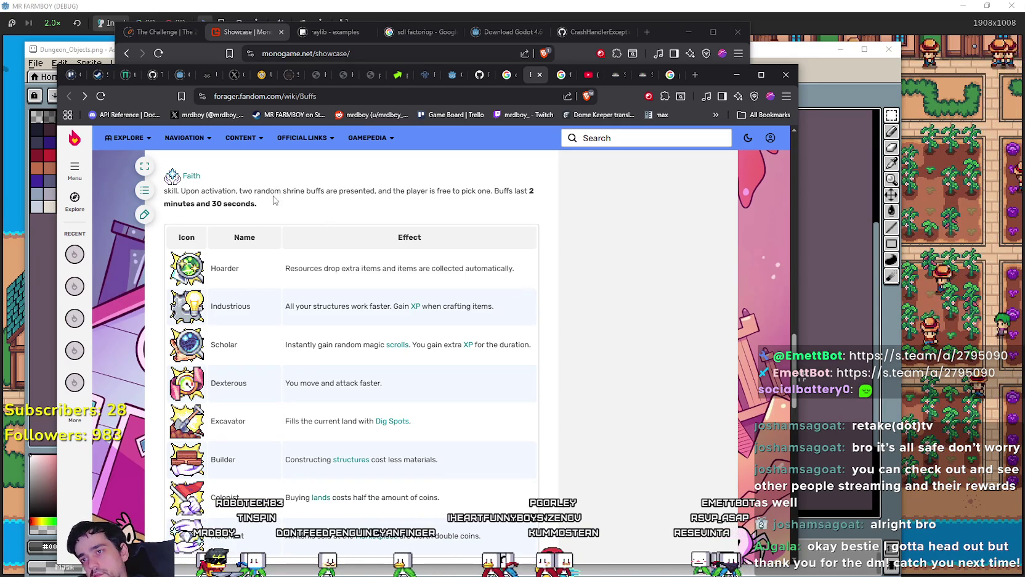
pyautogui.scroll(-2, 274, 201)
pyautogui.scroll(1, 534, 420)
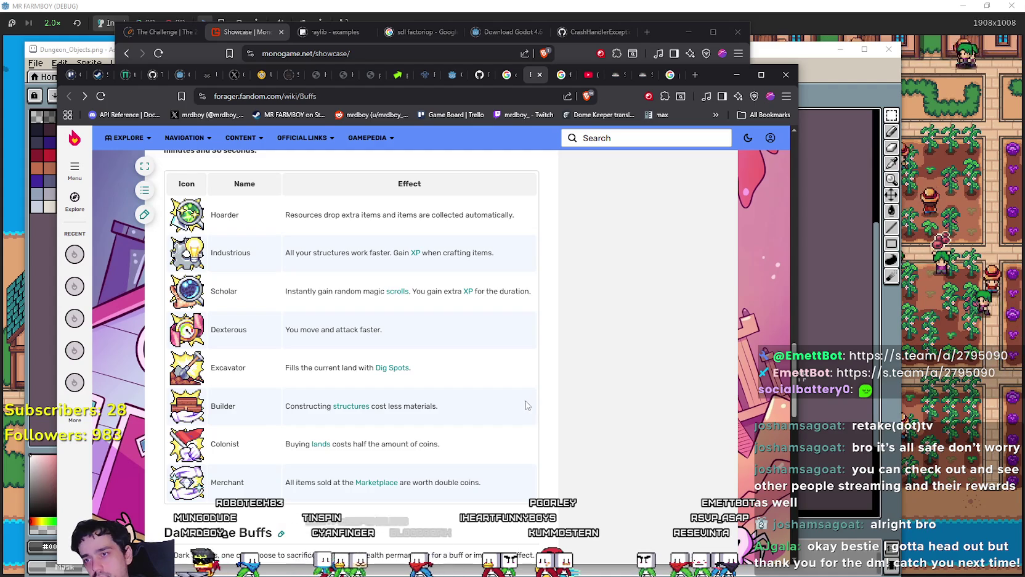
pyautogui.scroll(-5, 527, 405)
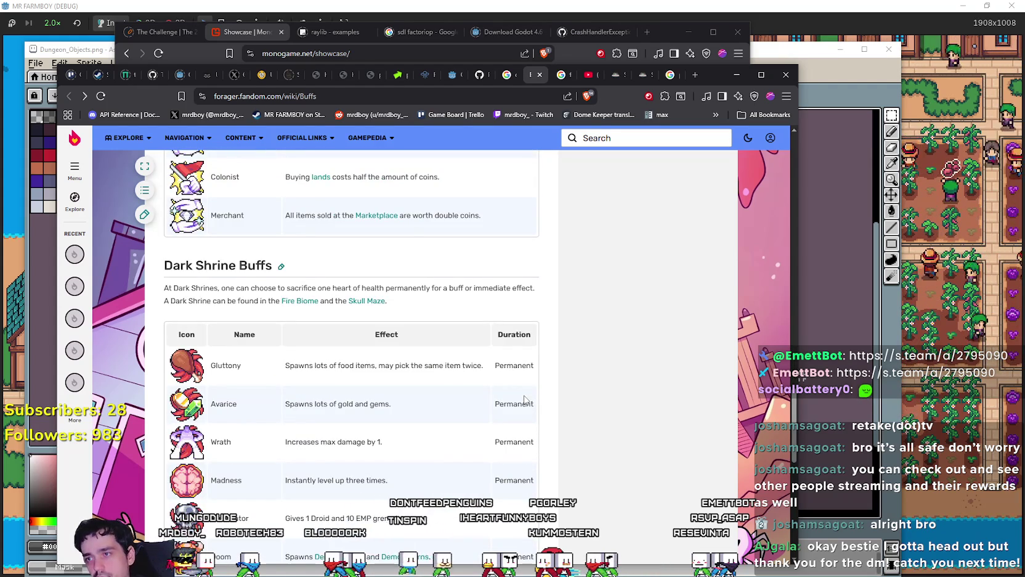
# Step: Read the Dark Shrine Buffs intro, highlighting its 'sacrifice one heart of health' sentence
pyautogui.scroll(-2, 525, 399)
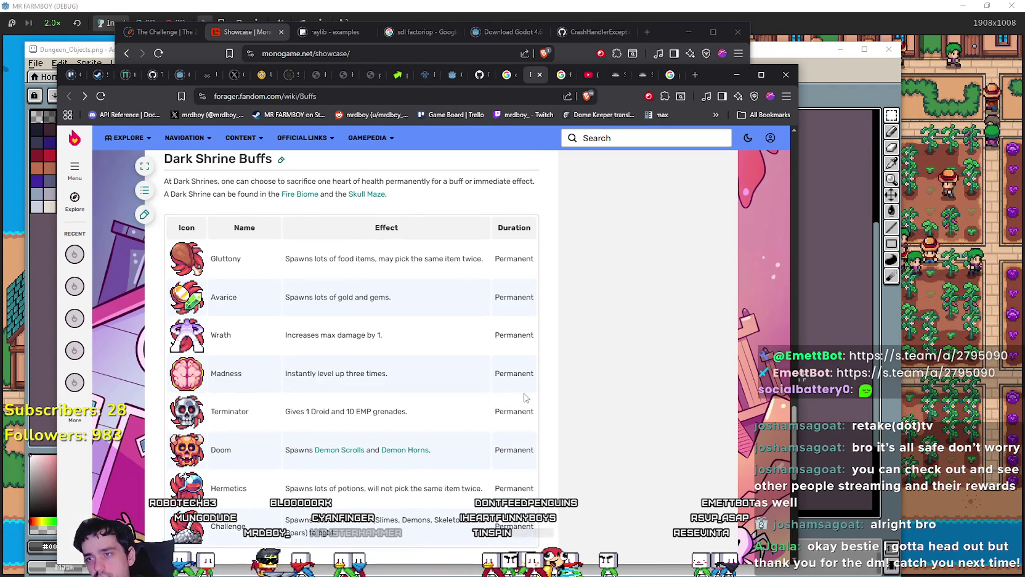
pyautogui.scroll(-5, 525, 398)
pyautogui.scroll(6, 533, 413)
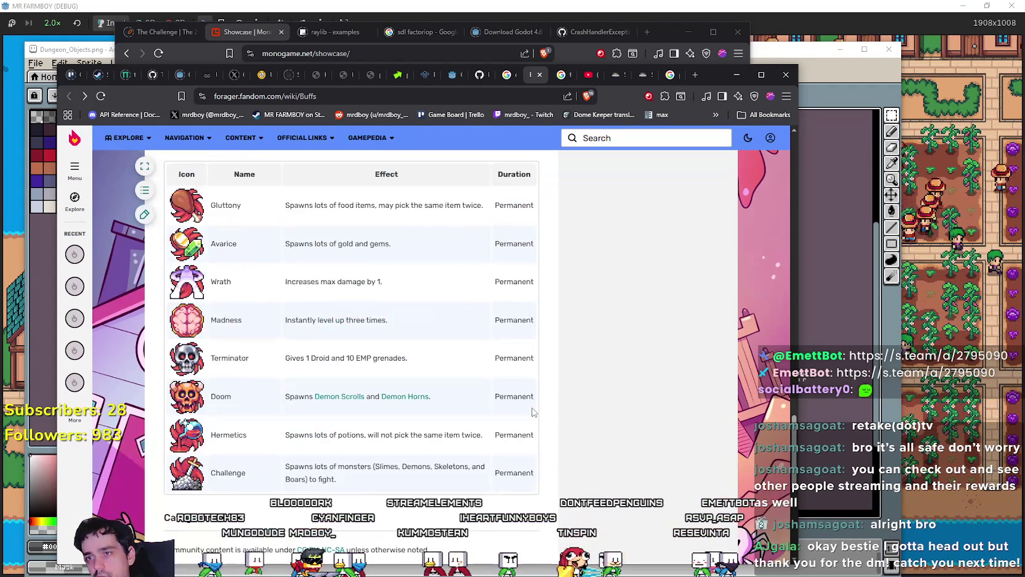
pyautogui.scroll(-1, 432, 370)
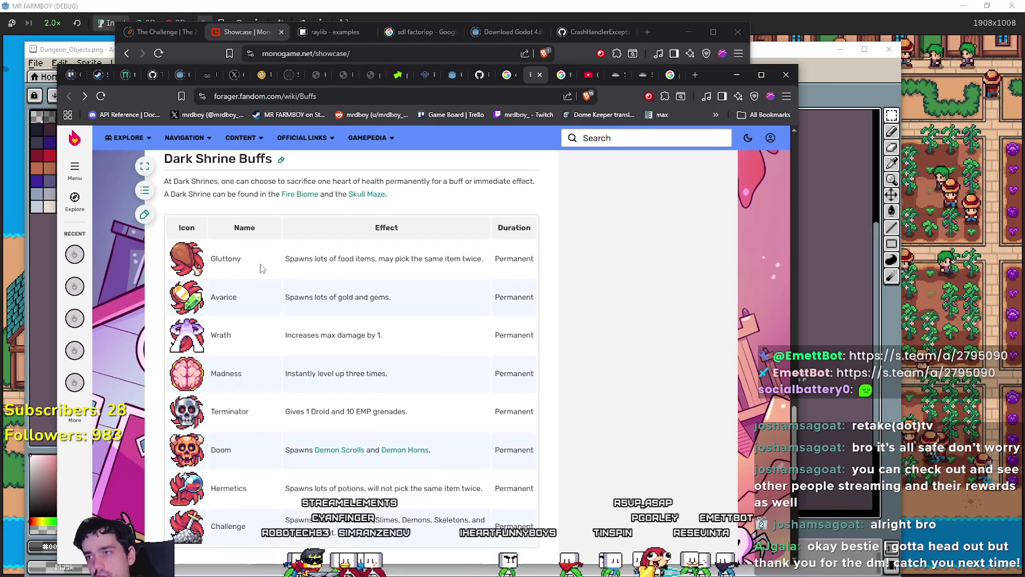
pyautogui.scroll(1, 208, 244)
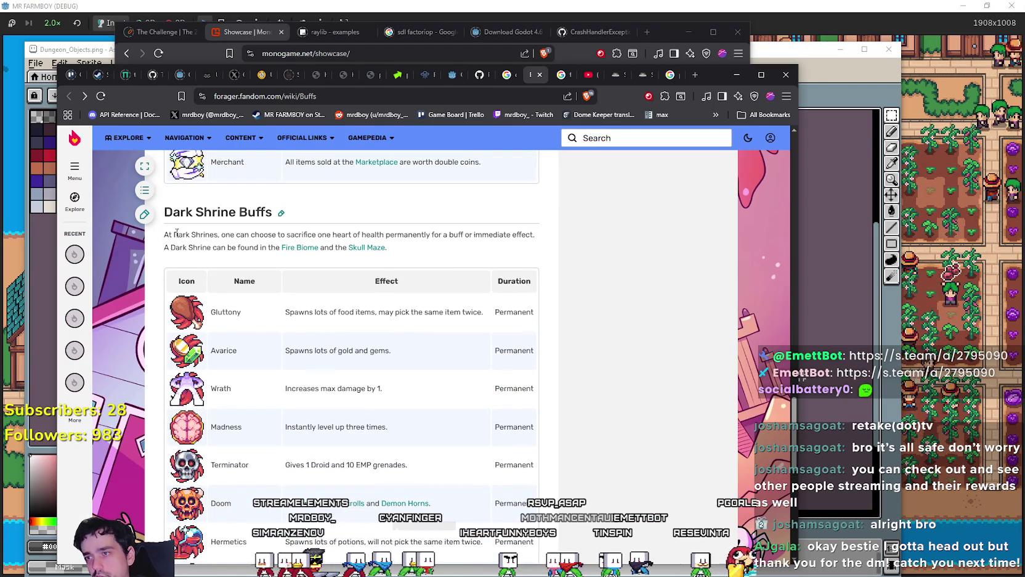
pyautogui.moveTo(174, 234); pyautogui.dragTo(191, 234)
pyautogui.click(192, 234)
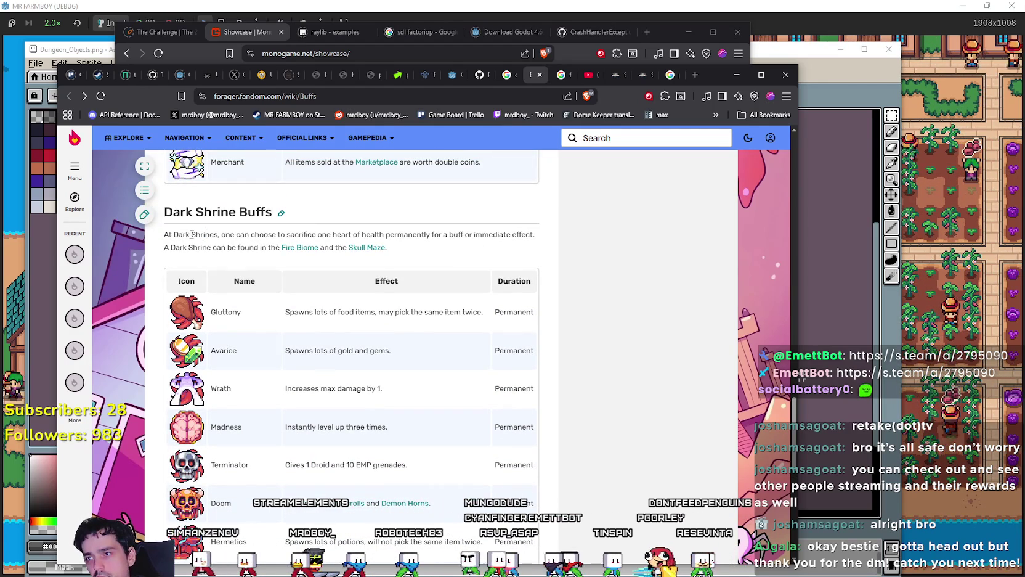
pyautogui.moveTo(300, 234); pyautogui.dragTo(527, 235)
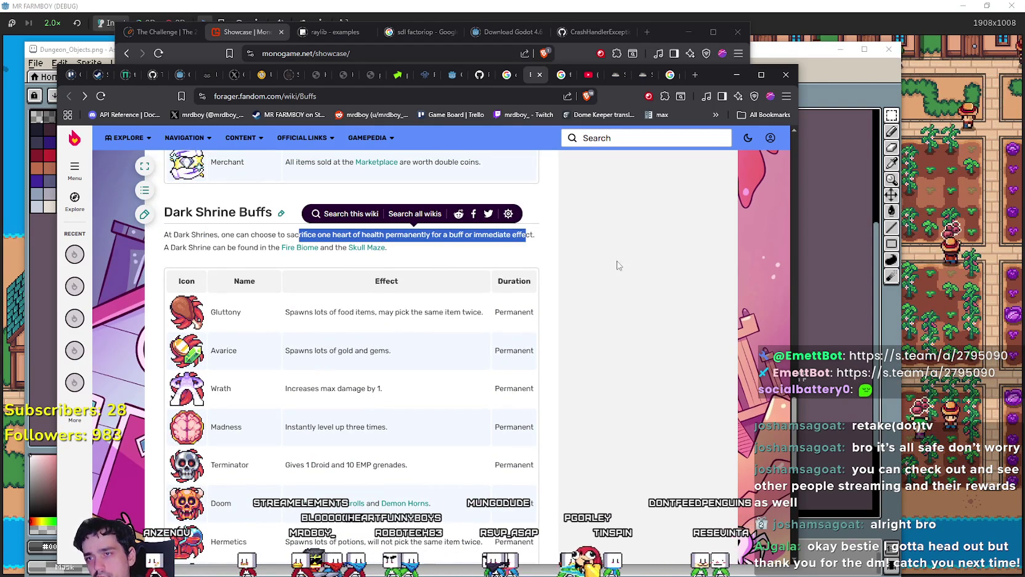
pyautogui.click(579, 276)
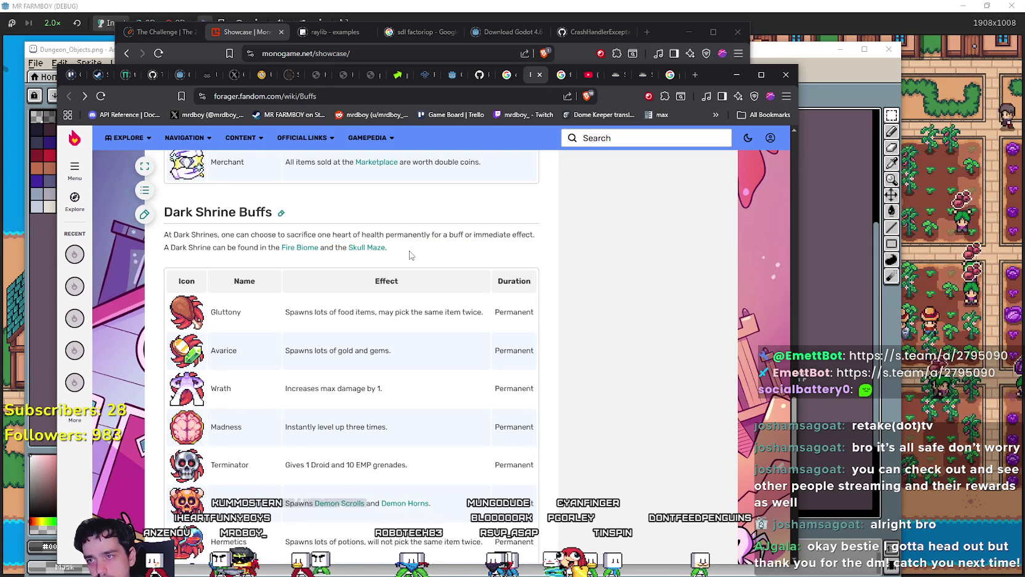
pyautogui.moveTo(411, 254); pyautogui.dragTo(147, 243)
pyautogui.scroll(-1, 577, 321)
pyautogui.click(566, 321)
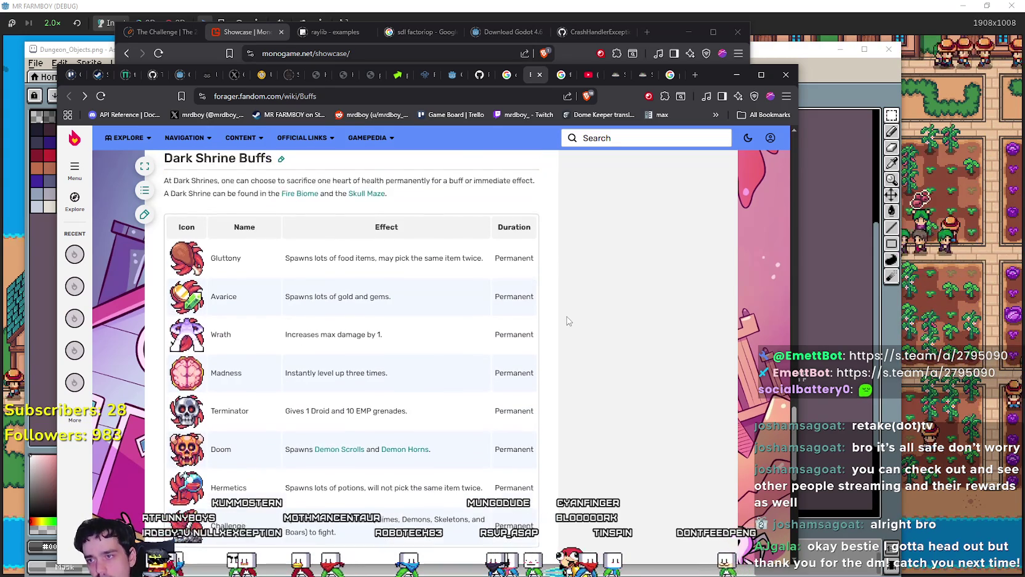
# Step: Select the words 'Dark Shrine' in the section heading and open a new blank tab
pyautogui.scroll(-1, 567, 320)
pyautogui.scroll(3, 566, 318)
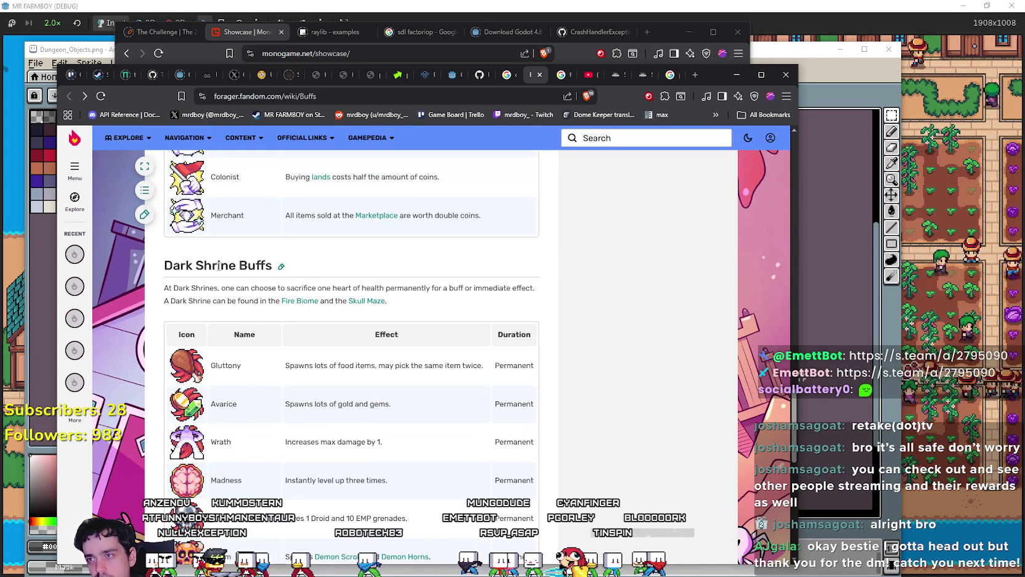
pyautogui.moveTo(165, 265)
pyautogui.mouseDown()
pyautogui.moveTo(207, 268)
pyautogui.moveTo(164, 265)
pyautogui.mouseUp()
pyautogui.click(207, 268)
pyautogui.rightClick(207, 268)
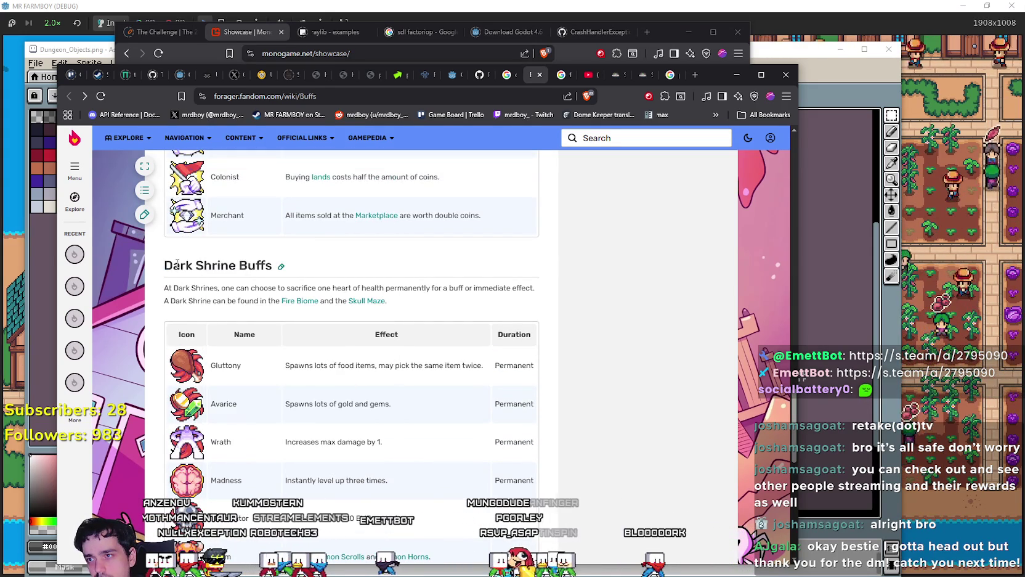
pyautogui.moveTo(233, 266); pyautogui.dragTo(237, 266)
pyautogui.hotkey('ctrl', 'c')
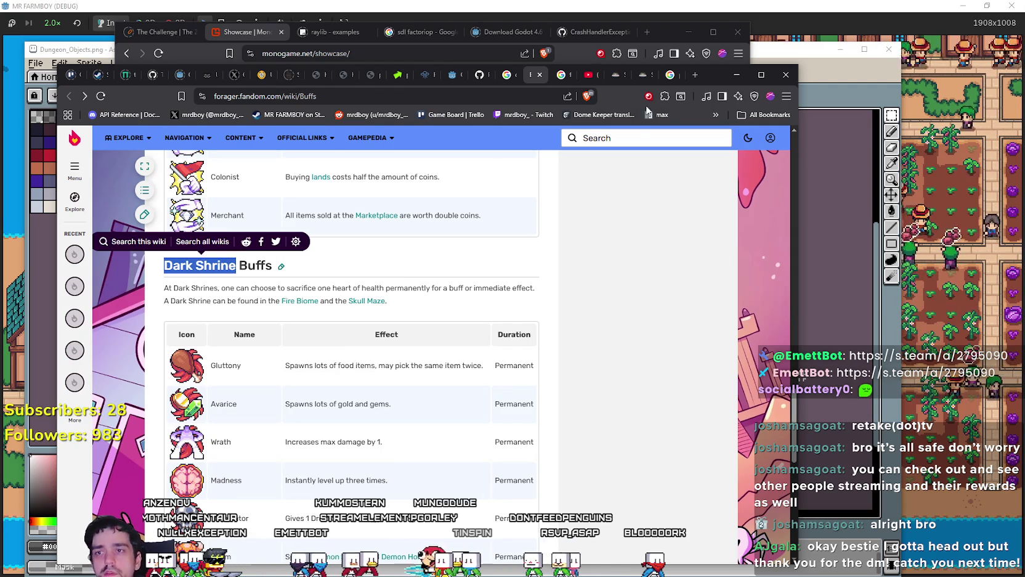
pyautogui.click(693, 76)
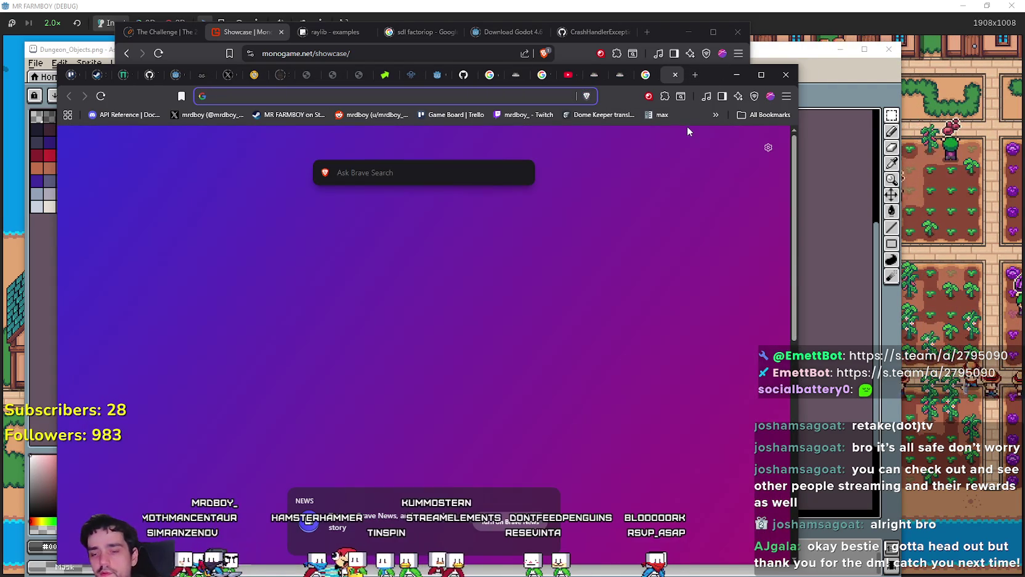
# Step: Search 'forager Dark Shrine' and preview the r/Forager, Fire Biome and Spirit Orbs image results
pyautogui.write('forager')
pyautogui.hotkey('ctrl', 'v')
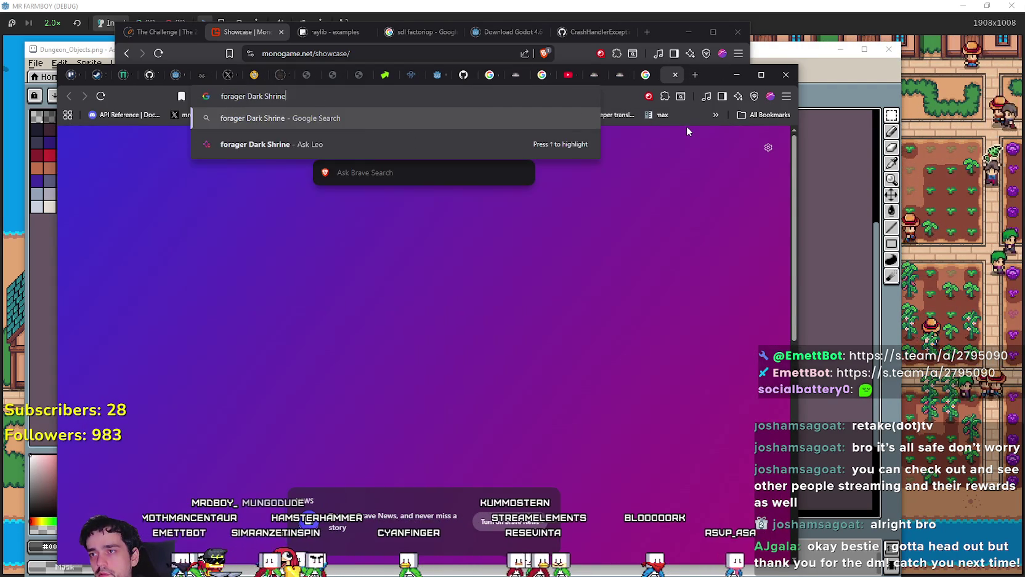
pyautogui.press('Return')
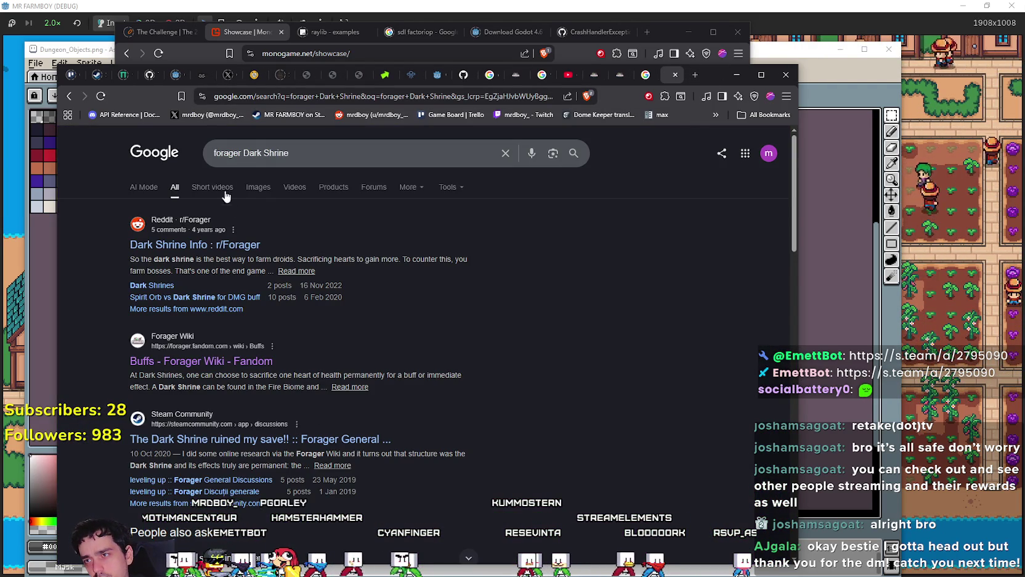
pyautogui.click(258, 187)
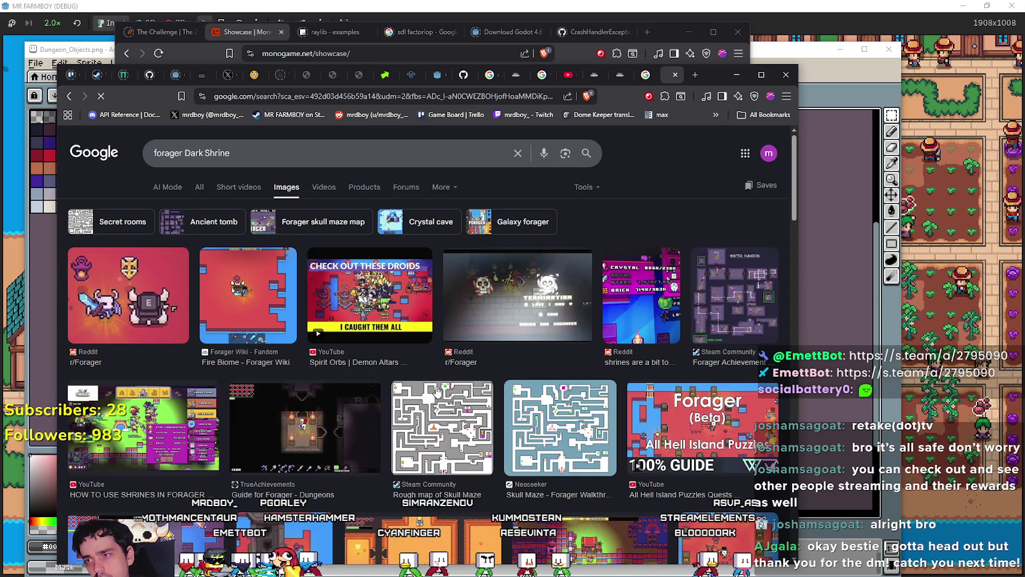
pyautogui.click(135, 297)
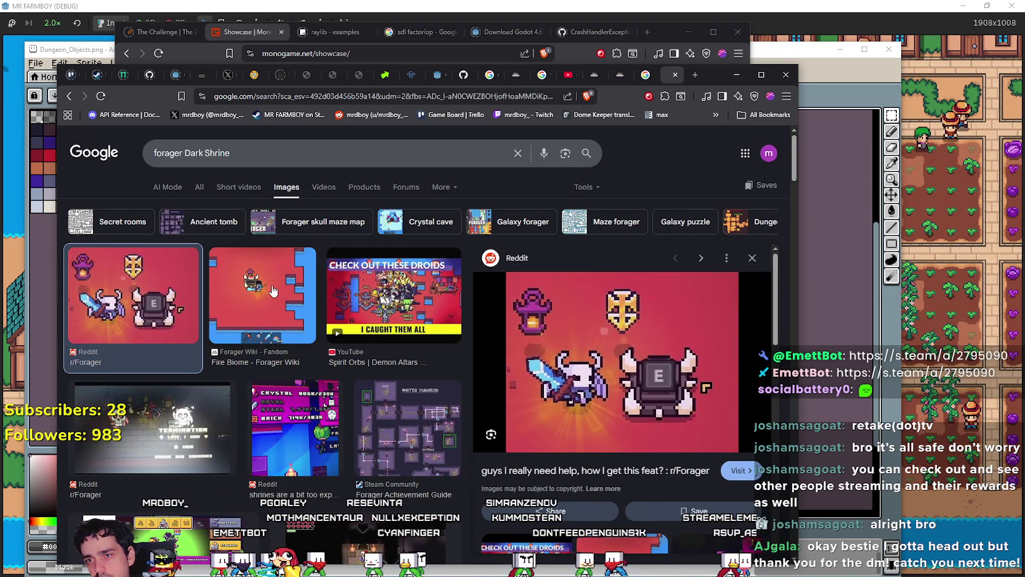
pyautogui.click(272, 284)
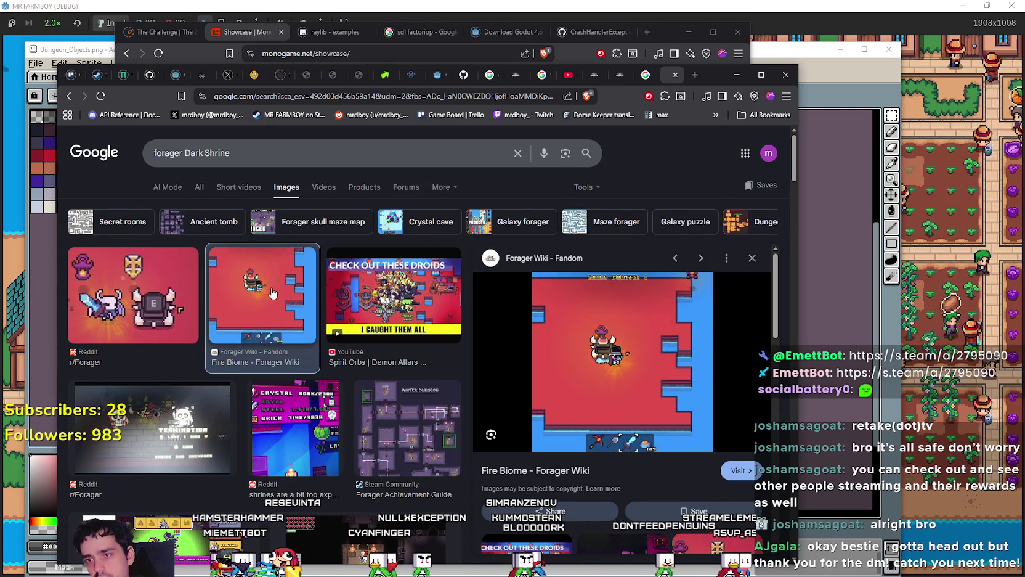
pyautogui.click(415, 322)
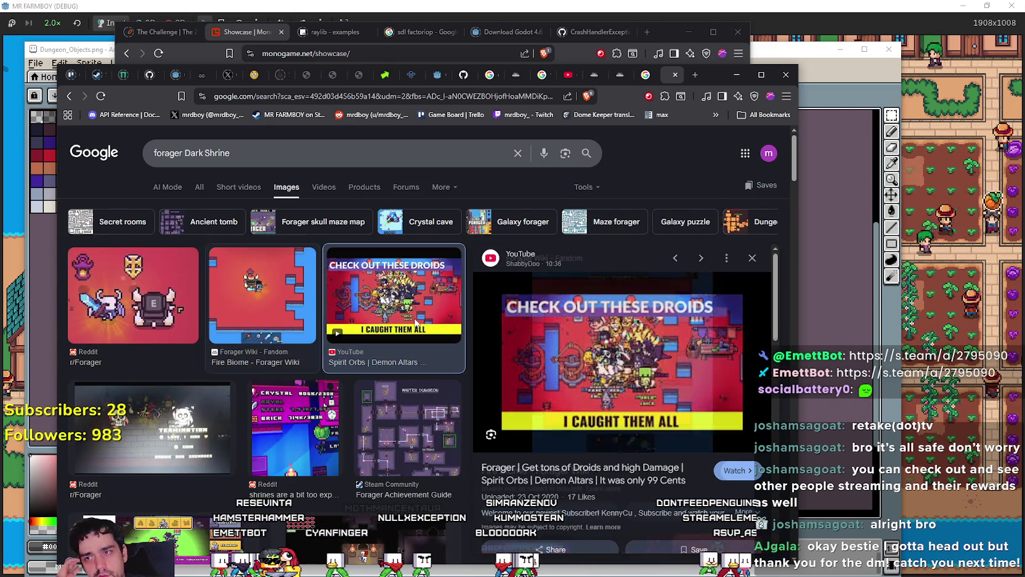
# Step: Return to the All results and scroll through the Dark Shrine web results
pyautogui.click(201, 190)
pyautogui.scroll(-2, 301, 277)
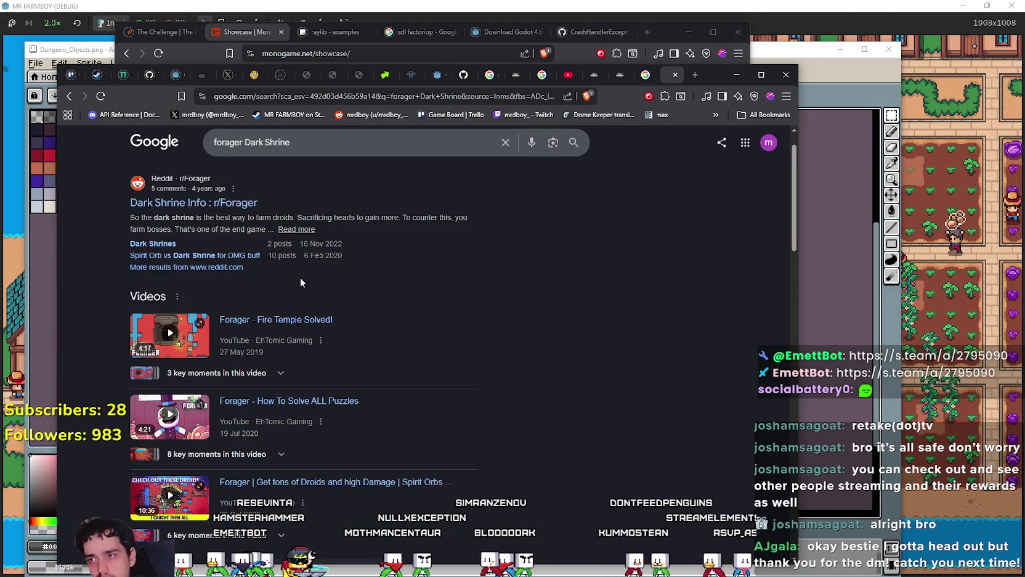
pyautogui.scroll(-2, 533, 442)
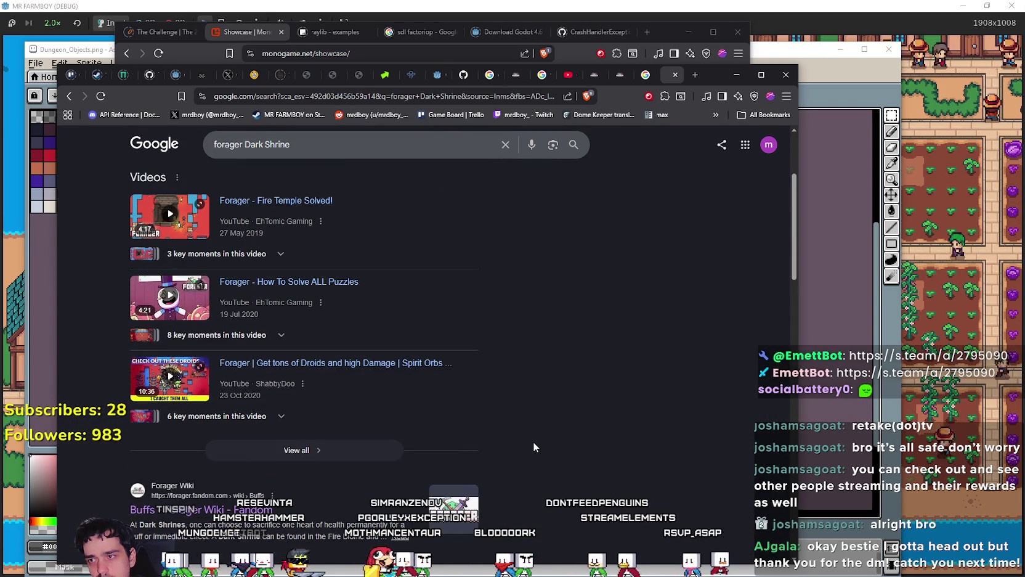
pyautogui.scroll(-4, 534, 444)
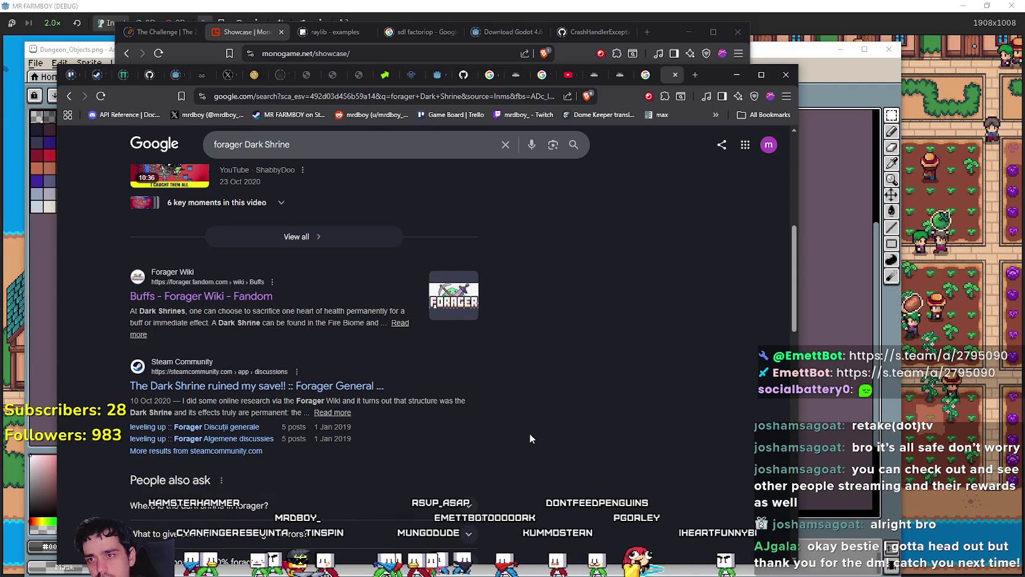
pyautogui.scroll(-2, 529, 433)
pyautogui.scroll(-6, 517, 422)
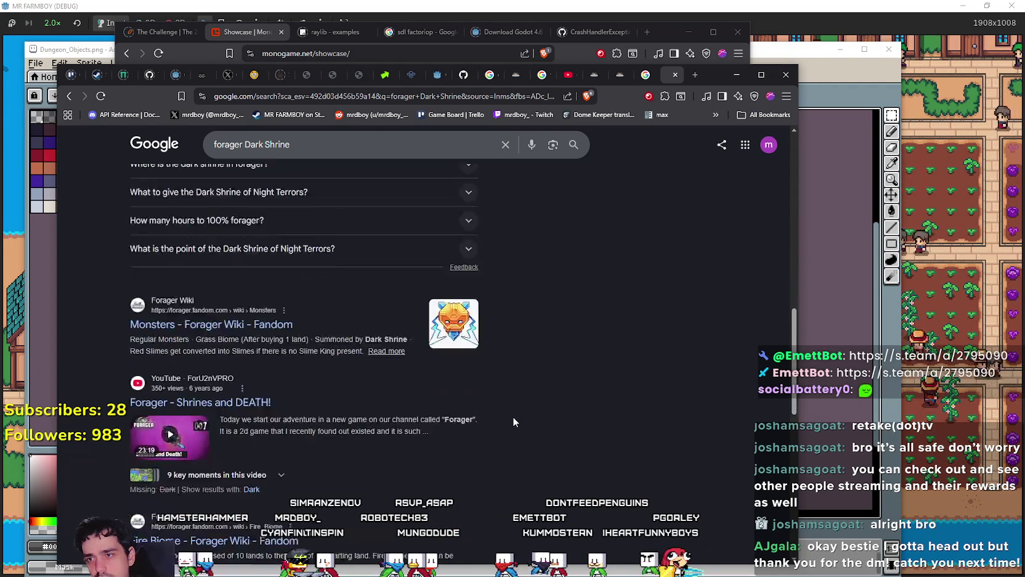
# Step: Check on the wiki Skills page that the Faith skill unlocks shrines
pyautogui.hotkey('ctrl', 'shift', 'Tab')
pyautogui.hotkey('ctrl', 'shift', 'Tab')
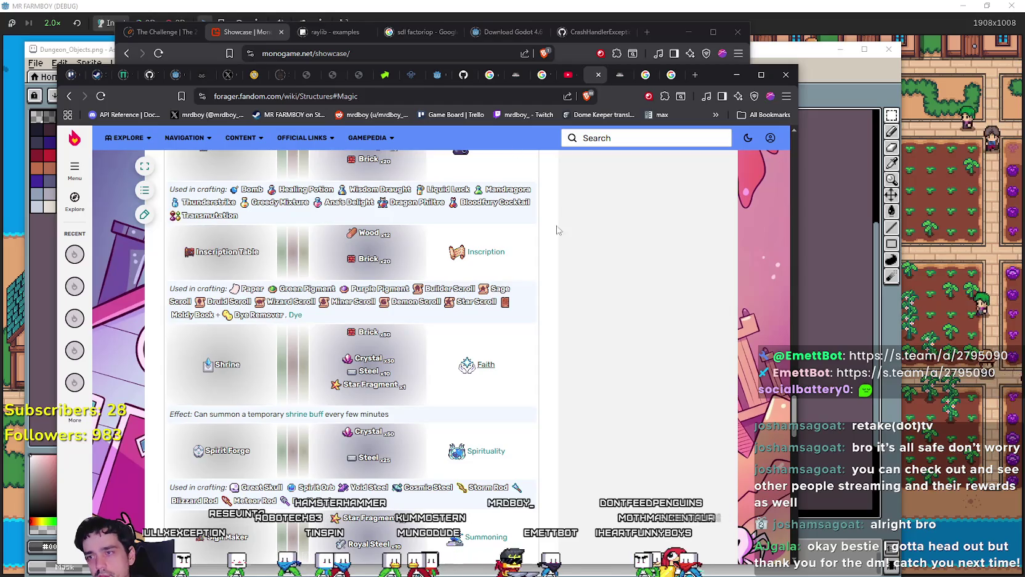
pyautogui.scroll(10, 453, 336)
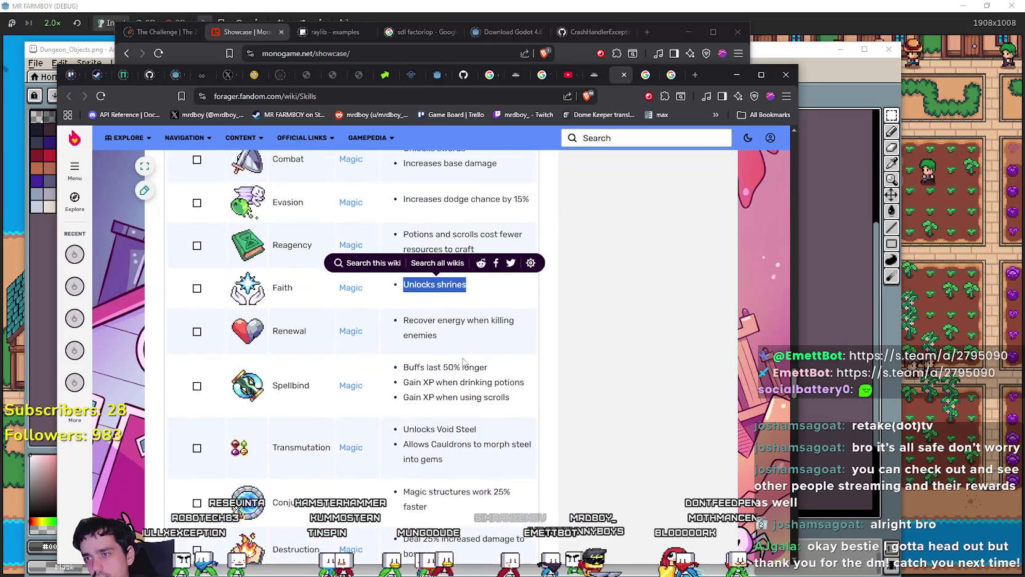
pyautogui.scroll(-4, 483, 327)
pyautogui.tripleClick(434, 338)
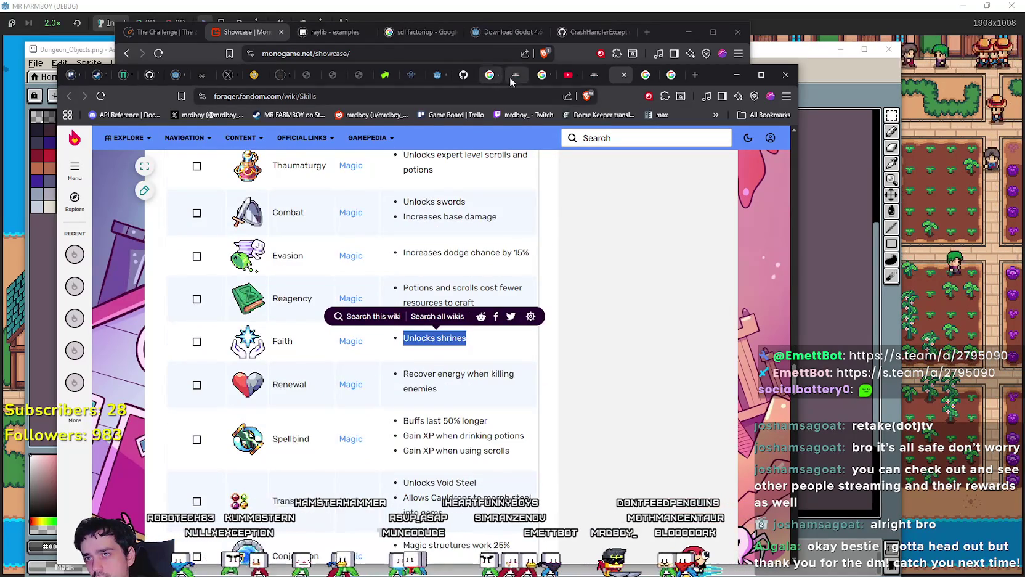
# Step: Review the Dark Shrine Buffs and Shrine Buffs tables on the Buffs page
pyautogui.click(514, 80)
pyautogui.scroll(-2, 357, 443)
pyautogui.click(332, 247)
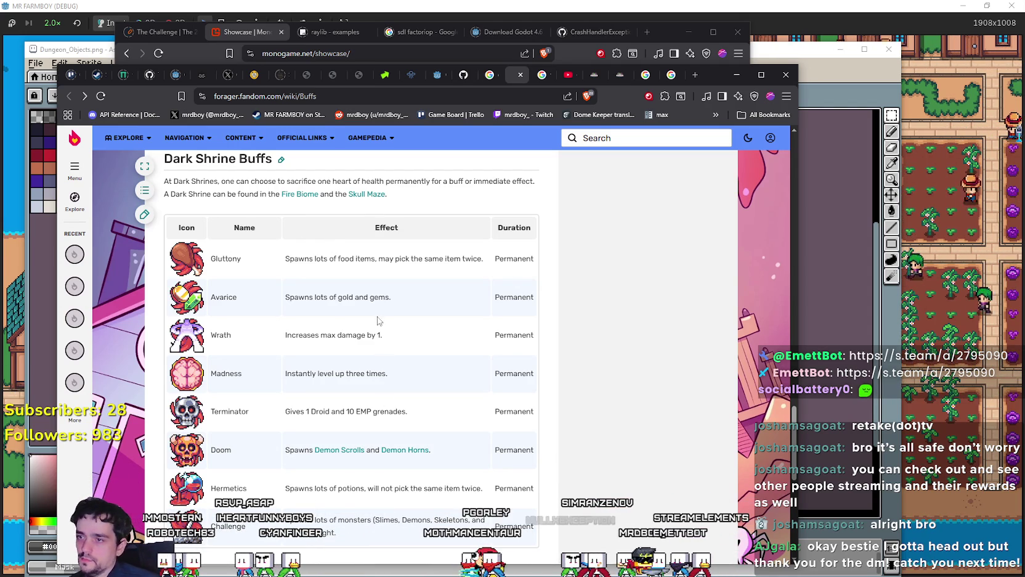
pyautogui.scroll(-3, 344, 326)
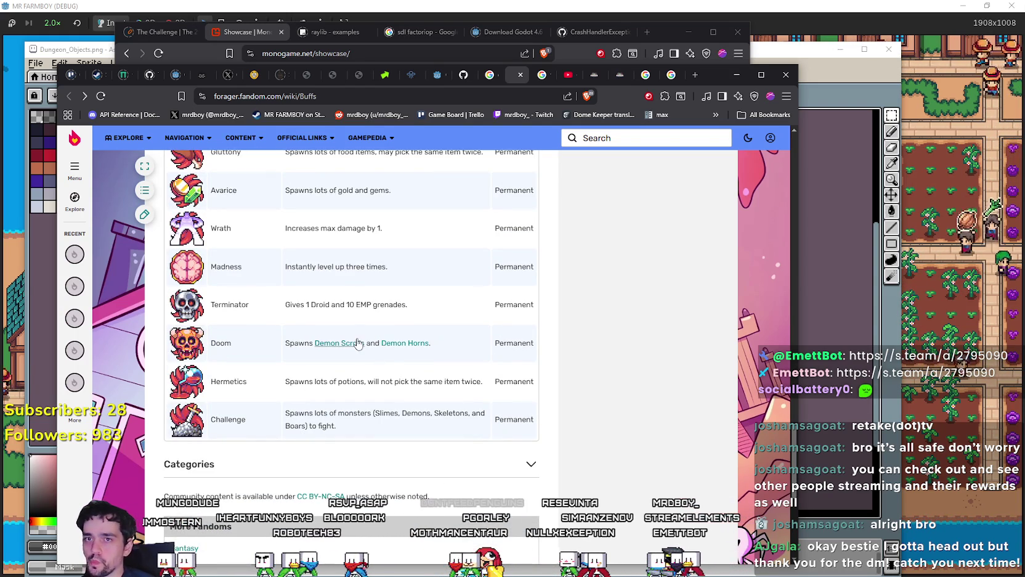
pyautogui.scroll(-1, 320, 517)
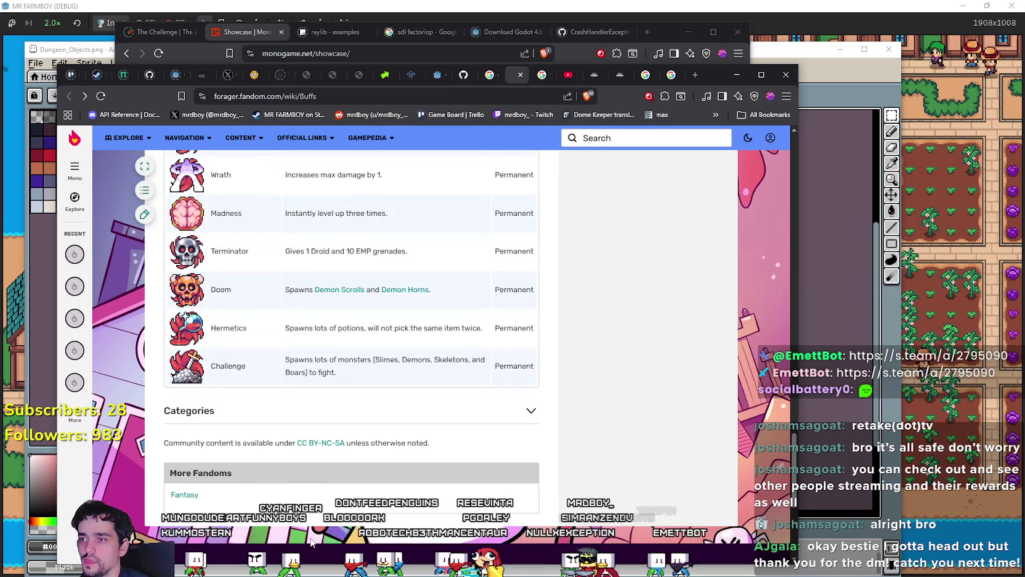
pyautogui.scroll(3, 342, 480)
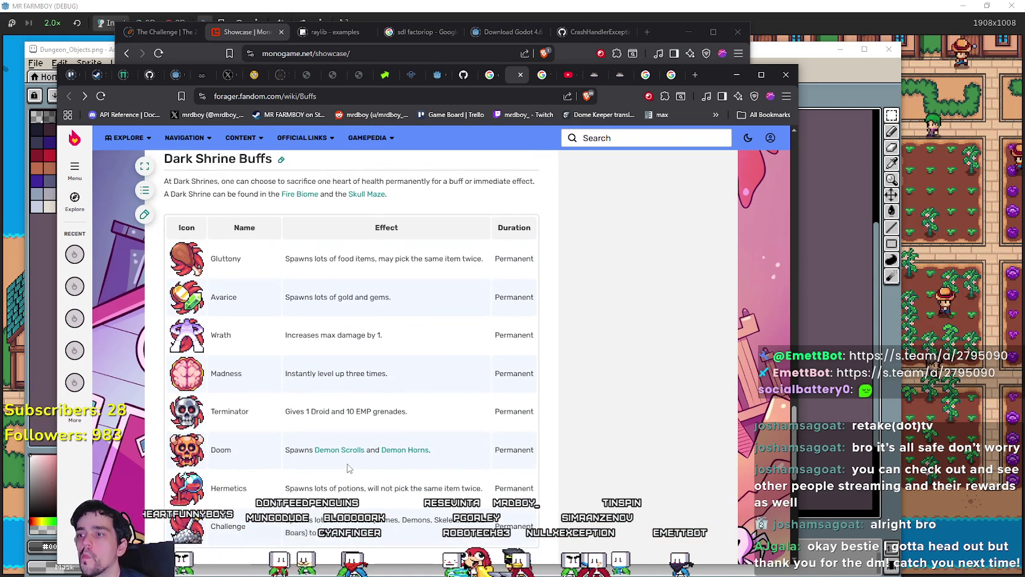
pyautogui.scroll(4, 333, 456)
pyautogui.scroll(4, 314, 427)
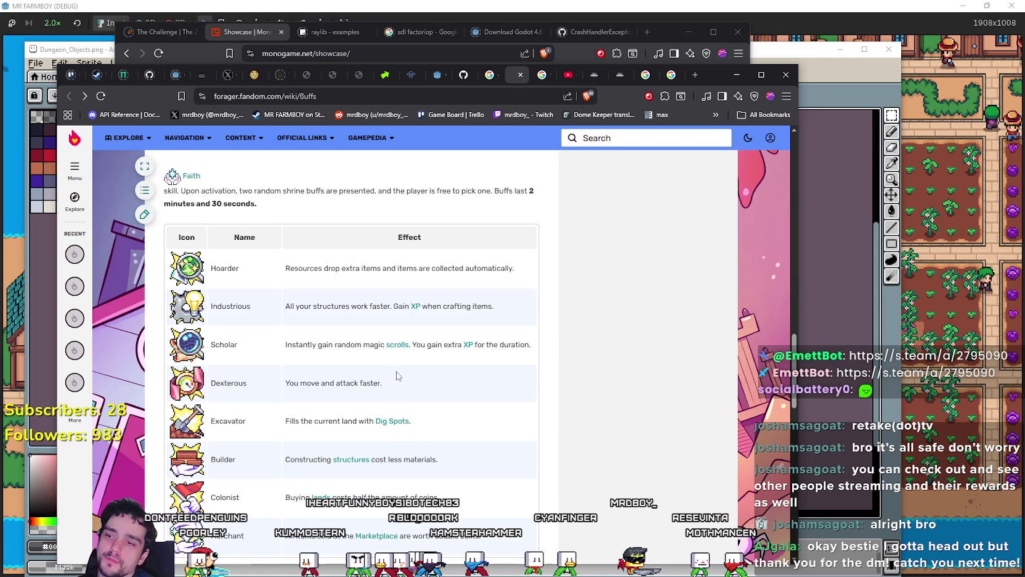
# Step: Read the Builder, Colonist and Merchant shrine buff effect texts
pyautogui.scroll(-1, 395, 379)
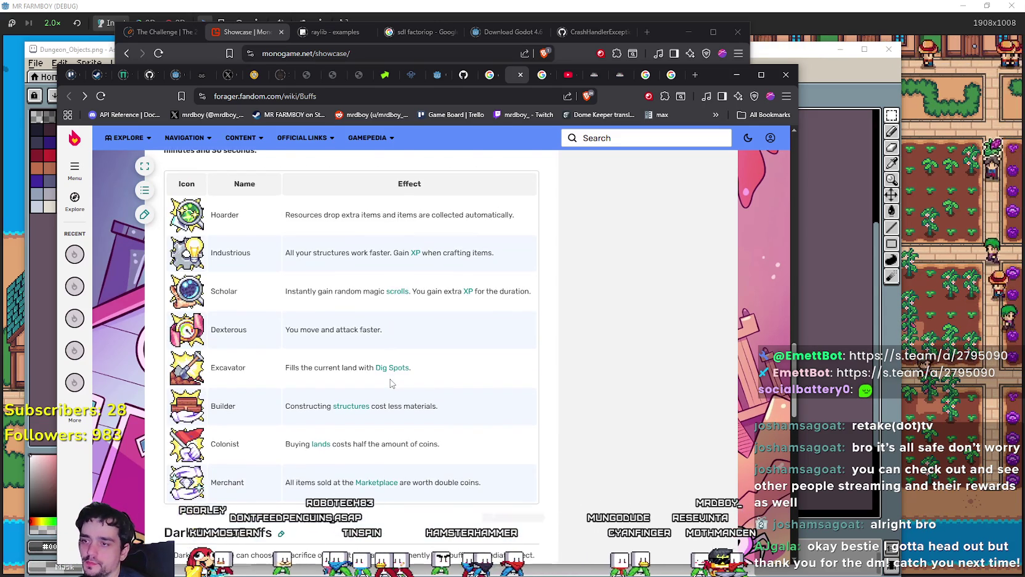
pyautogui.moveTo(451, 417); pyautogui.dragTo(286, 406)
pyautogui.click(458, 422)
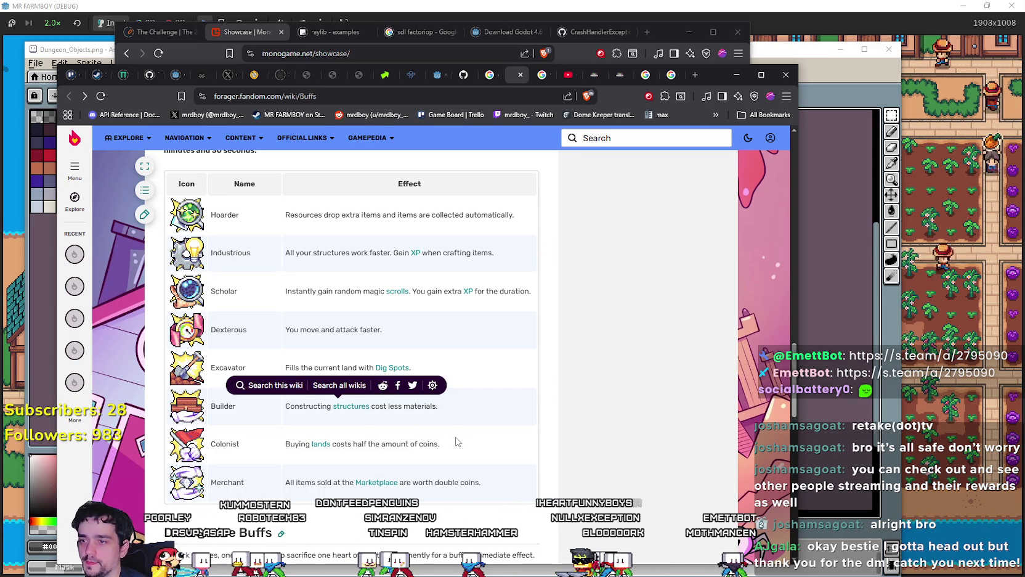
pyautogui.moveTo(465, 447); pyautogui.dragTo(281, 444)
pyautogui.moveTo(481, 483)
pyautogui.mouseDown()
pyautogui.moveTo(303, 472)
pyautogui.moveTo(283, 480)
pyautogui.mouseUp()
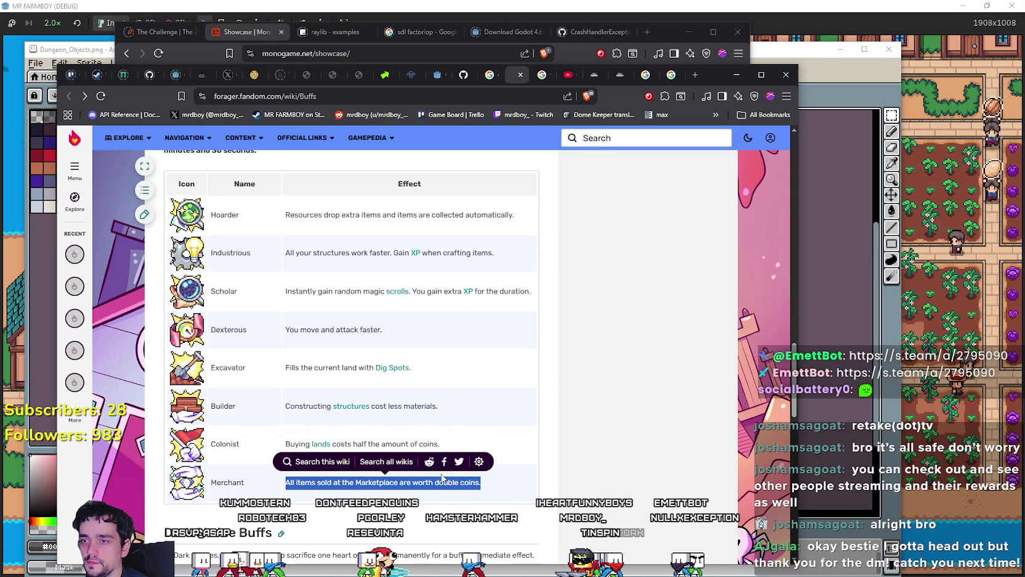
pyautogui.scroll(-1, 525, 478)
pyautogui.click(524, 479)
pyautogui.scroll(-3, 591, 398)
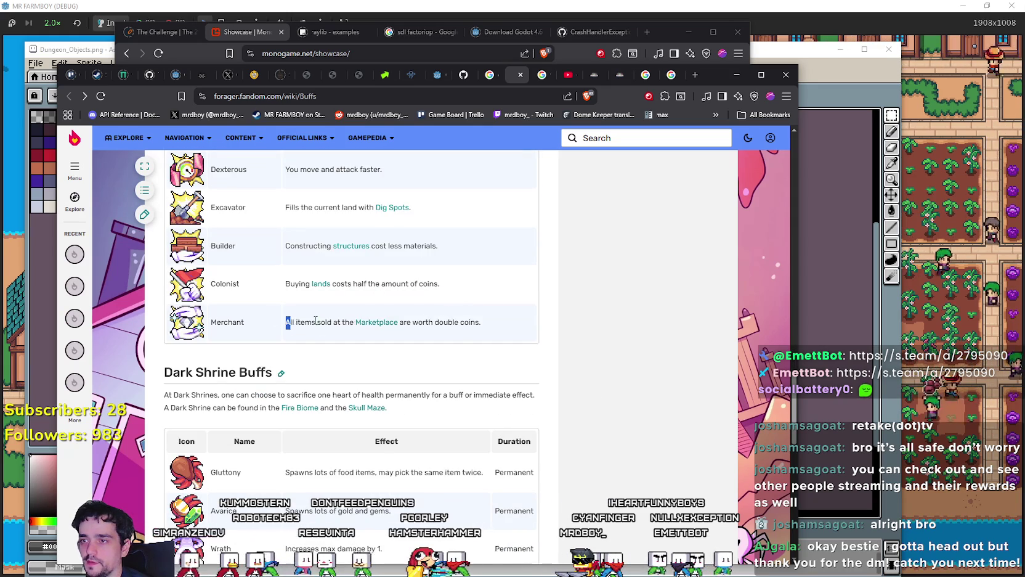
pyautogui.tripleClick(286, 322)
pyautogui.click(475, 418)
# Step: Scroll up past Potion Buffs to the Obelisk Buffs table
pyautogui.scroll(-3, 476, 418)
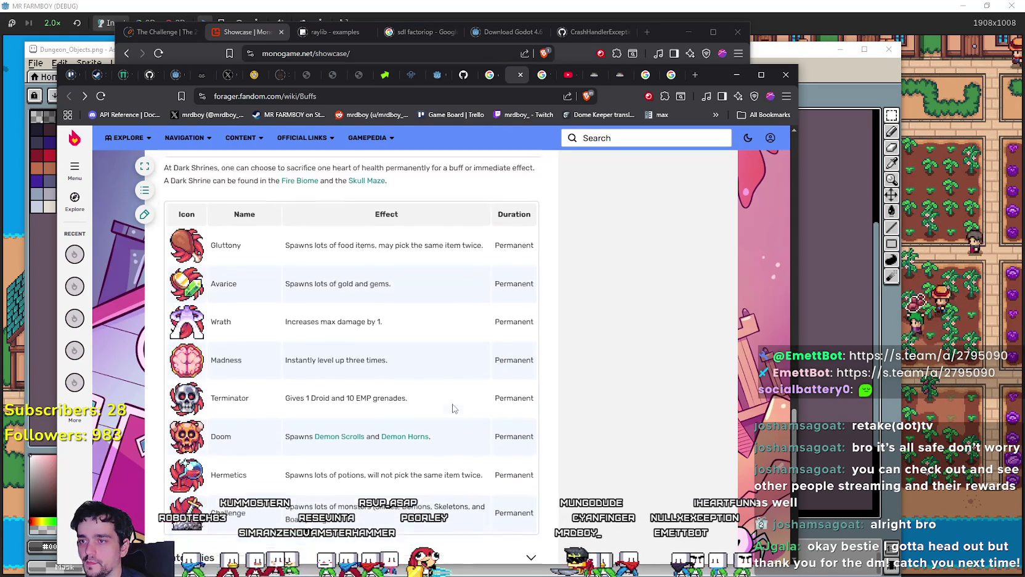
pyautogui.scroll(-2, 464, 407)
pyautogui.scroll(6, 459, 431)
pyautogui.scroll(3, 460, 447)
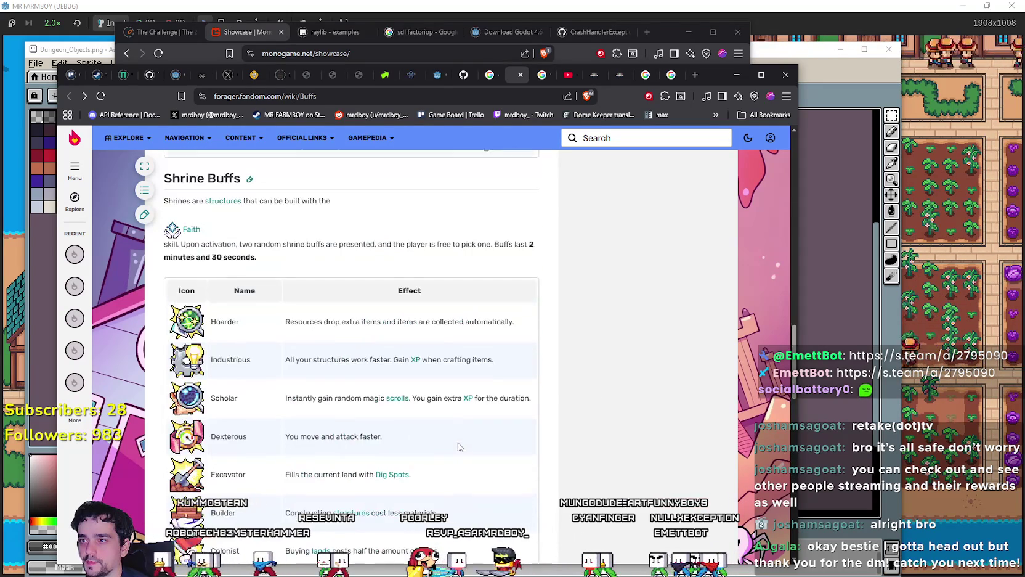
pyautogui.scroll(5, 455, 445)
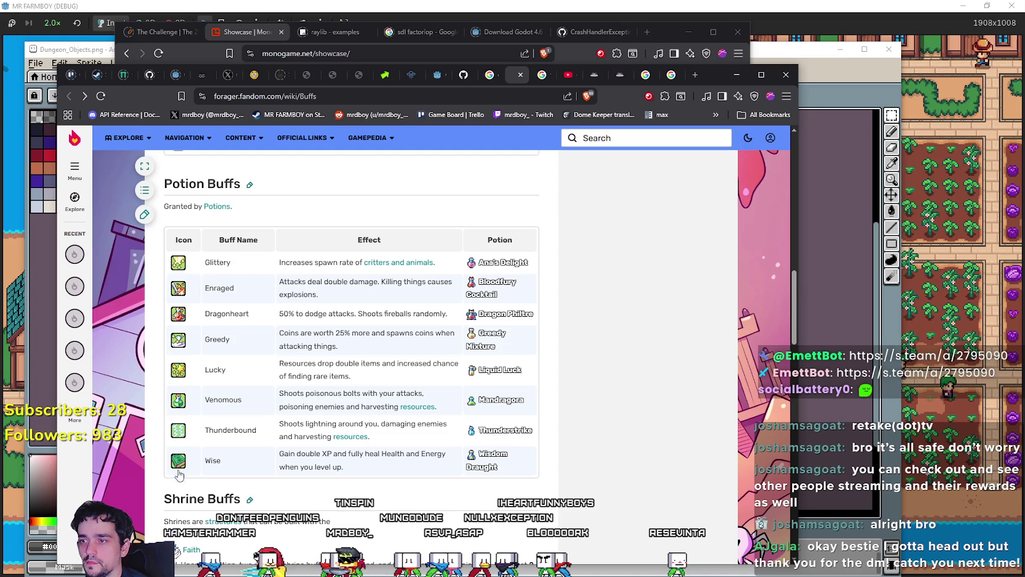
pyautogui.scroll(5, 178, 473)
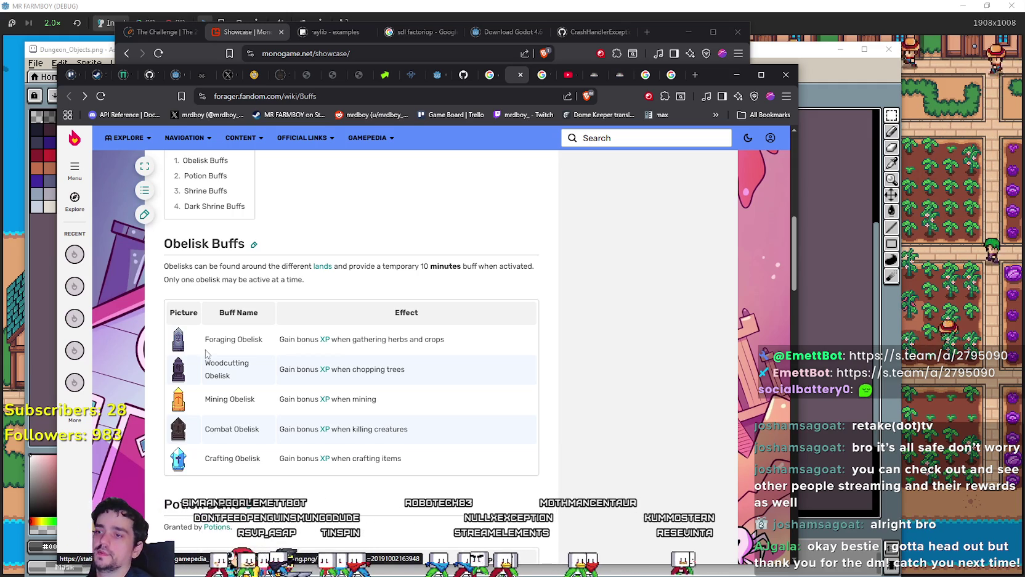
# Step: Open the ObeliskForaging image in its own tab
pyautogui.rightClick(179, 342)
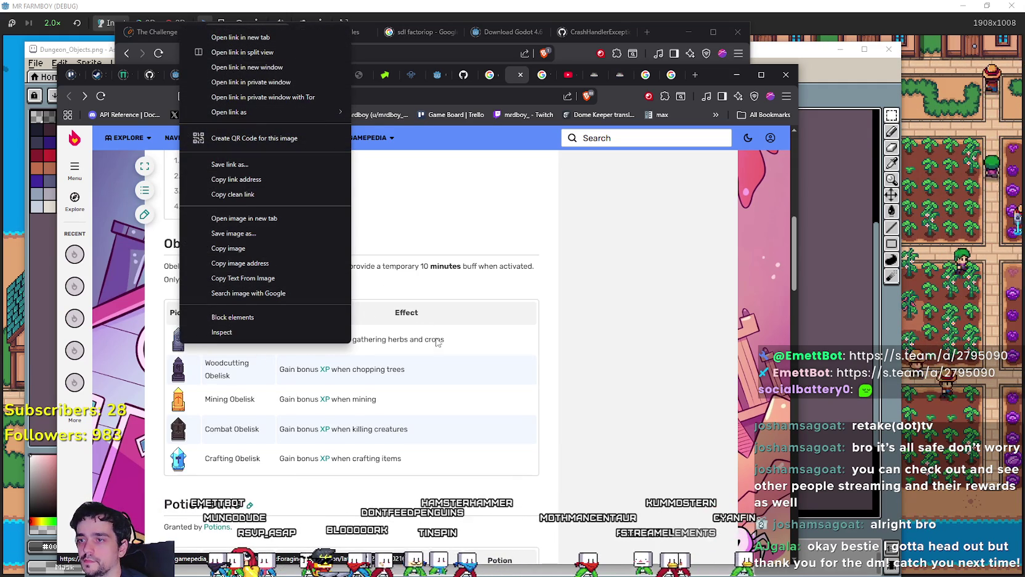
pyautogui.click(335, 339)
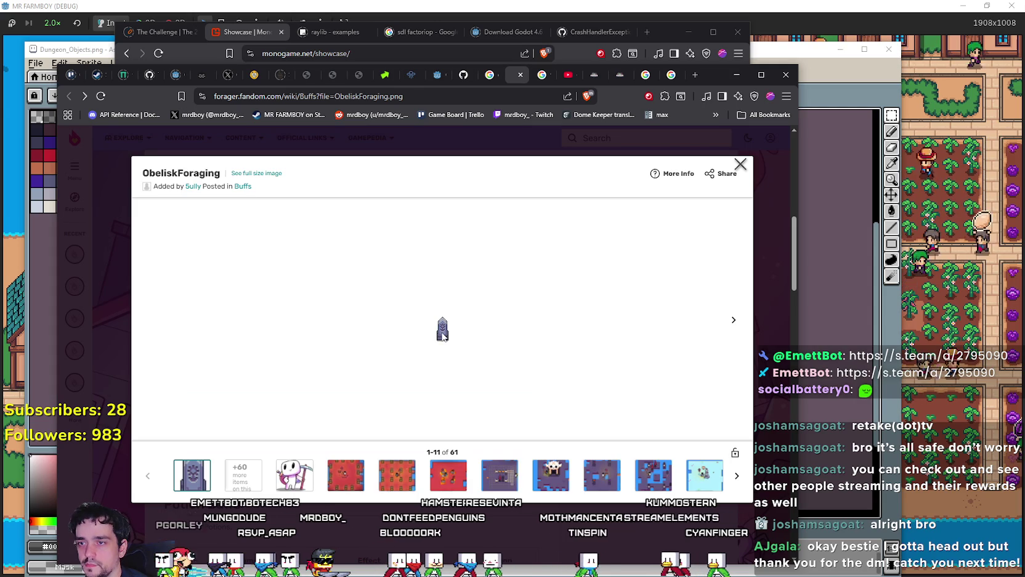
pyautogui.rightClick(443, 332)
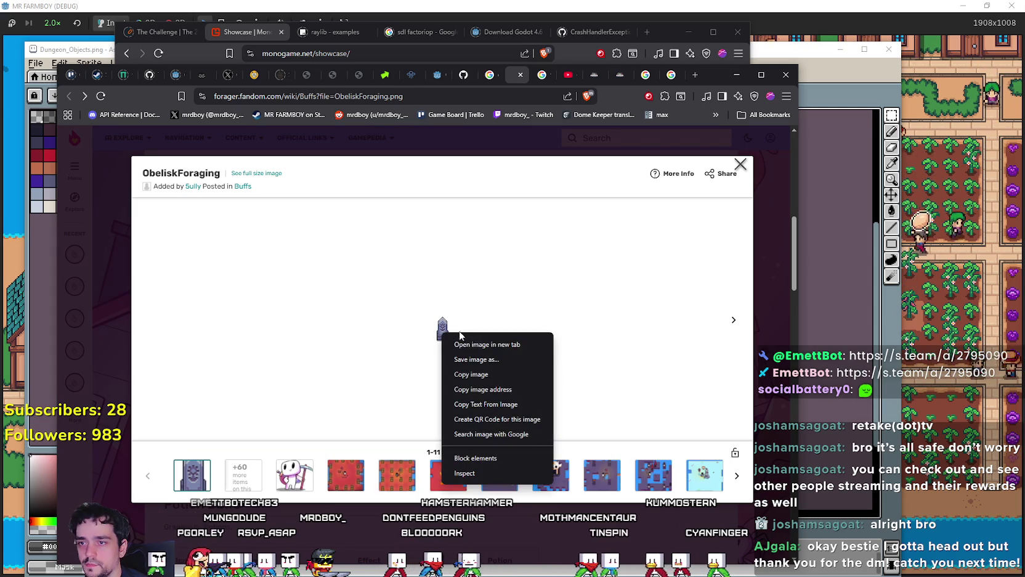
pyautogui.click(473, 345)
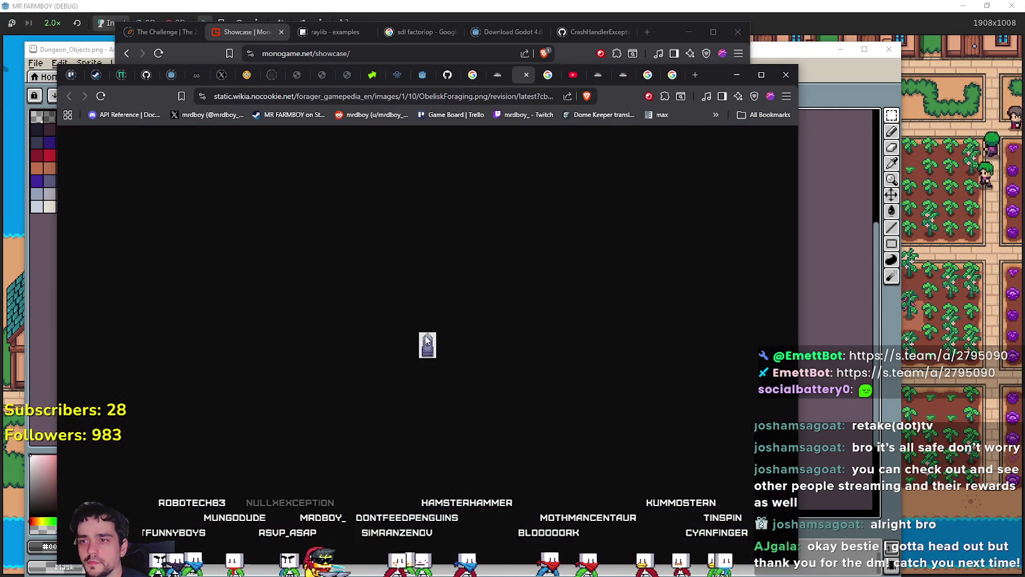
# Step: Save the full-size obelisk image to Downloads as ObeliskForaging.png
pyautogui.rightClick(426, 340)
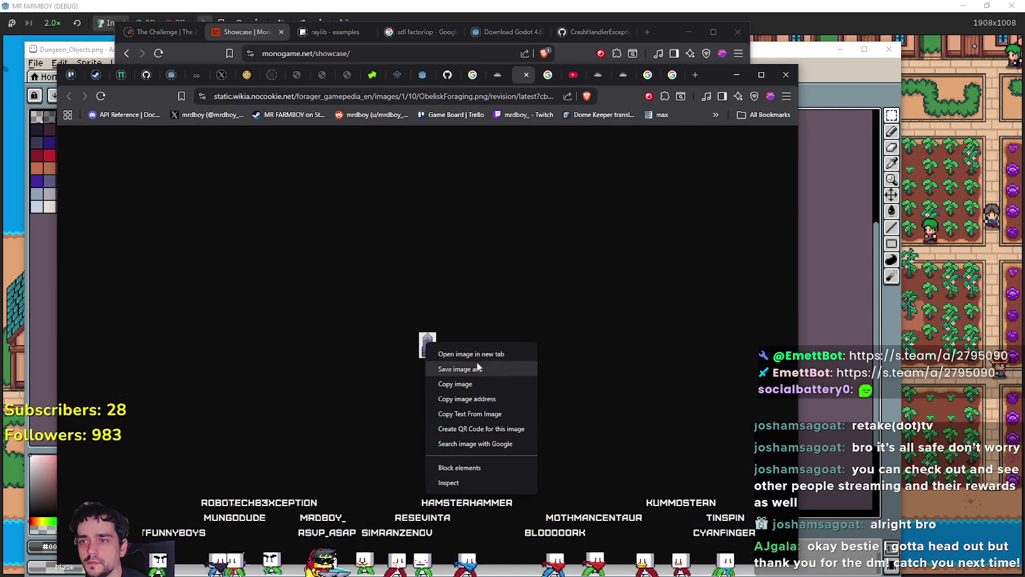
pyautogui.click(477, 368)
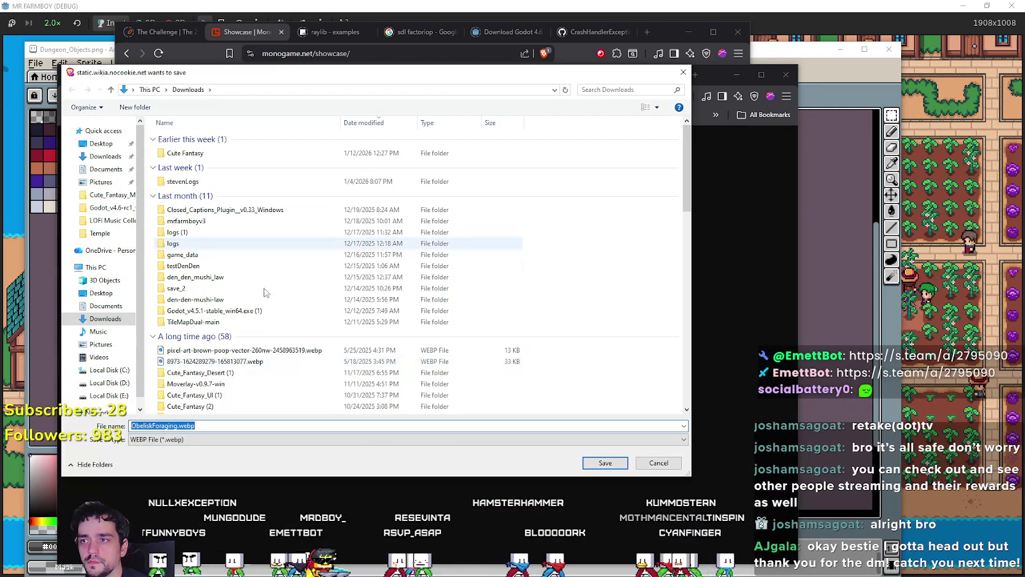
pyautogui.click(345, 438)
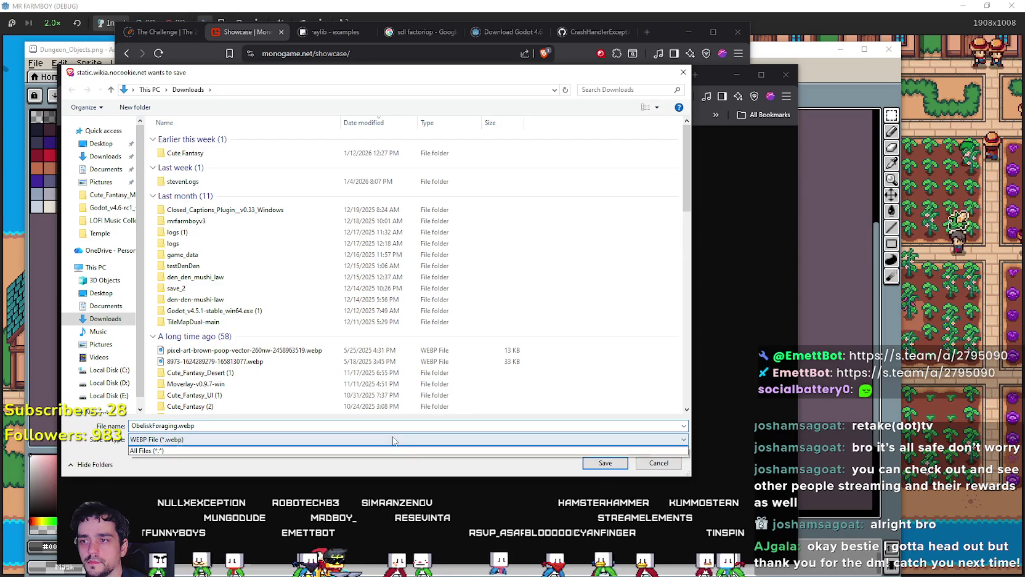
pyautogui.click(278, 448)
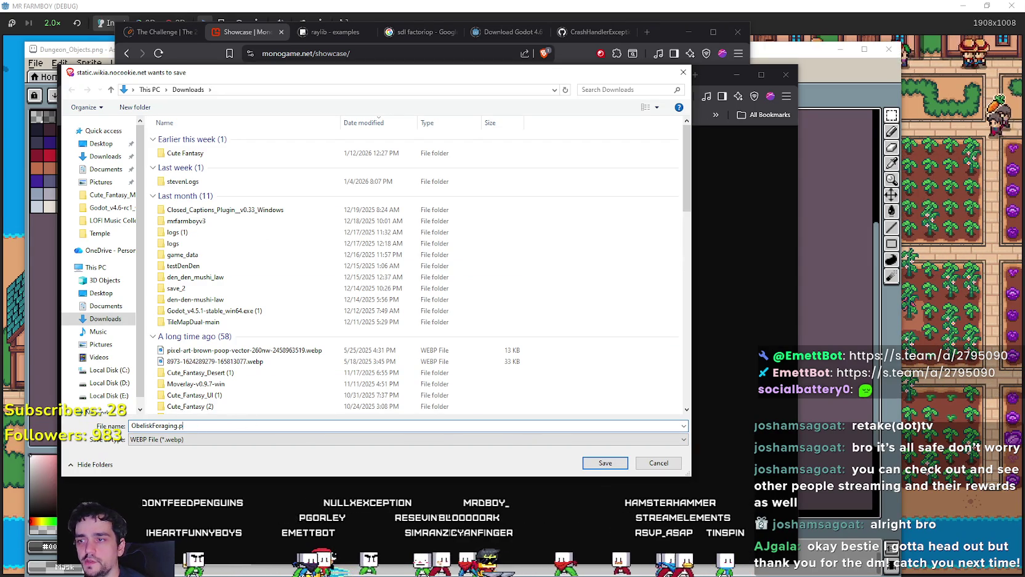
pyautogui.press('Return')
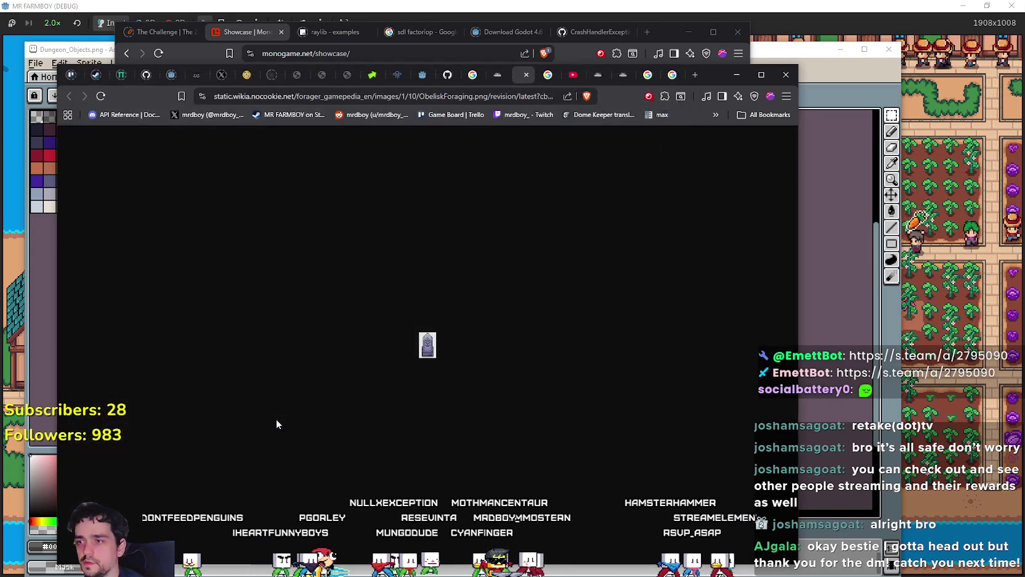
# Step: Open the downloaded ObeliskForaging.png in Aseprite and zoom in on it
pyautogui.click(595, 122)
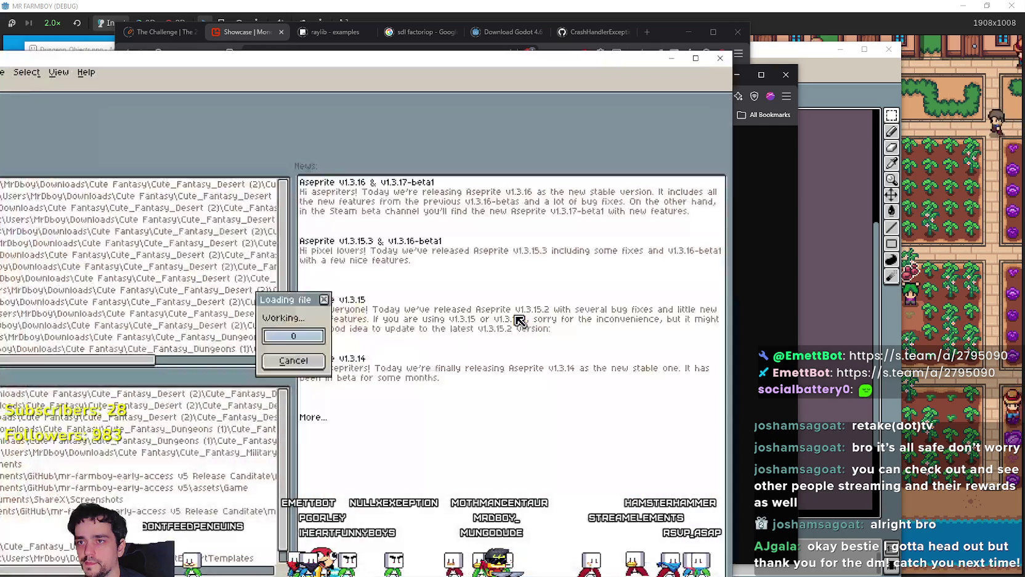
pyautogui.scroll(3, 283, 323)
pyautogui.scroll(-2, 283, 316)
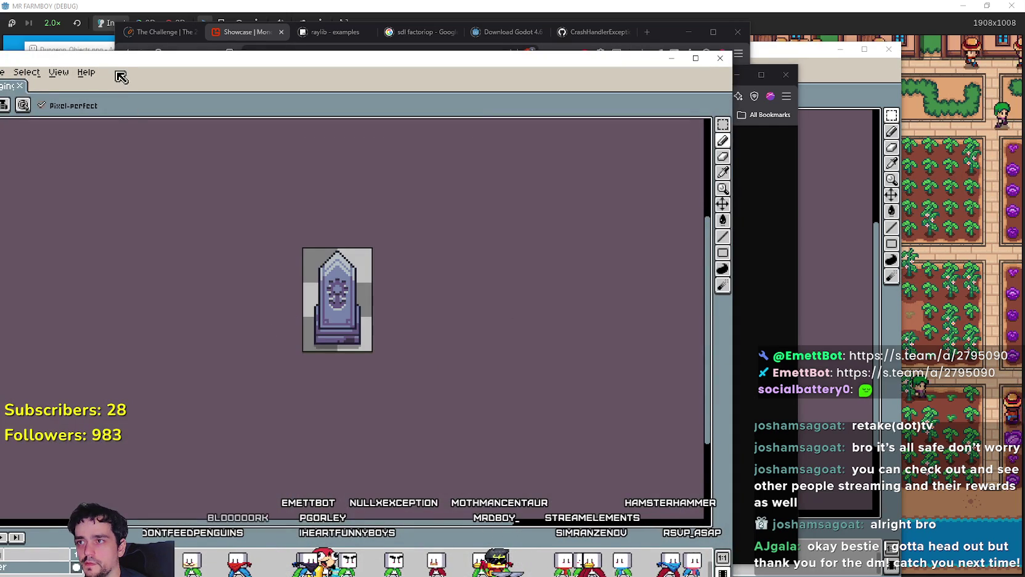
pyautogui.moveTo(122, 57); pyautogui.dragTo(296, 45)
pyautogui.scroll(1, 564, 393)
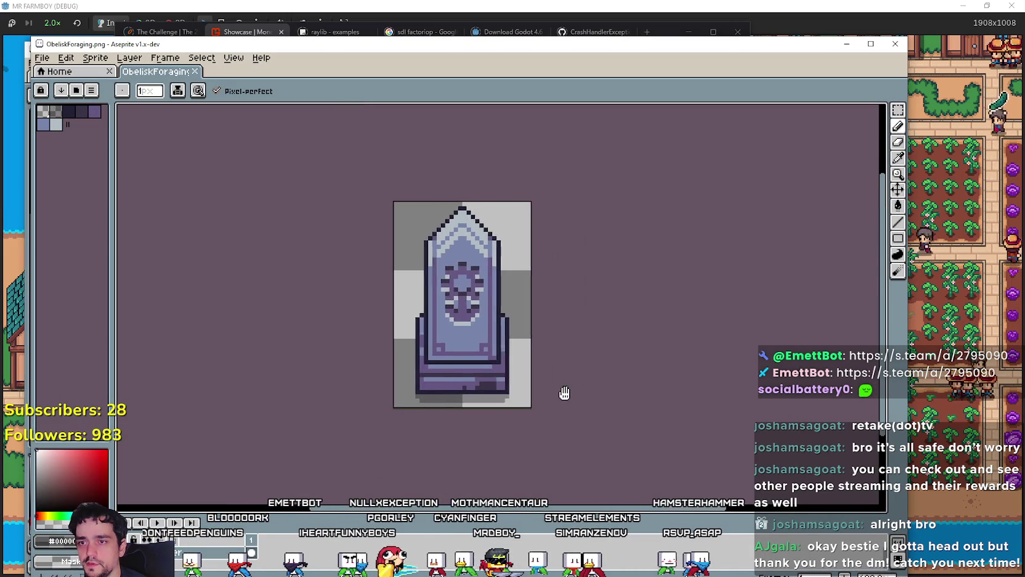
pyautogui.scroll(-2, 361, 398)
pyautogui.scroll(2, 332, 318)
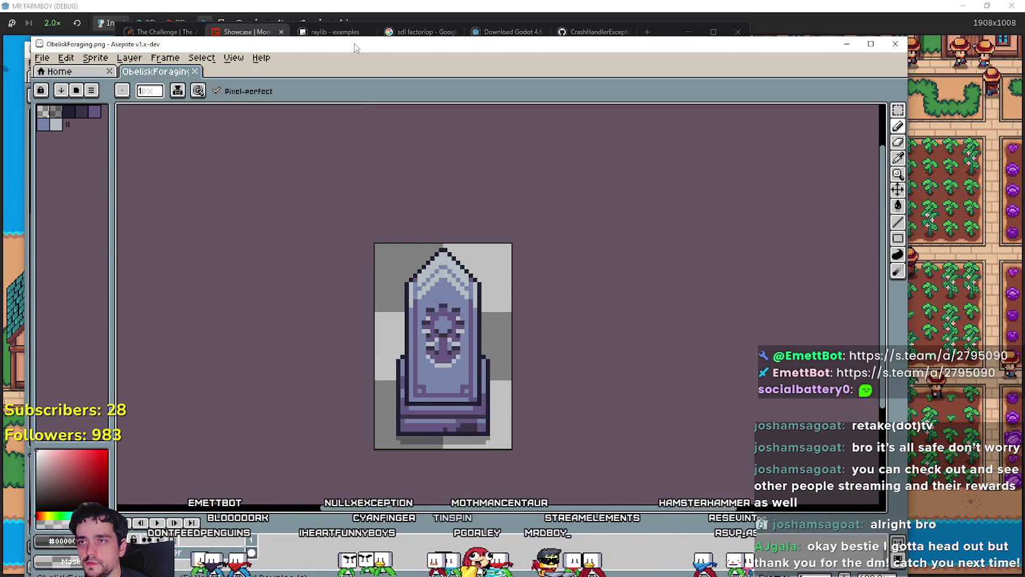
# Step: Minimize Aseprite, then close the obelisk image tab and the Buffs page preview
pyautogui.press('super+Down')
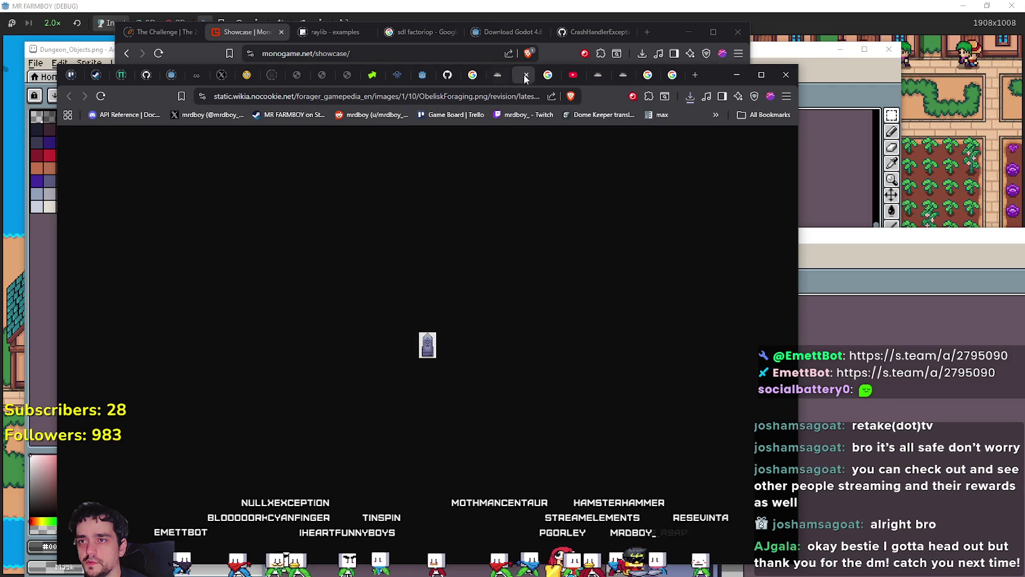
pyautogui.click(527, 77)
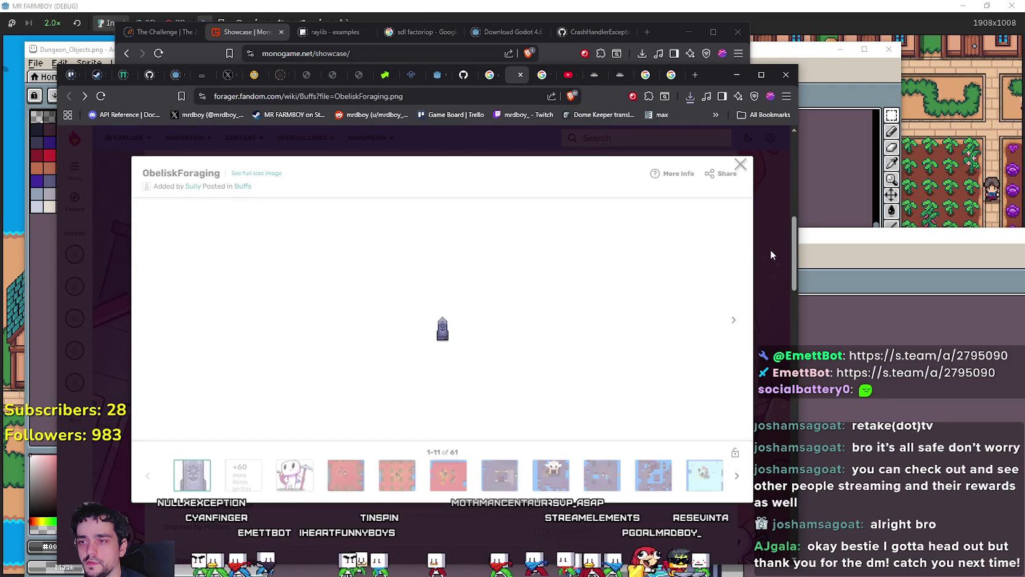
pyautogui.click(756, 260)
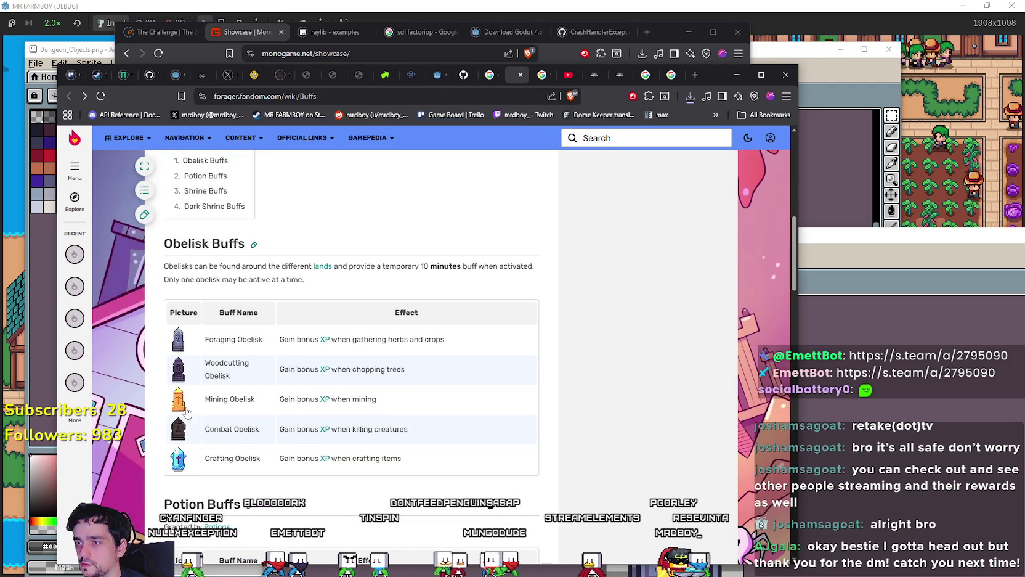
pyautogui.scroll(-1, 164, 350)
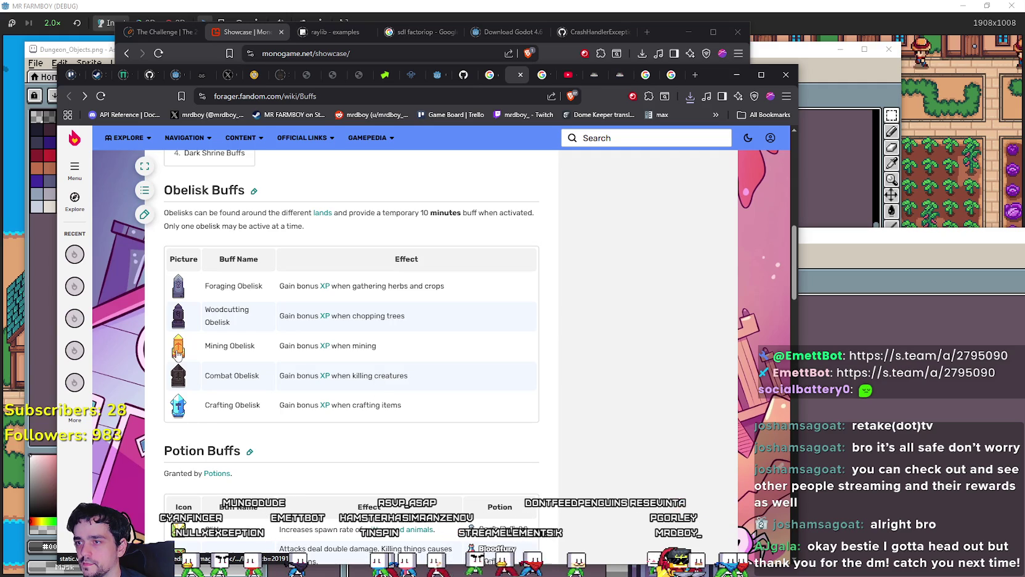
# Step: Bring the obelisk sprite back in Aseprite and recenter it on the canvas
pyautogui.click(821, 333)
pyautogui.scroll(-3, 775, 408)
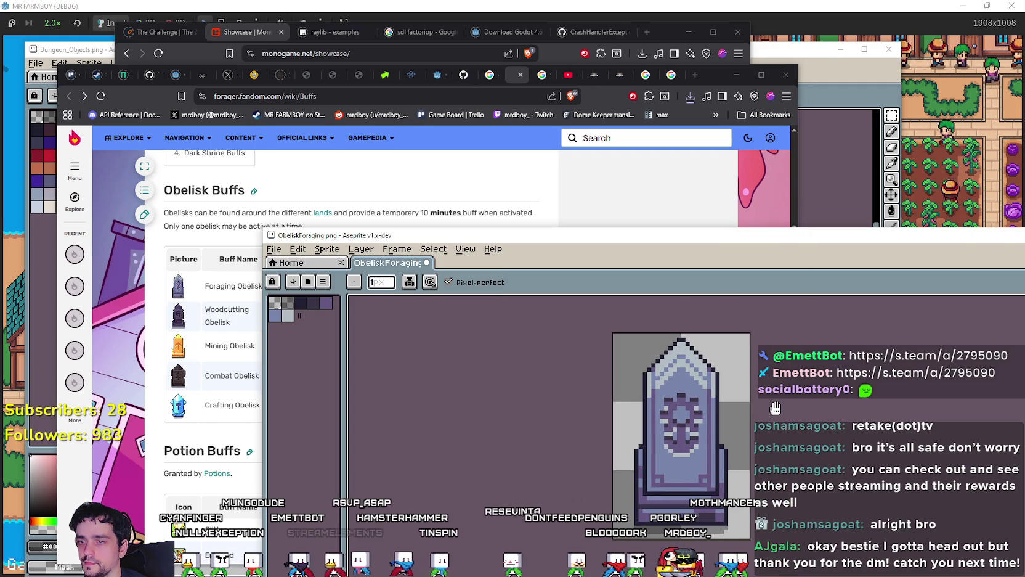
pyautogui.moveTo(775, 408); pyautogui.dragTo(755, 426)
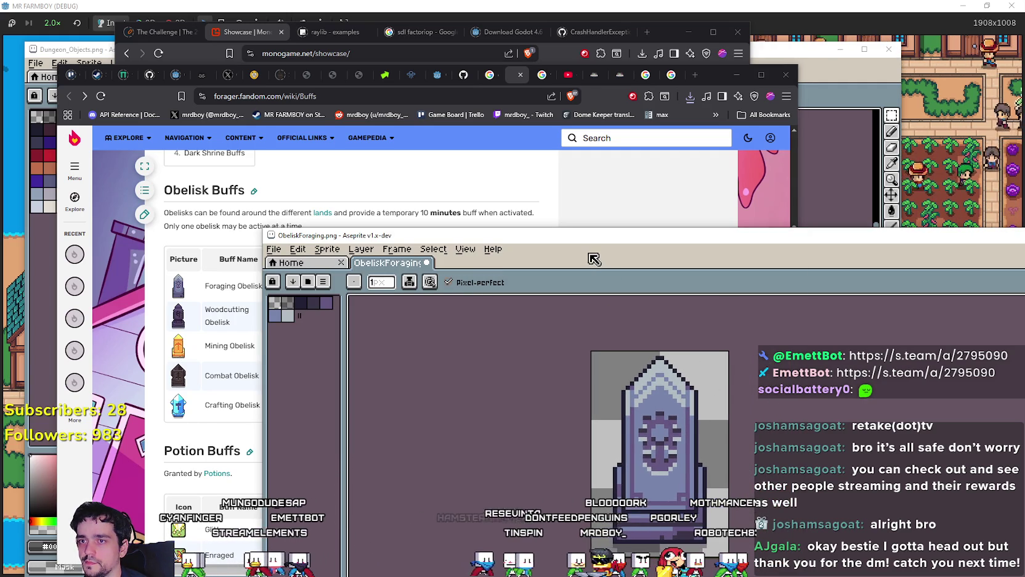
pyautogui.moveTo(593, 259); pyautogui.dragTo(677, 136)
pyautogui.scroll(-4, 253, 465)
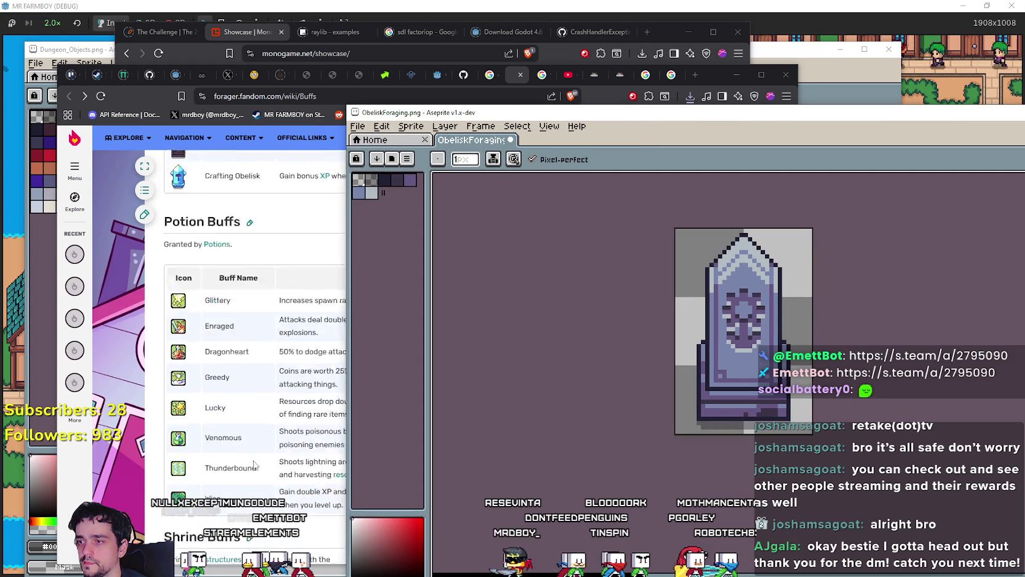
pyautogui.scroll(-10, 254, 465)
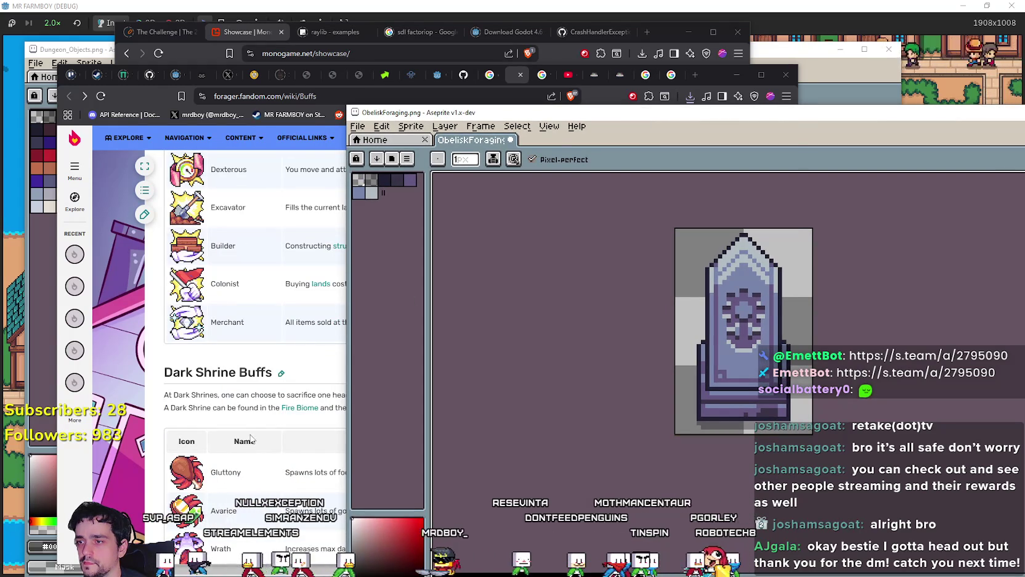
# Step: Return to the wiki Buffs page at the potion and Shrine Buffs tables
pyautogui.click(241, 425)
pyautogui.scroll(-8, 241, 425)
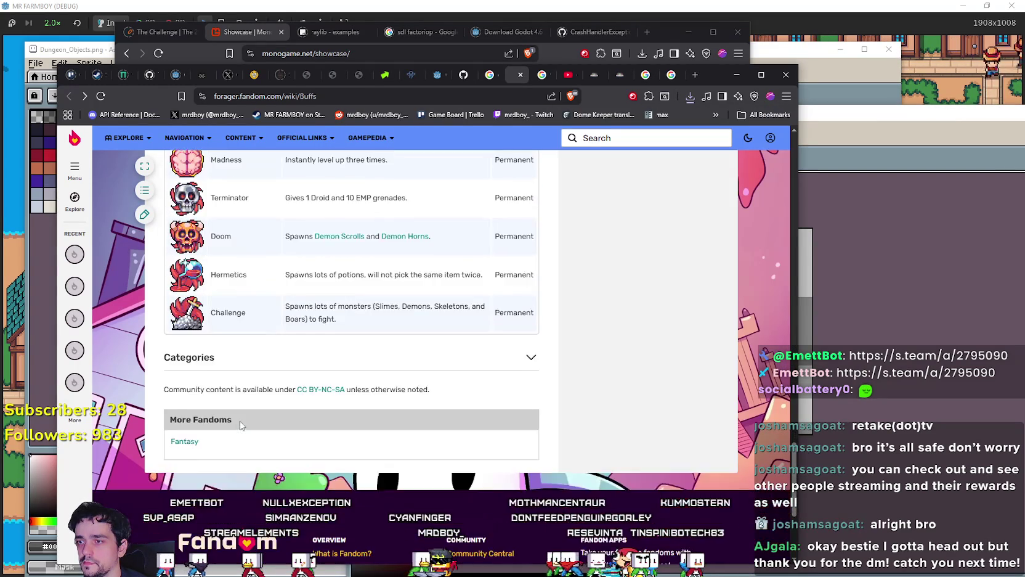
pyautogui.scroll(12, 241, 425)
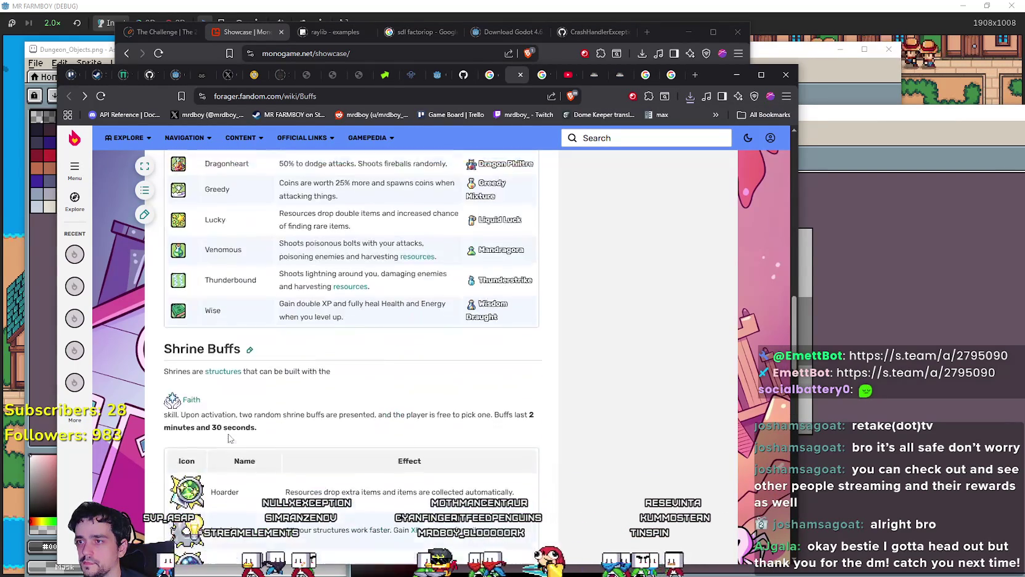
pyautogui.scroll(6, 229, 437)
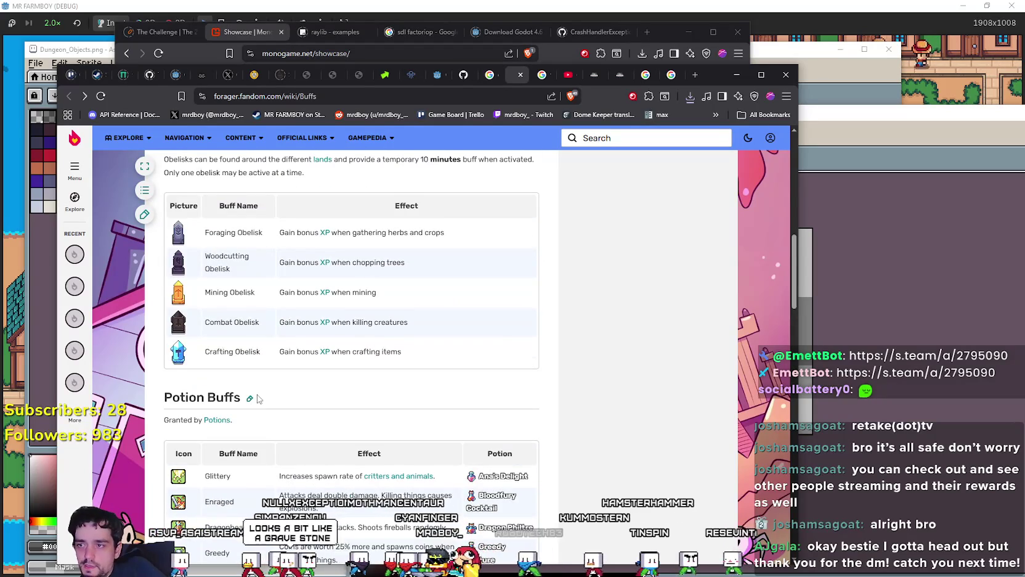
pyautogui.scroll(2, 258, 398)
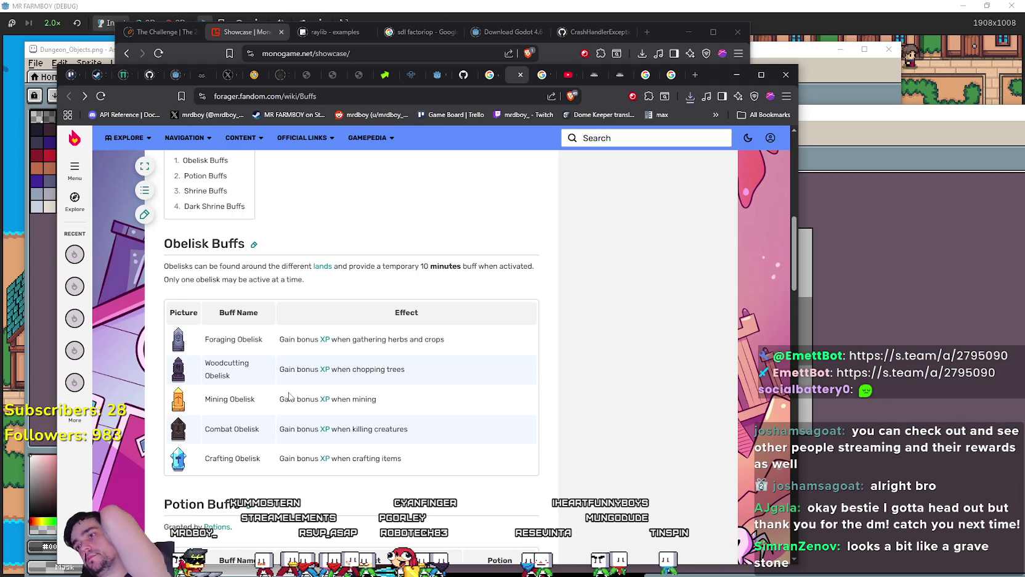
pyautogui.scroll(2, 216, 269)
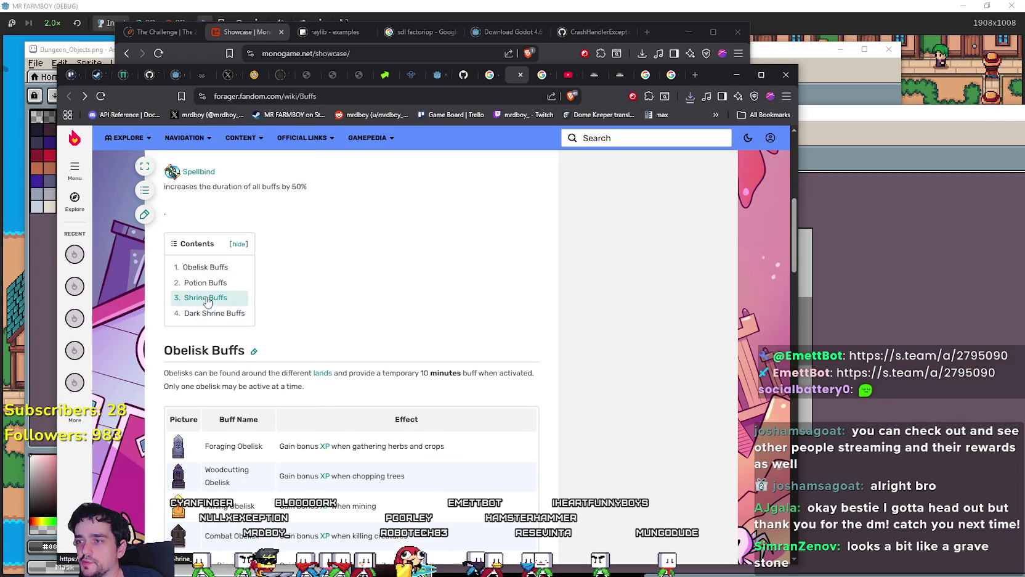
pyautogui.scroll(-15, 308, 351)
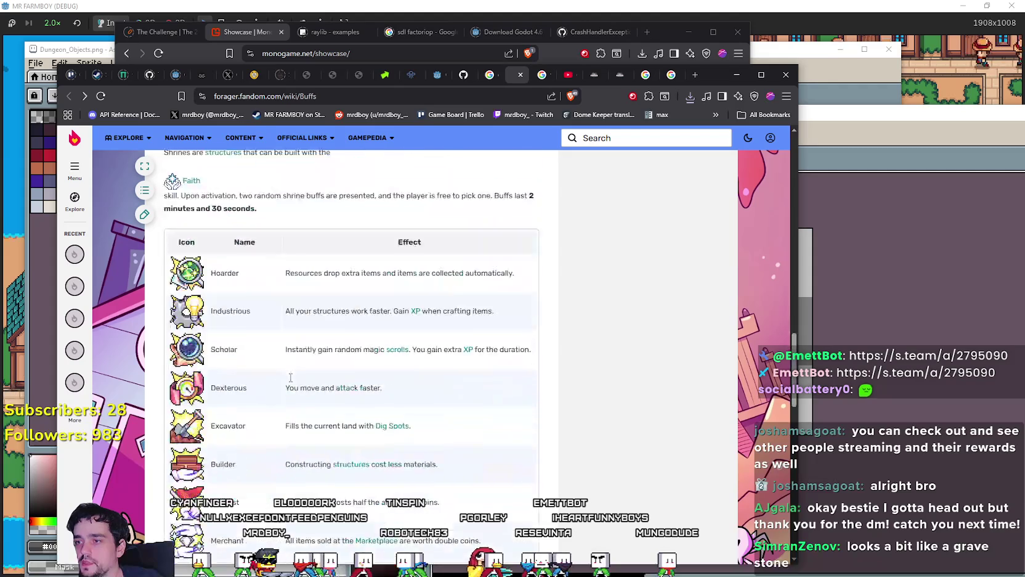
pyautogui.scroll(-8, 193, 286)
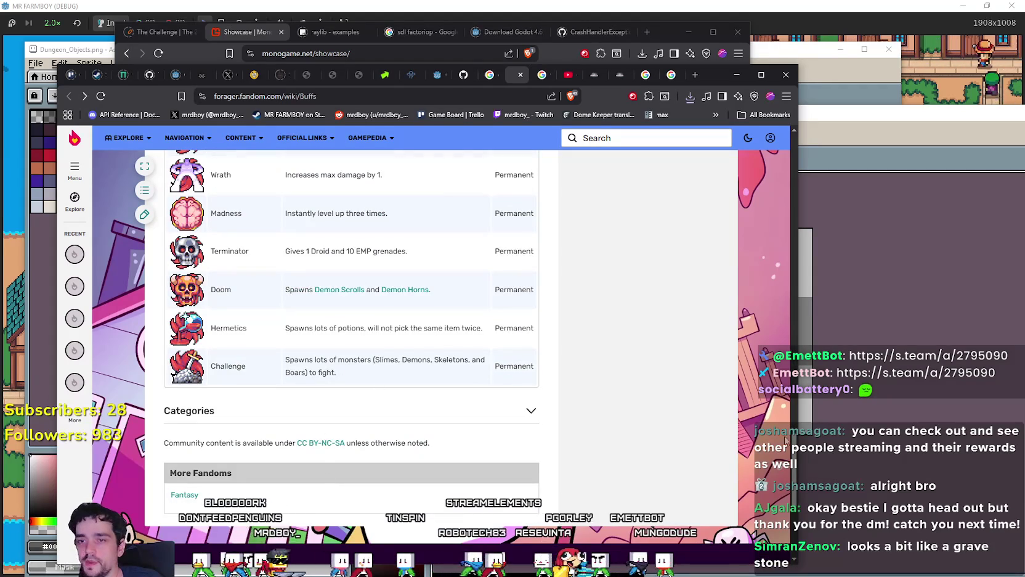
pyautogui.scroll(-4, 786, 441)
pyautogui.scroll(11, 744, 378)
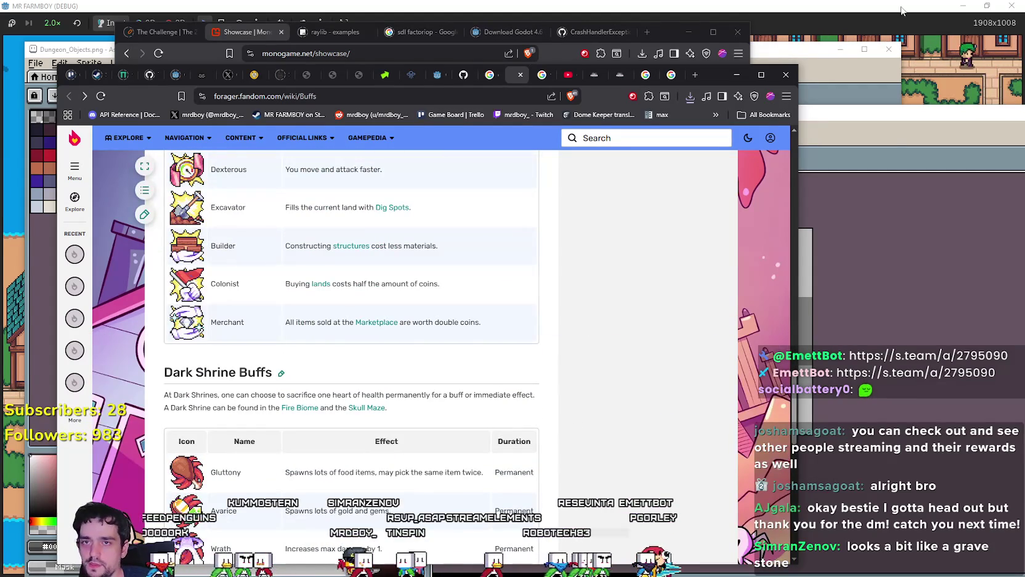
pyautogui.click(901, 11)
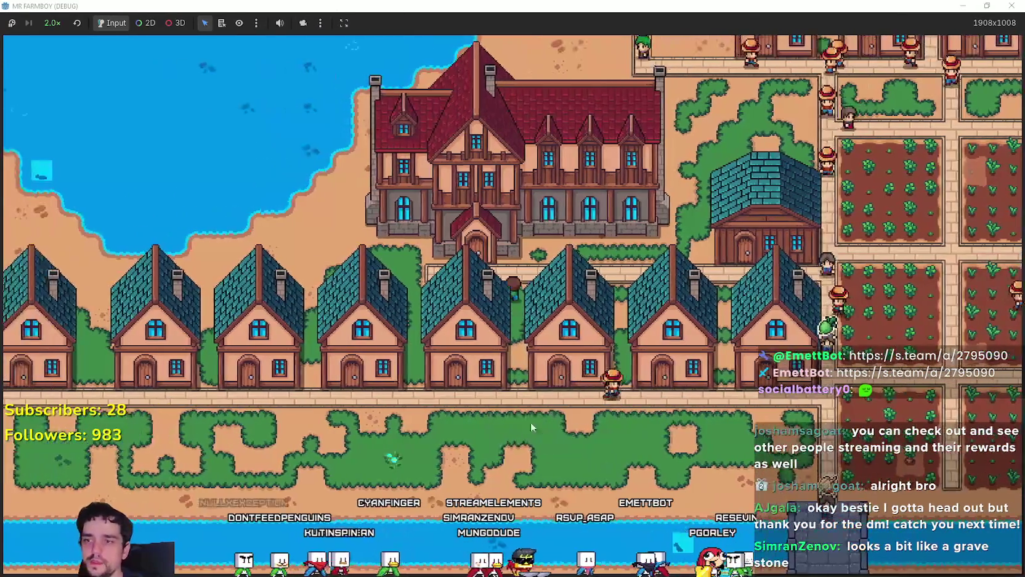
pyautogui.click(526, 234)
pyautogui.moveTo(429, 225)
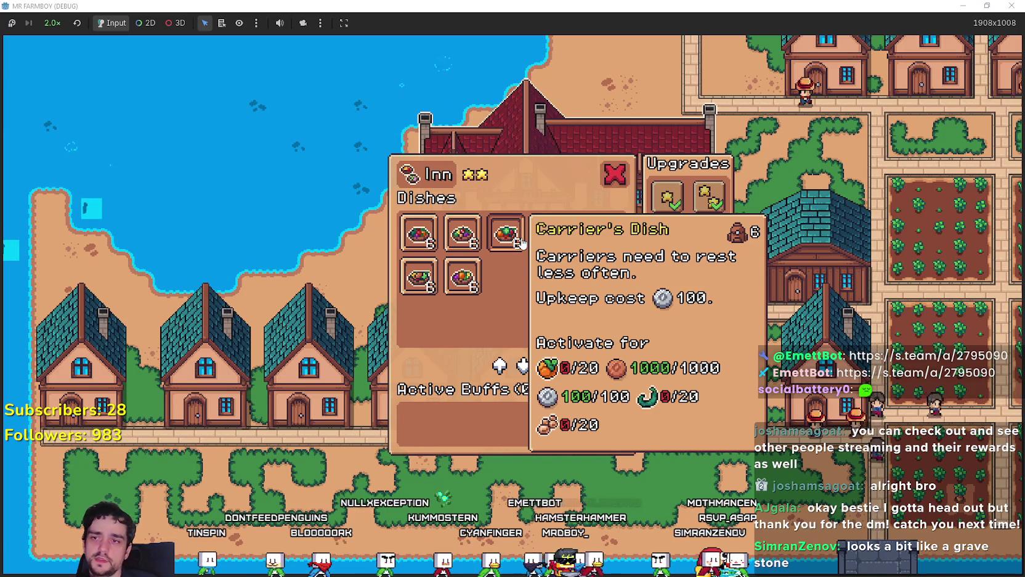
pyautogui.press('Escape')
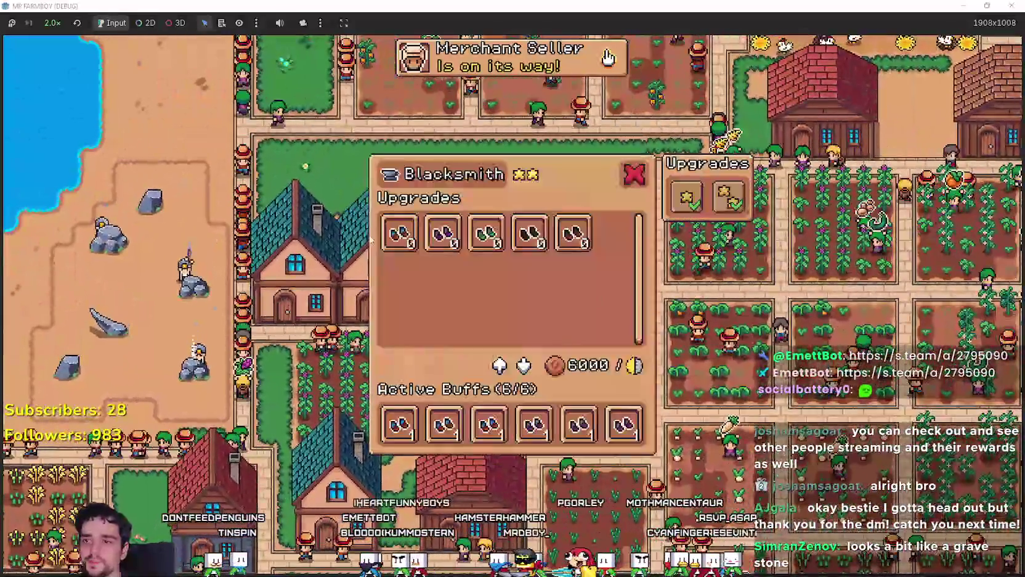
pyautogui.moveTo(415, 426)
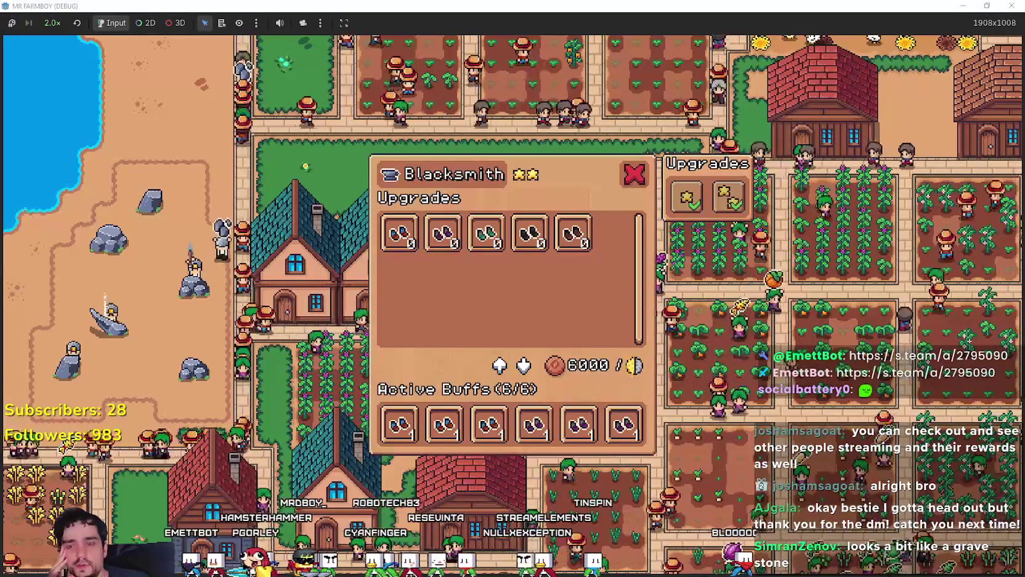
pyautogui.moveTo(641, 435)
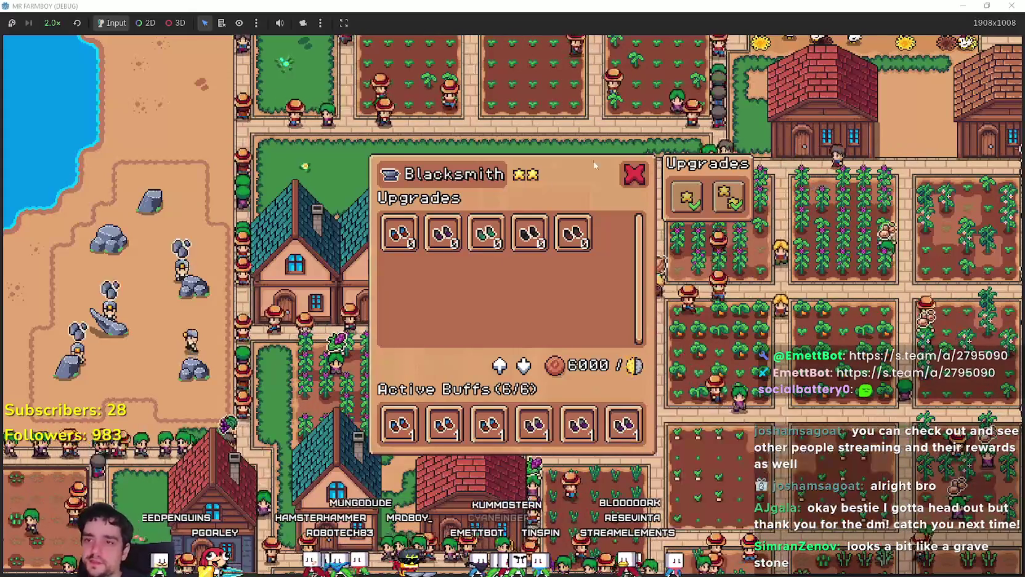
pyautogui.click(645, 178)
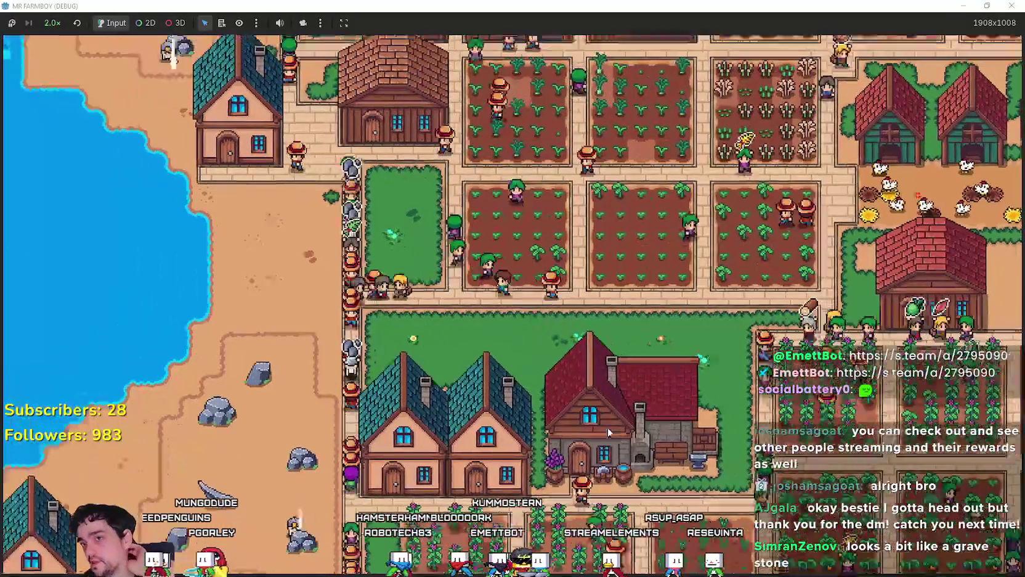
# Step: Scroll the wiki Buffs page to the Obelisk Buffs table, then switch back to Mr Farmboy
pyautogui.hotkey('alt', 'Tab')
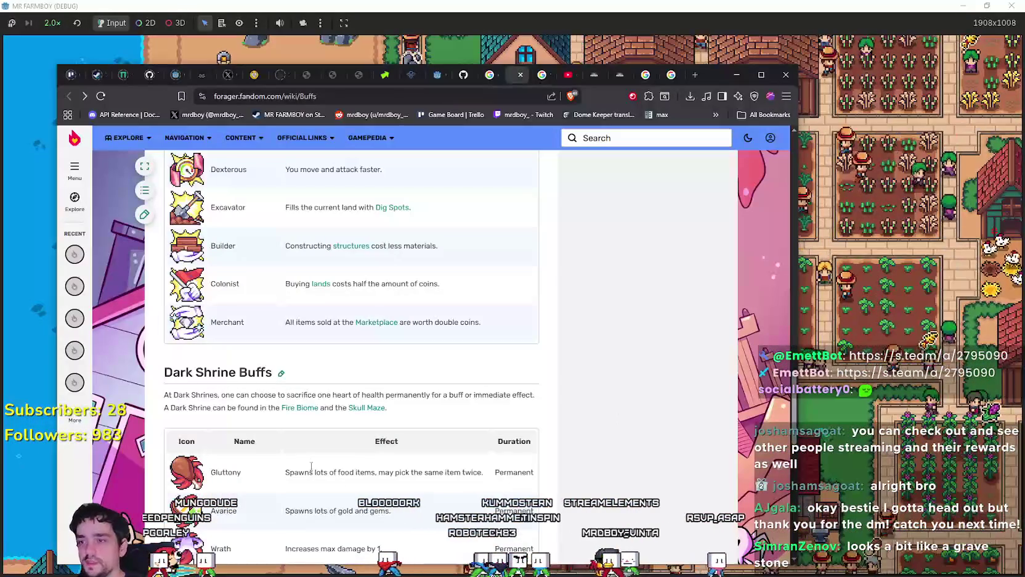
pyautogui.scroll(-6, 305, 457)
pyautogui.scroll(12, 265, 390)
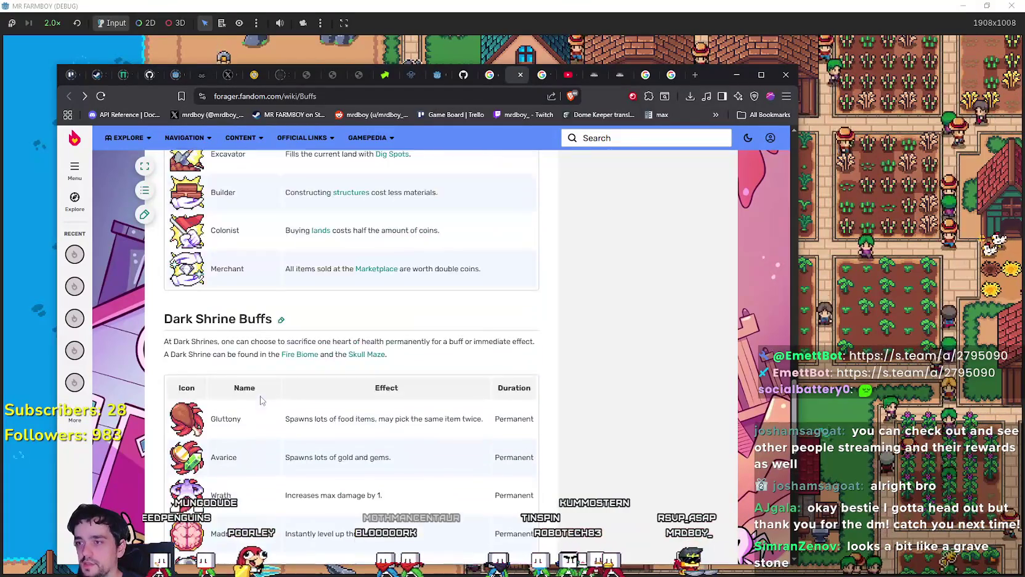
pyautogui.scroll(10, 265, 390)
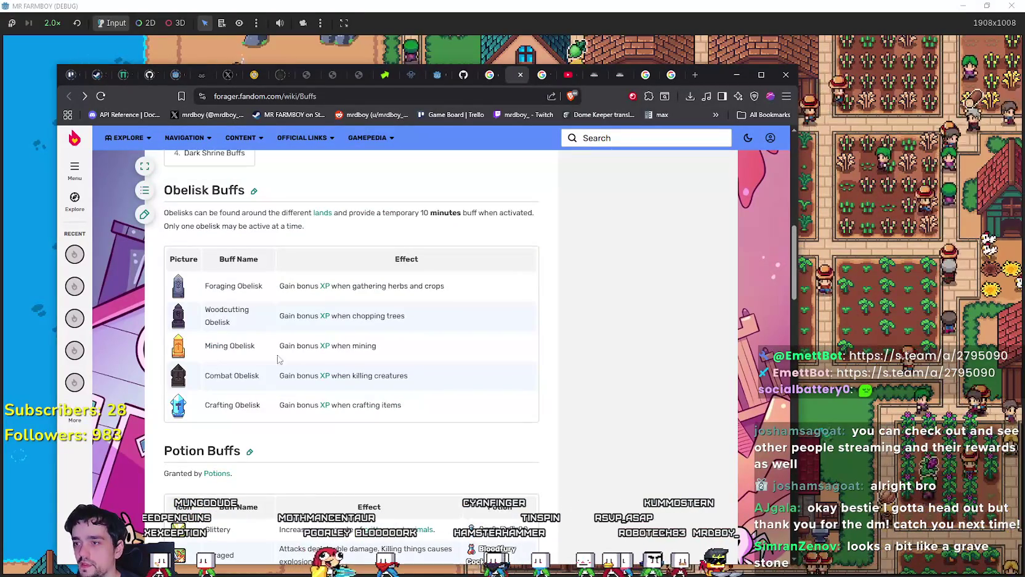
pyautogui.scroll(-2, 305, 357)
pyautogui.hotkey('alt', 'Tab')
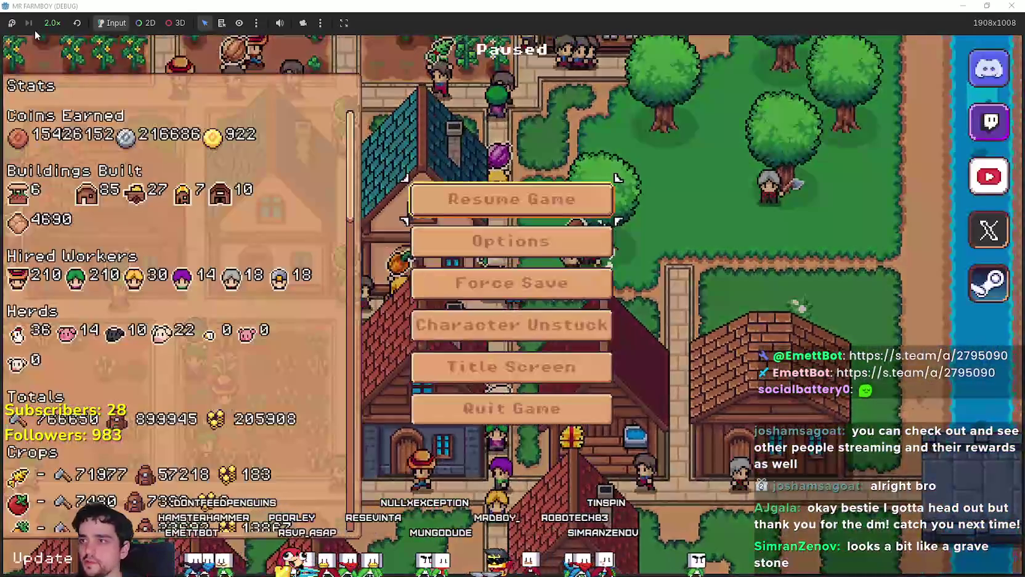
# Step: Set game speed to 1.0x and create a new Balanced Economy King's Task save
pyautogui.click(52, 23)
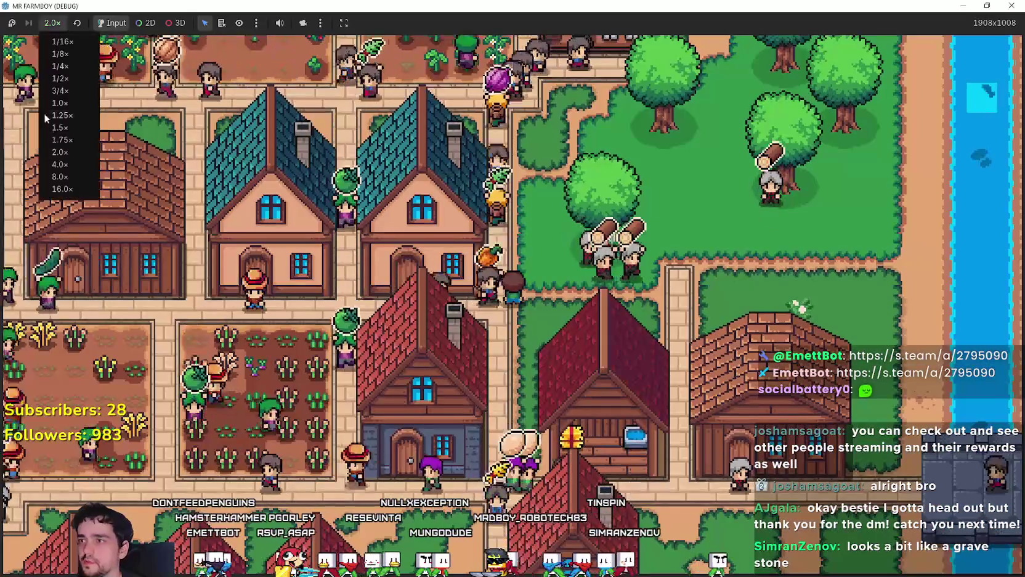
pyautogui.click(59, 71)
pyautogui.press('Escape')
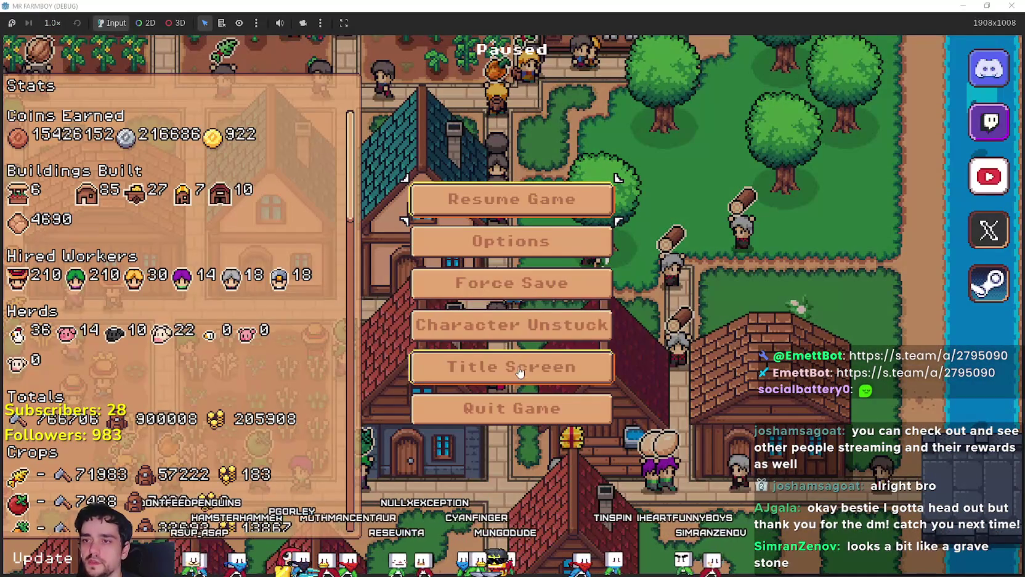
pyautogui.click(519, 368)
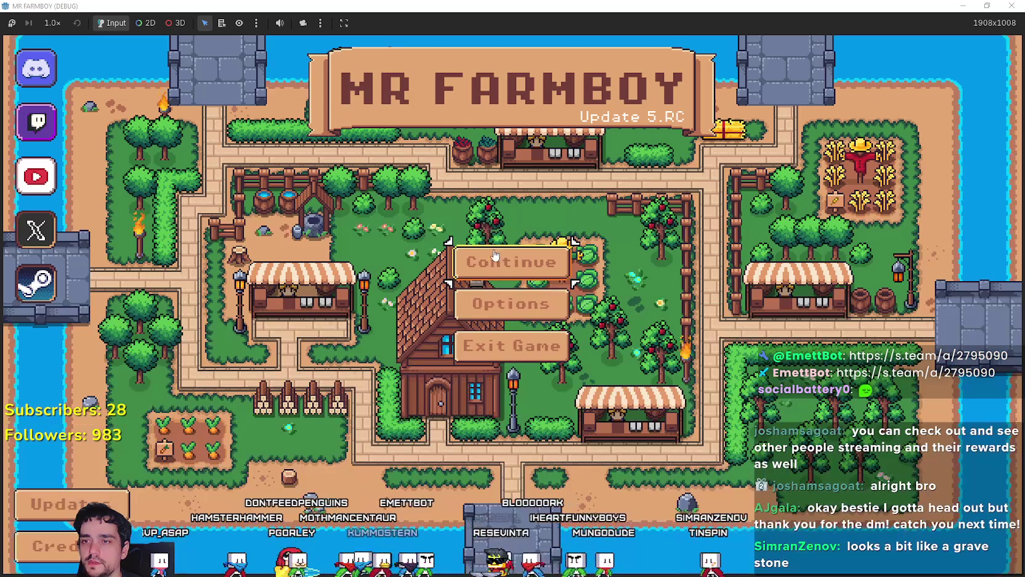
pyautogui.click(507, 259)
pyautogui.click(522, 341)
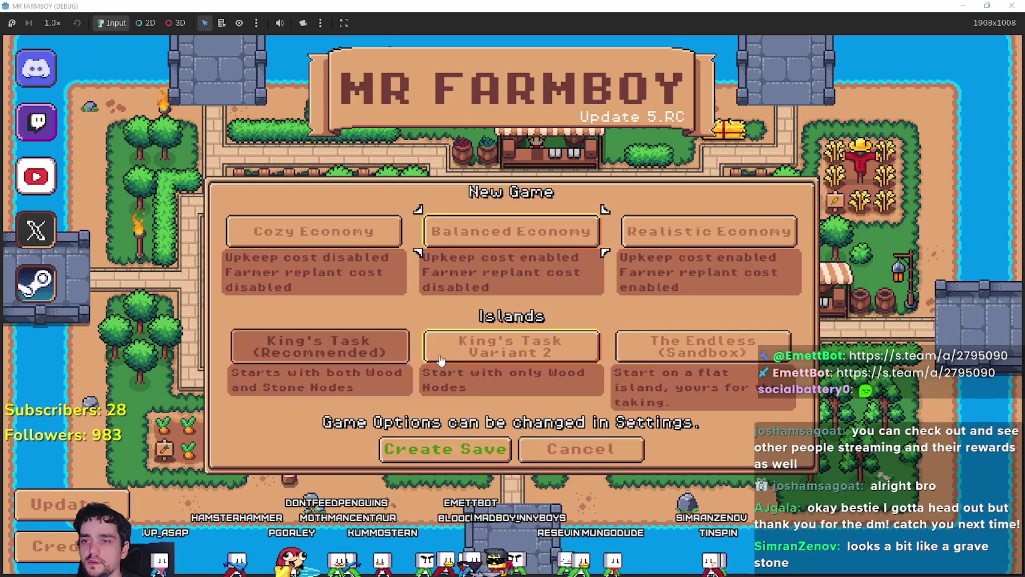
pyautogui.click(498, 237)
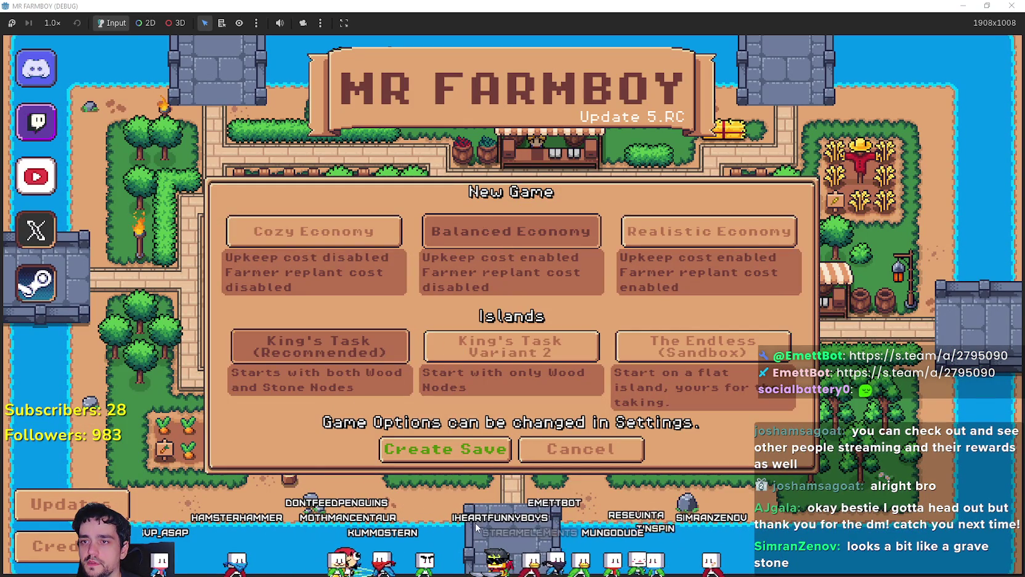
pyautogui.click(476, 455)
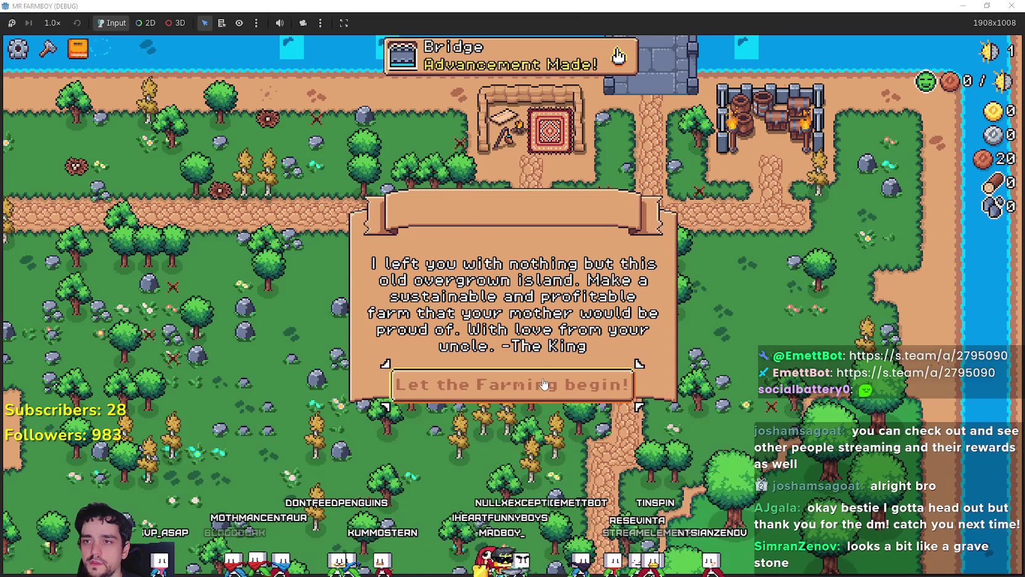
pyautogui.click(544, 384)
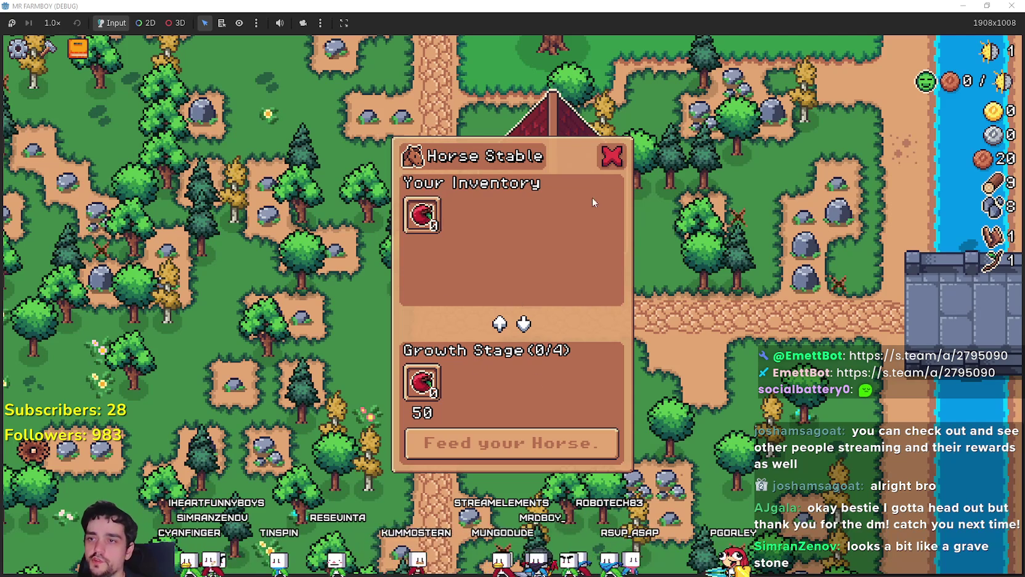
# Step: Read the Horse Stable window and close it
pyautogui.click(611, 159)
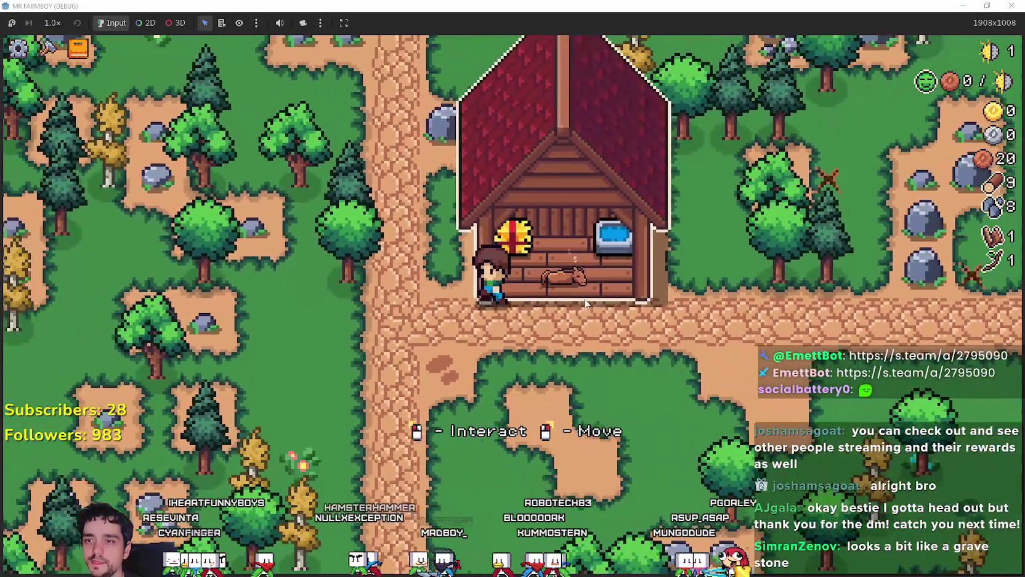
pyautogui.click(564, 243)
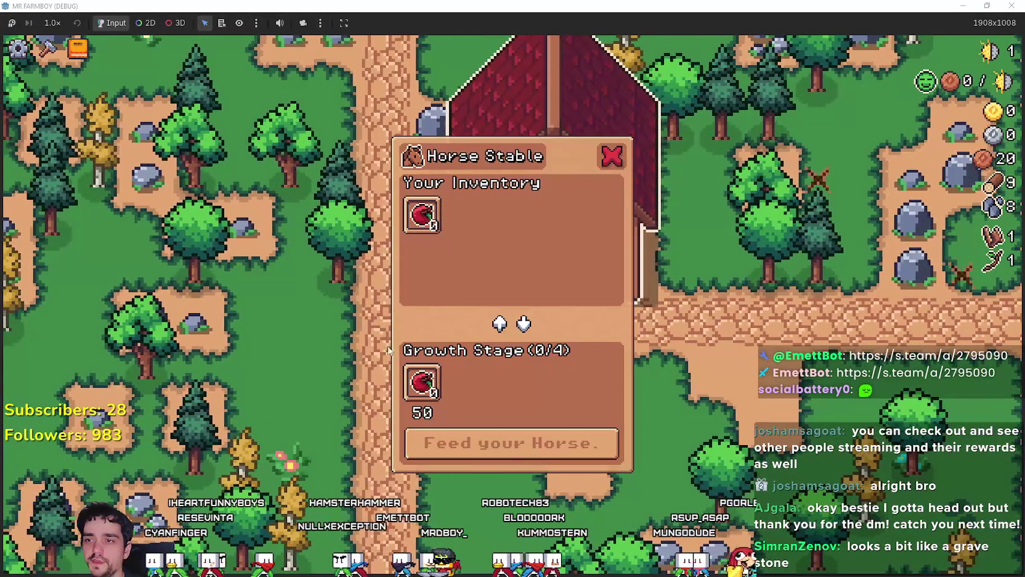
pyautogui.moveTo(436, 223)
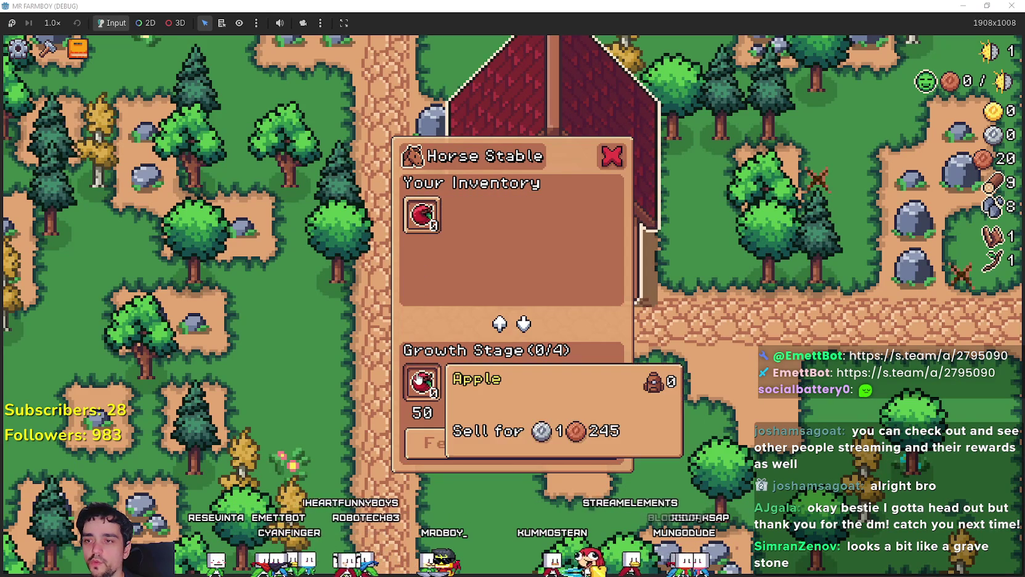
pyautogui.click(608, 161)
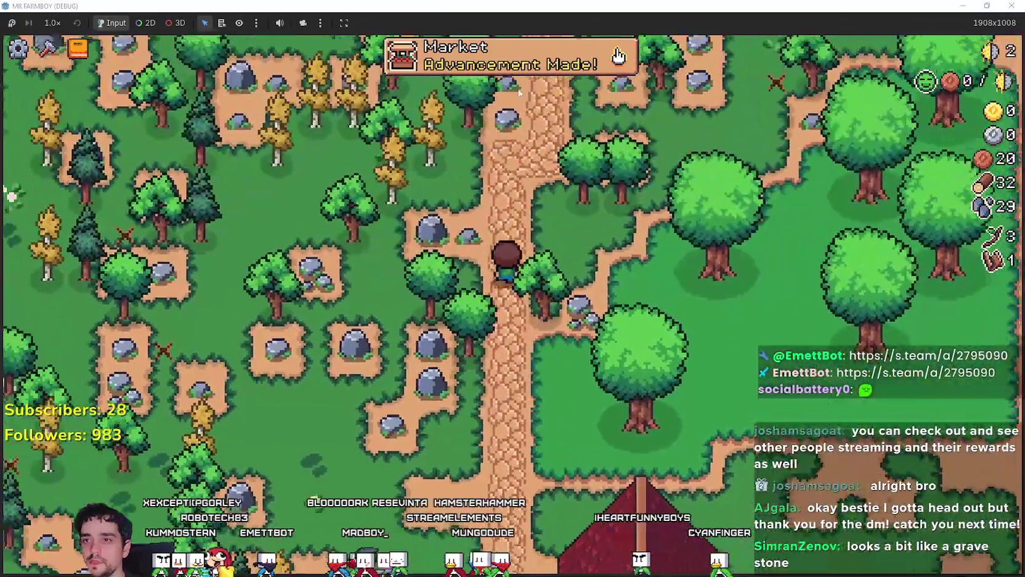
# Step: Check the advancements tree, walk north toward the shoreline, then pause
pyautogui.click(616, 57)
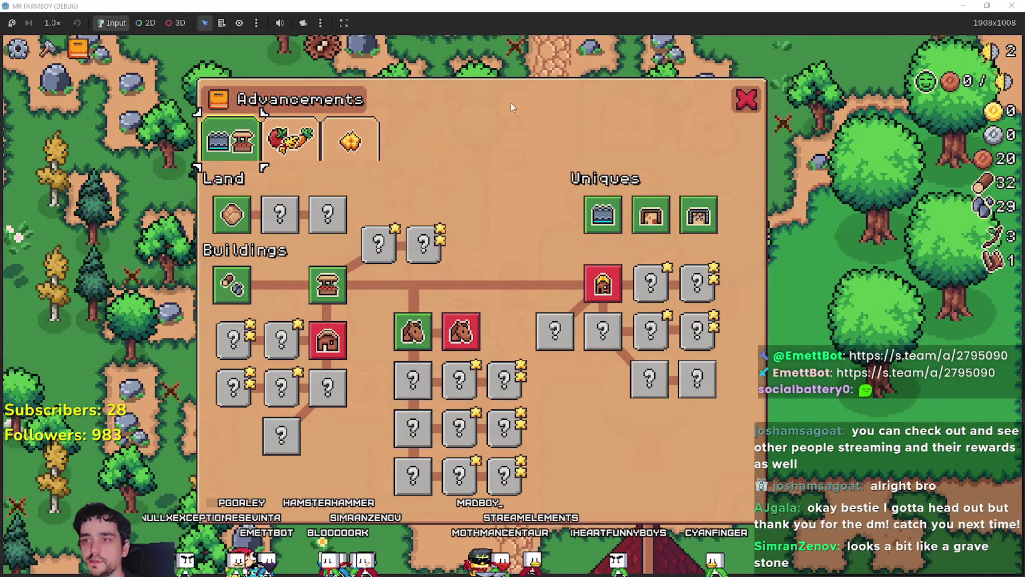
pyautogui.click(753, 98)
pyautogui.scroll(-5, 596, 263)
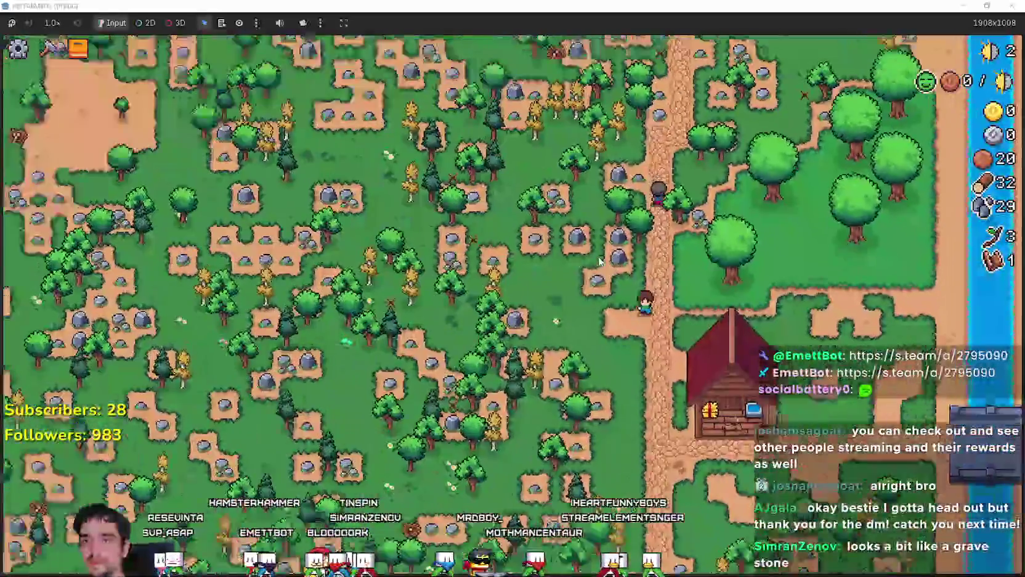
pyautogui.scroll(5, 597, 263)
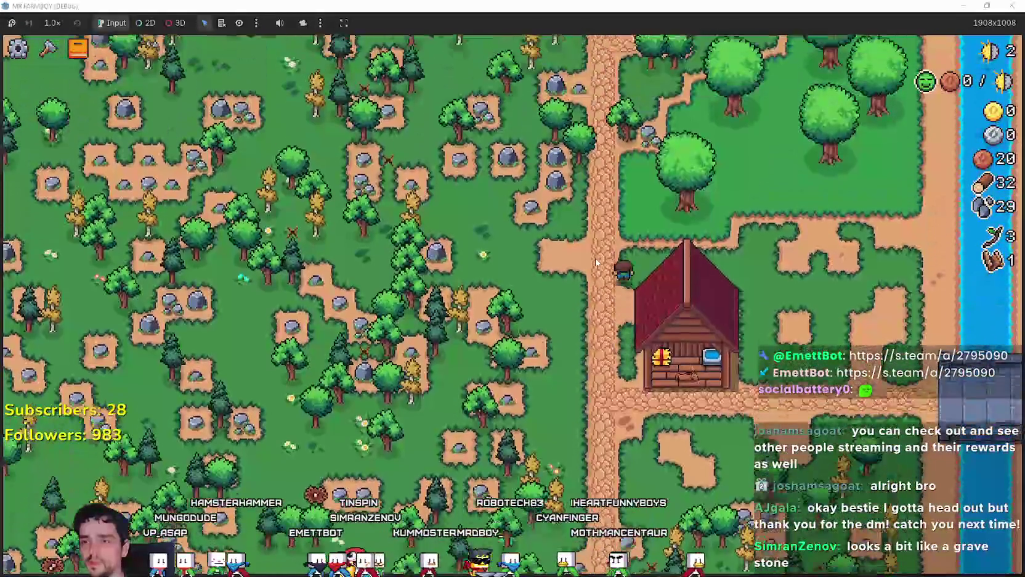
pyautogui.press('w')
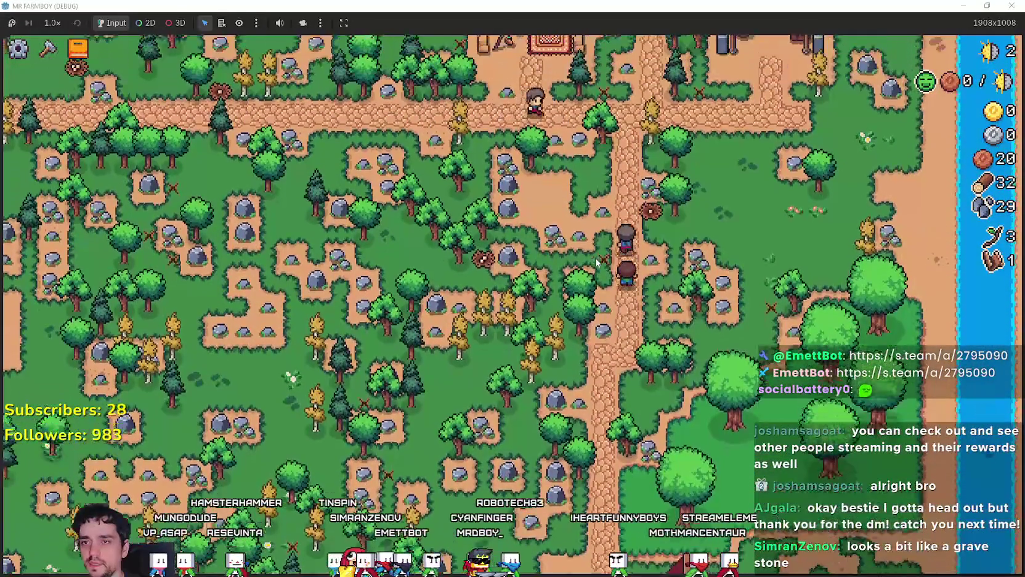
pyautogui.scroll(3, 596, 263)
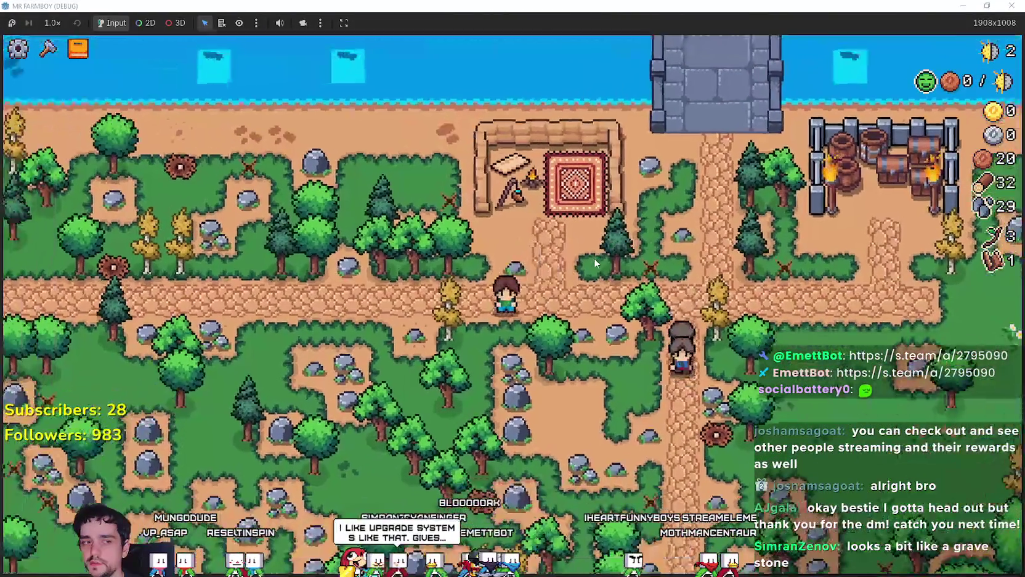
pyautogui.press('Escape')
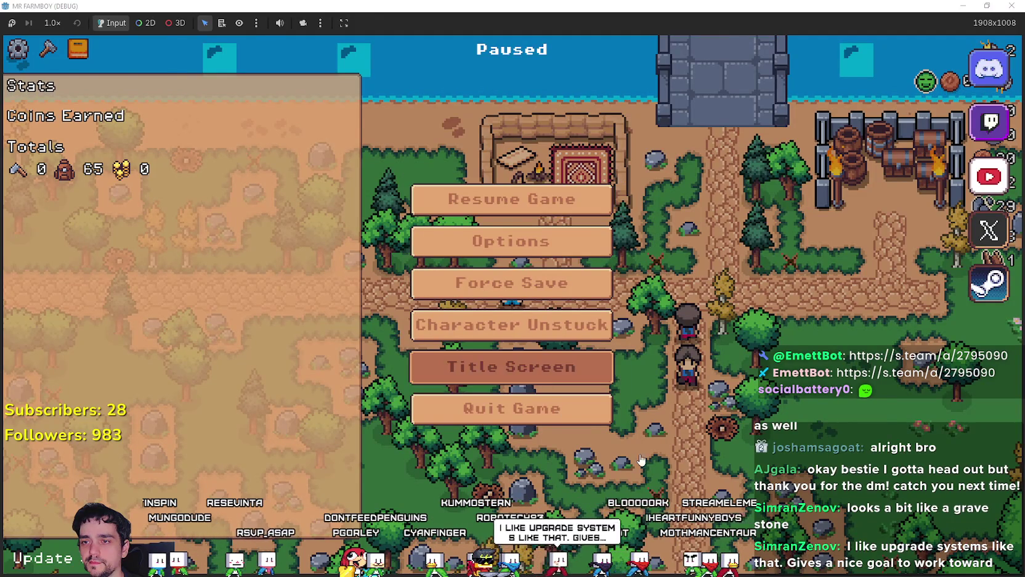
# Step: Load Save 2 from the title screen and open the Blacksmith's upgrades
pyautogui.press('Return')
pyautogui.click(516, 259)
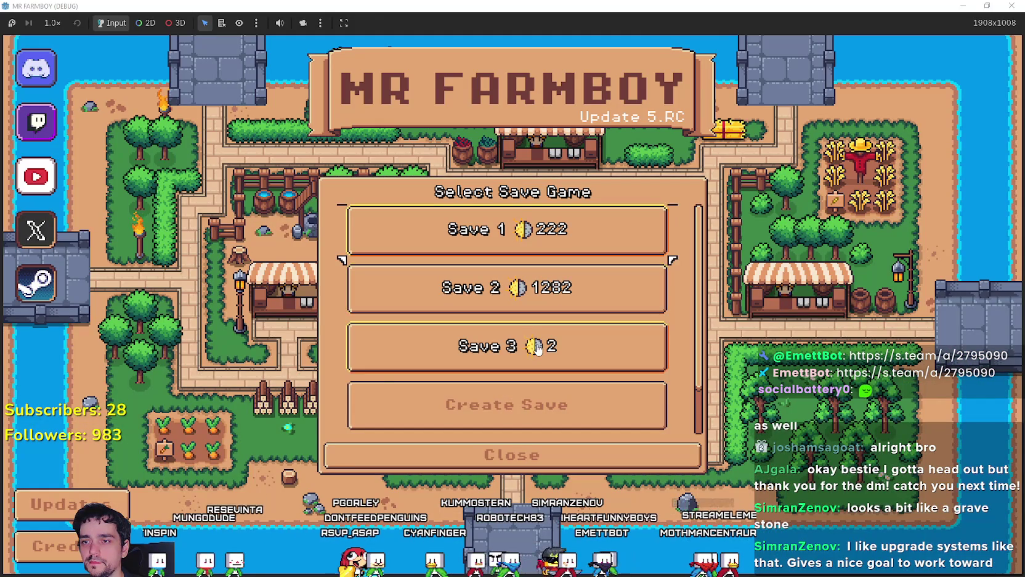
pyautogui.press('Up')
pyautogui.press('Return')
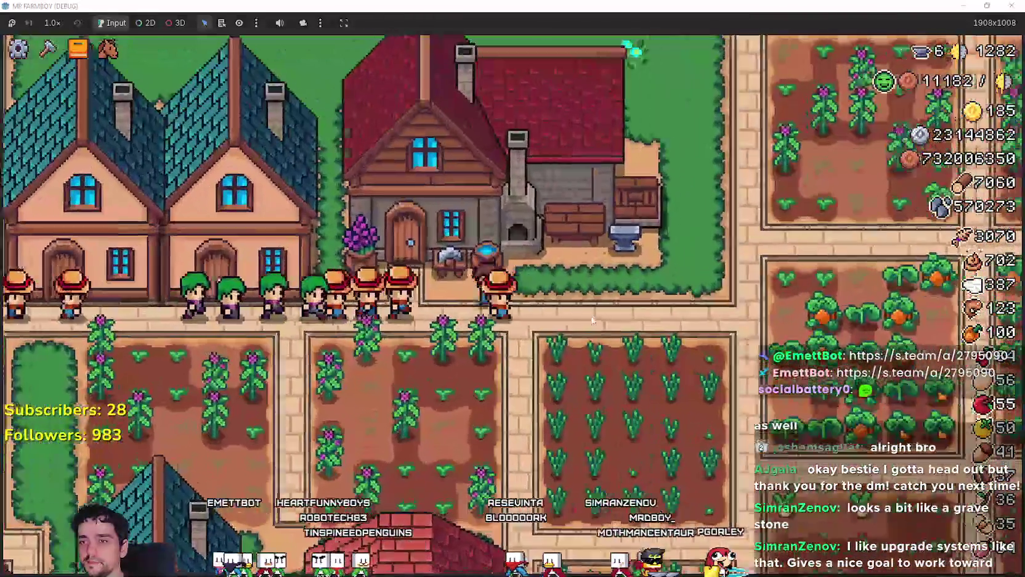
pyautogui.click(526, 217)
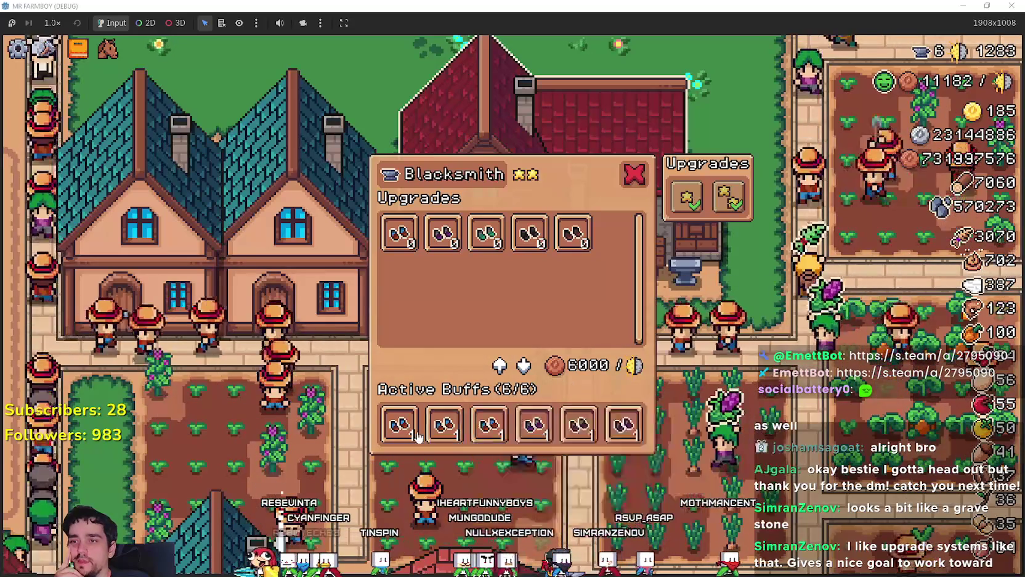
# Step: Close the Blacksmith upgrades window
pyautogui.moveTo(625, 430)
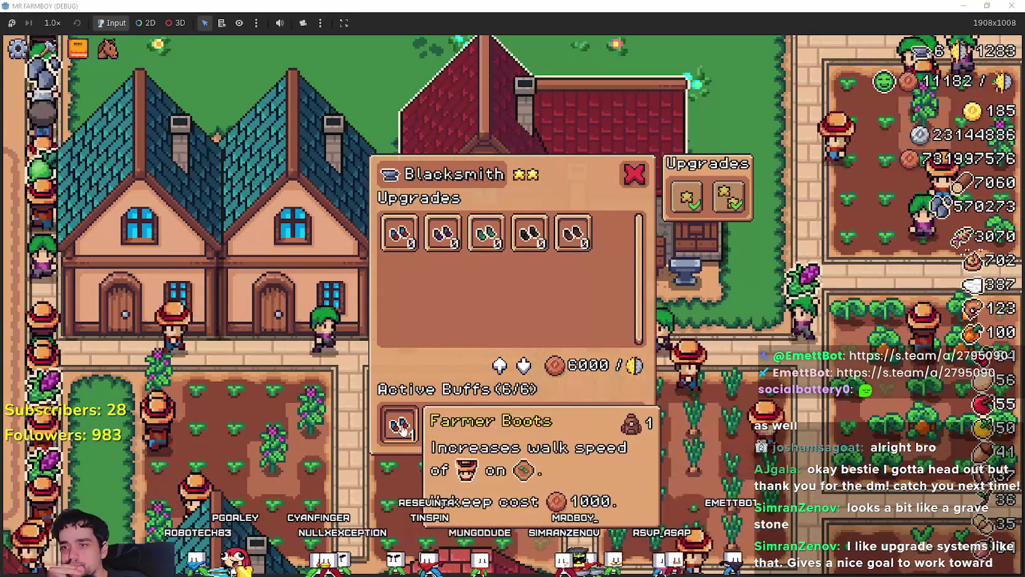
pyautogui.moveTo(682, 196)
pyautogui.click(635, 176)
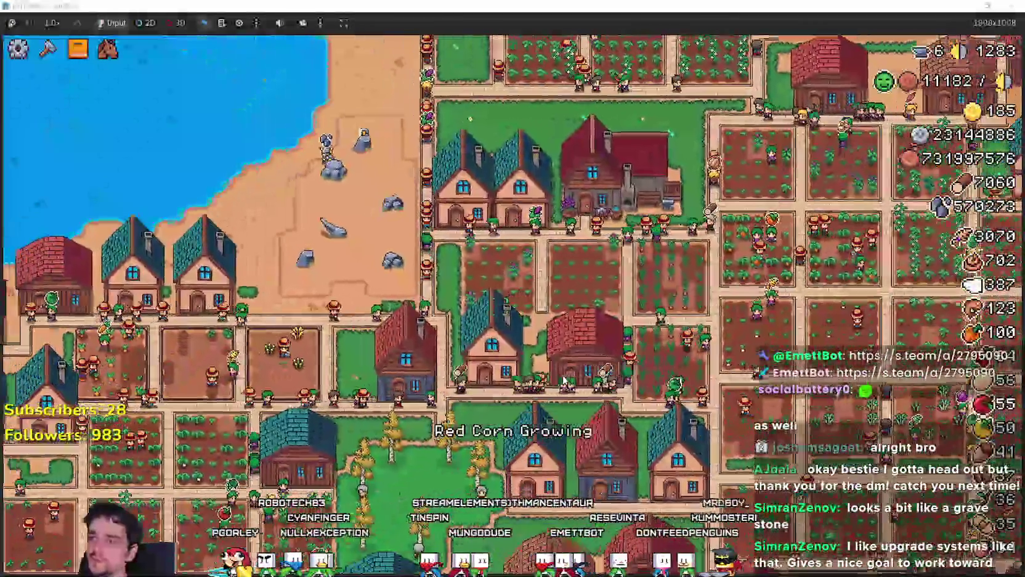
# Step: Read the Inn's advancement description, then check the daily coin upkeep explanation
pyautogui.press('u')
pyautogui.moveTo(396, 435)
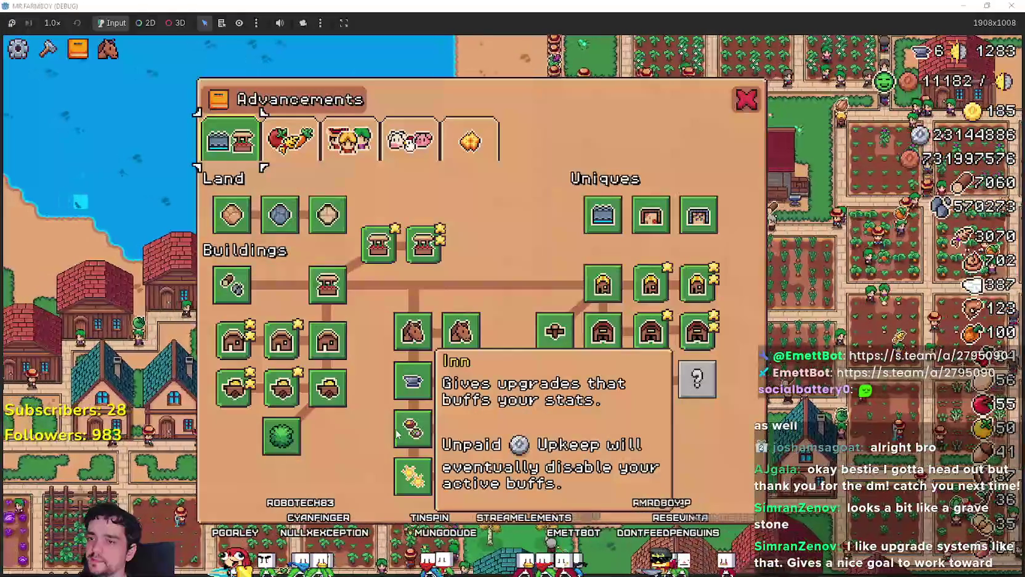
pyautogui.moveTo(406, 383)
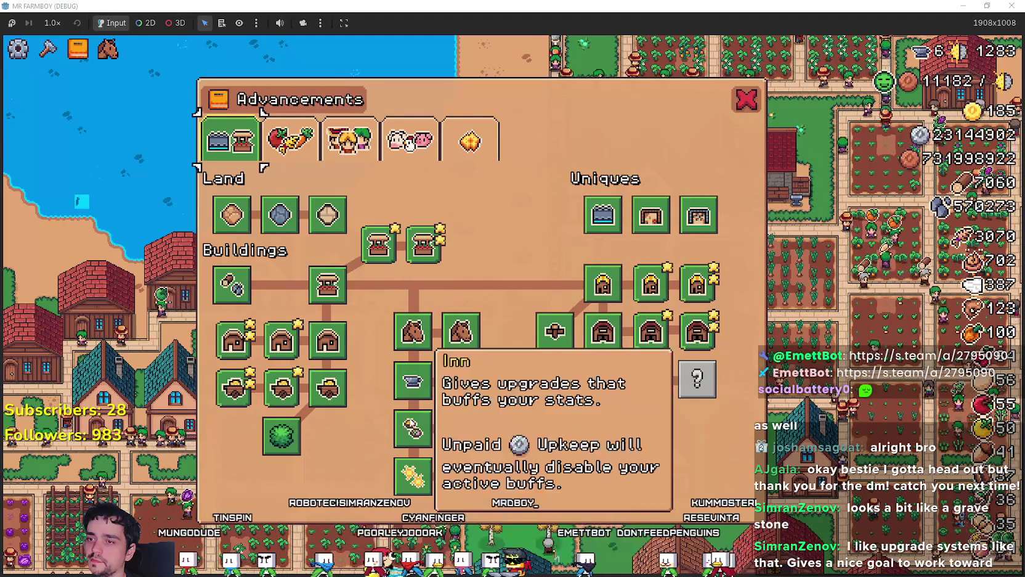
pyautogui.click(758, 110)
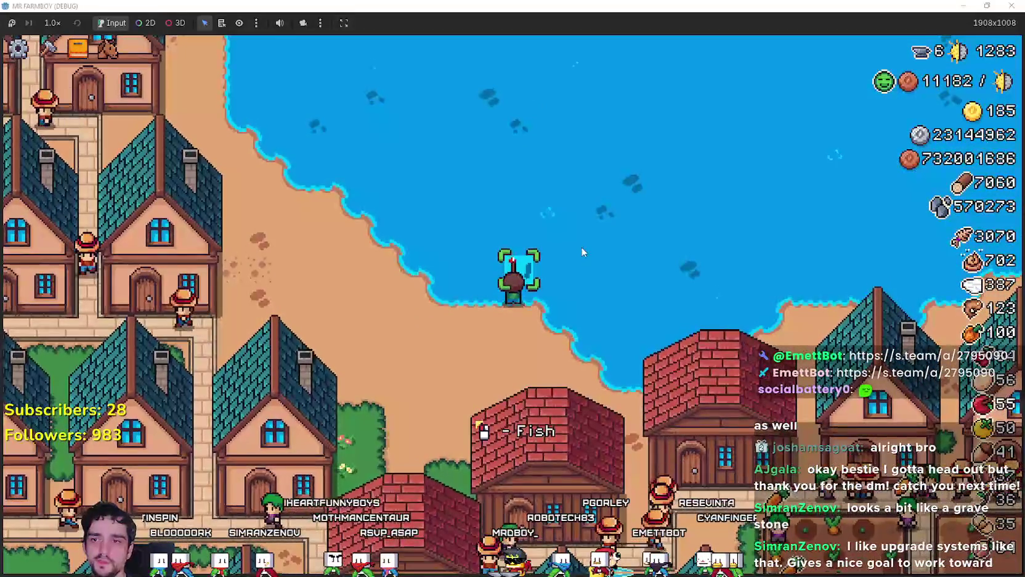
pyautogui.moveTo(916, 81)
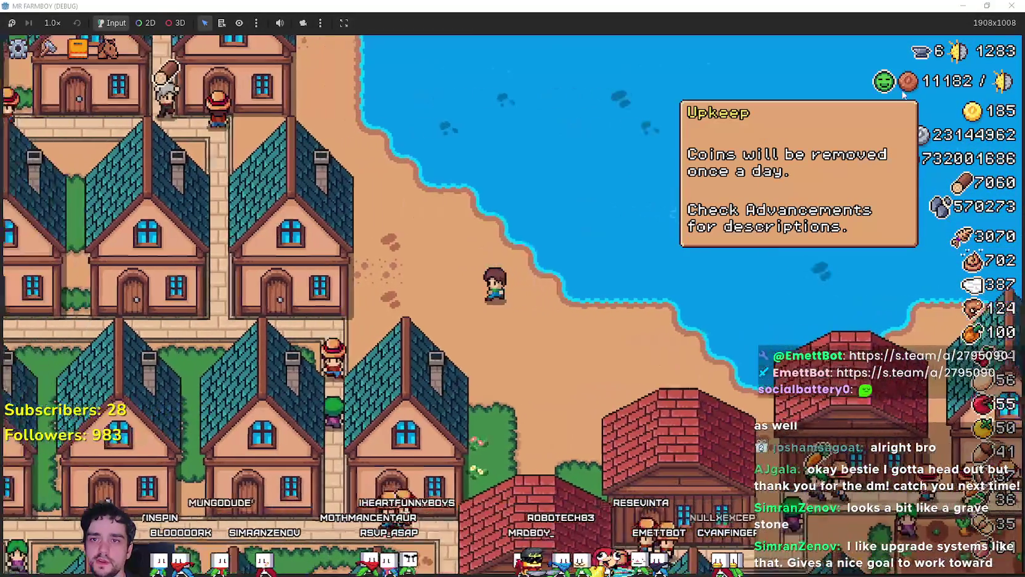
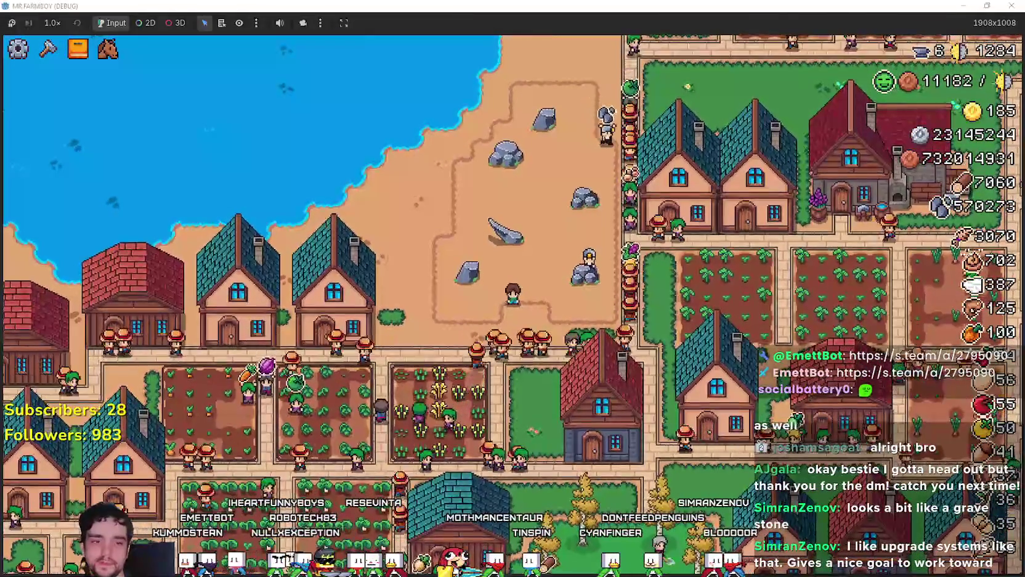
# Step: Move the gravestone window to the left and shift the Desert_Obelisk_2 sheet window right
pyautogui.hotkey('alt', 'Tab')
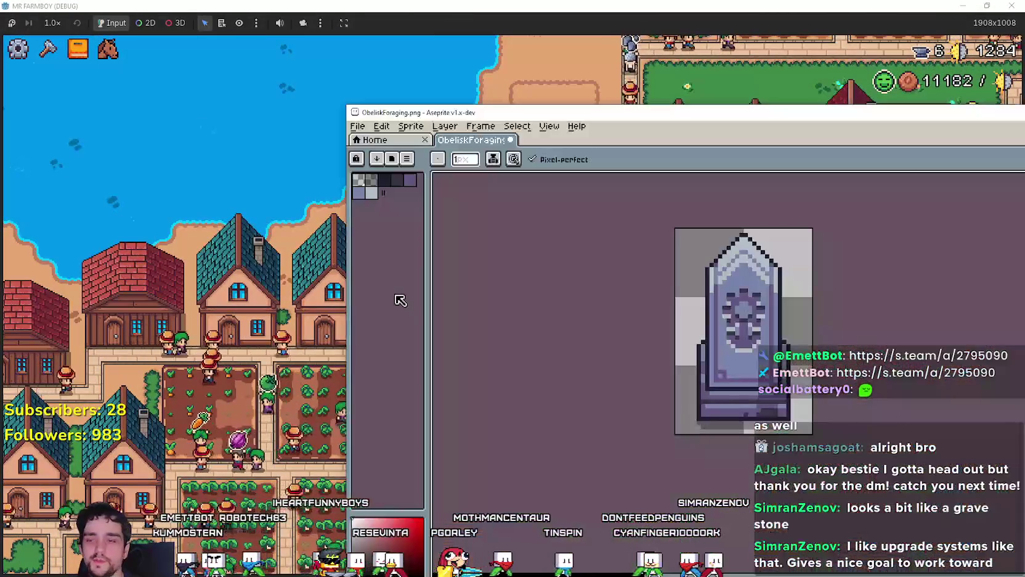
pyautogui.moveTo(676, 121); pyautogui.dragTo(289, 60)
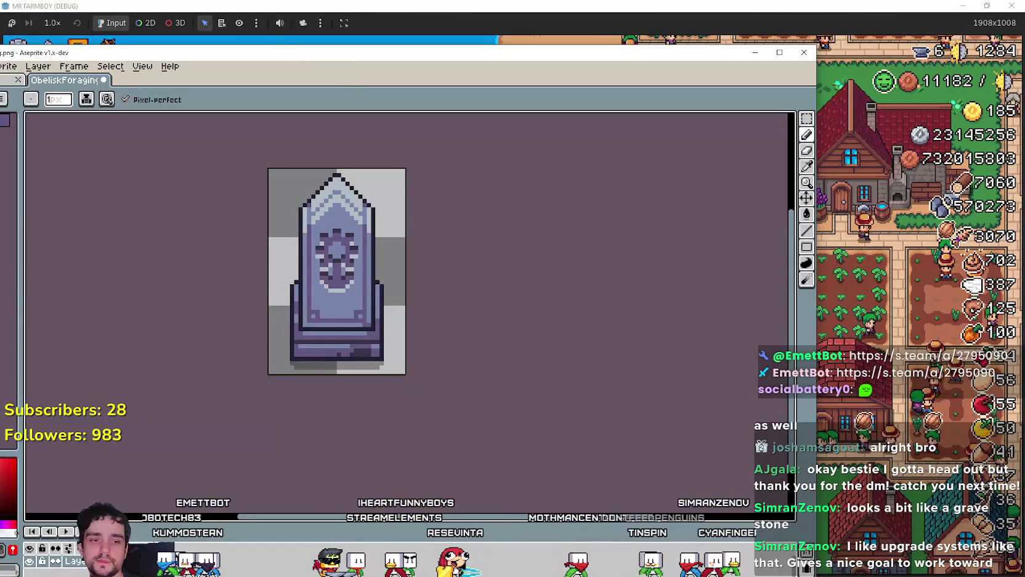
pyautogui.hotkey('alt', 'Tab')
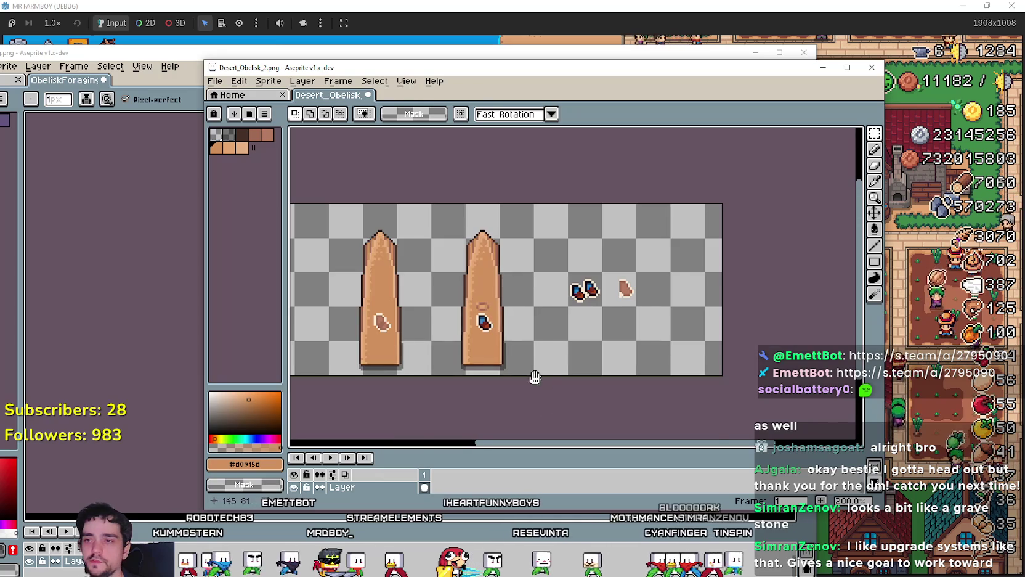
pyautogui.moveTo(345, 327)
pyautogui.mouseDown()
pyautogui.moveTo(487, 325)
pyautogui.moveTo(526, 361)
pyautogui.moveTo(411, 354)
pyautogui.moveTo(520, 354)
pyautogui.mouseUp()
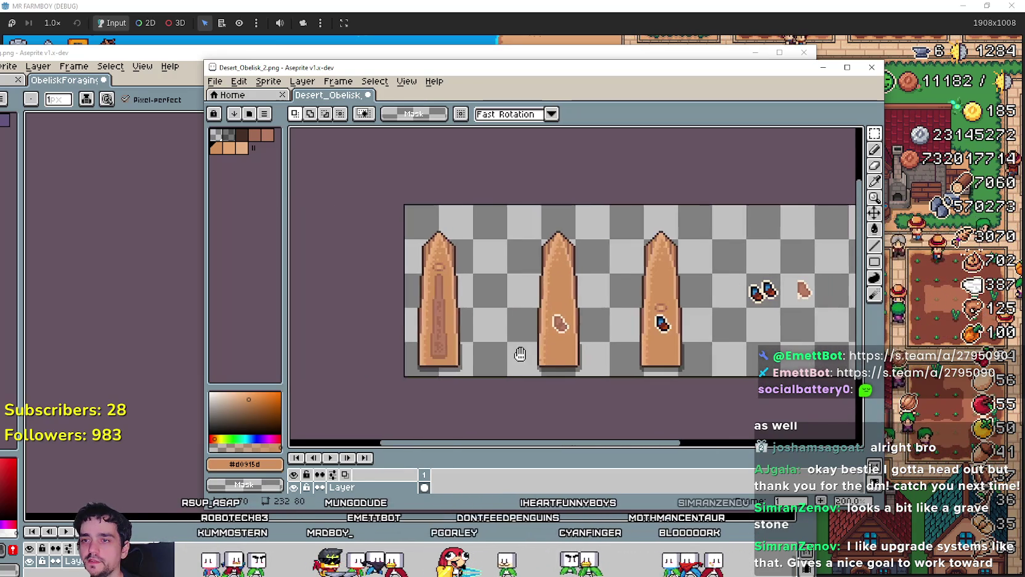
pyautogui.moveTo(340, 67)
pyautogui.mouseDown()
pyautogui.moveTo(642, 36)
pyautogui.moveTo(632, 41)
pyautogui.mouseUp()
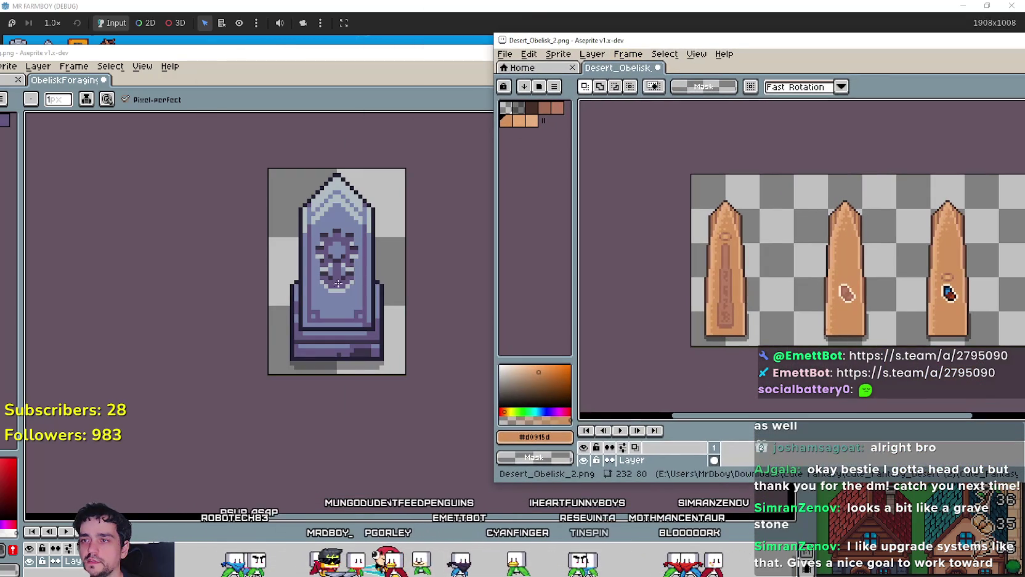
pyautogui.moveTo(831, 46)
pyautogui.mouseDown()
pyautogui.moveTo(549, 37)
pyautogui.moveTo(741, 62)
pyautogui.moveTo(638, 55)
pyautogui.moveTo(460, 73)
pyautogui.moveTo(687, 73)
pyautogui.mouseUp()
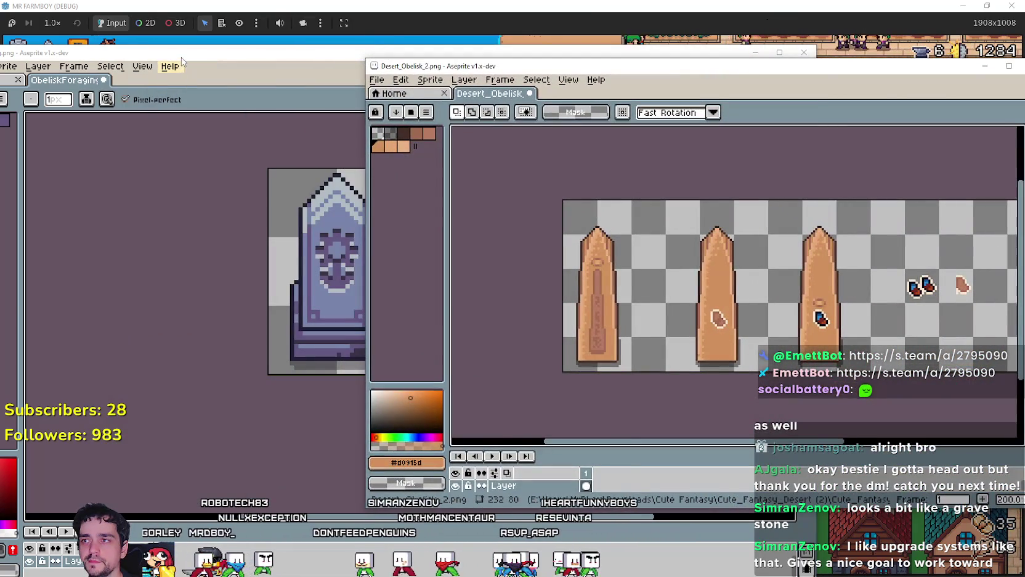
# Step: Narrow and shorten the gravestone window so the obelisk sheet shows beside it
pyautogui.moveTo(182, 62)
pyautogui.mouseDown()
pyautogui.moveTo(458, 70)
pyautogui.moveTo(210, 73)
pyautogui.moveTo(222, 73)
pyautogui.mouseUp()
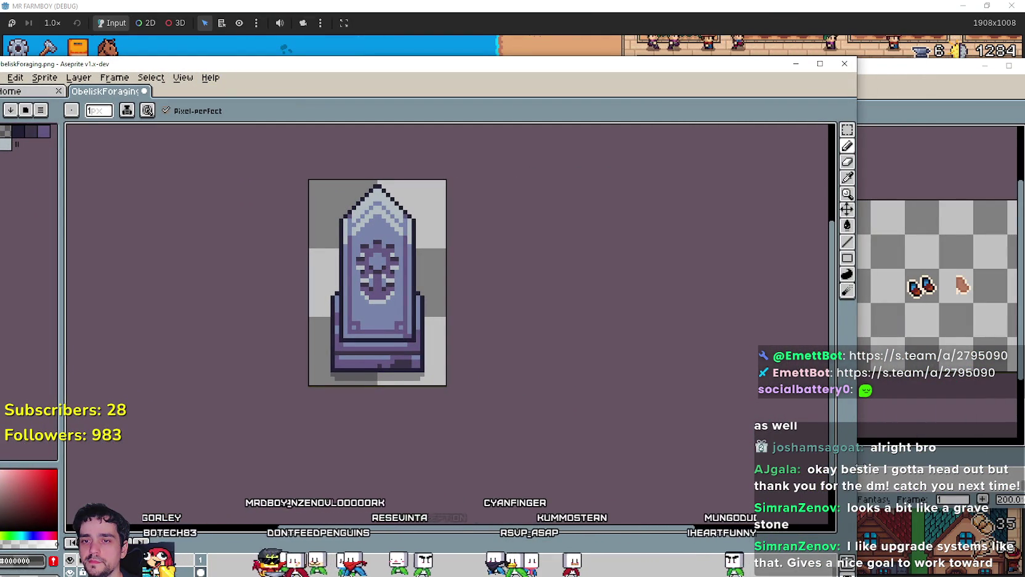
pyautogui.moveTo(857, 443); pyautogui.dragTo(608, 444)
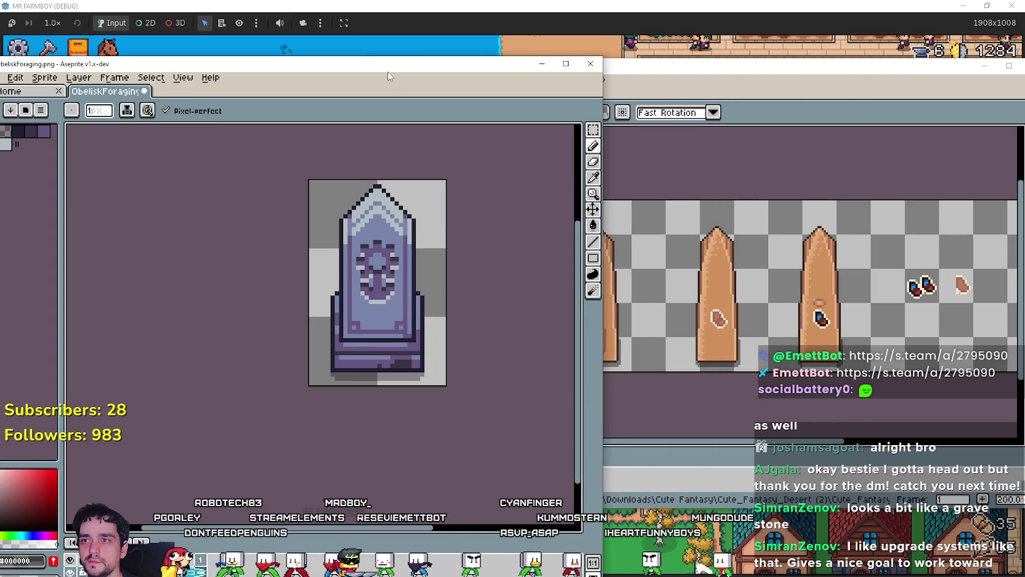
pyautogui.moveTo(389, 73)
pyautogui.mouseDown()
pyautogui.moveTo(347, 29)
pyautogui.moveTo(356, 140)
pyautogui.moveTo(391, 60)
pyautogui.mouseUp()
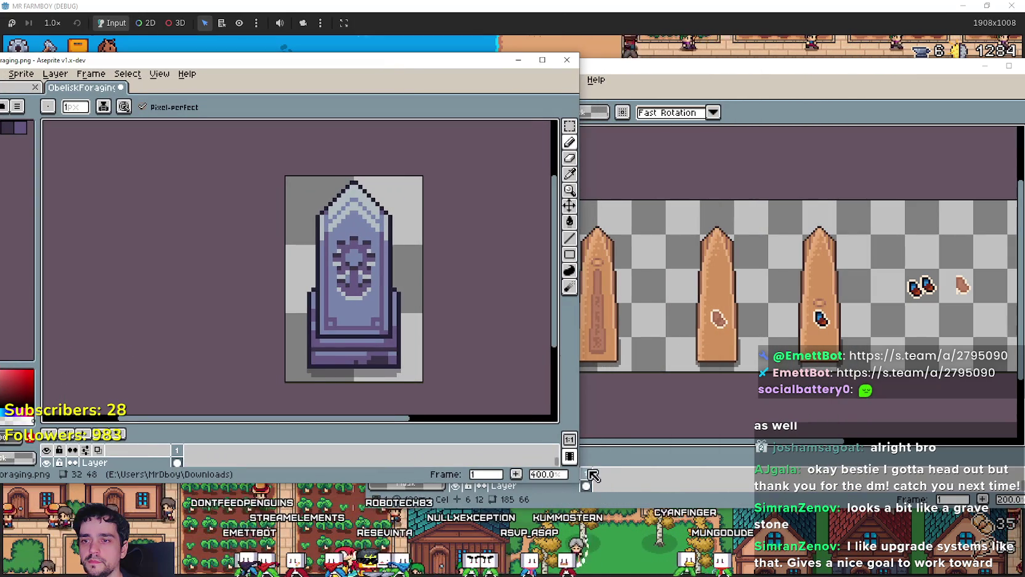
pyautogui.moveTo(577, 485); pyautogui.dragTo(451, 491)
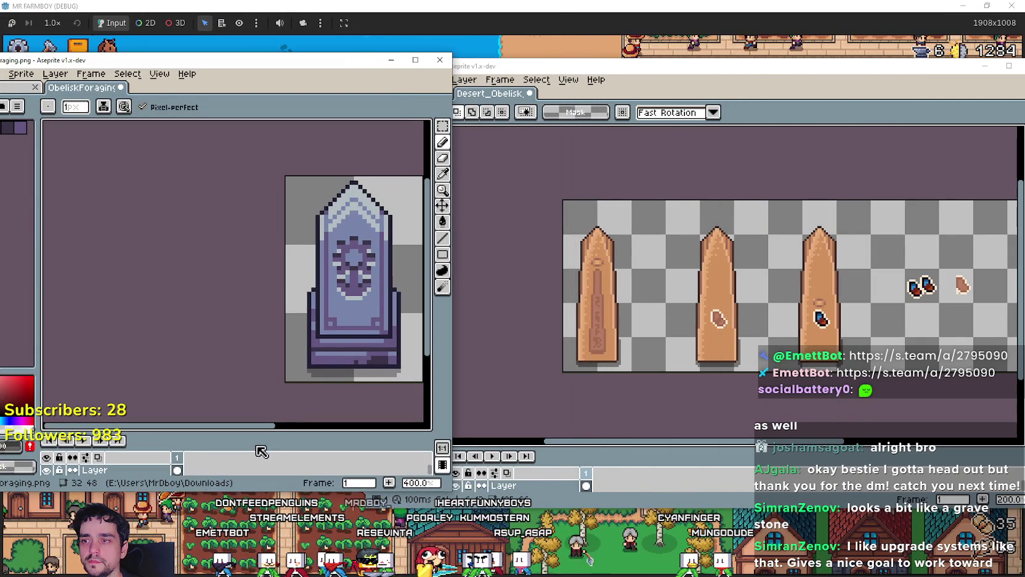
pyautogui.moveTo(253, 426); pyautogui.dragTo(323, 427)
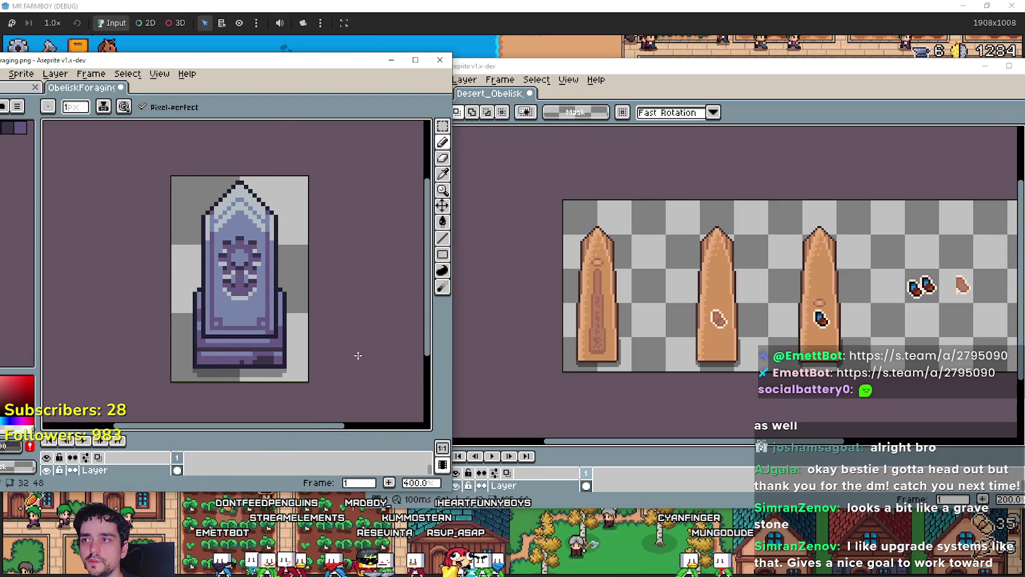
pyautogui.moveTo(203, 55); pyautogui.dragTo(172, 70)
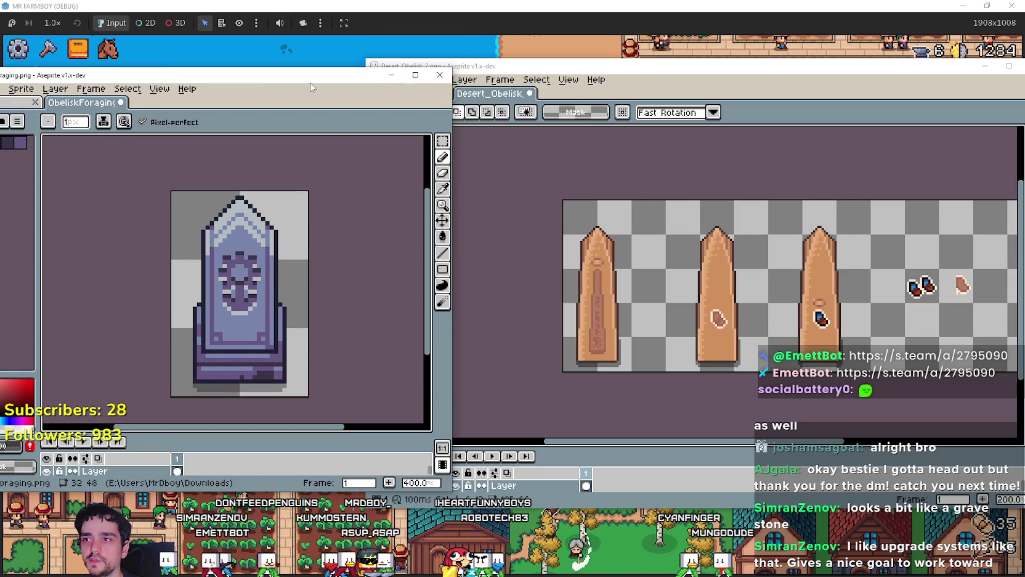
pyautogui.moveTo(311, 87); pyautogui.dragTo(209, 63)
pyautogui.click(543, 465)
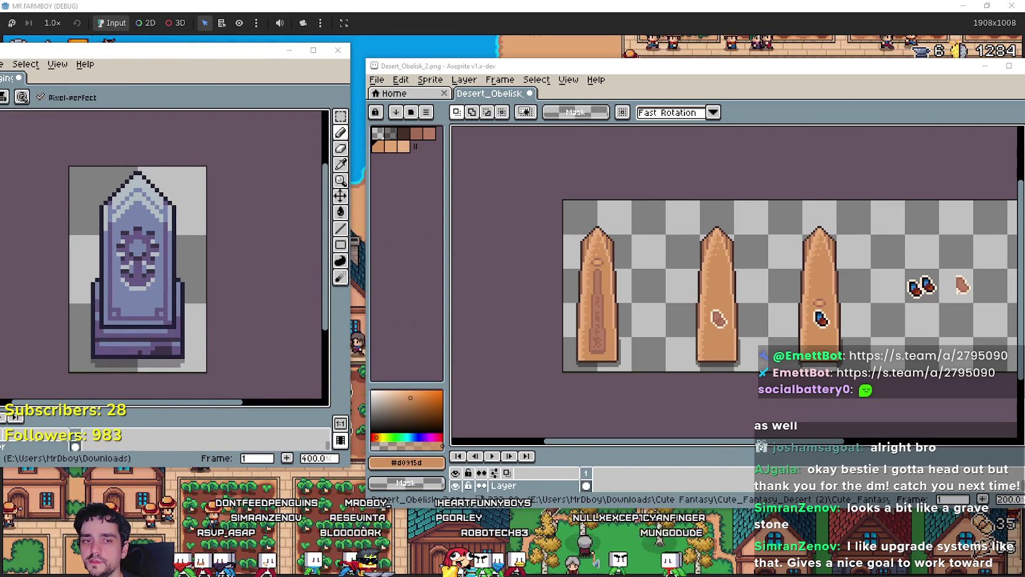
# Step: Enlarge the Mining Obelisk image on the Forager wiki Buffs page
pyautogui.hotkey('alt', 'Tab')
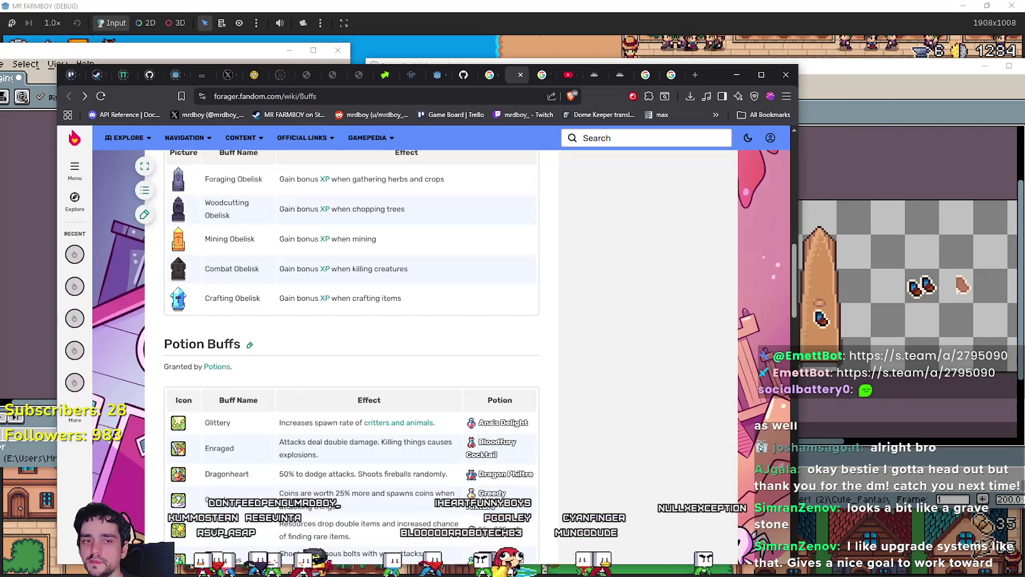
pyautogui.scroll(2, 276, 357)
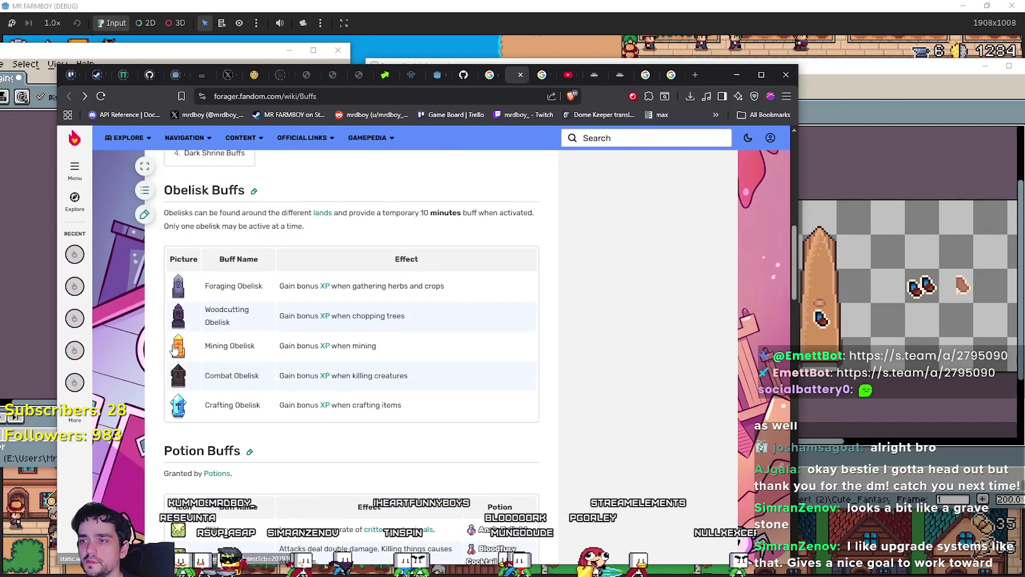
pyautogui.scroll(-2, 187, 352)
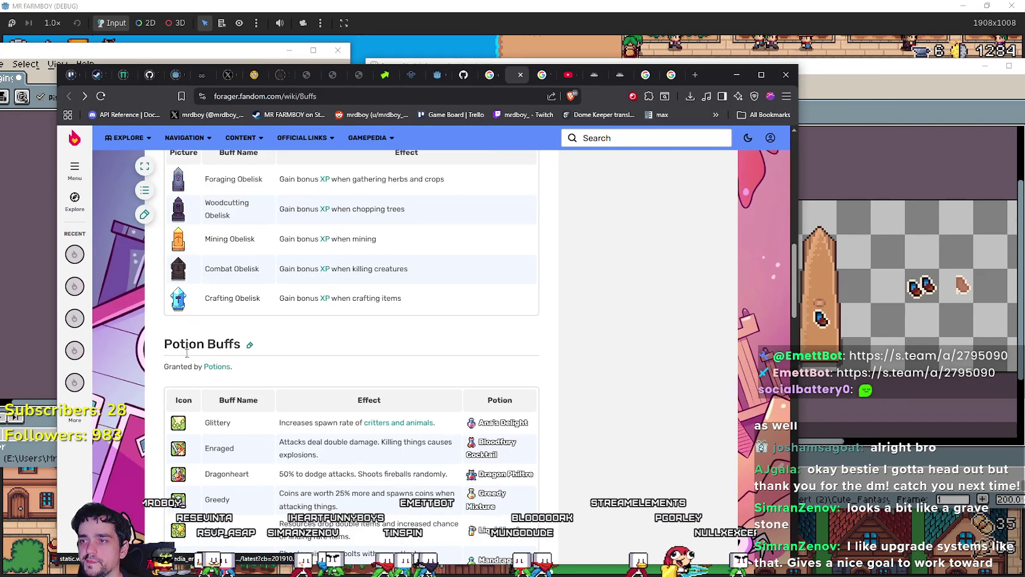
pyautogui.click(179, 241)
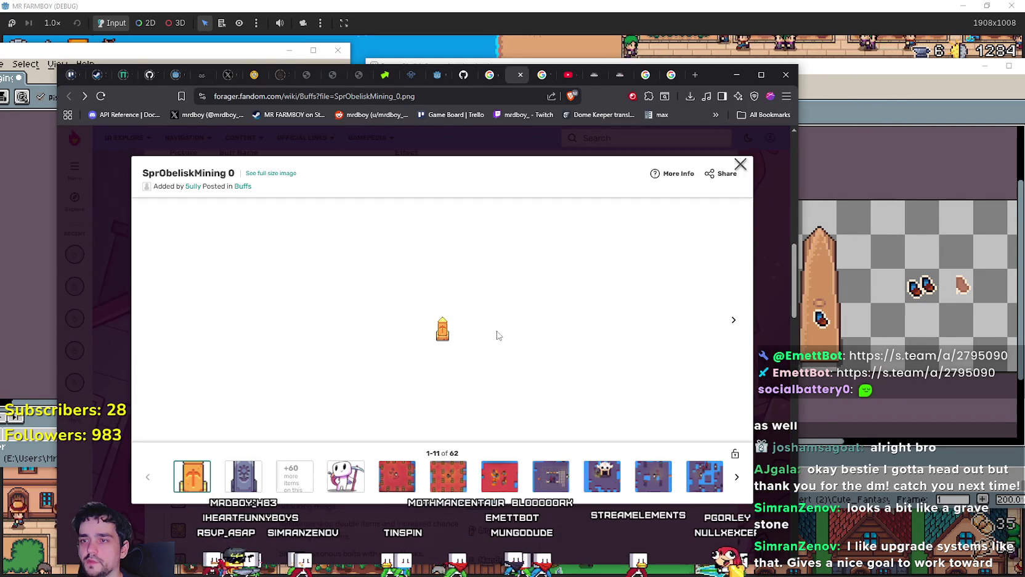
# Step: Save the image as SprObeliskMining_0.png instead of .webp and open it in Aseprite
pyautogui.rightClick(442, 332)
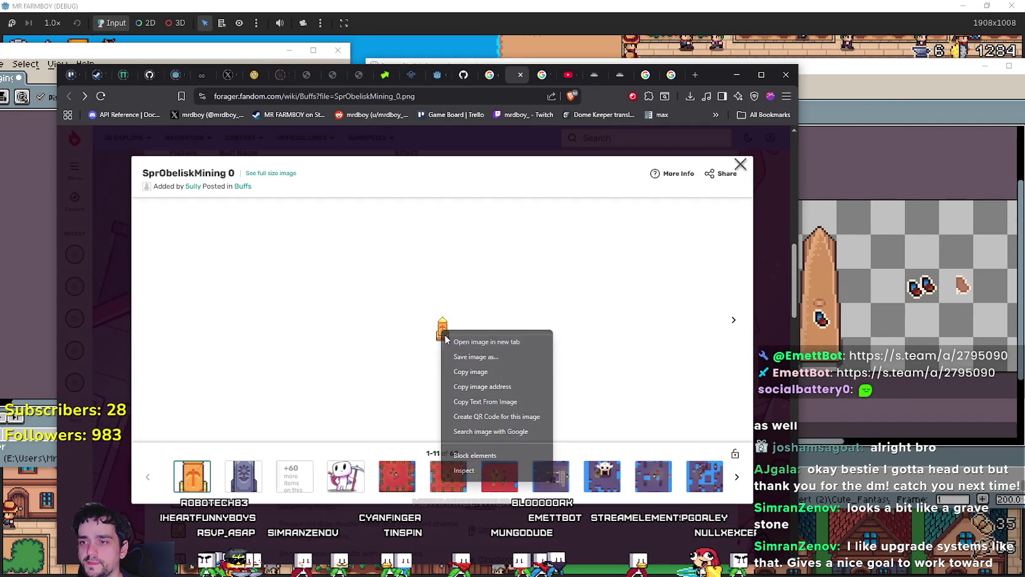
pyautogui.click(484, 357)
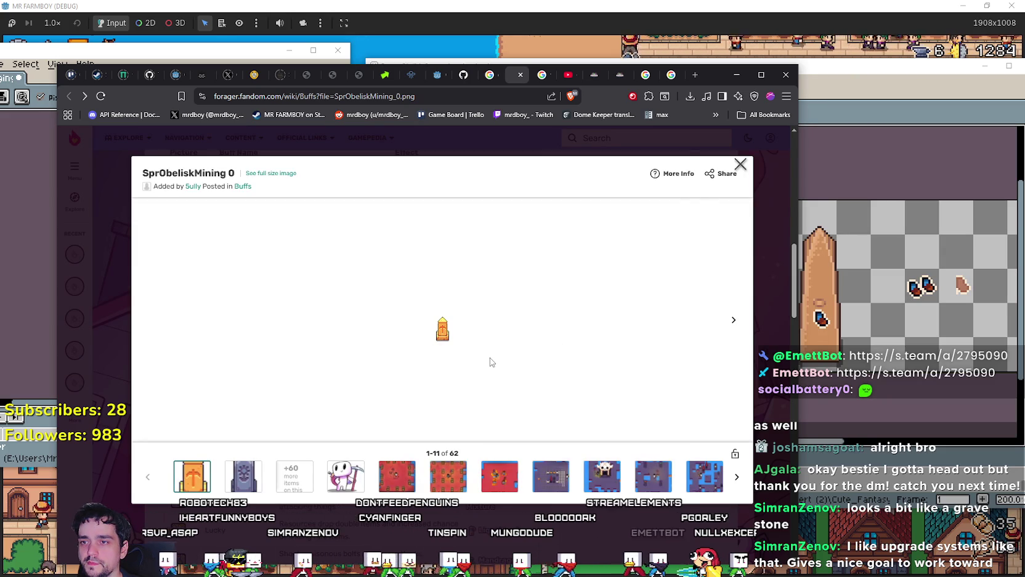
pyautogui.click(206, 425)
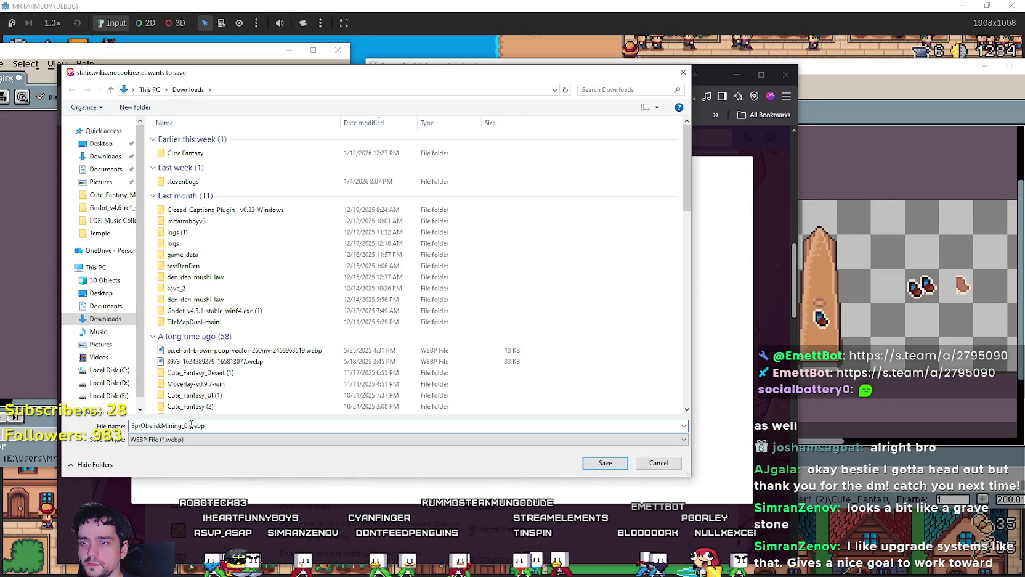
pyautogui.write('png')
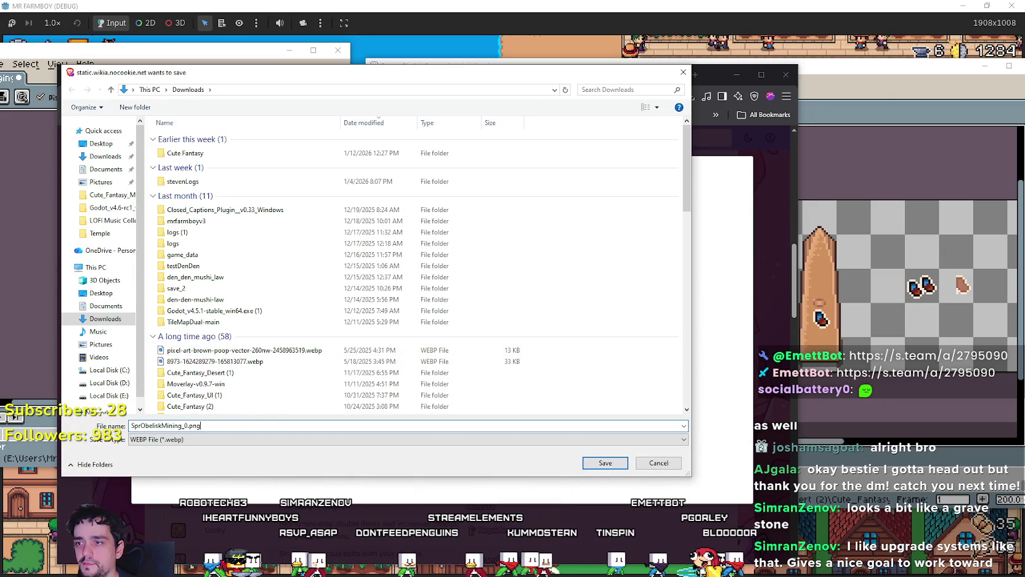
pyautogui.press('Return')
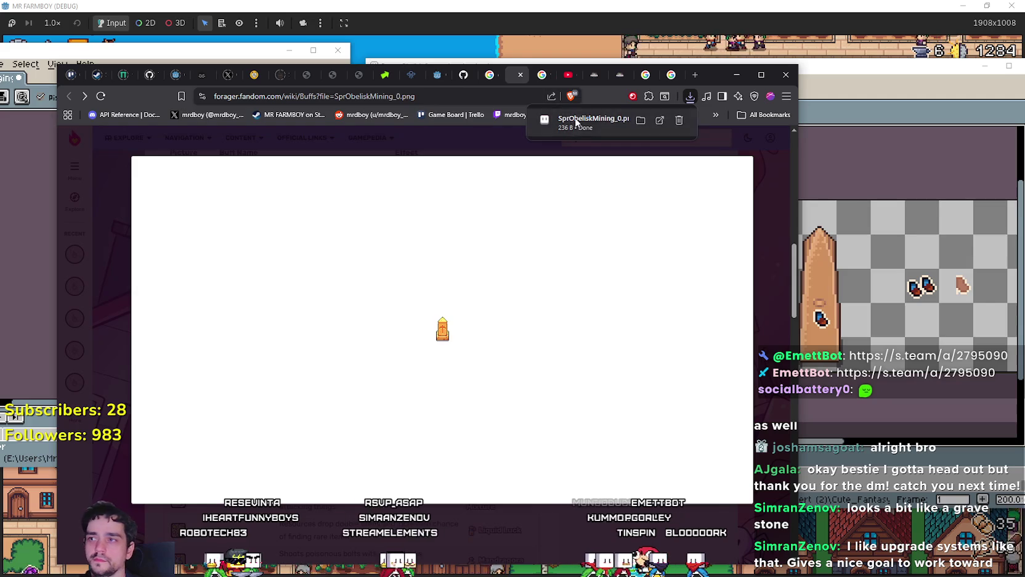
pyautogui.click(577, 121)
pyautogui.moveTo(278, 76)
pyautogui.mouseDown()
pyautogui.moveTo(336, 77)
pyautogui.moveTo(479, 111)
pyautogui.mouseUp()
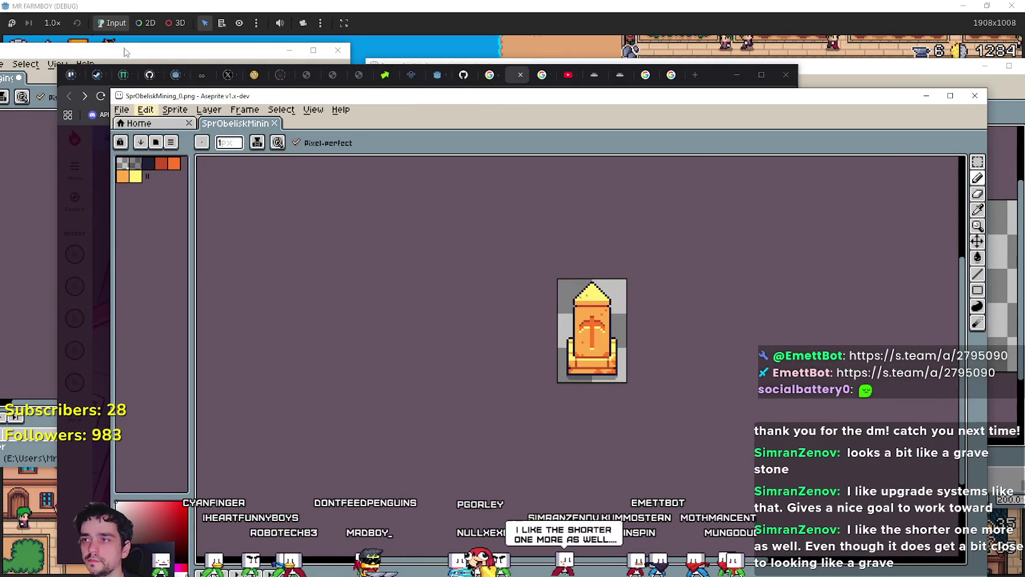
# Step: Select the entire purple gravestone sprite with the rectangular marquee
pyautogui.click(124, 52)
pyautogui.click(341, 117)
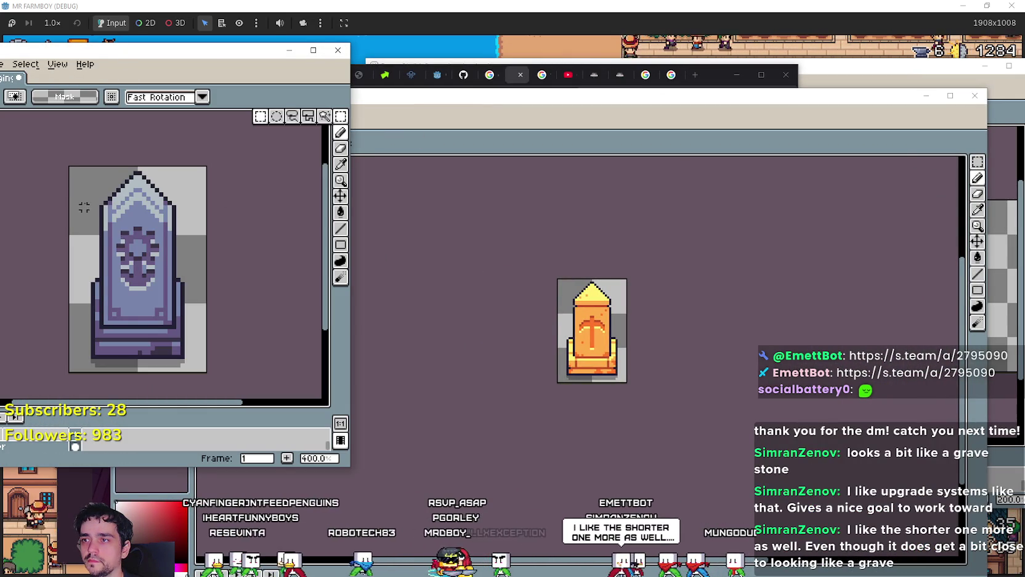
pyautogui.moveTo(71, 168); pyautogui.dragTo(135, 302)
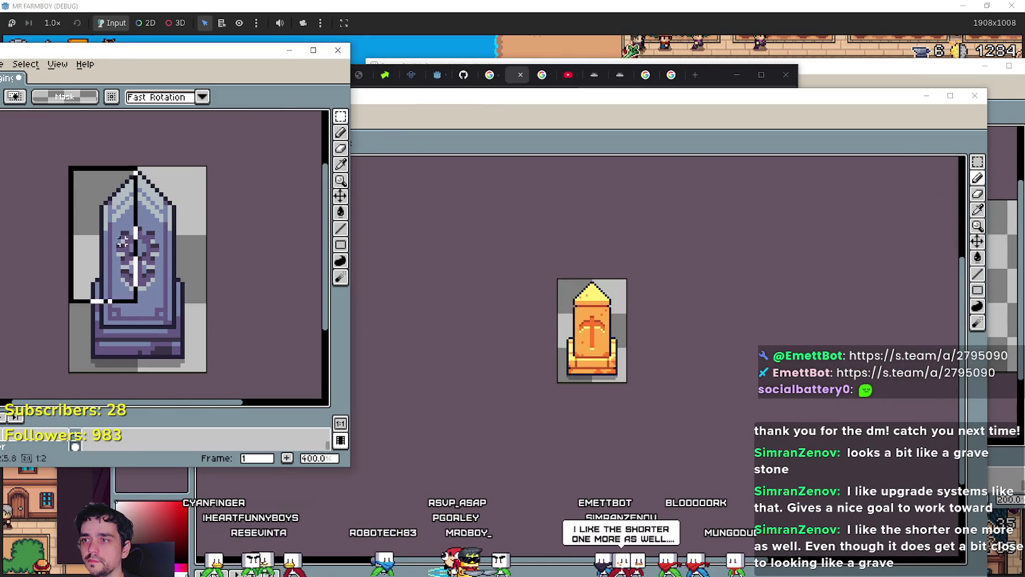
# Step: Add 200 px to the right of the Desert_Obelisk canvas, making it 432 px wide
pyautogui.click(944, 76)
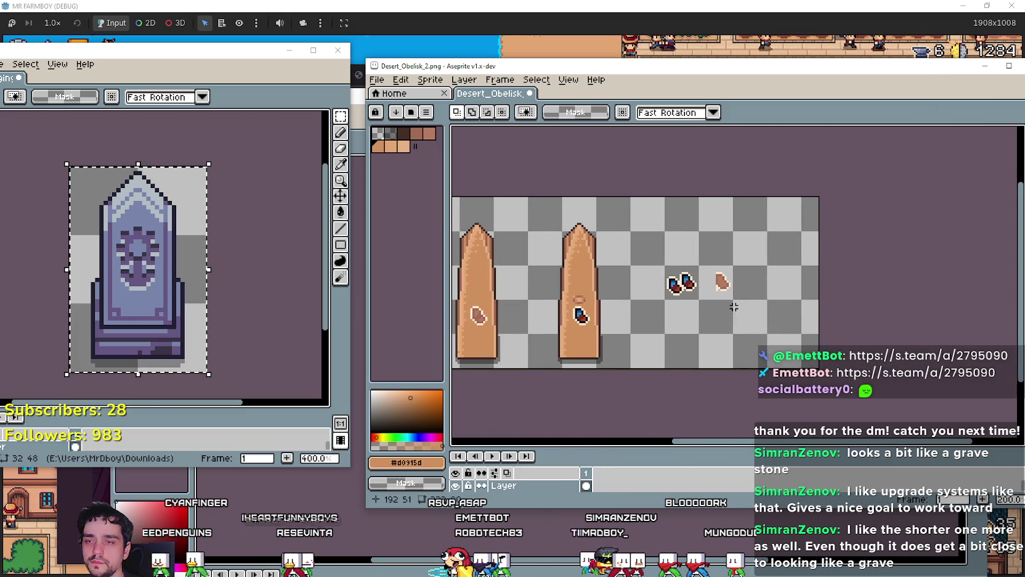
pyautogui.click(401, 80)
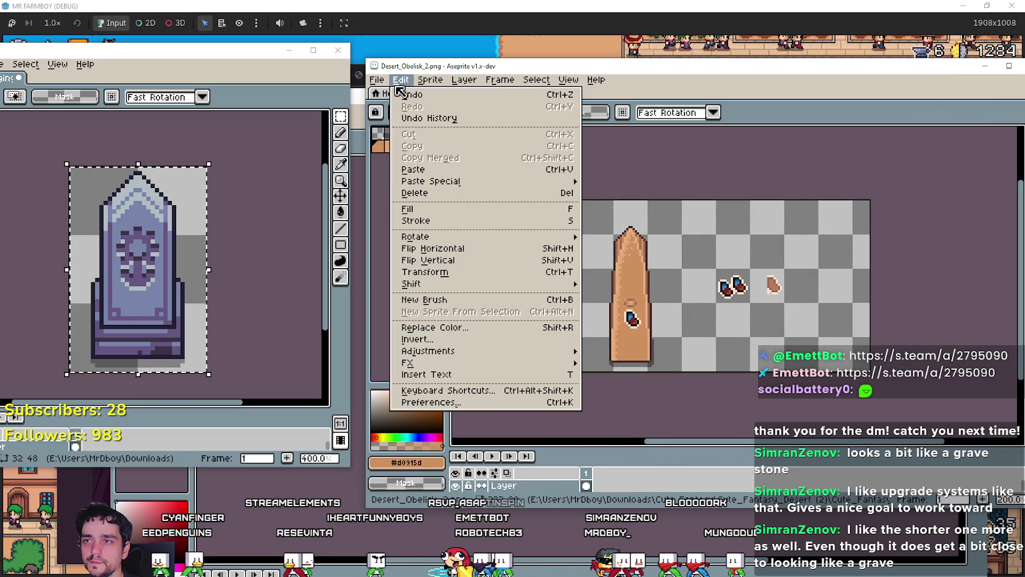
pyautogui.moveTo(430, 80)
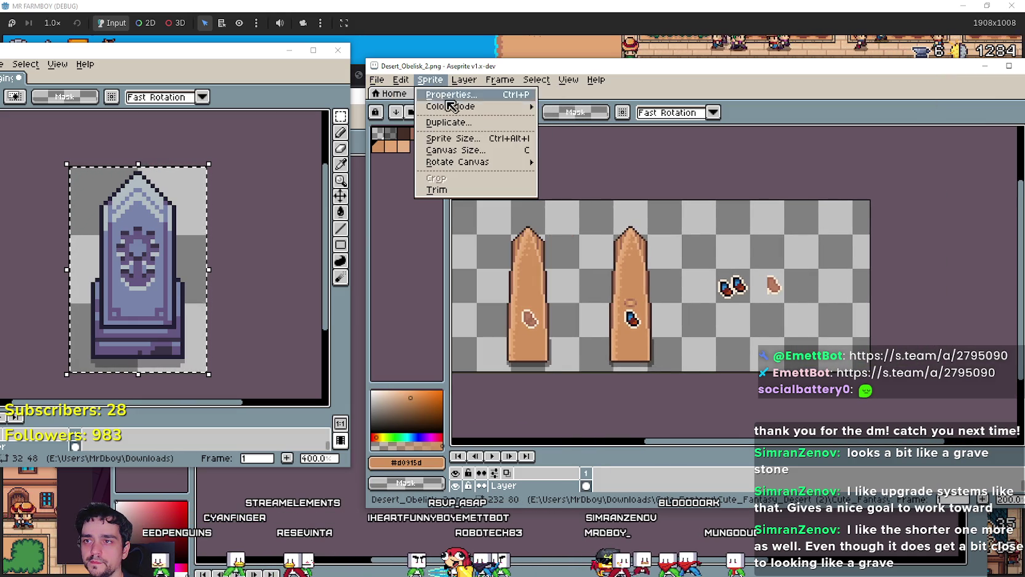
pyautogui.click(491, 151)
pyautogui.click(536, 358)
pyautogui.write('200')
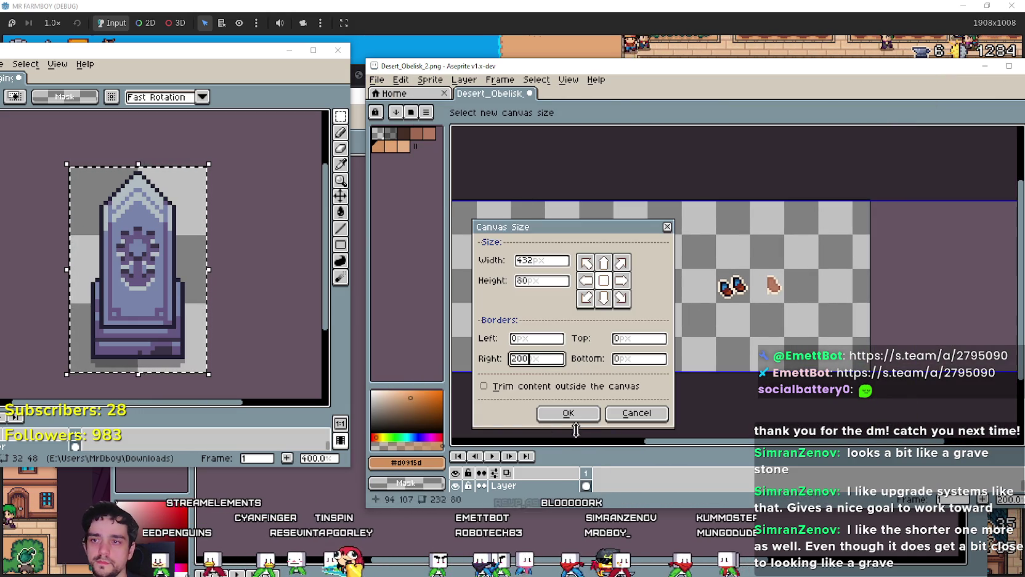
pyautogui.click(570, 413)
# Step: Paste the gravestone at the sheet's bottom and close its file without saving
pyautogui.hotkey('ctrl', 'v')
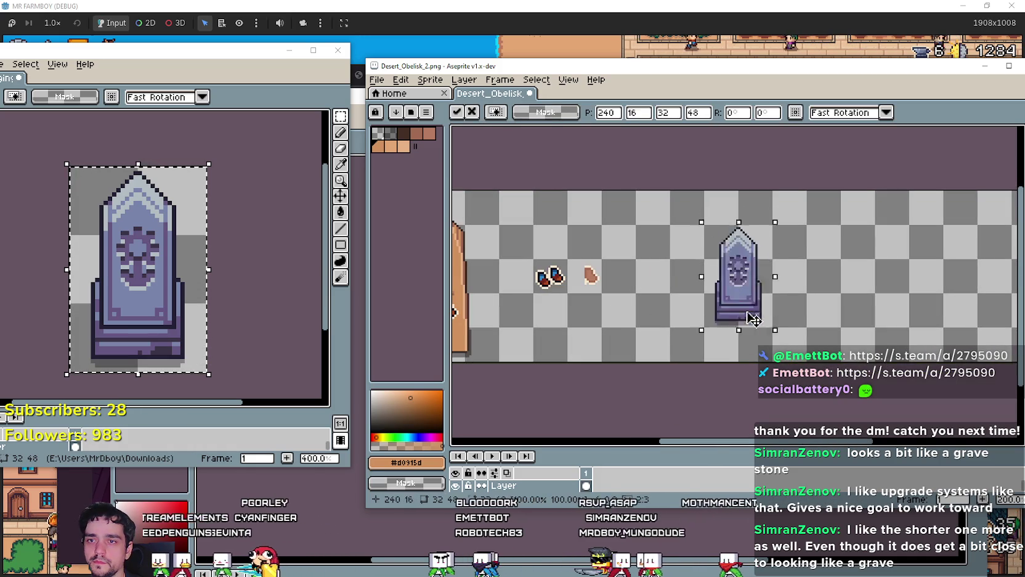
pyautogui.moveTo(753, 319); pyautogui.dragTo(753, 353)
pyautogui.press('Return')
pyautogui.click(346, 53)
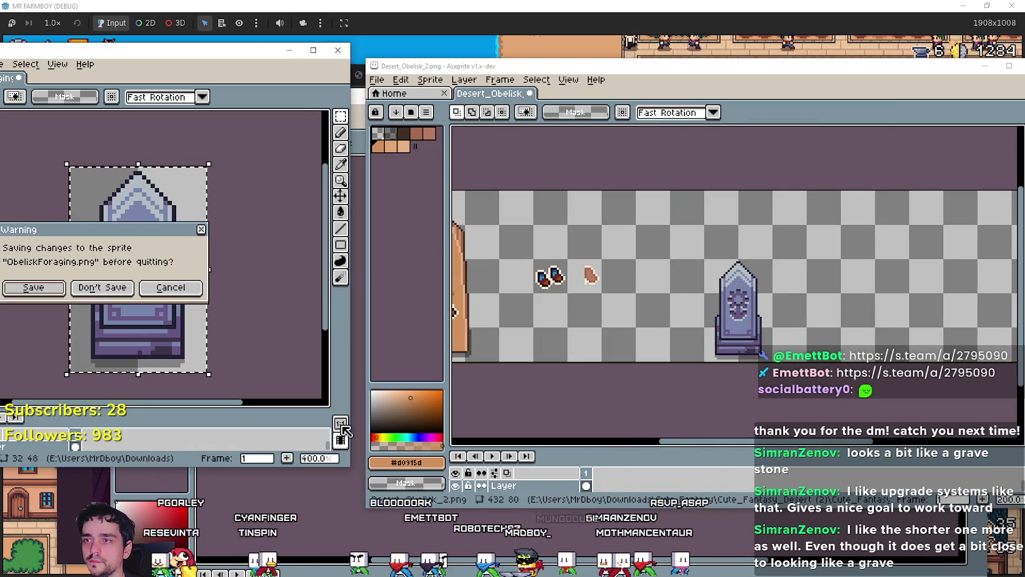
pyautogui.click(101, 287)
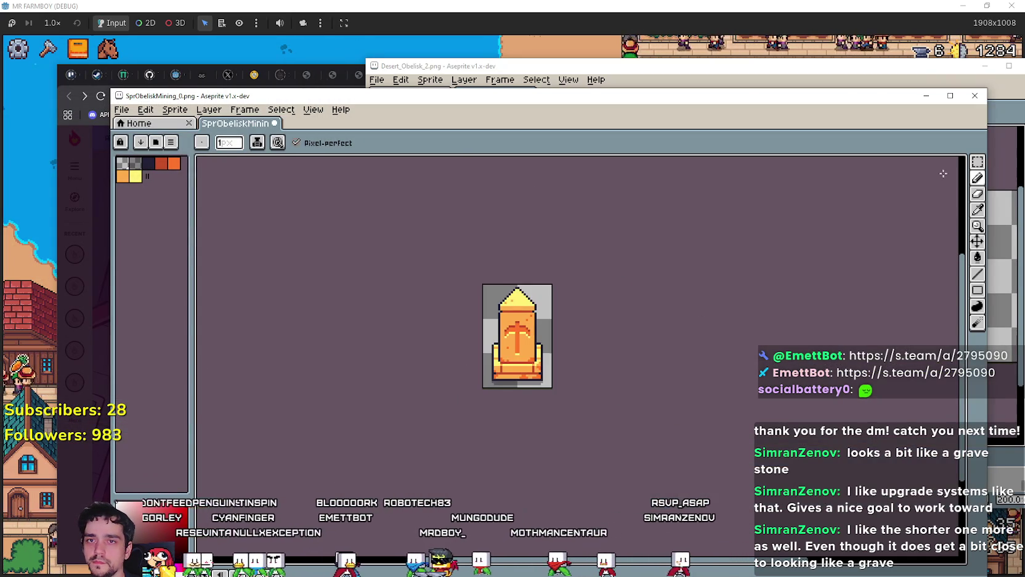
# Step: Copy the orange mining obelisk and paste it beside the purple obelisk on the sheet
pyautogui.moveTo(978, 174)
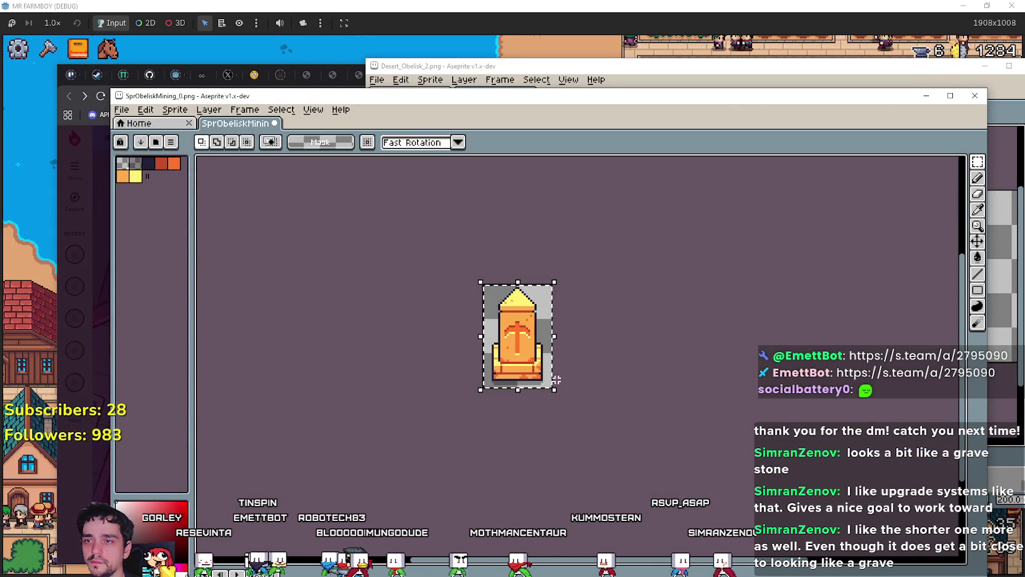
pyautogui.hotkey('ctrl', 'c')
pyautogui.click(616, 66)
pyautogui.hotkey('ctrl', 'v')
pyautogui.moveTo(705, 246); pyautogui.dragTo(650, 314)
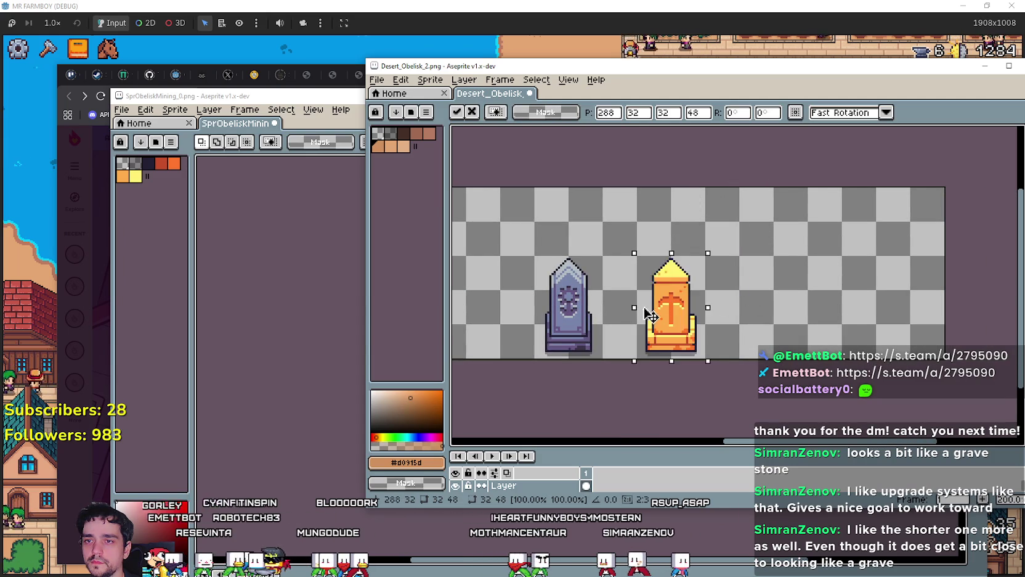
pyautogui.click(201, 93)
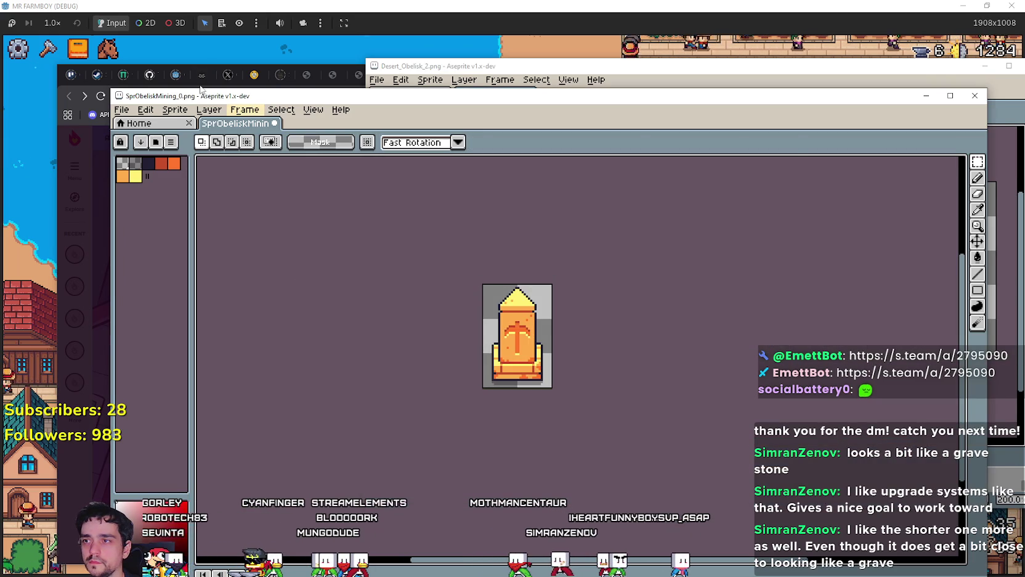
pyautogui.click(66, 96)
# Step: Open the Forager wiki Structures page in a new tab and scroll down to the Shrine
pyautogui.click(774, 218)
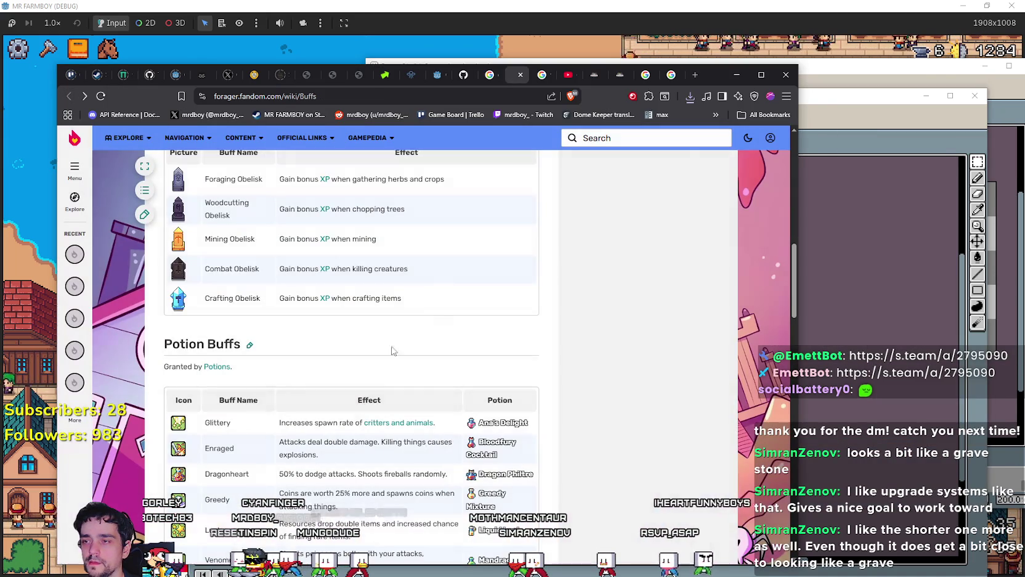
pyautogui.scroll(-6, 360, 400)
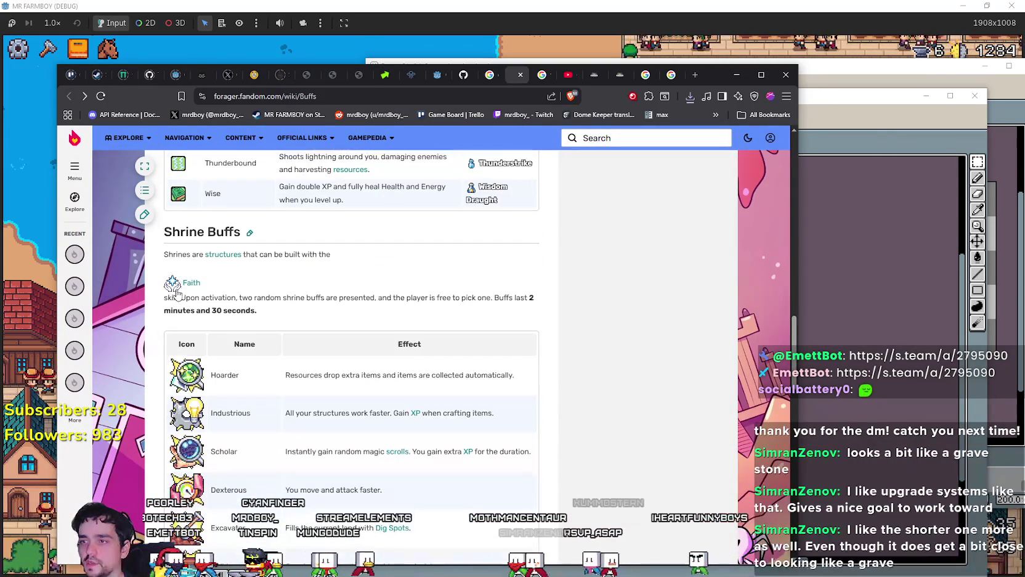
pyautogui.rightClick(222, 255)
pyautogui.click(252, 258)
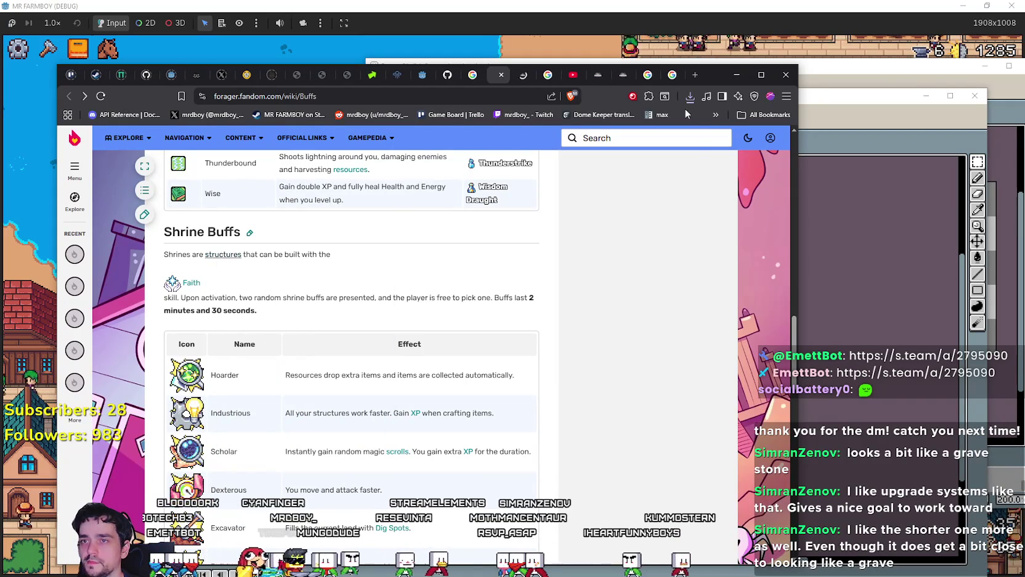
pyautogui.click(524, 74)
pyautogui.scroll(-5, 345, 425)
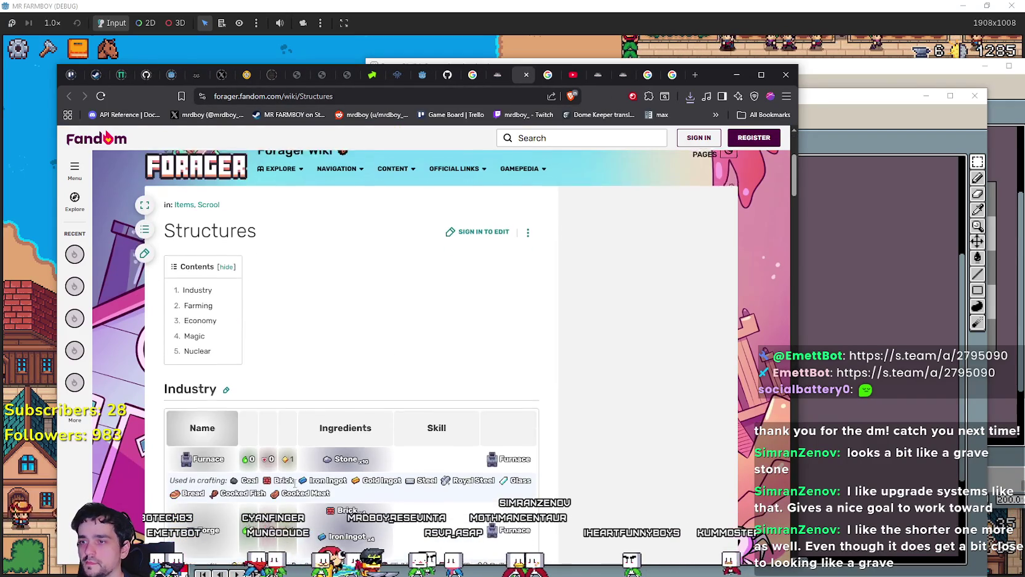
pyautogui.scroll(-10, 293, 491)
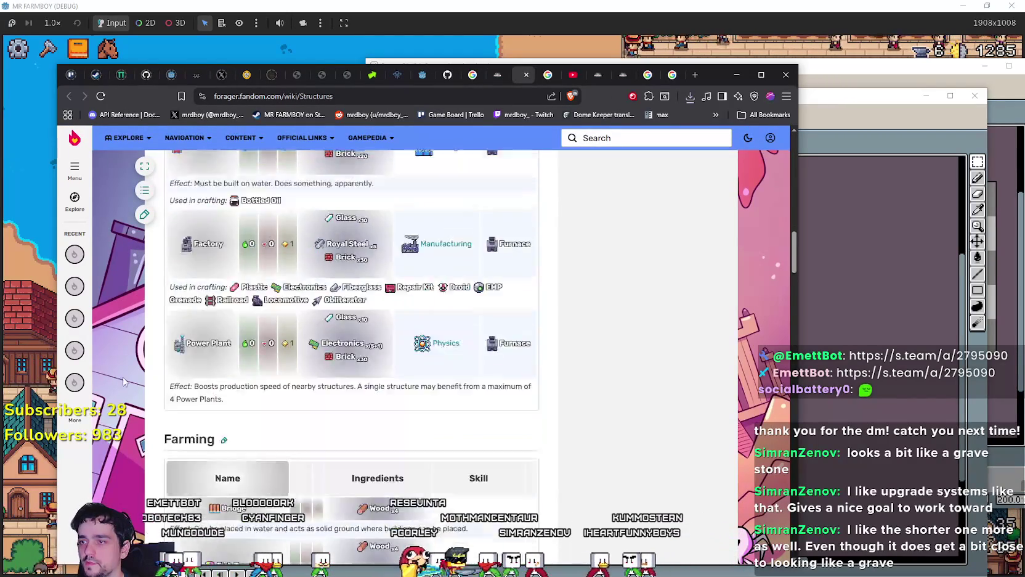
pyautogui.scroll(-5, 191, 368)
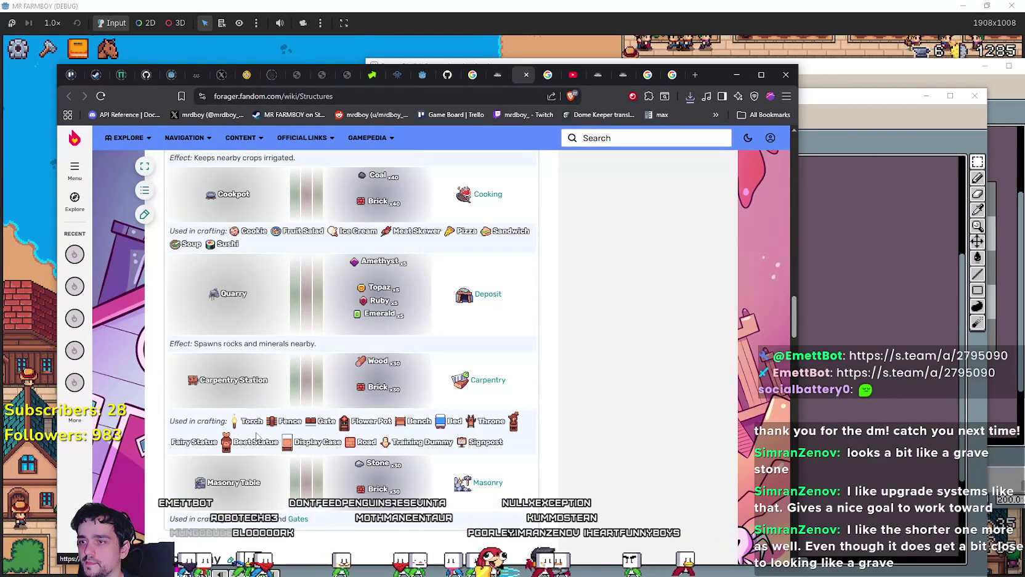
pyautogui.scroll(-20, 257, 434)
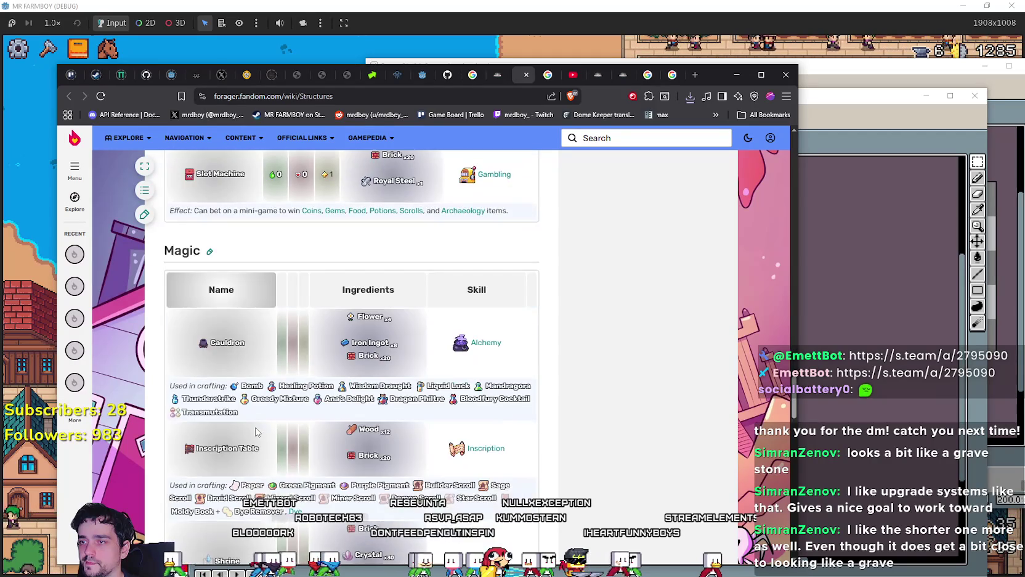
pyautogui.scroll(-5, 258, 432)
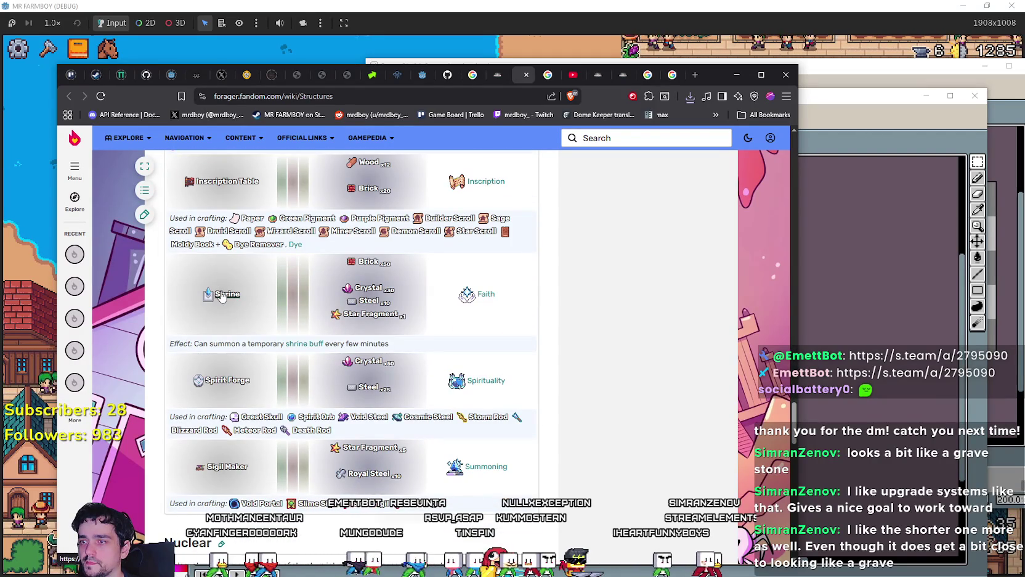
# Step: Open the enlarged Shrine image on its own in a new tab
pyautogui.click(208, 297)
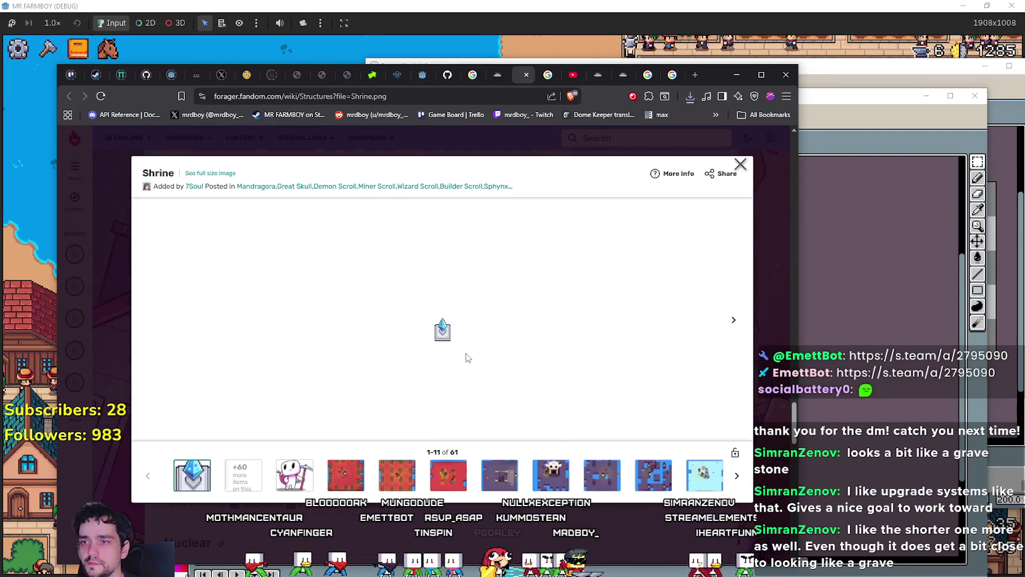
pyautogui.rightClick(448, 335)
pyautogui.click(487, 343)
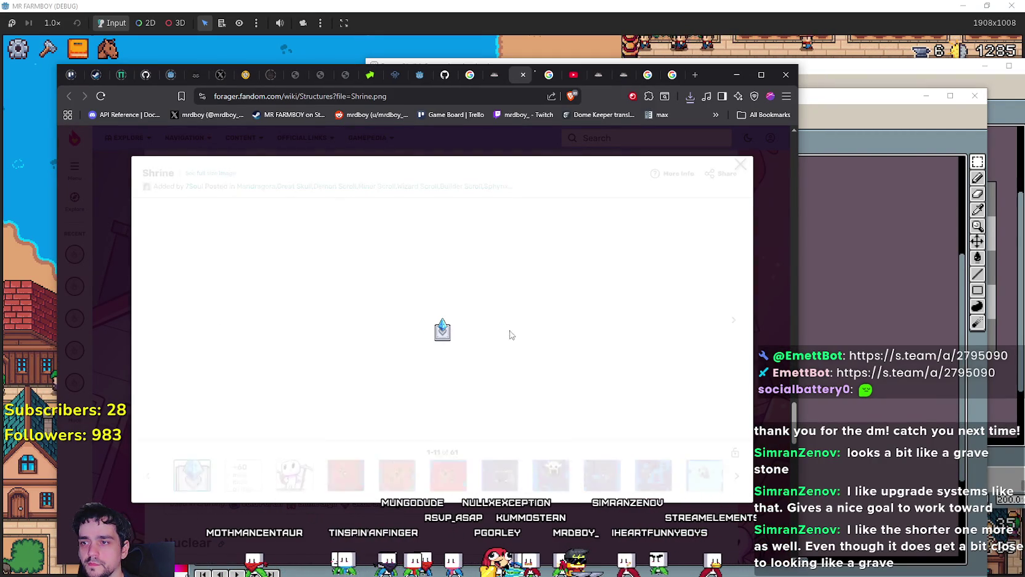
pyautogui.click(528, 74)
# Step: Save the raw Shrine image to Downloads as Shrine.png
pyautogui.rightClick(423, 344)
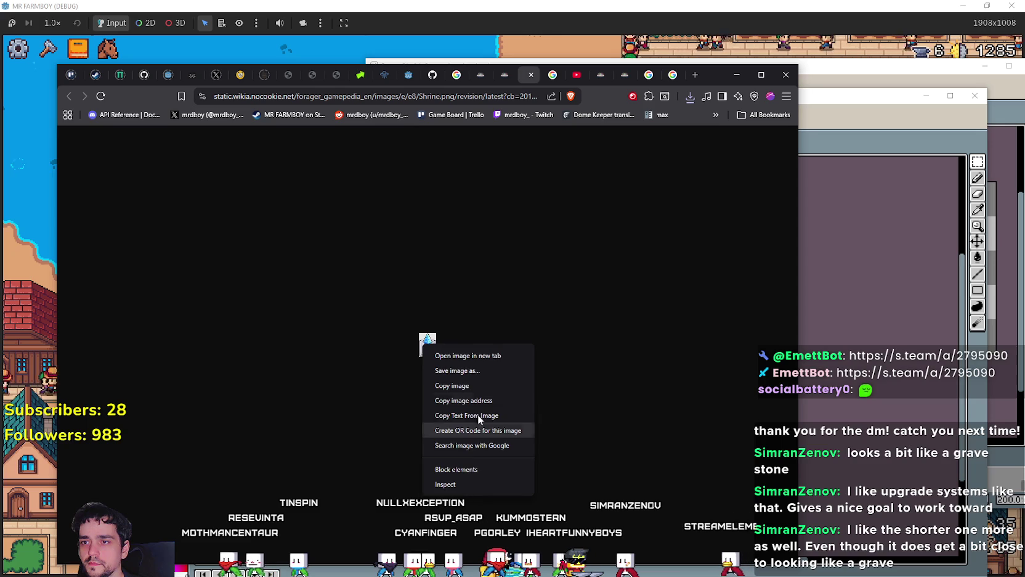
pyautogui.click(516, 369)
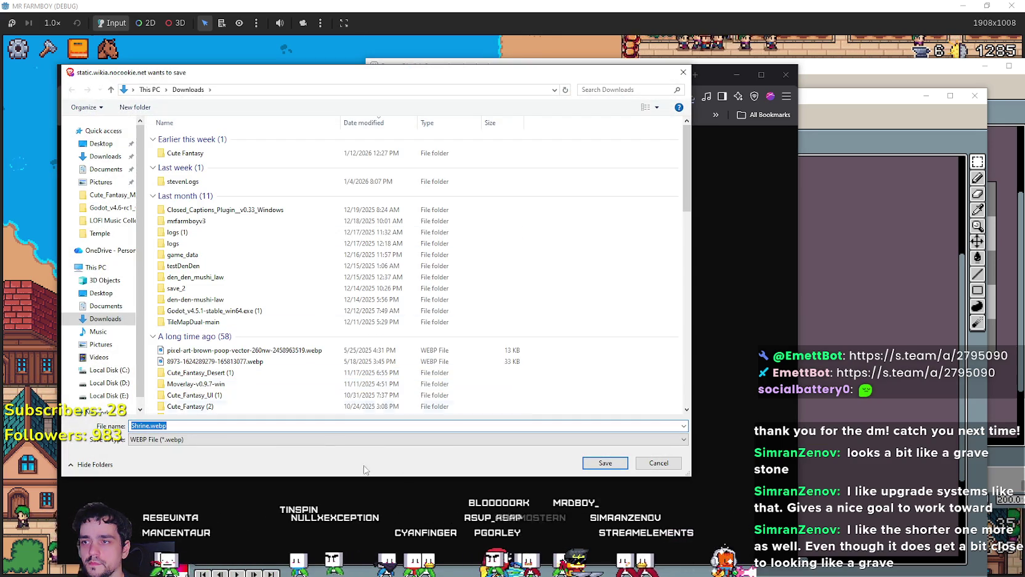
pyautogui.click(158, 426)
pyautogui.press('Delete')
pyautogui.press('Delete')
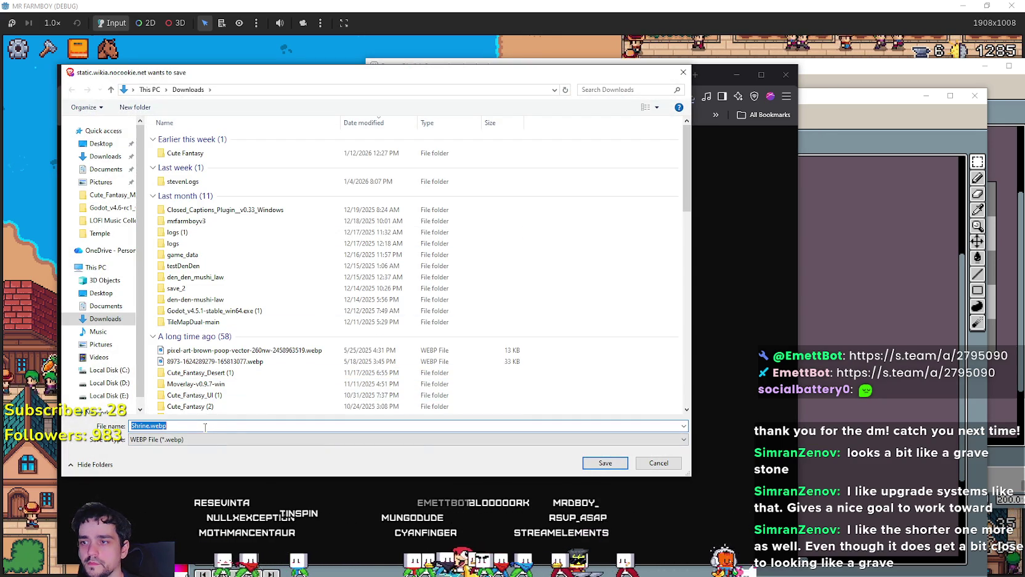
pyautogui.press('BackSpace')
pyautogui.press('BackSpace')
pyautogui.write('pnmg')
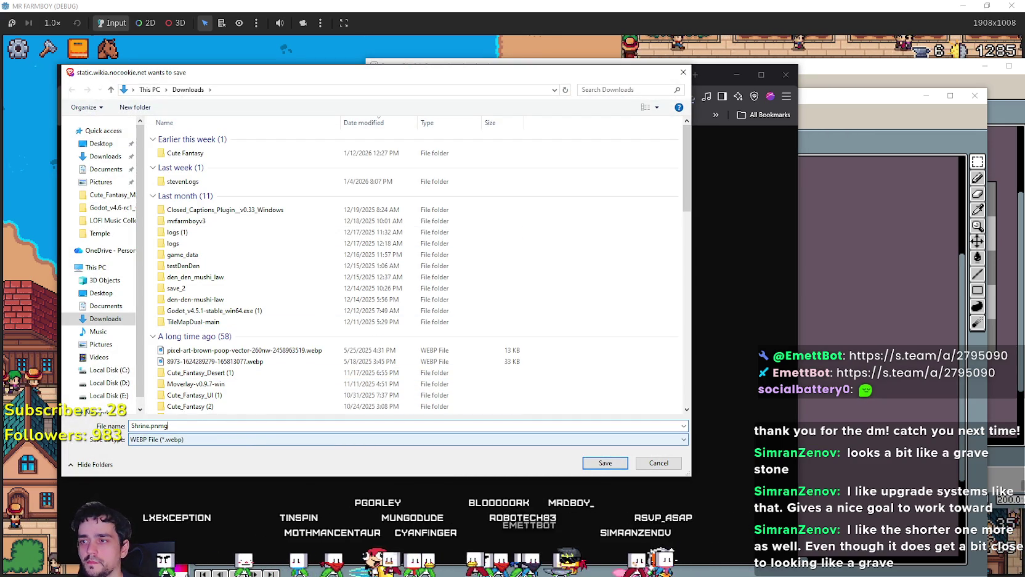
pyautogui.press('Return')
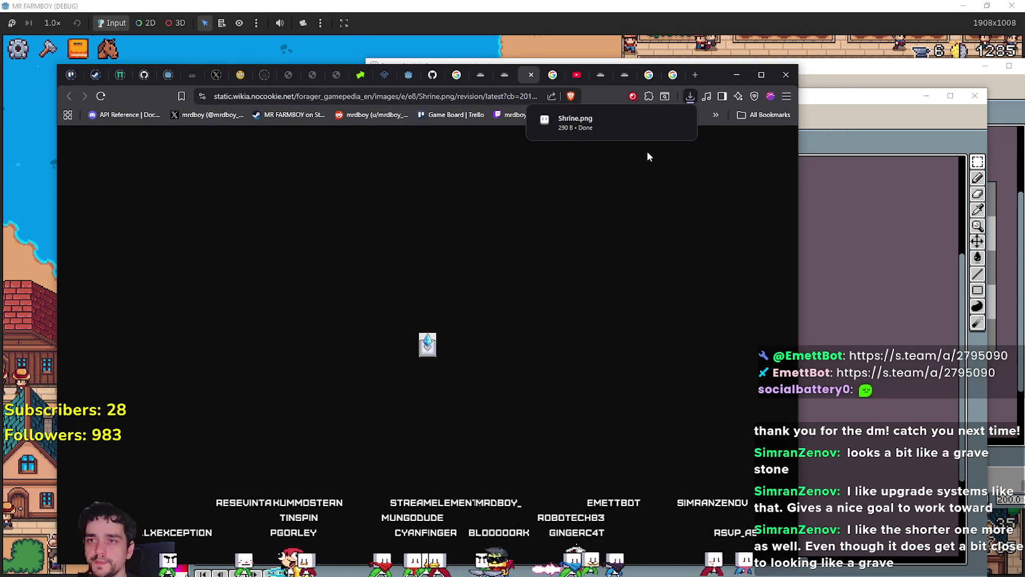
# Step: Copy the whole Shrine.png sprite and paste it beside the purple gravestone on the sheet
pyautogui.click(593, 135)
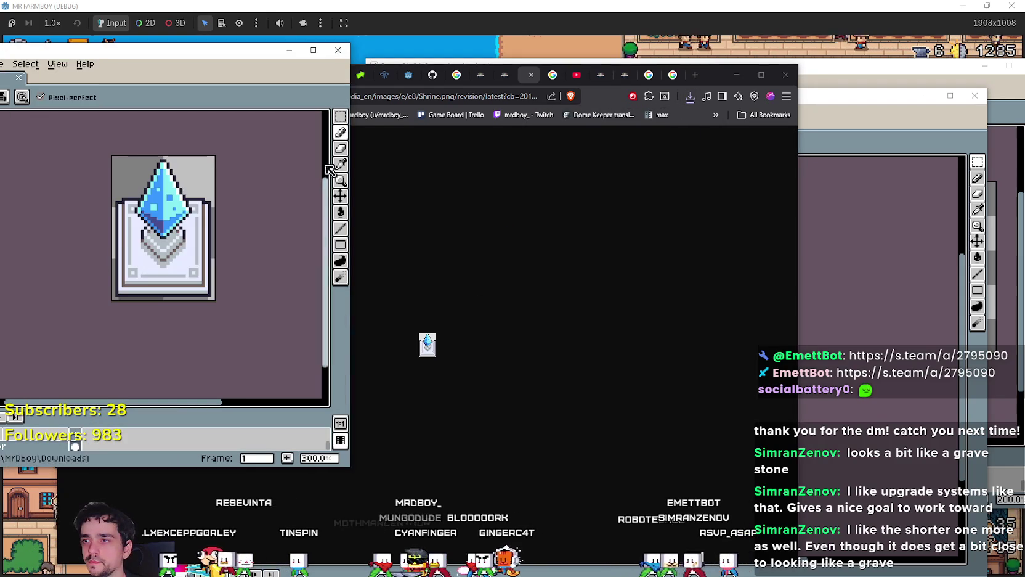
pyautogui.click(340, 117)
pyautogui.hotkey('ctrl', 'a')
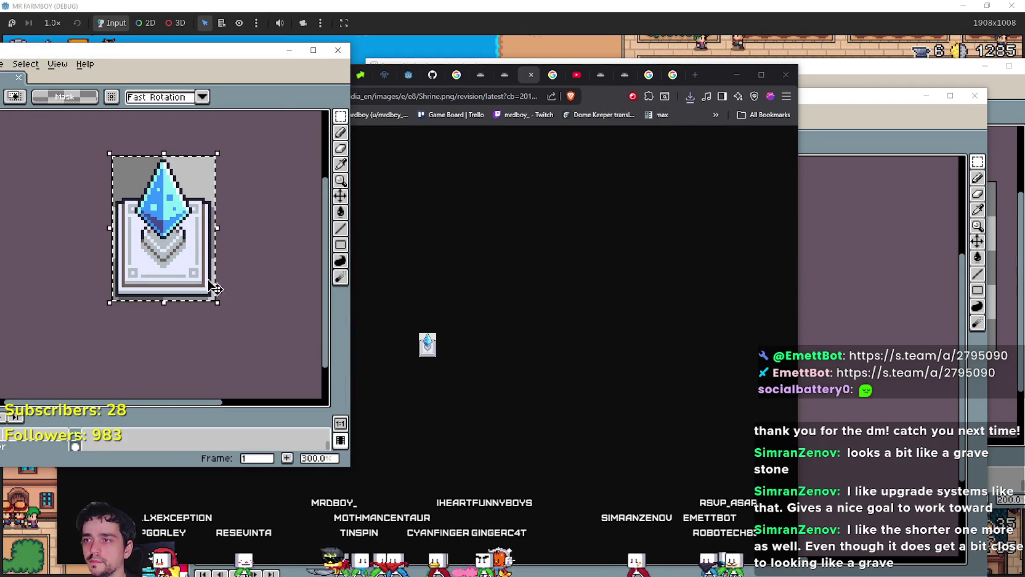
pyautogui.click(894, 65)
pyautogui.scroll(2, 659, 295)
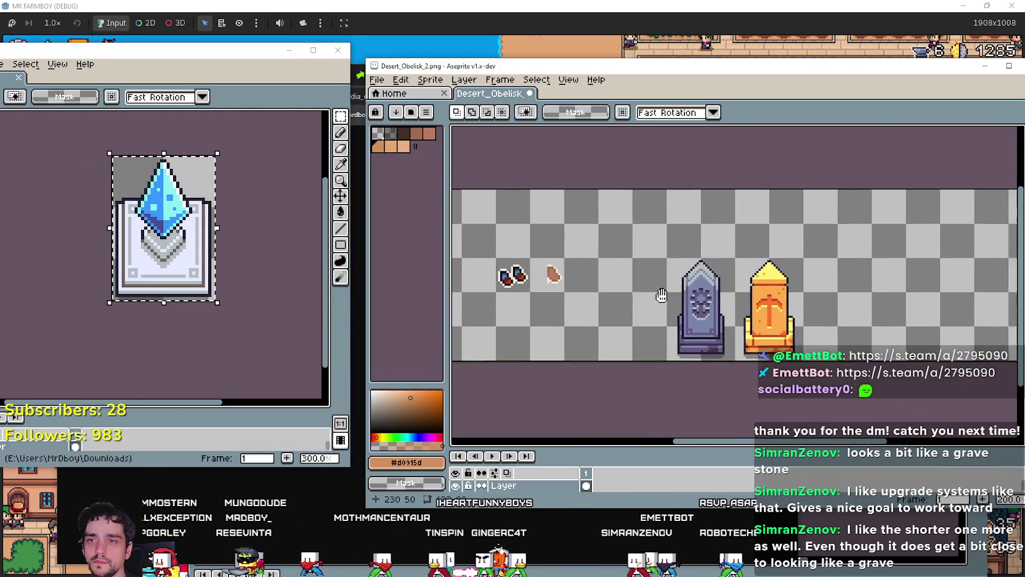
pyautogui.hotkey('ctrl', 'v')
pyautogui.moveTo(734, 246); pyautogui.dragTo(676, 315)
pyautogui.press('Return')
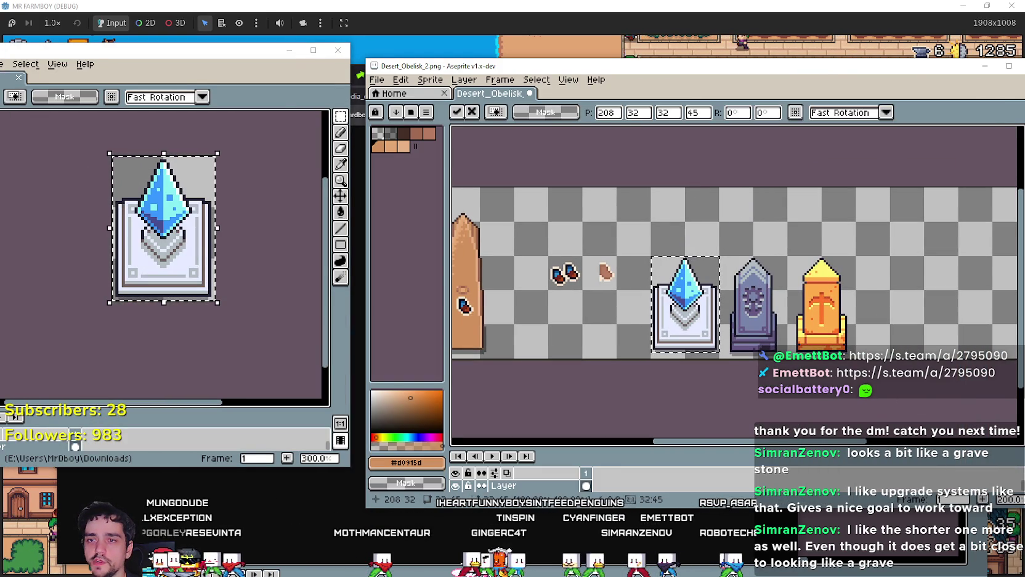
# Step: Close Shrine.png, pan around the sheet, then switch to the Temple folder
pyautogui.moveTo(865, 328); pyautogui.dragTo(857, 325)
pyautogui.click(338, 50)
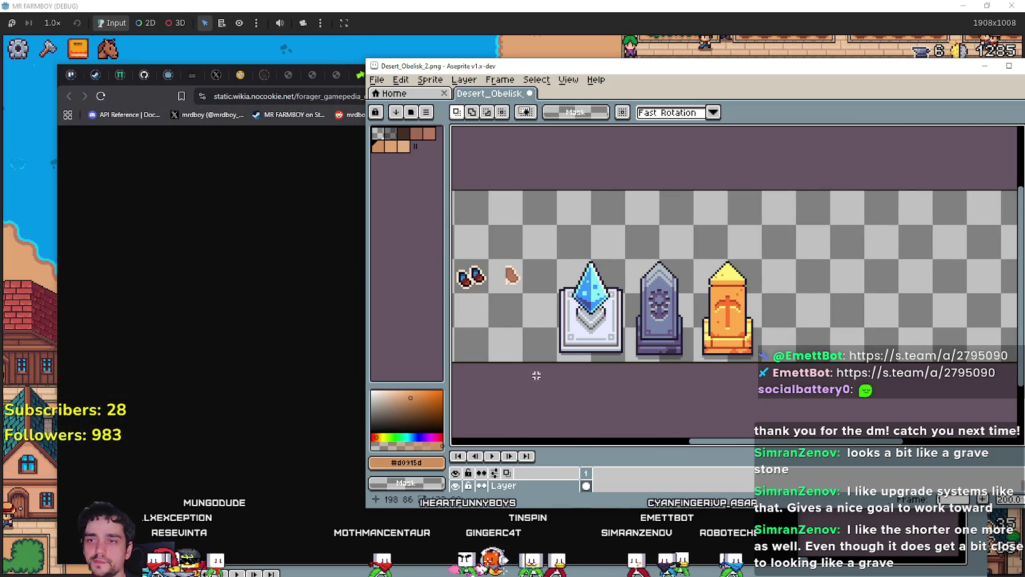
pyautogui.moveTo(686, 370); pyautogui.dragTo(768, 373)
pyautogui.scroll(-2, 768, 373)
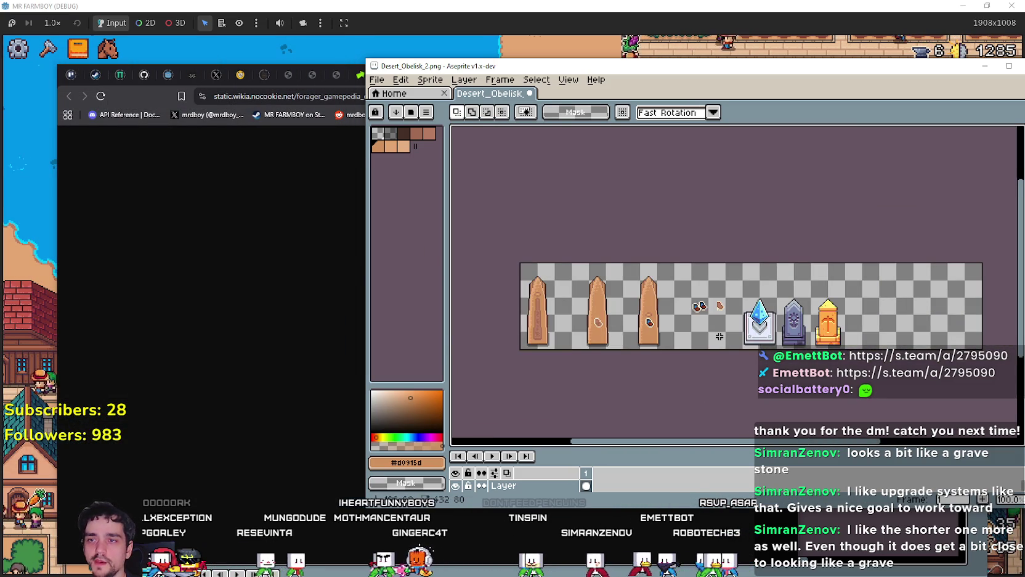
pyautogui.moveTo(720, 336); pyautogui.dragTo(676, 337)
pyautogui.scroll(2, 827, 319)
pyautogui.hscroll(-5, 827, 320)
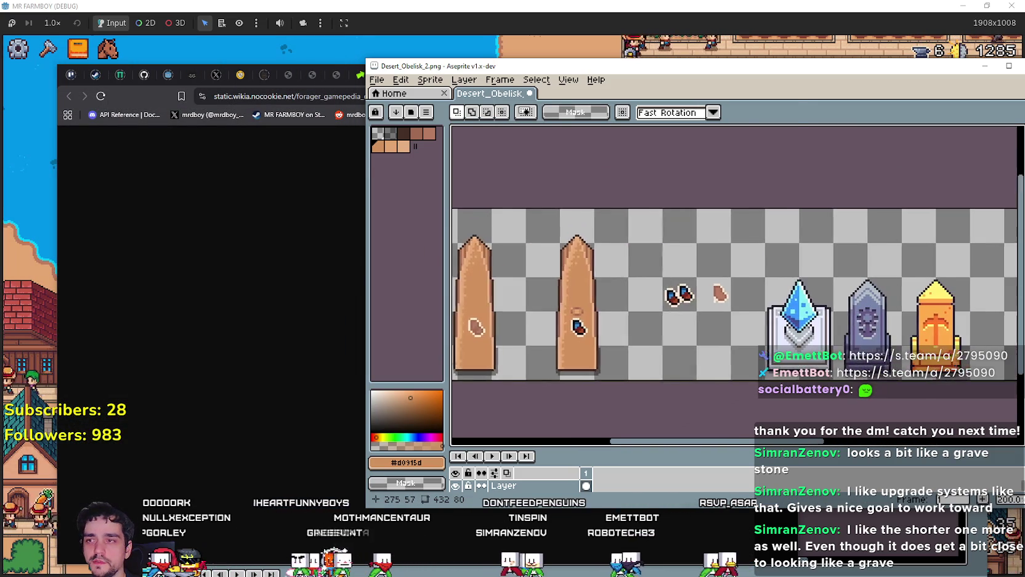
pyautogui.click(345, 144)
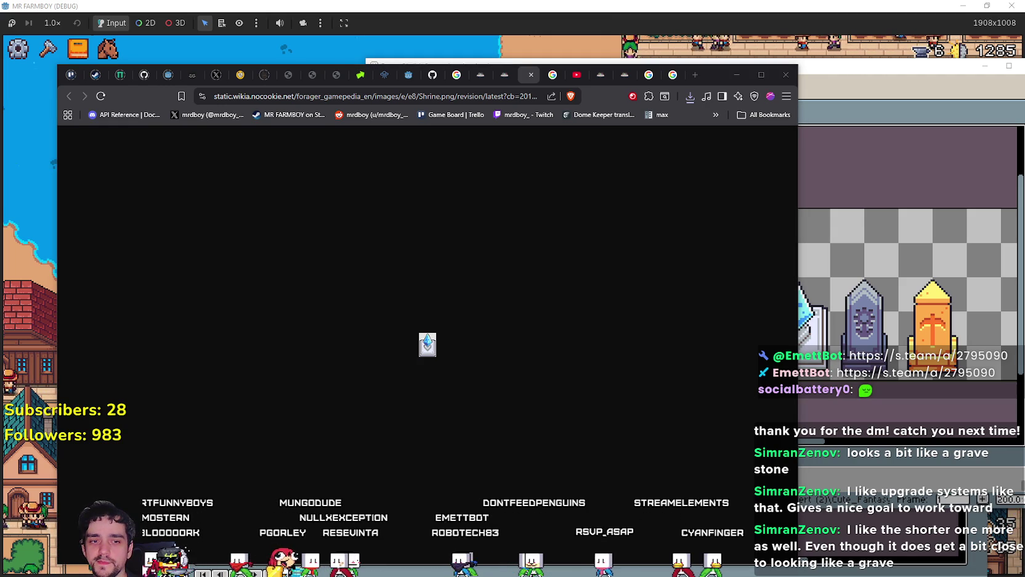
pyautogui.hotkey('alt', 'Tab')
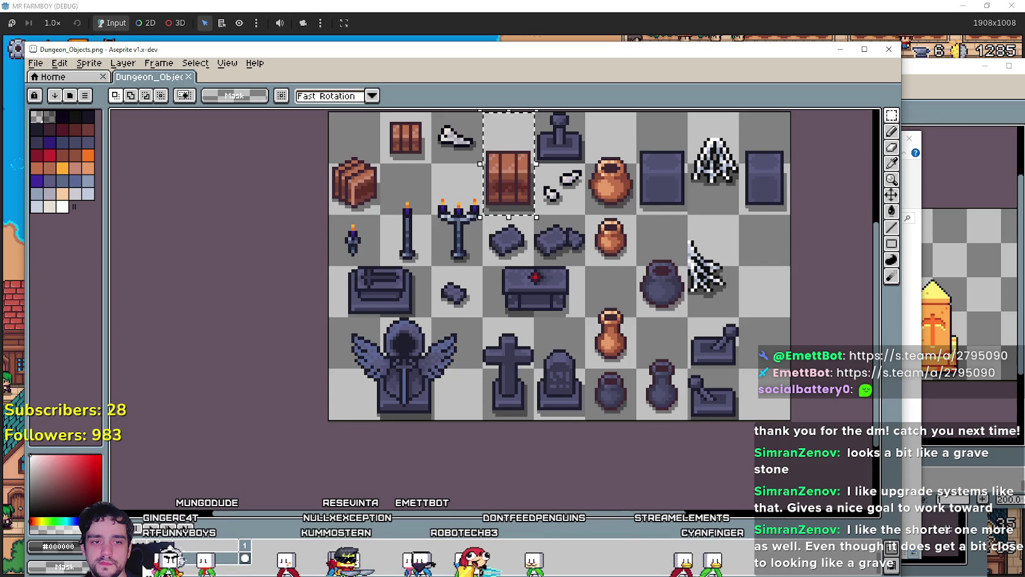
# Step: Paste the winged angel statue from Dungeon_Objects into the sheet's upper right
pyautogui.hotkey('alt', 'Tab')
pyautogui.moveTo(441, 410)
pyautogui.mouseDown()
pyautogui.moveTo(364, 361)
pyautogui.moveTo(311, 308)
pyautogui.mouseUp()
pyautogui.click(925, 106)
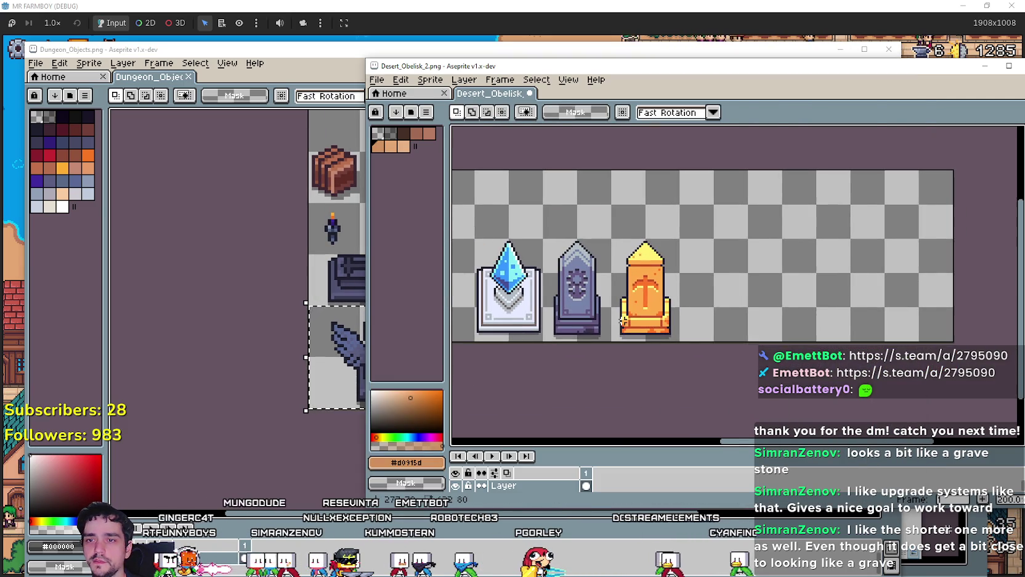
pyautogui.hotkey('ctrl', 'v')
pyautogui.moveTo(709, 346)
pyautogui.mouseDown()
pyautogui.moveTo(813, 203)
pyautogui.moveTo(862, 233)
pyautogui.mouseUp()
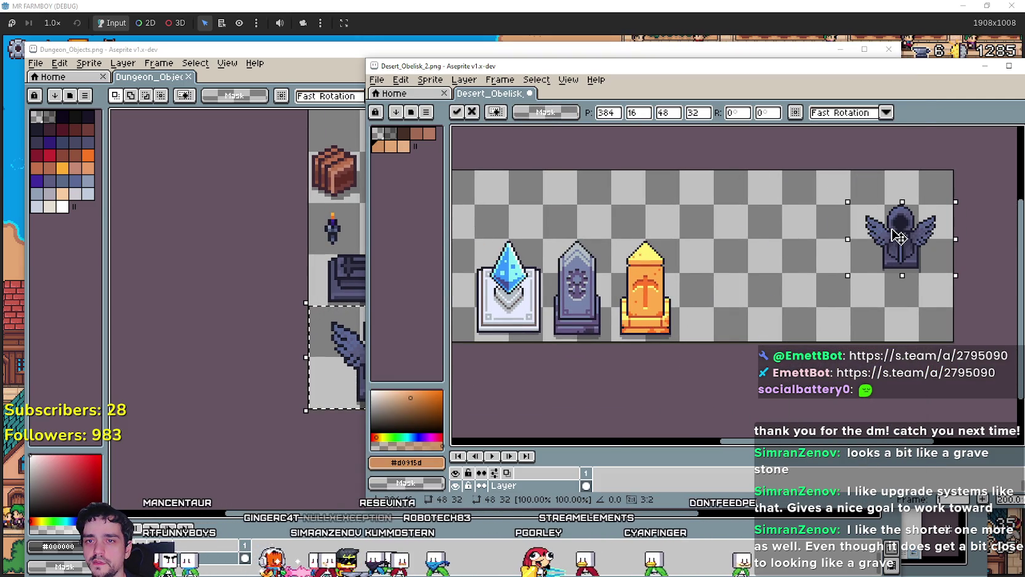
# Step: Paste a tall plain obelisk between the gravestones and the statue
pyautogui.click(256, 214)
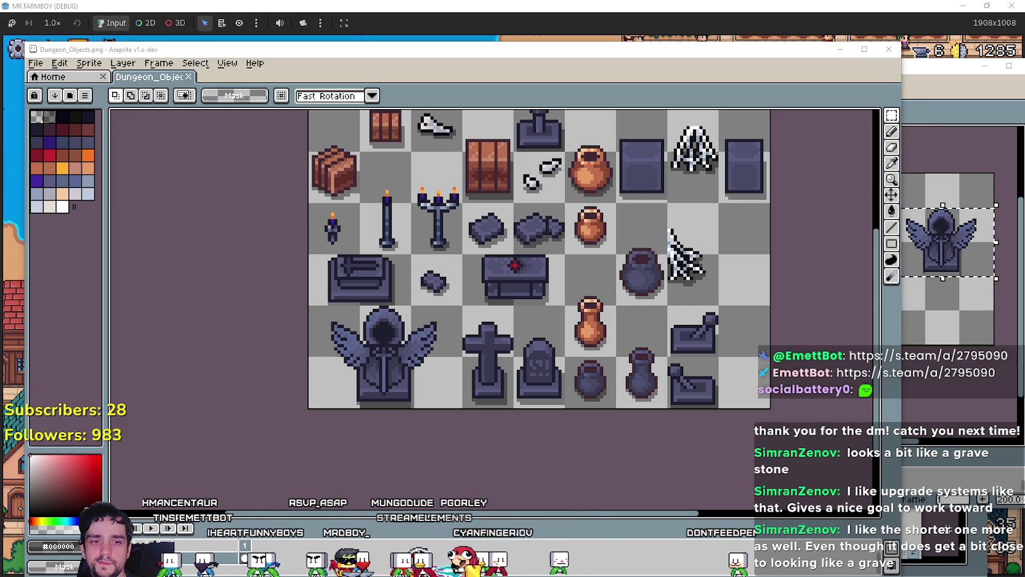
pyautogui.click(925, 296)
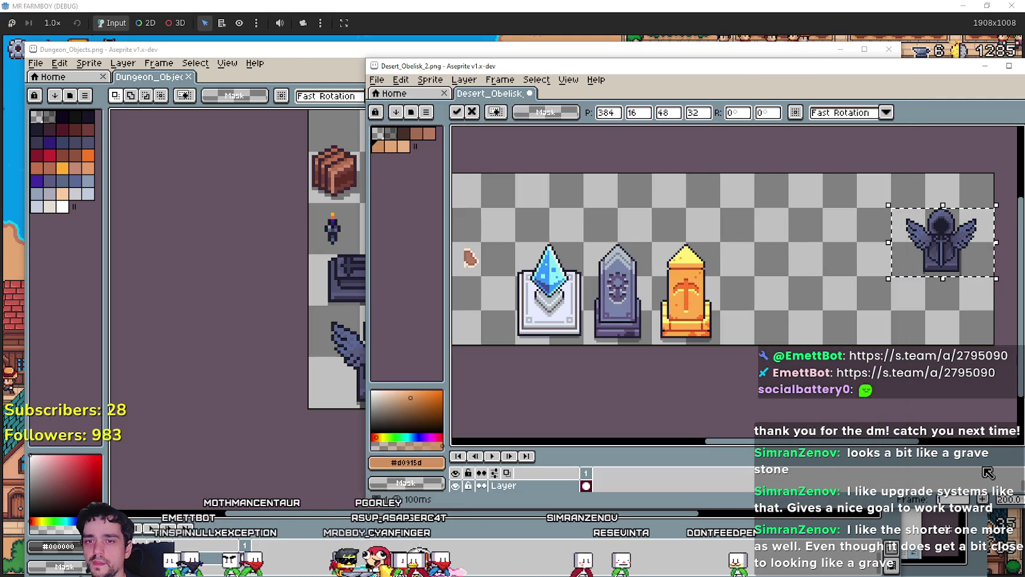
pyautogui.hscroll(-10, 739, 278)
pyautogui.press('Return')
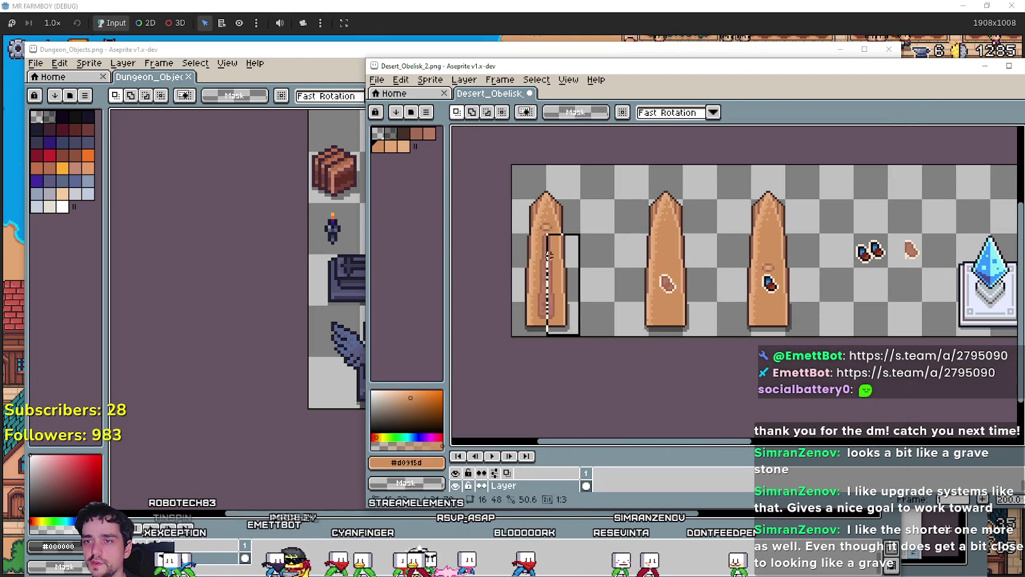
pyautogui.hscroll(10, 613, 284)
pyautogui.hotkey('ctrl', 'v')
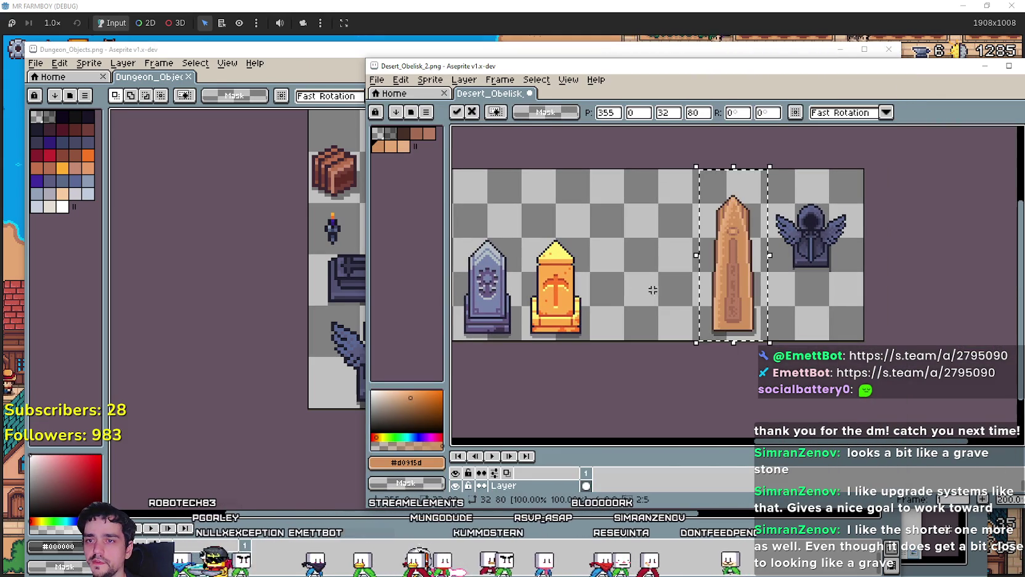
pyautogui.moveTo(742, 311); pyautogui.dragTo(739, 317)
pyautogui.press('Return')
pyautogui.hscroll(-5, 742, 305)
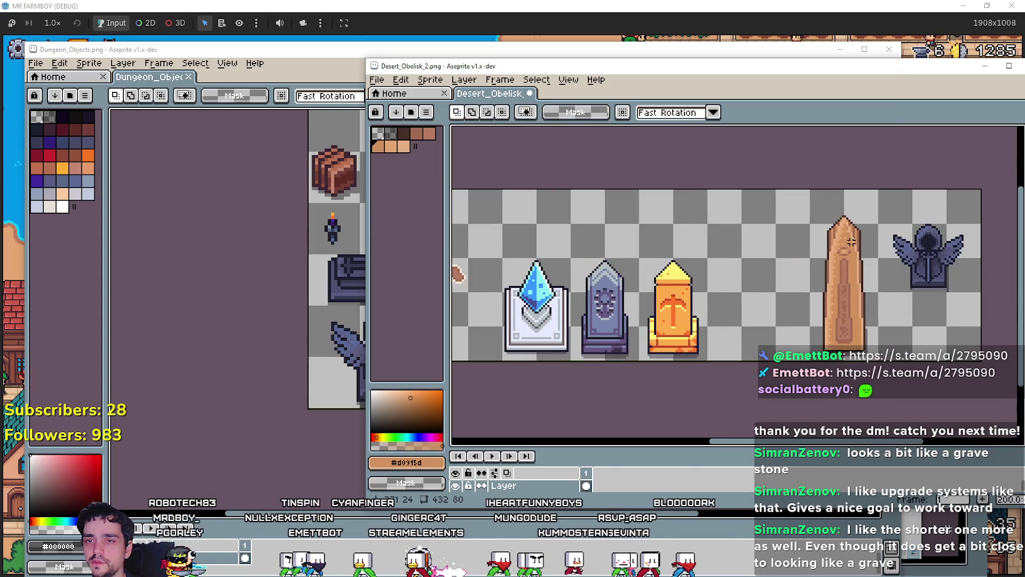
pyautogui.hscroll(3, 745, 330)
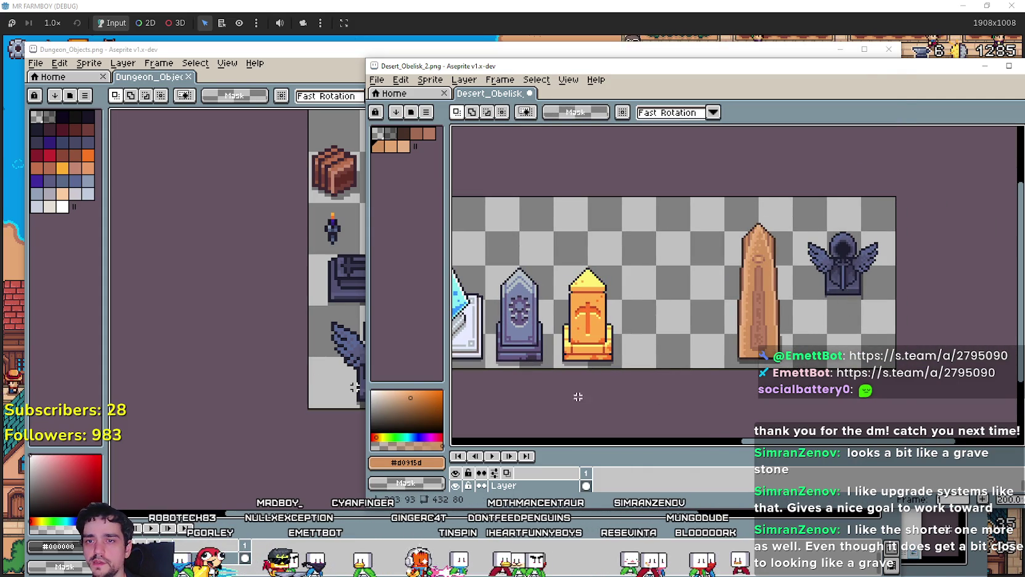
# Step: Copy the dark cabinet tile from Dungeon_Objects and place it beside the tall obelisk
pyautogui.click(59, 337)
pyautogui.click(866, 48)
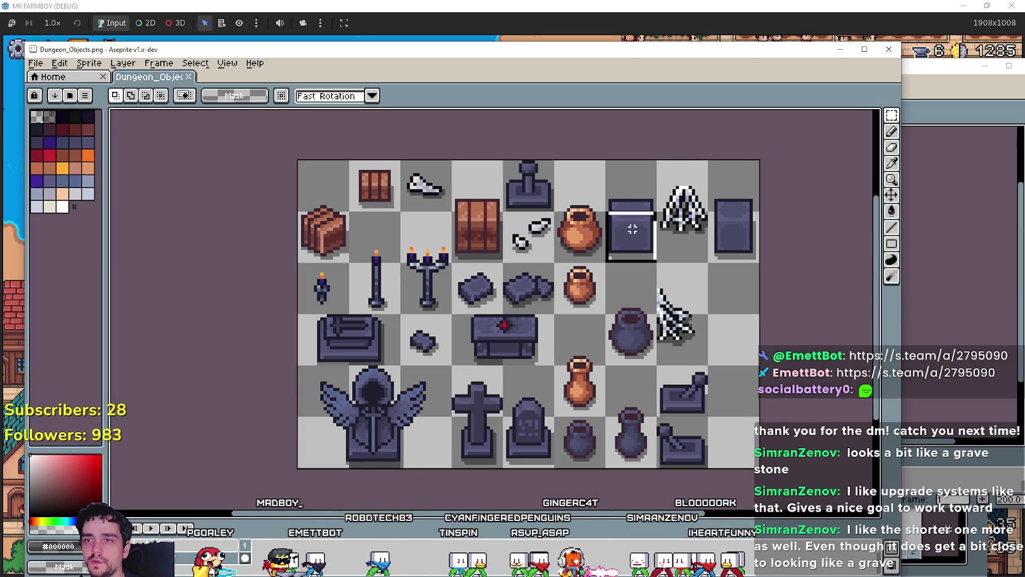
pyautogui.moveTo(632, 229); pyautogui.dragTo(632, 163)
pyautogui.hotkey('ctrl', 'c')
pyautogui.click(942, 475)
pyautogui.hotkey('ctrl', 'v')
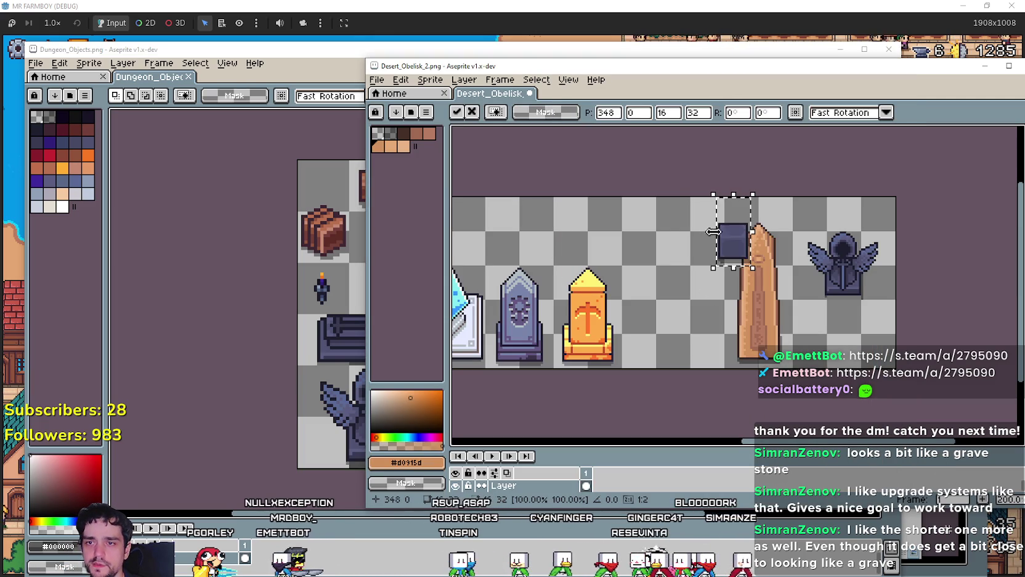
pyautogui.moveTo(739, 240); pyautogui.dragTo(682, 239)
pyautogui.click(679, 309)
# Step: Add the brown cabinet tile next to the dark tile and shift both right
pyautogui.click(206, 318)
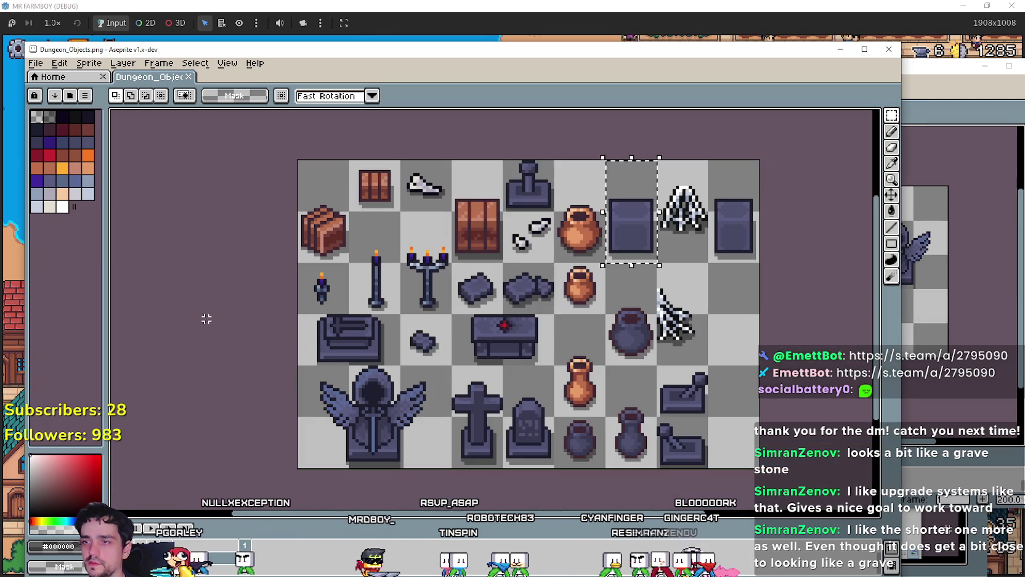
pyautogui.moveTo(464, 254); pyautogui.dragTo(444, 165)
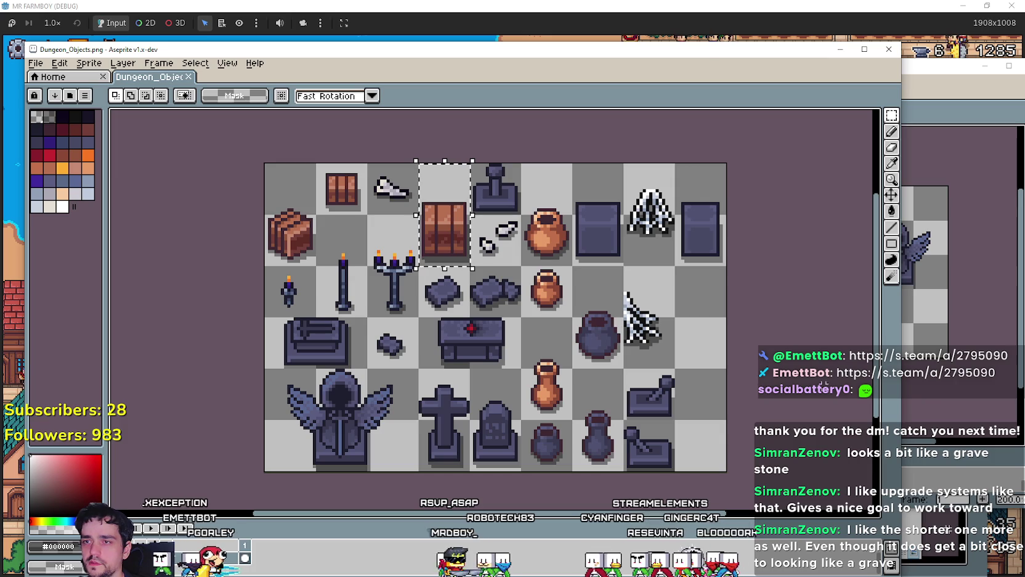
pyautogui.click(935, 479)
pyautogui.hotkey('ctrl', 'v')
pyautogui.moveTo(739, 243)
pyautogui.mouseDown()
pyautogui.moveTo(701, 244)
pyautogui.moveTo(794, 258)
pyautogui.mouseUp()
pyautogui.press('Return')
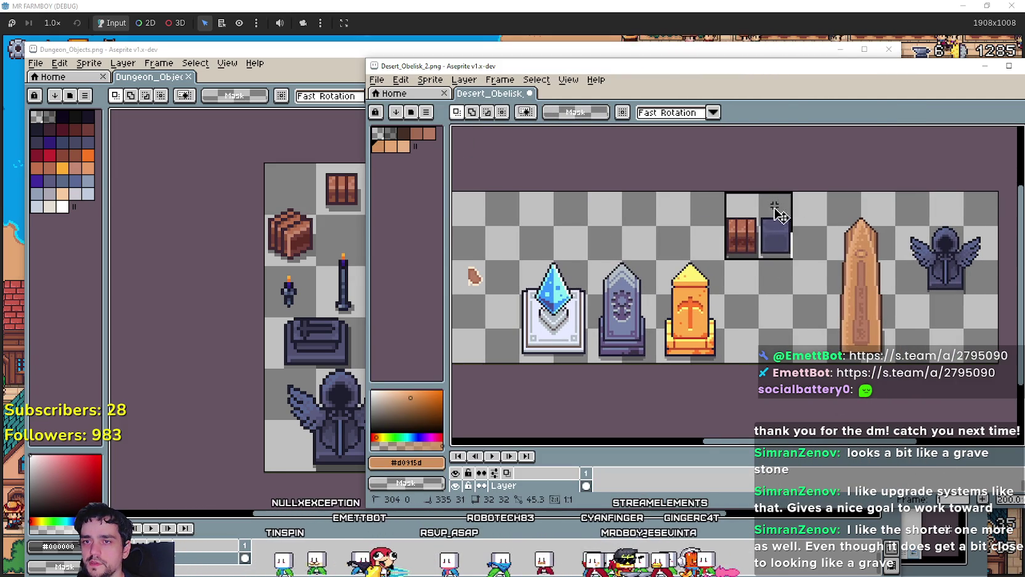
pyautogui.moveTo(778, 213); pyautogui.dragTo(812, 212)
pyautogui.press('Return')
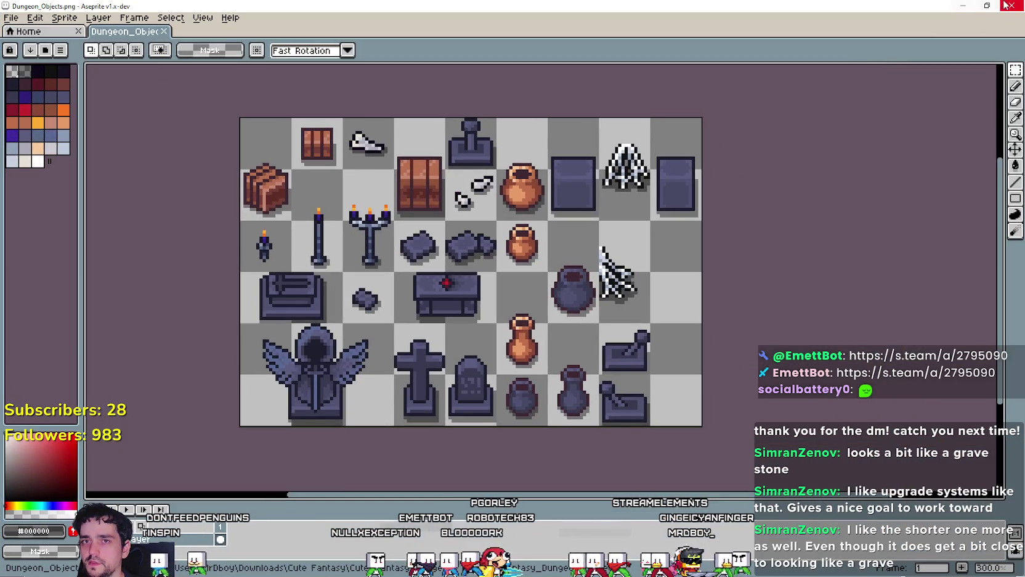
# Step: Close the Dungeon_Objects sheet and return to Desert_Obelisk_2
pyautogui.click(1008, 5)
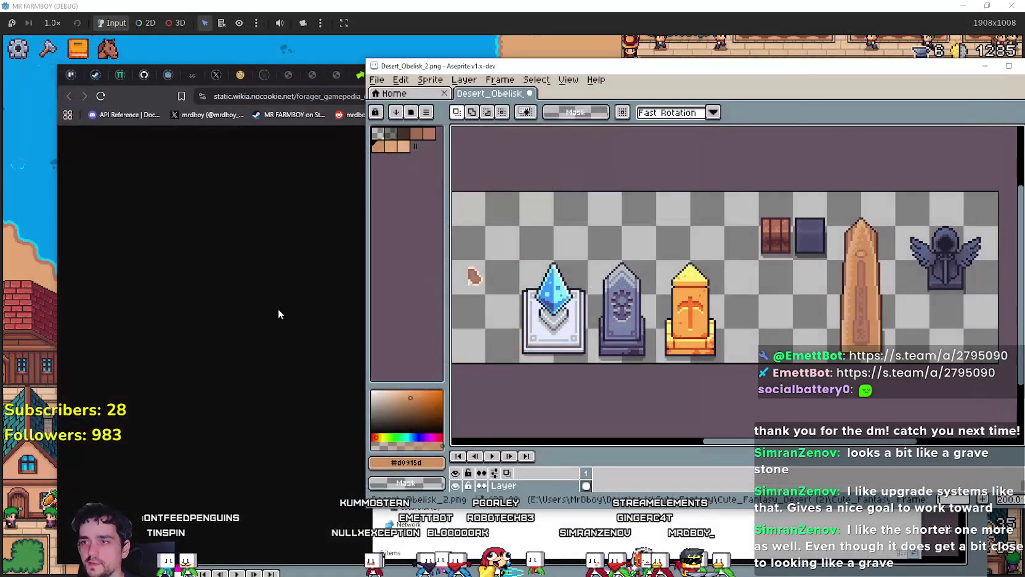
pyautogui.click(279, 313)
pyautogui.click(852, 444)
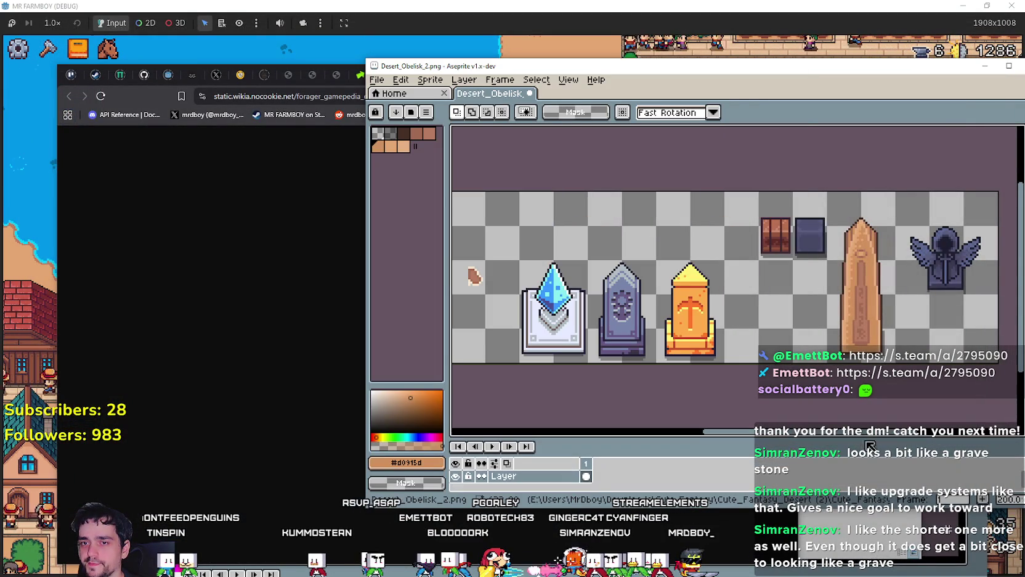
pyautogui.moveTo(844, 435)
pyautogui.mouseDown()
pyautogui.moveTo(894, 440)
pyautogui.moveTo(836, 444)
pyautogui.moveTo(873, 445)
pyautogui.moveTo(860, 448)
pyautogui.mouseUp()
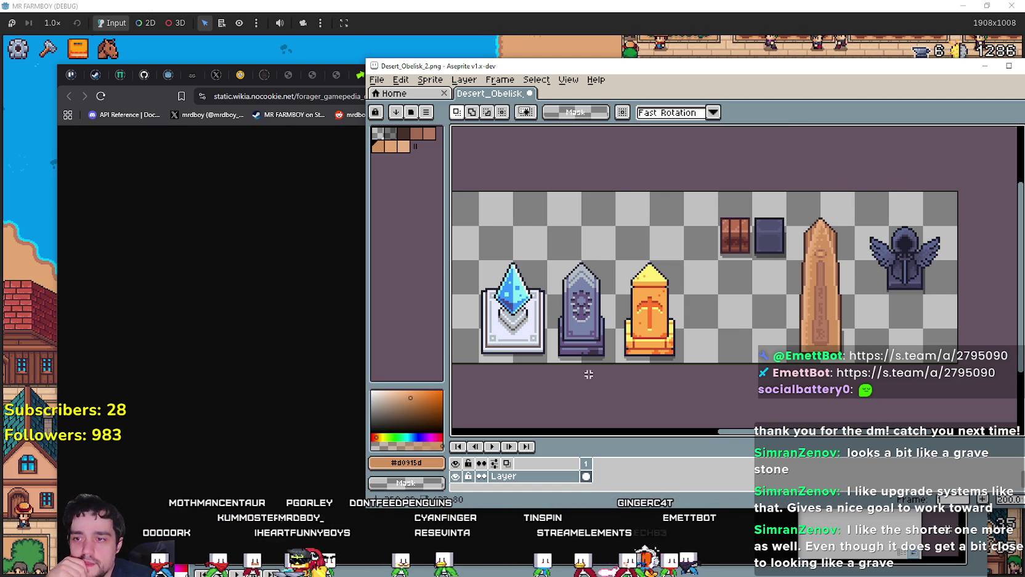
pyautogui.scroll(-3, 589, 374)
pyautogui.scroll(1, 651, 316)
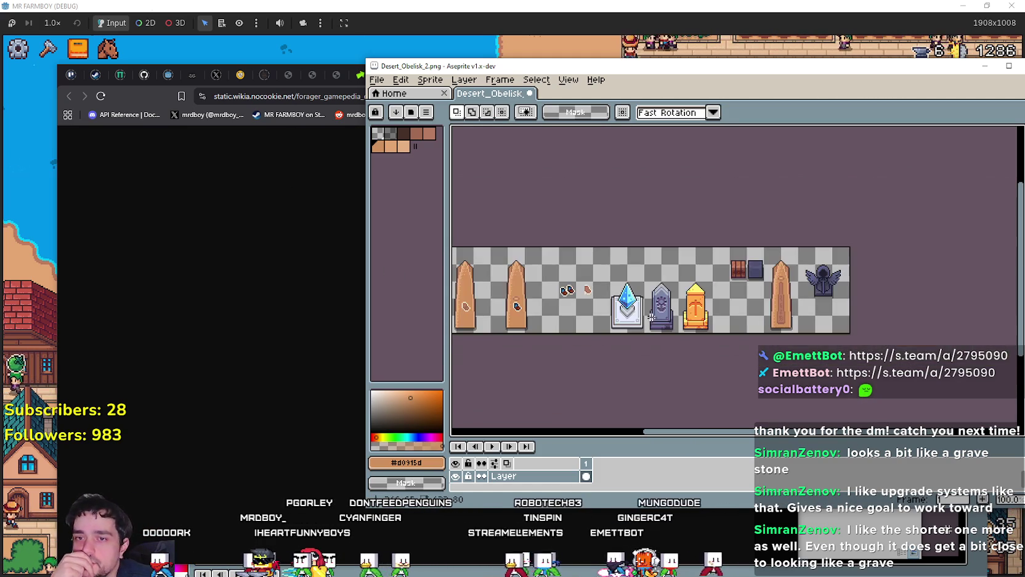
pyautogui.moveTo(614, 331); pyautogui.dragTo(643, 281)
pyautogui.scroll(1, 659, 307)
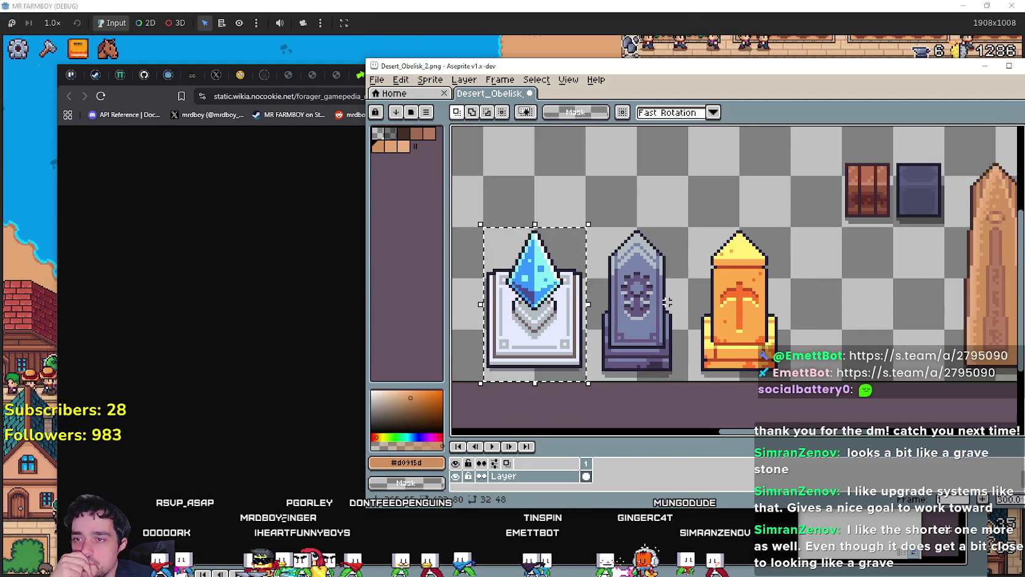
pyautogui.moveTo(697, 333)
pyautogui.mouseDown()
pyautogui.moveTo(627, 332)
pyautogui.moveTo(699, 321)
pyautogui.mouseUp()
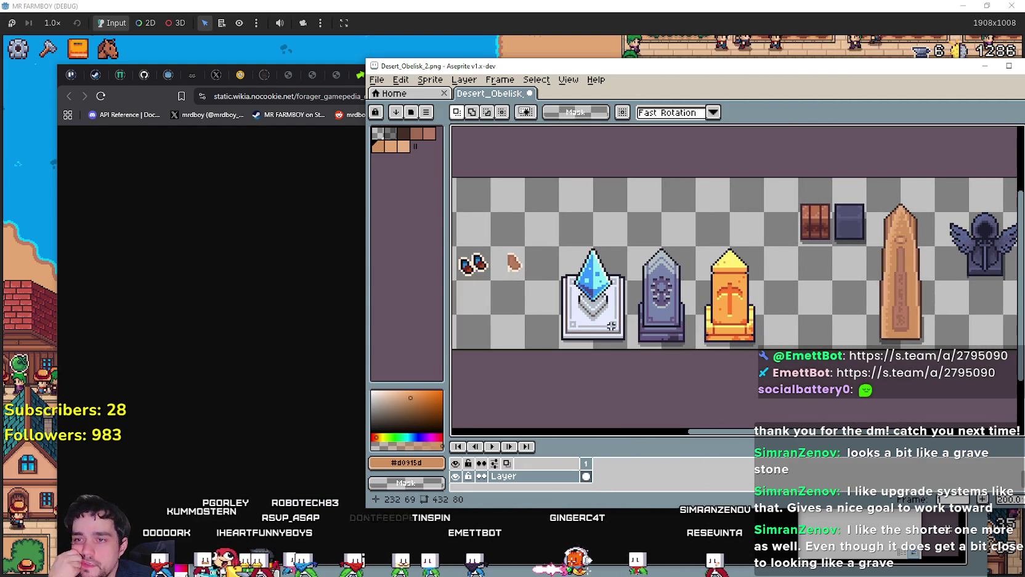
pyautogui.moveTo(562, 279); pyautogui.dragTo(627, 347)
pyautogui.scroll(1, 611, 310)
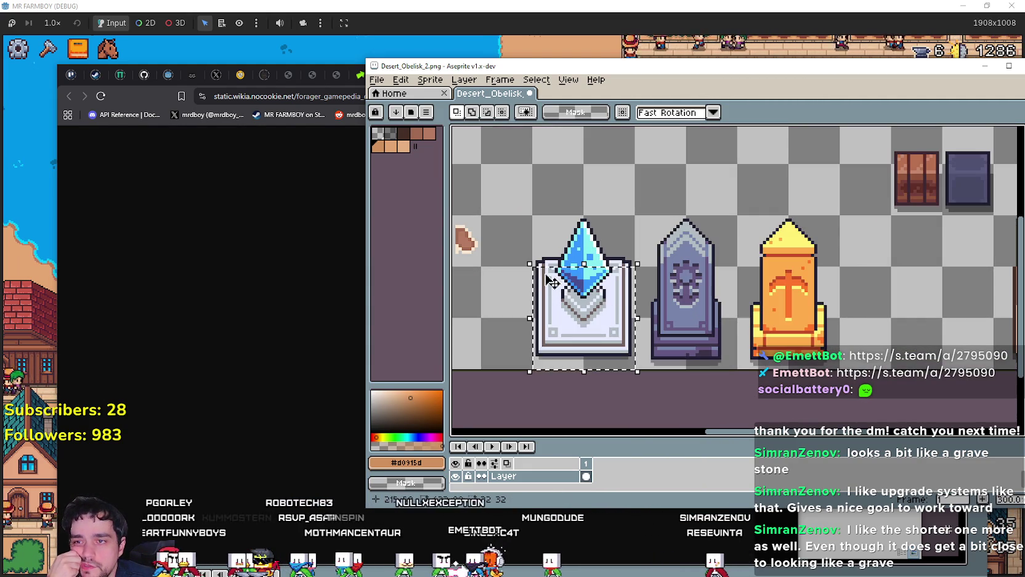
pyautogui.scroll(-1, 704, 327)
pyautogui.moveTo(704, 328)
pyautogui.mouseDown()
pyautogui.moveTo(662, 327)
pyautogui.moveTo(501, 280)
pyautogui.moveTo(778, 264)
pyautogui.moveTo(708, 271)
pyautogui.moveTo(599, 247)
pyautogui.moveTo(572, 286)
pyautogui.moveTo(721, 280)
pyautogui.mouseUp()
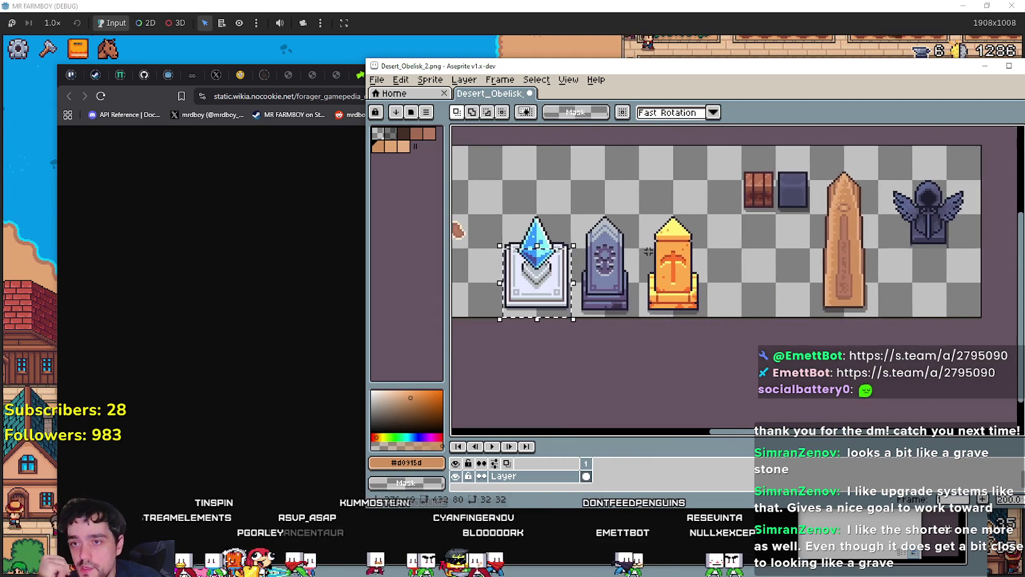
pyautogui.scroll(3, 631, 222)
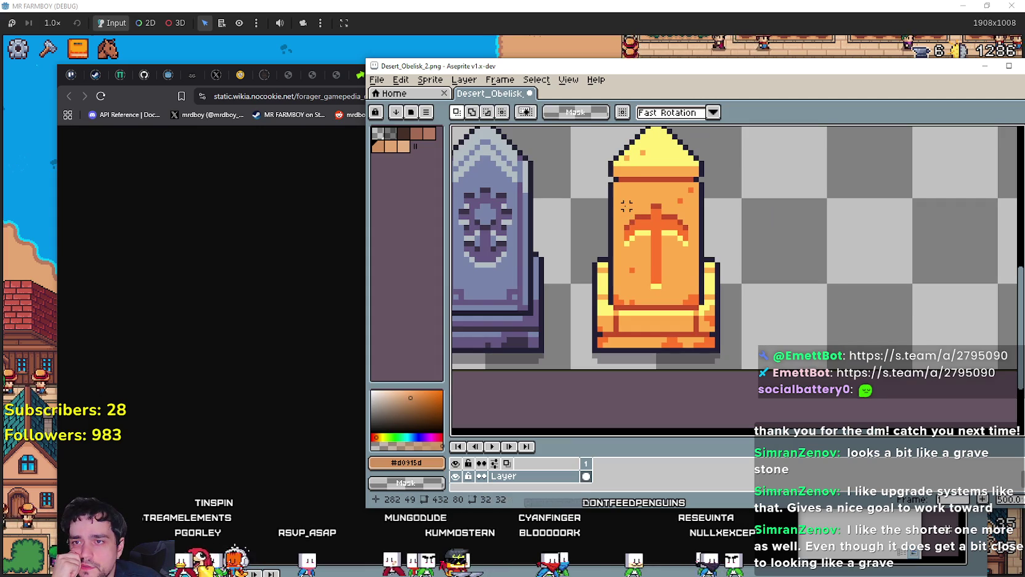
pyautogui.moveTo(626, 204)
pyautogui.mouseDown()
pyautogui.moveTo(681, 290)
pyautogui.moveTo(692, 287)
pyautogui.mouseUp()
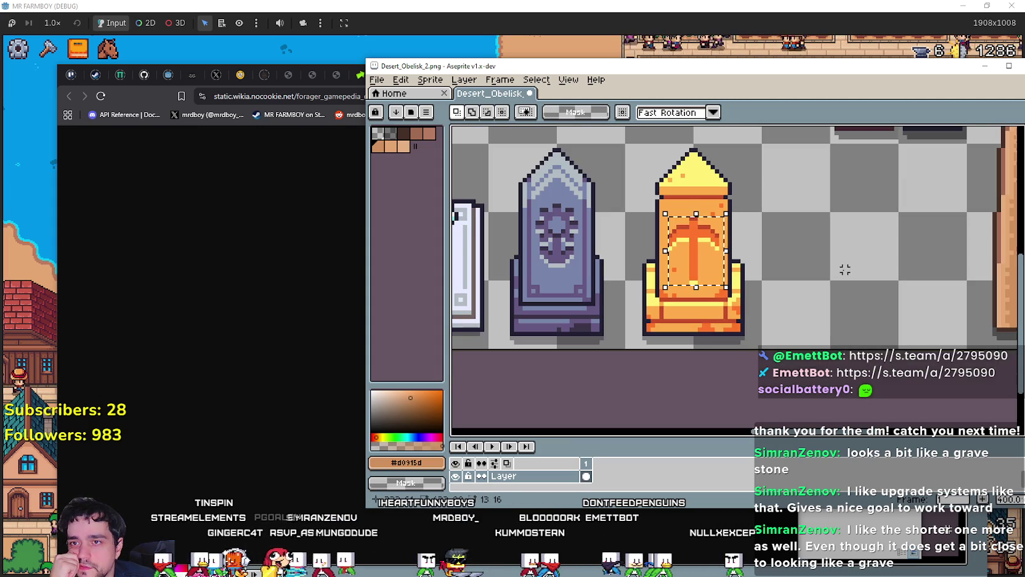
pyautogui.scroll(-1, 840, 270)
pyautogui.scroll(-2, 840, 269)
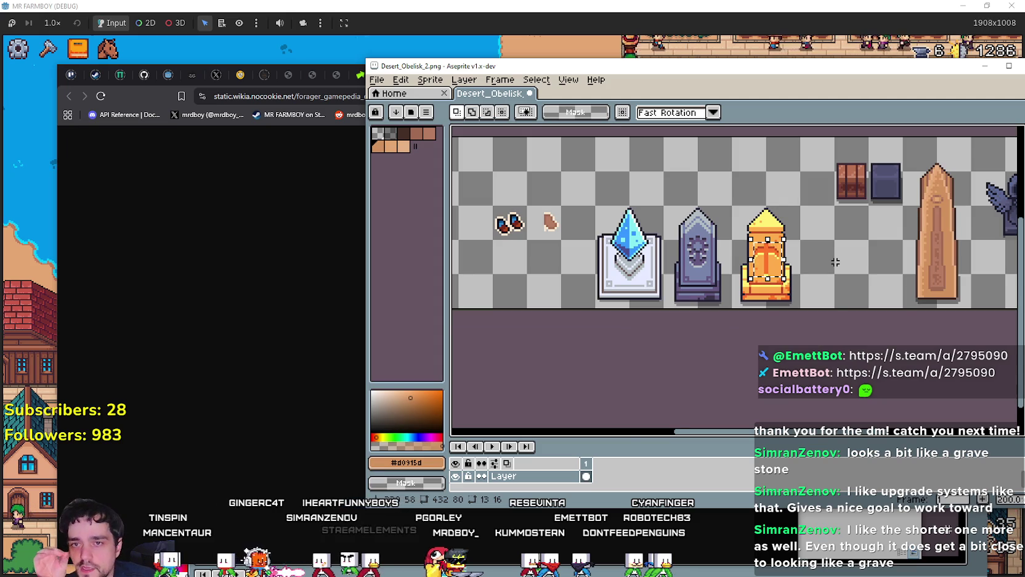
pyautogui.hscroll(-2, 734, 265)
pyautogui.scroll(1, 627, 272)
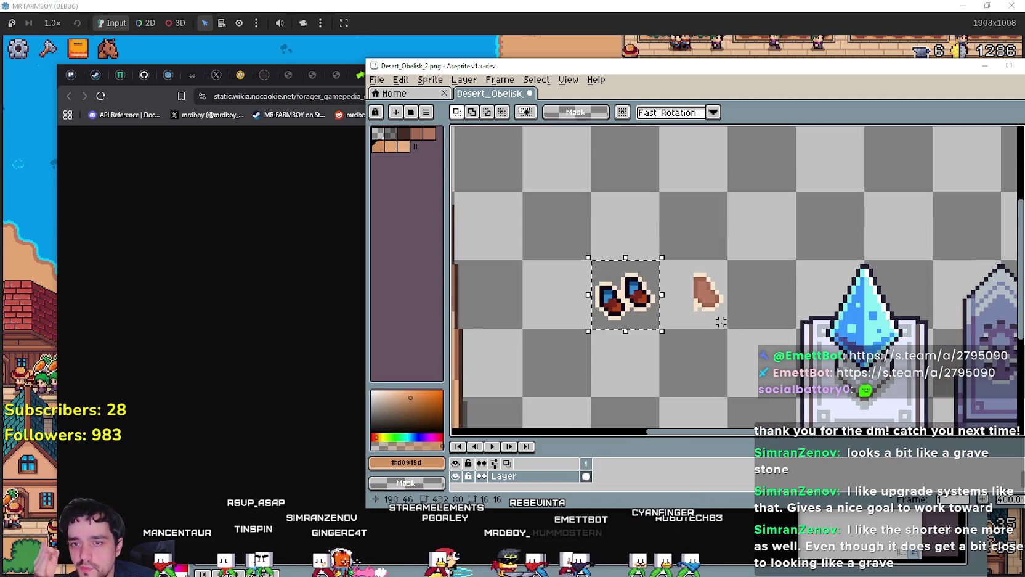
pyautogui.scroll(-1, 721, 322)
pyautogui.moveTo(721, 322); pyautogui.dragTo(788, 282)
pyautogui.hscroll(3, 807, 294)
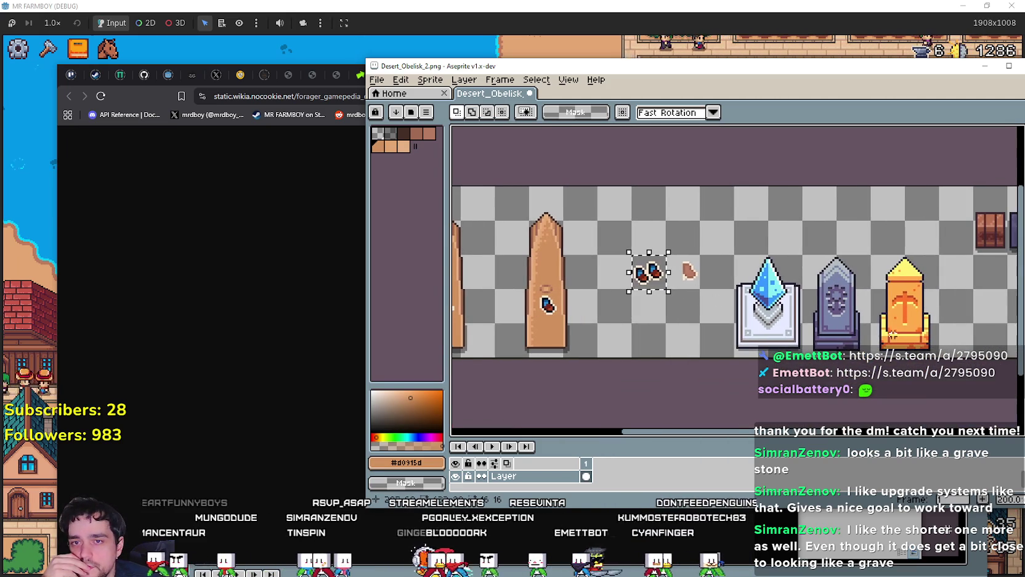
pyautogui.scroll(1, 863, 309)
pyautogui.scroll(-1, 887, 325)
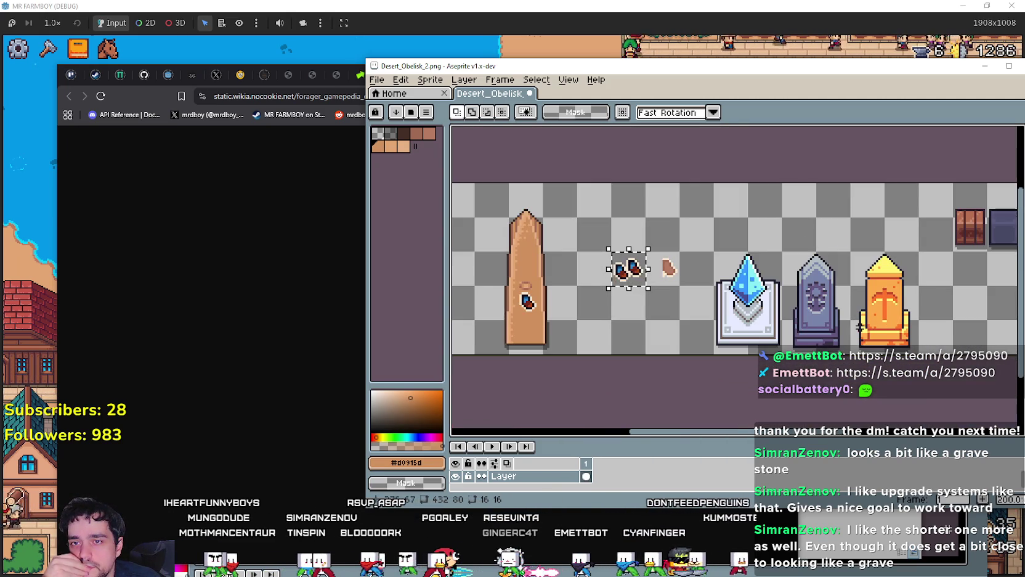
pyautogui.hscroll(-2, 848, 325)
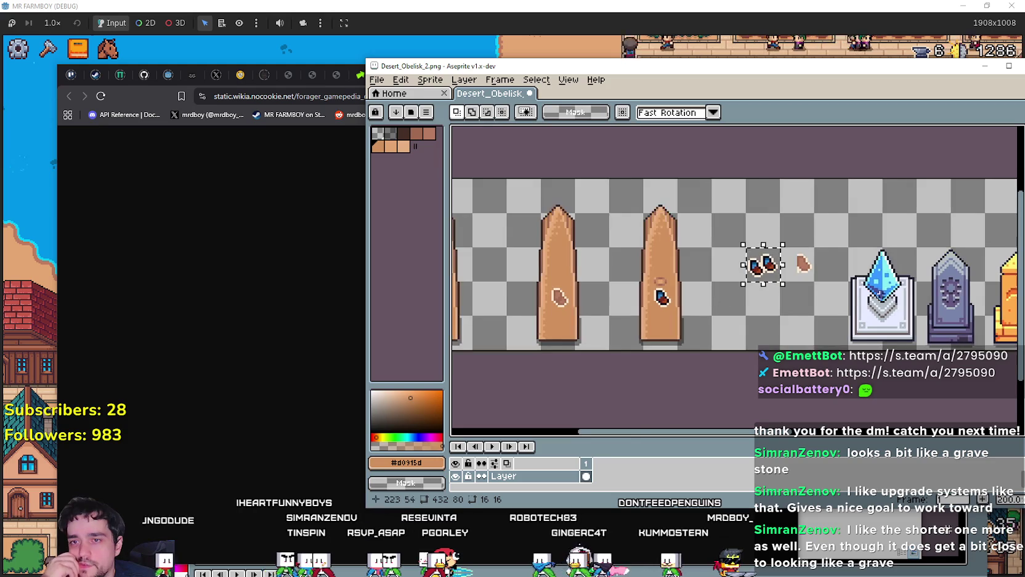
pyautogui.hscroll(4, 619, 275)
pyautogui.hscroll(-5, 683, 273)
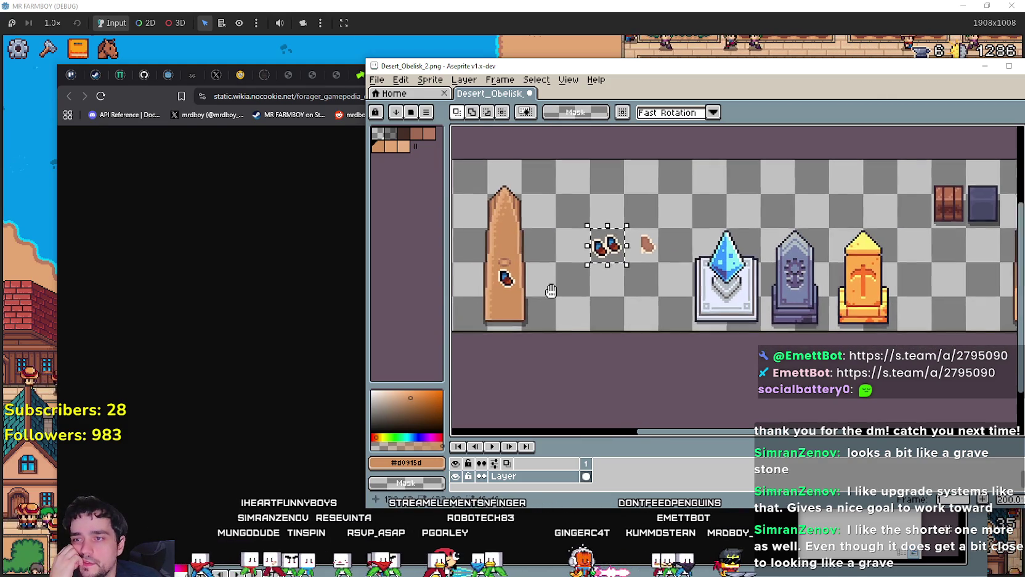
pyautogui.hscroll(3, 678, 309)
pyautogui.hscroll(6, 770, 290)
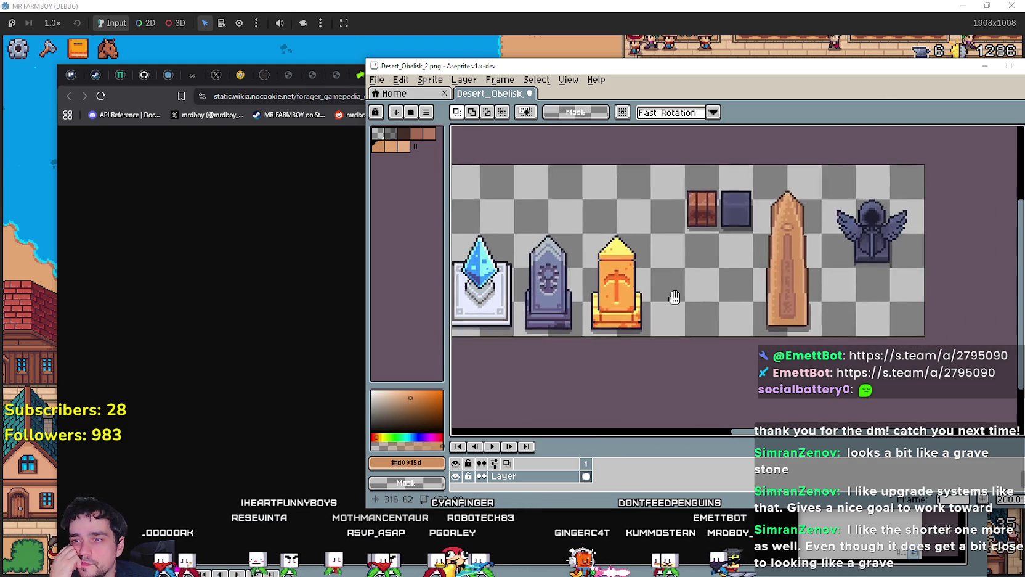
pyautogui.hscroll(-3, 670, 298)
pyautogui.hscroll(1, 795, 296)
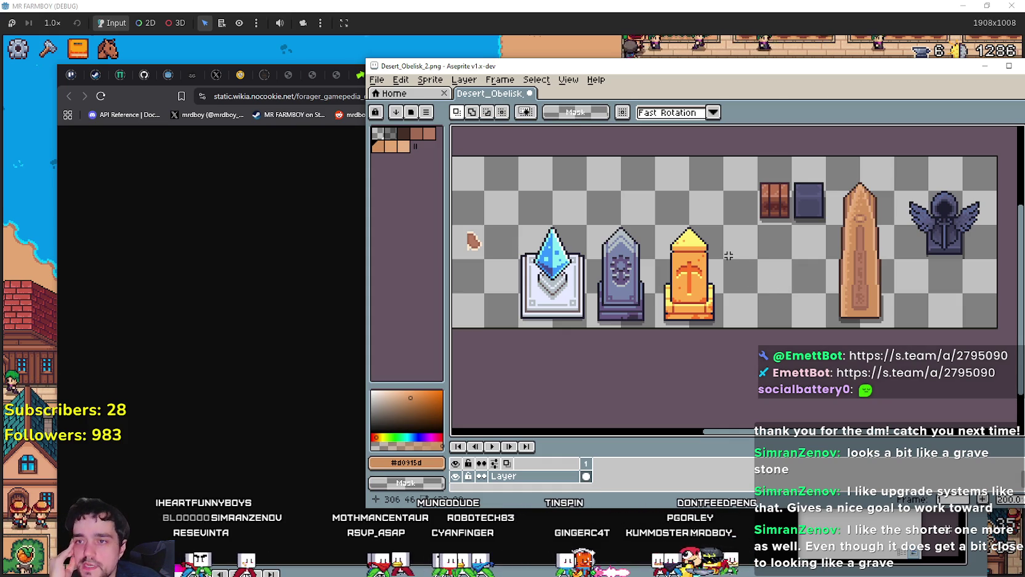
pyautogui.hscroll(-3, 713, 252)
pyautogui.hscroll(3, 604, 254)
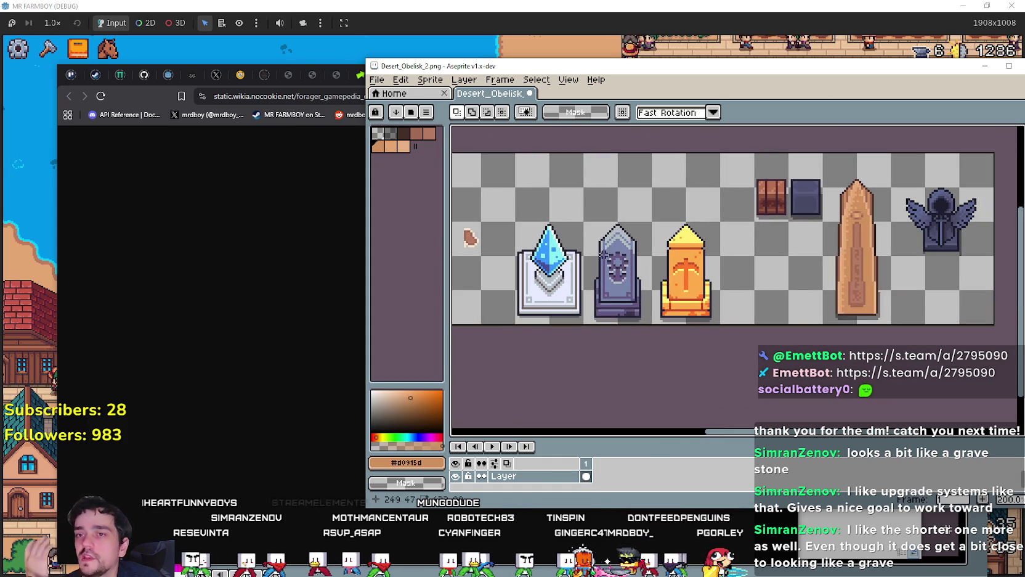
pyautogui.hscroll(3, 792, 269)
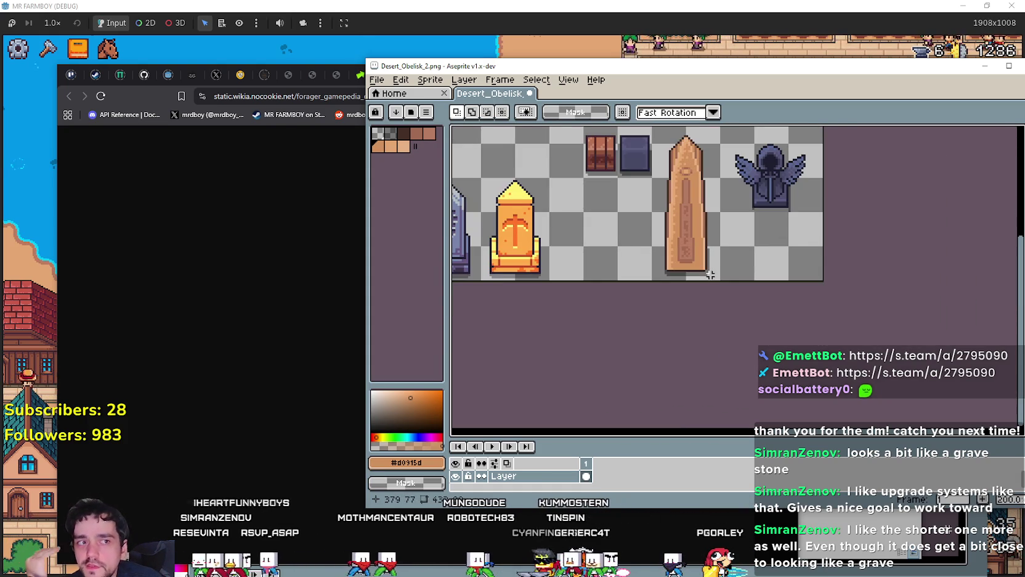
pyautogui.scroll(-2, 600, 250)
pyautogui.hscroll(-2, 601, 249)
pyautogui.scroll(1, 674, 234)
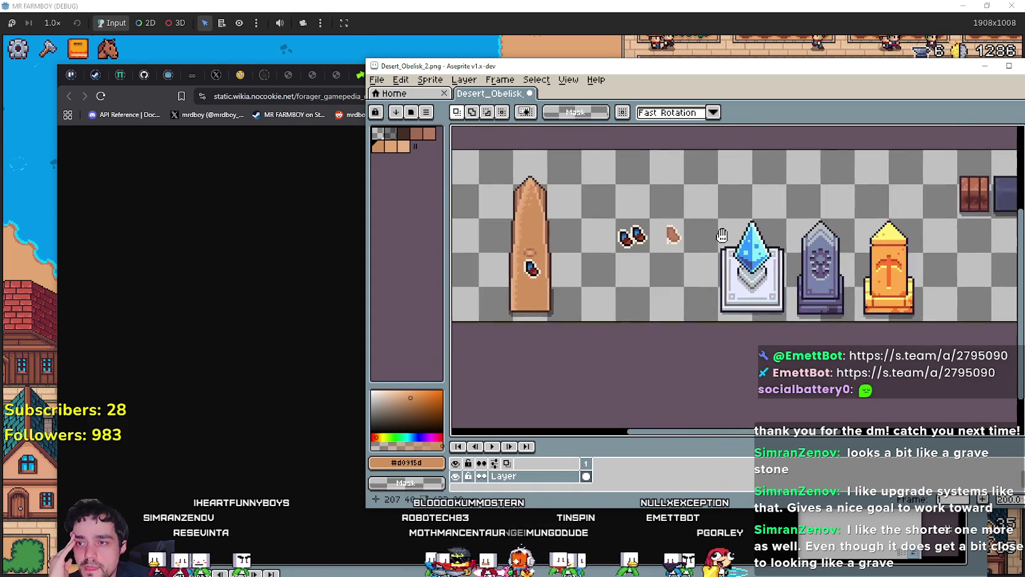
pyautogui.scroll(-1, 674, 235)
pyautogui.scroll(1, 674, 235)
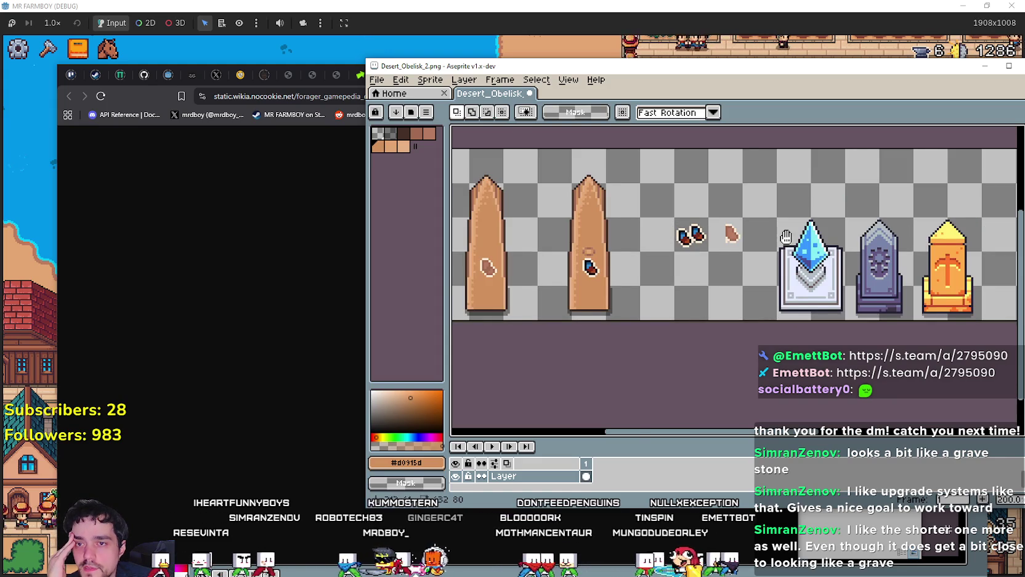
pyautogui.scroll(-2, 673, 235)
pyautogui.scroll(1, 662, 250)
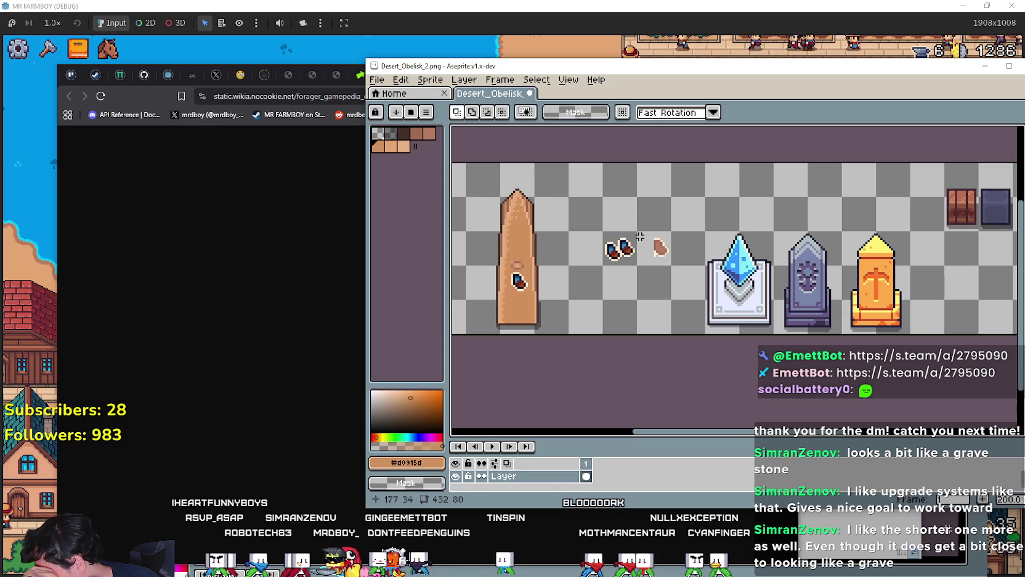
pyautogui.moveTo(665, 288)
pyautogui.mouseDown()
pyautogui.moveTo(739, 320)
pyautogui.moveTo(672, 302)
pyautogui.moveTo(771, 326)
pyautogui.moveTo(676, 313)
pyautogui.mouseUp()
pyautogui.moveTo(789, 296); pyautogui.dragTo(678, 306)
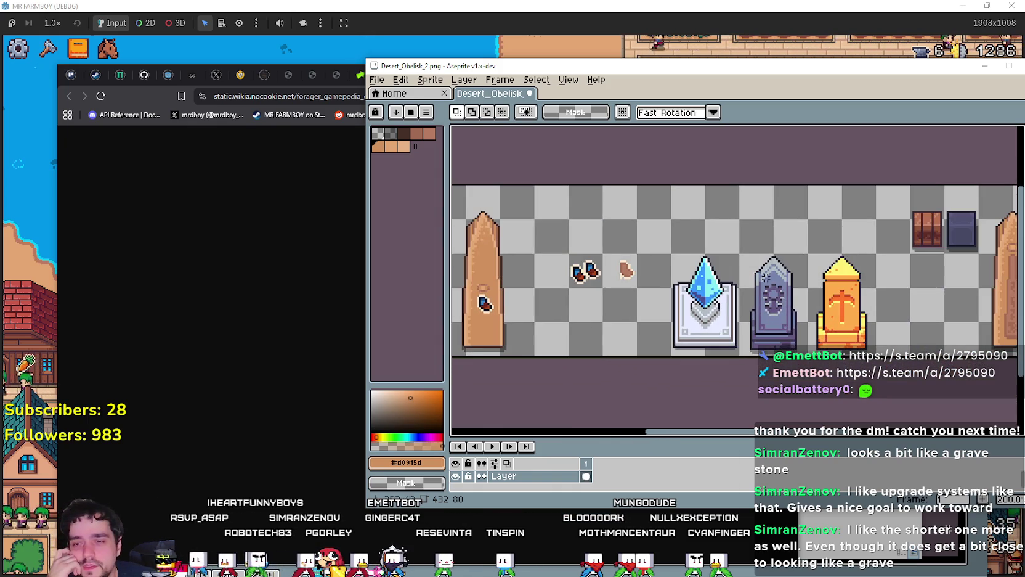
pyautogui.moveTo(739, 298)
pyautogui.mouseDown()
pyautogui.moveTo(660, 307)
pyautogui.moveTo(764, 307)
pyautogui.mouseUp()
pyautogui.moveTo(764, 269)
pyautogui.mouseDown()
pyautogui.moveTo(565, 269)
pyautogui.moveTo(748, 274)
pyautogui.mouseUp()
pyautogui.scroll(2, 733, 318)
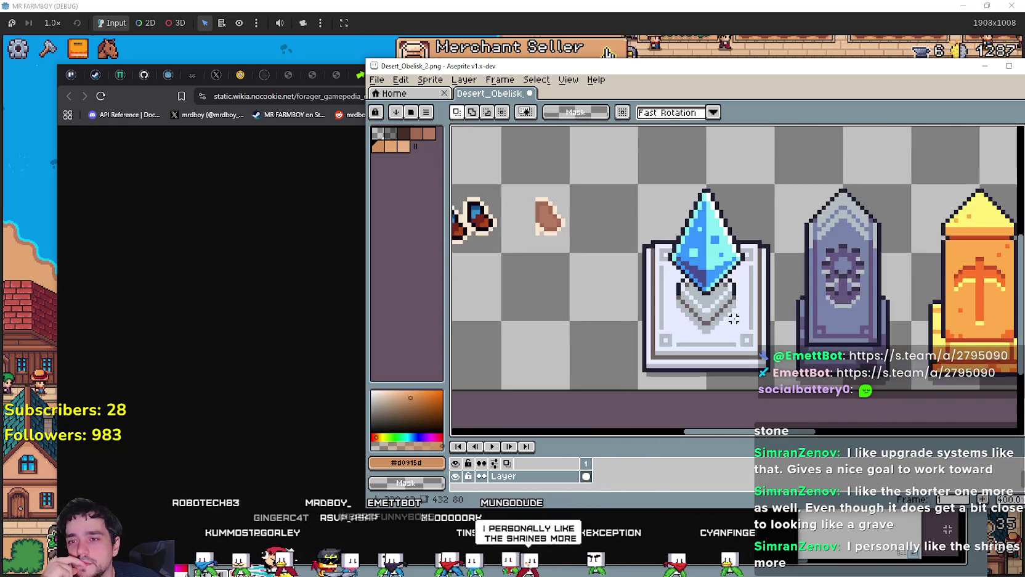
pyautogui.scroll(-1, 733, 318)
pyautogui.moveTo(888, 296)
pyautogui.mouseDown()
pyautogui.moveTo(635, 295)
pyautogui.moveTo(819, 293)
pyautogui.moveTo(657, 287)
pyautogui.mouseUp()
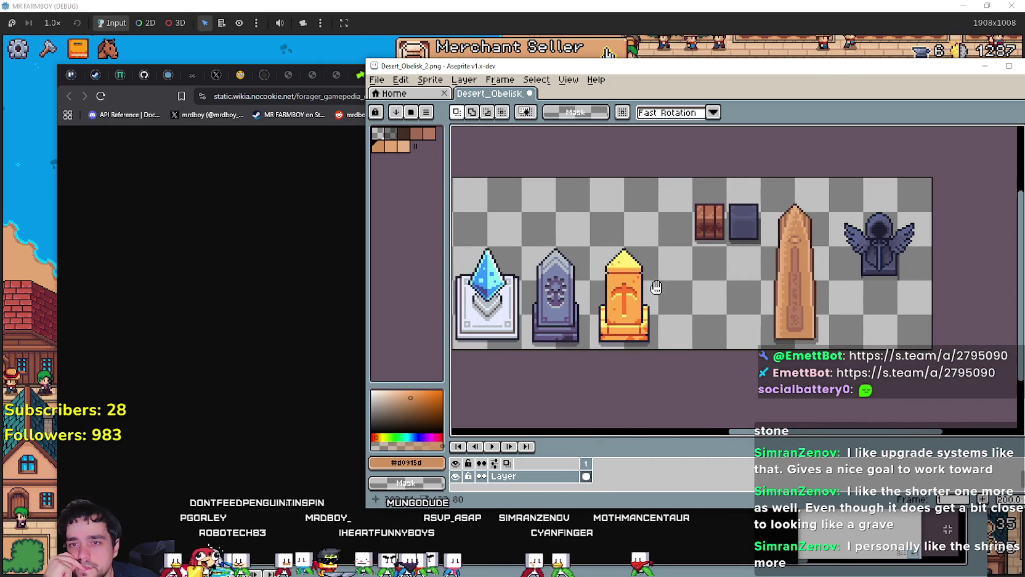
pyautogui.scroll(1, 734, 328)
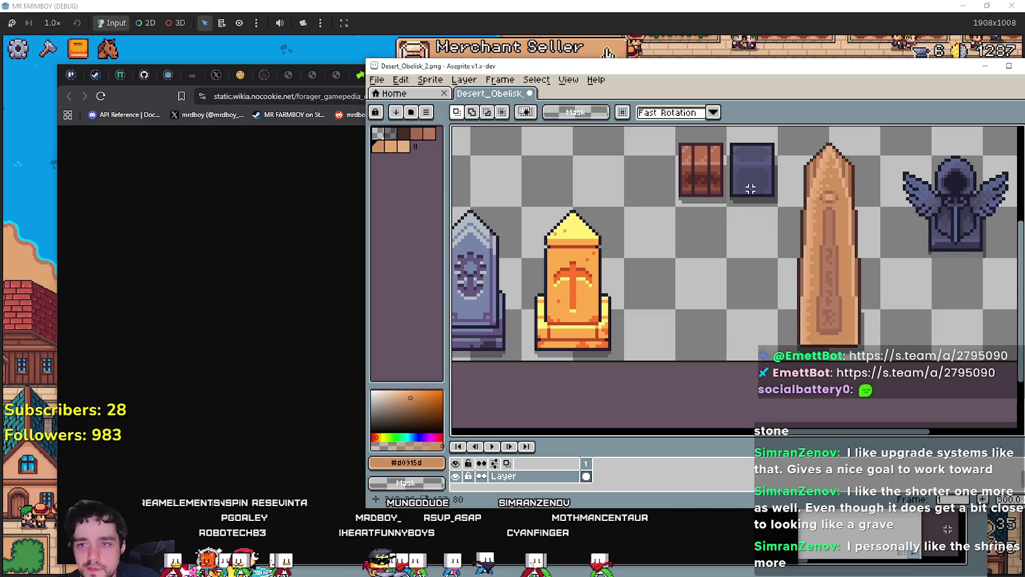
pyautogui.scroll(-1, 751, 188)
pyautogui.scroll(1, 758, 204)
pyautogui.scroll(-1, 795, 240)
pyautogui.scroll(1, 801, 249)
pyautogui.scroll(-1, 804, 254)
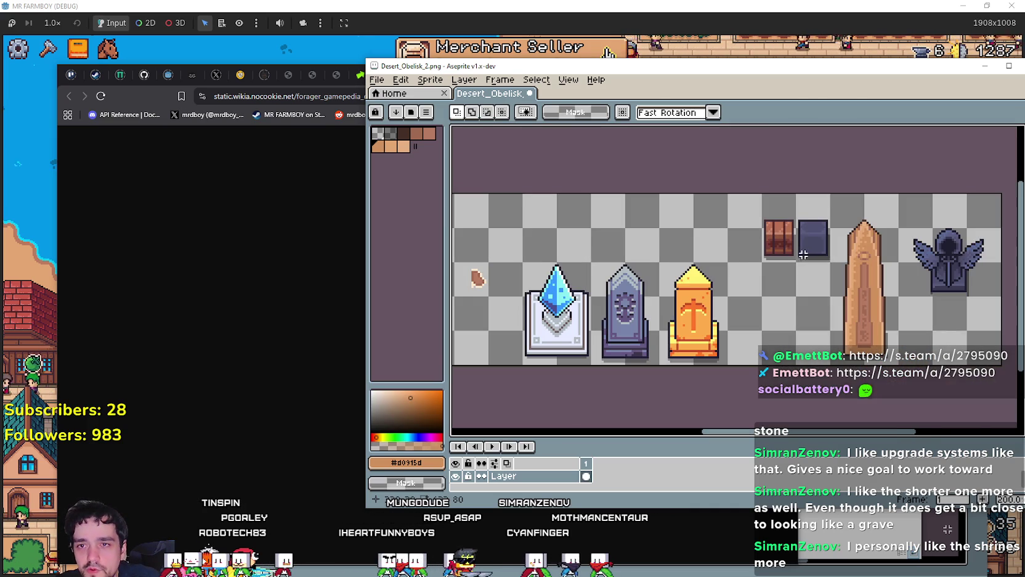
# Step: Copy the dark tile down into the lower row between the orange shrine and the obelisk
pyautogui.scroll(1, 811, 257)
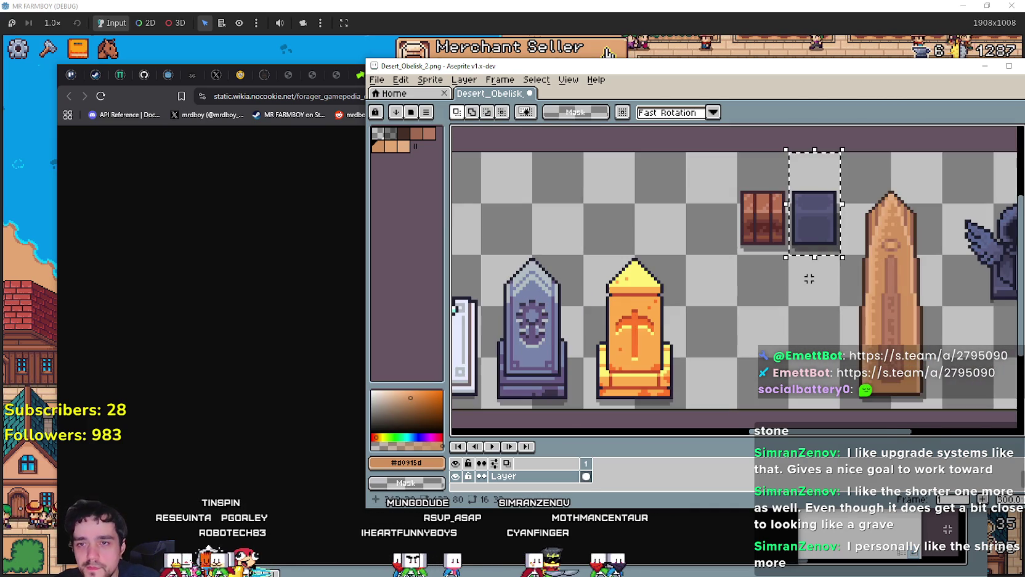
pyautogui.scroll(1, 820, 353)
pyautogui.scroll(-1, 815, 290)
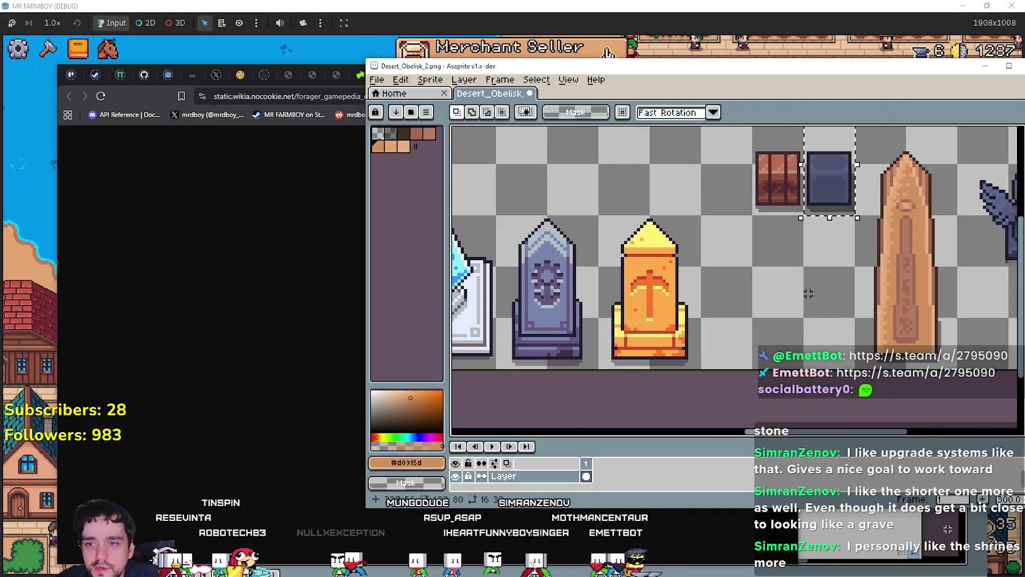
pyautogui.moveTo(830, 179)
pyautogui.mouseDown()
pyautogui.moveTo(817, 335)
pyautogui.moveTo(777, 333)
pyautogui.mouseUp()
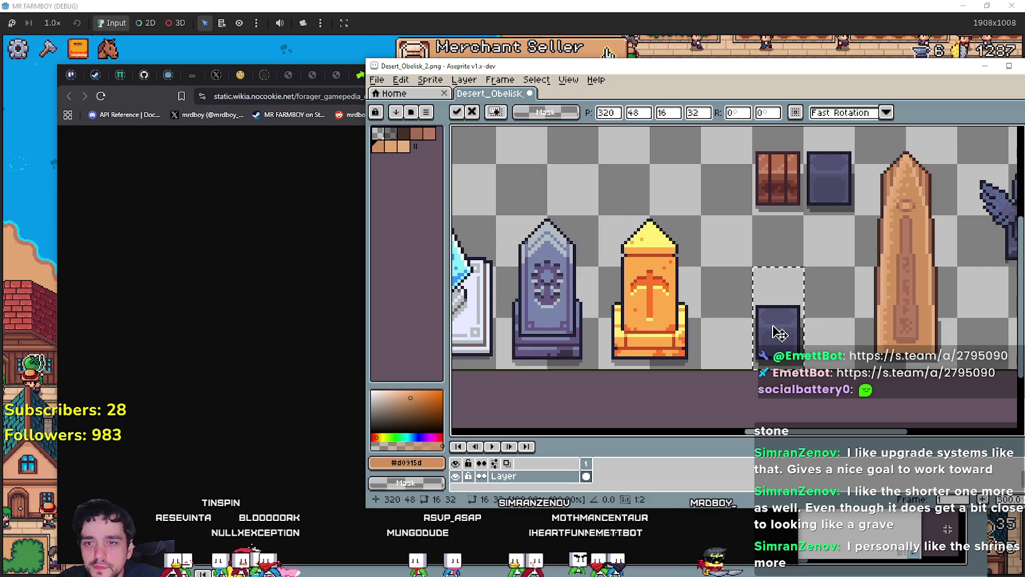
pyautogui.press('Return')
# Step: Shift a slice of the copied dark tile to the right
pyautogui.scroll(1, 811, 331)
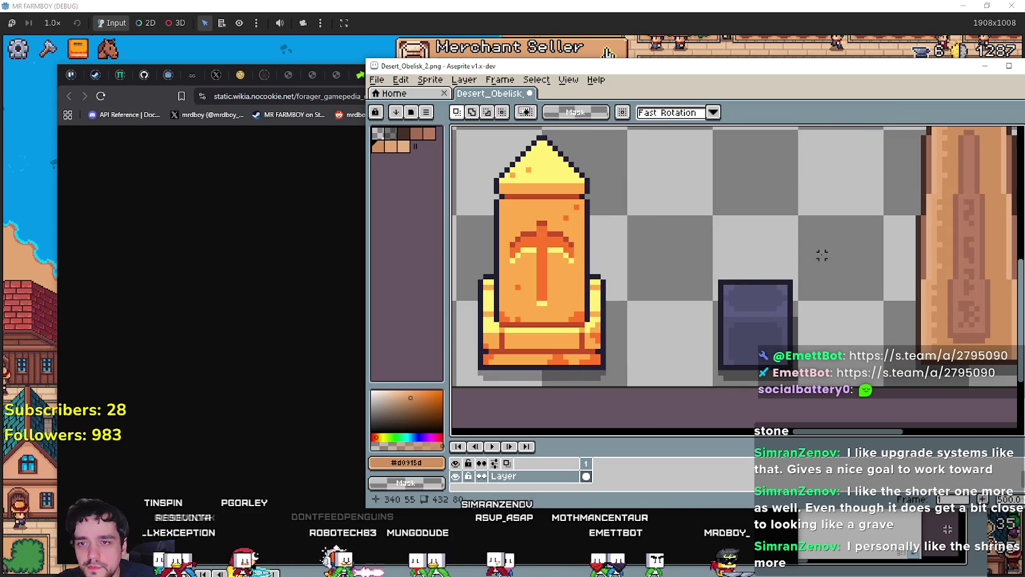
pyautogui.moveTo(822, 254); pyautogui.dragTo(758, 398)
pyautogui.click(778, 347)
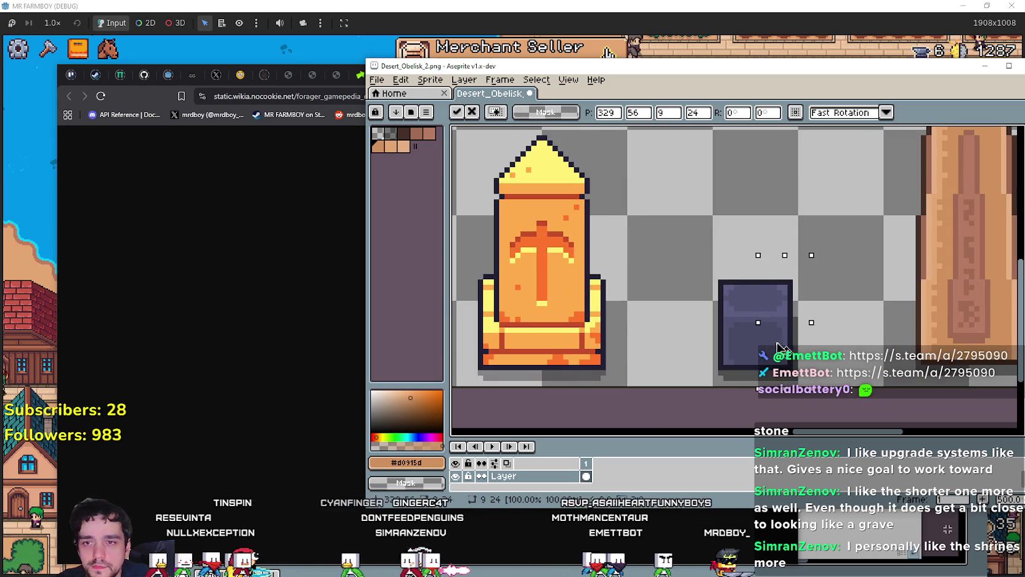
pyautogui.moveTo(778, 347); pyautogui.dragTo(862, 347)
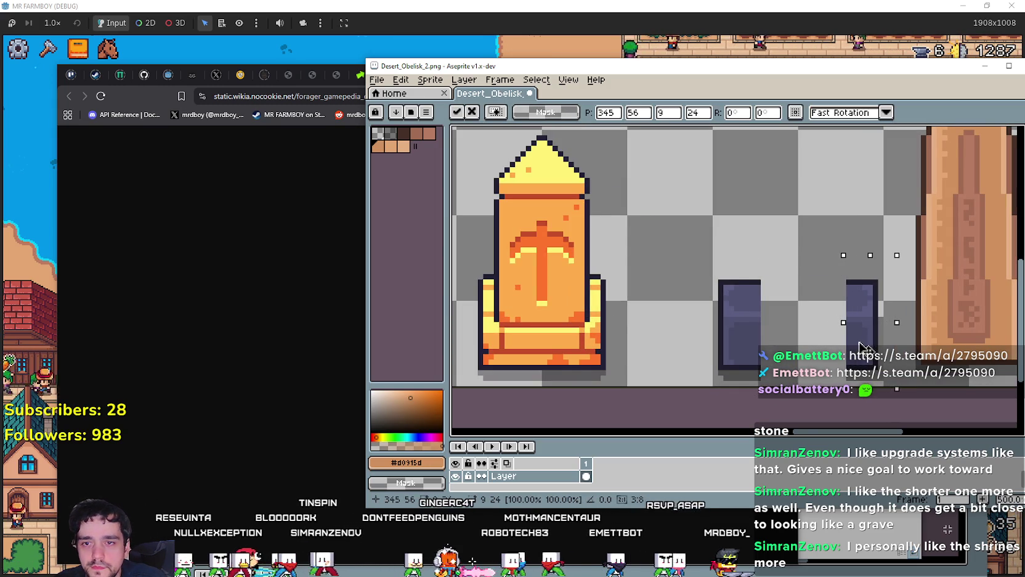
pyautogui.press('Return')
# Step: Stretch the tile's edge strip leftward into a wide dark block
pyautogui.scroll(1, 851, 301)
pyautogui.moveTo(854, 277); pyautogui.dragTo(849, 308)
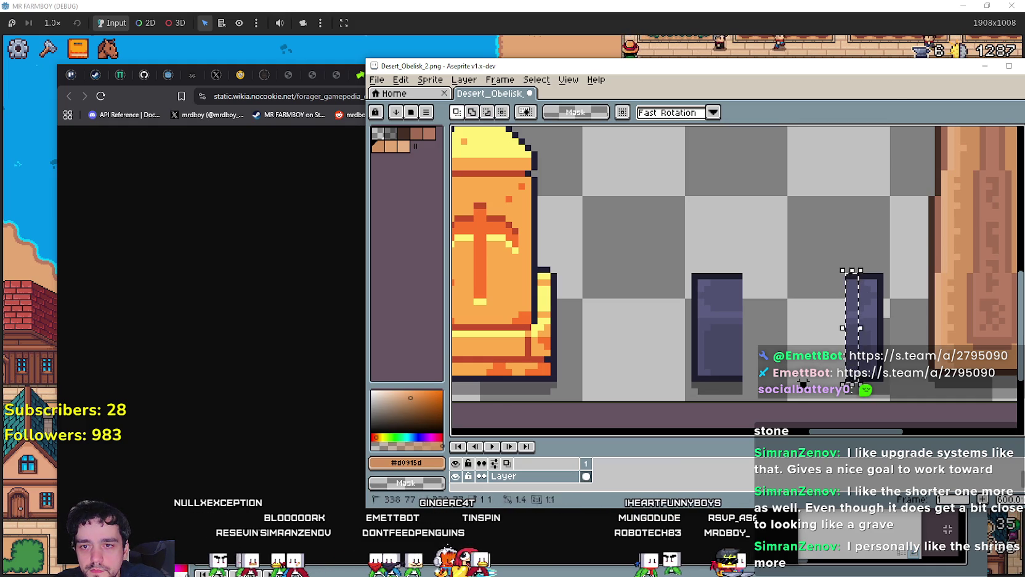
pyautogui.moveTo(849, 277); pyautogui.dragTo(849, 276)
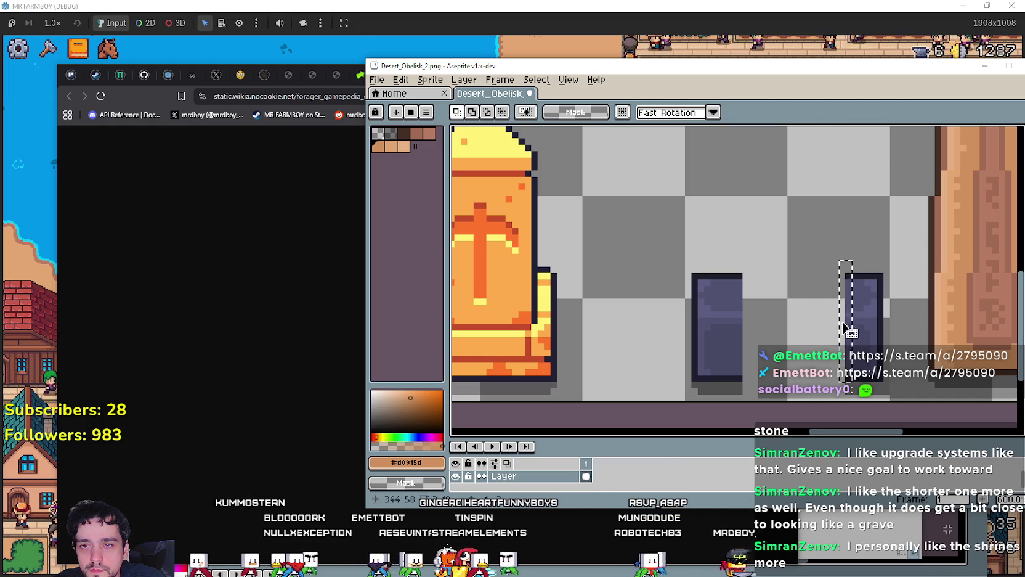
pyautogui.click(860, 277)
pyautogui.moveTo(849, 276); pyautogui.dragTo(852, 379)
pyautogui.moveTo(843, 335); pyautogui.dragTo(735, 335)
pyautogui.click(617, 320)
# Step: Raise the dark block's top edge upward as a separate bar
pyautogui.scroll(-3, 617, 320)
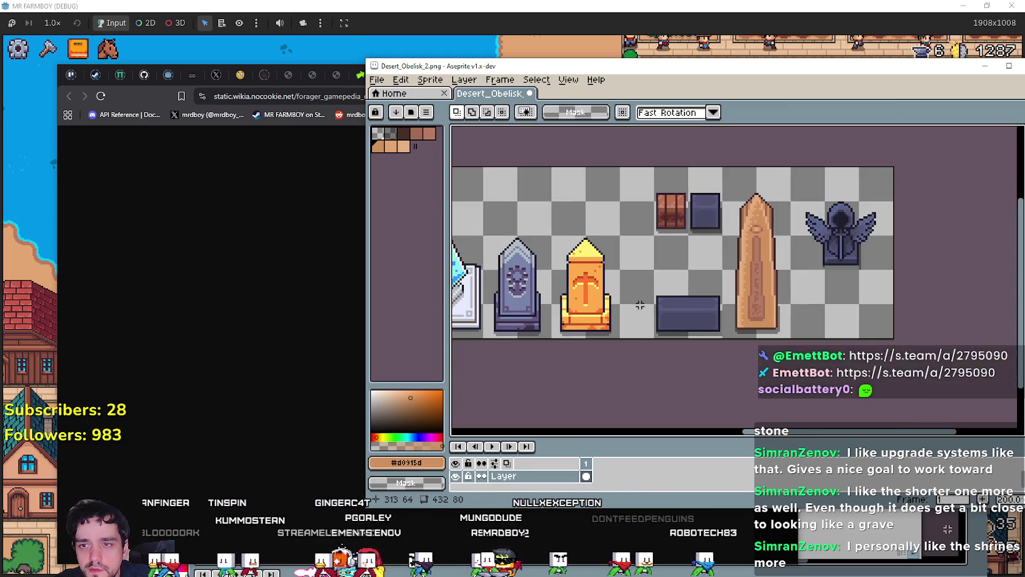
pyautogui.scroll(3, 776, 314)
pyautogui.scroll(4, 800, 316)
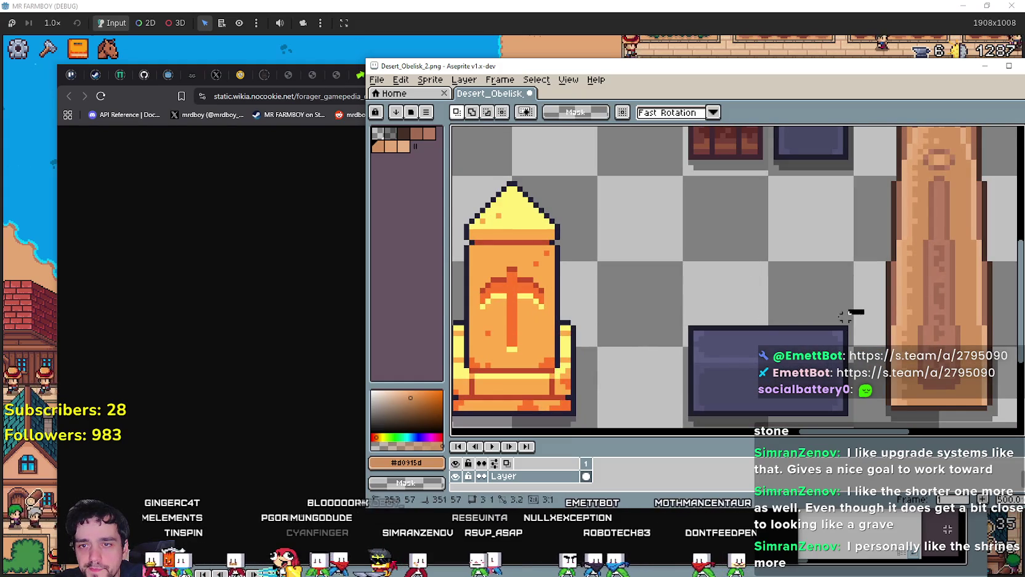
pyautogui.moveTo(862, 310); pyautogui.dragTo(681, 344)
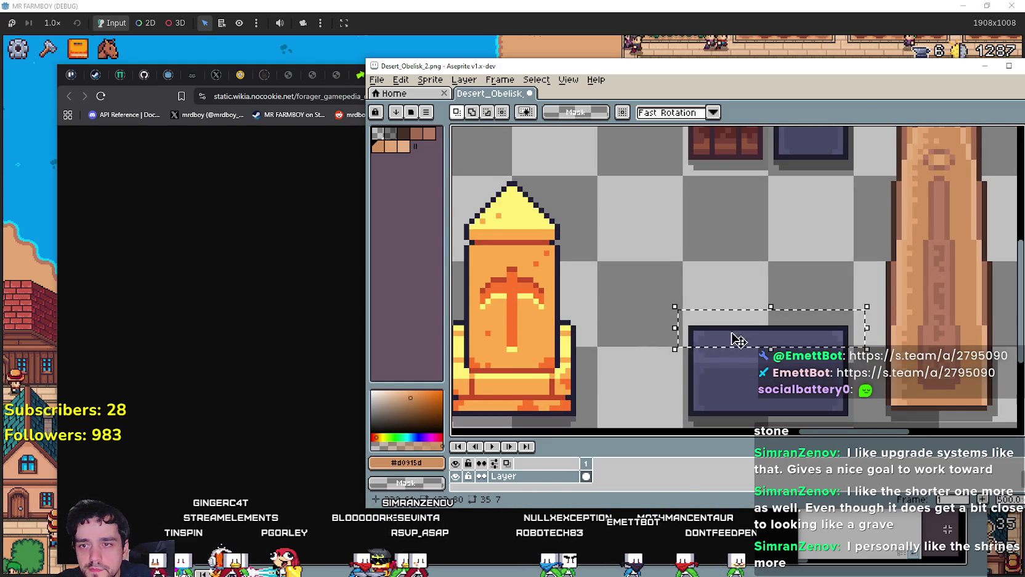
pyautogui.moveTo(759, 333)
pyautogui.mouseDown()
pyautogui.moveTo(758, 318)
pyautogui.moveTo(998, 318)
pyautogui.moveTo(715, 308)
pyautogui.mouseUp()
pyautogui.moveTo(586, 309)
pyautogui.mouseDown()
pyautogui.moveTo(806, 289)
pyautogui.moveTo(928, 266)
pyautogui.moveTo(545, 280)
pyautogui.mouseUp()
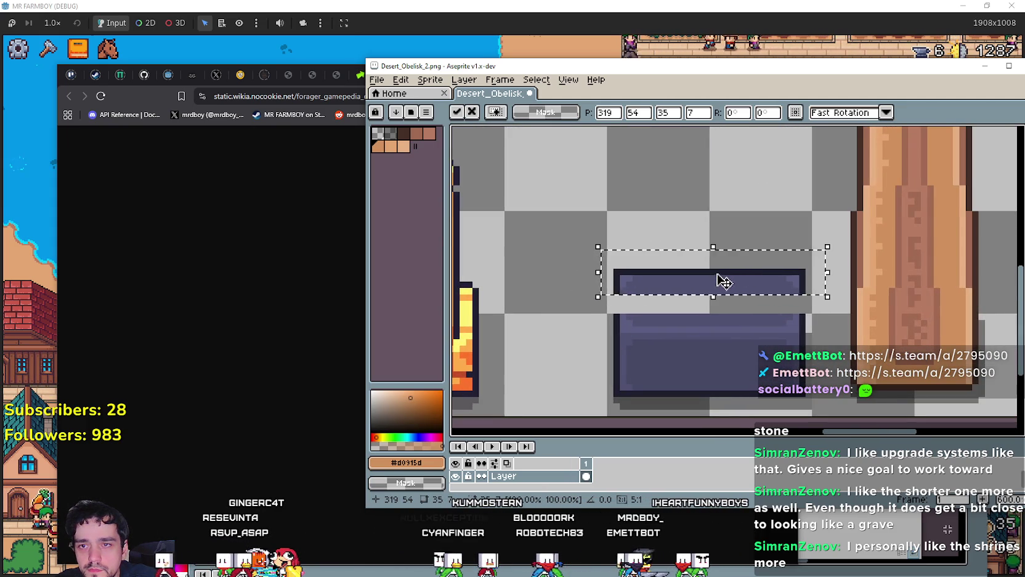
pyautogui.moveTo(724, 282)
pyautogui.mouseDown()
pyautogui.moveTo(717, 252)
pyautogui.moveTo(727, 232)
pyautogui.mouseUp()
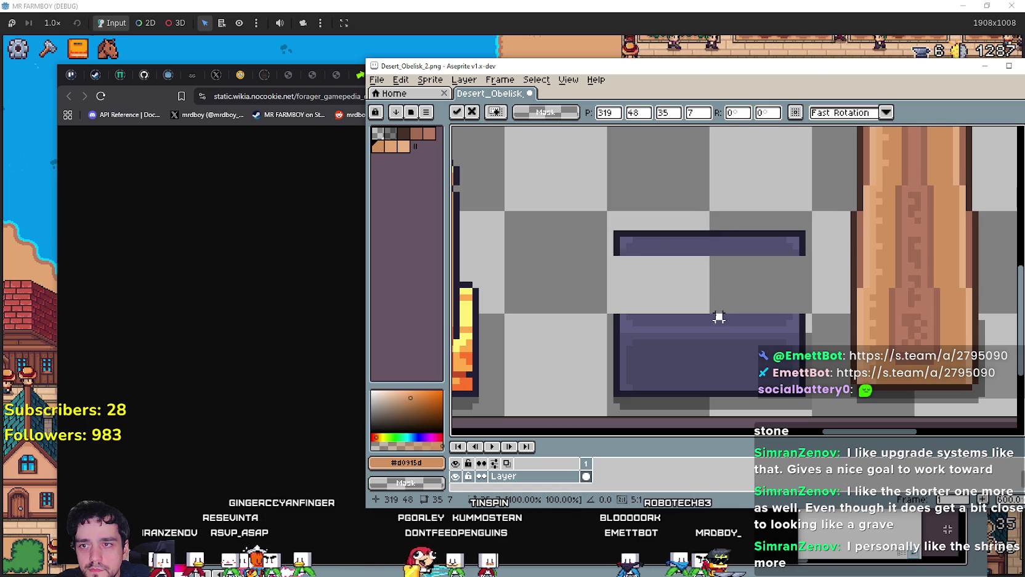
pyautogui.click(719, 317)
# Step: Stretch the raised bar down to fill the gap, making the slab taller
pyautogui.moveTo(604, 247)
pyautogui.mouseDown()
pyautogui.moveTo(812, 254)
pyautogui.moveTo(822, 265)
pyautogui.mouseUp()
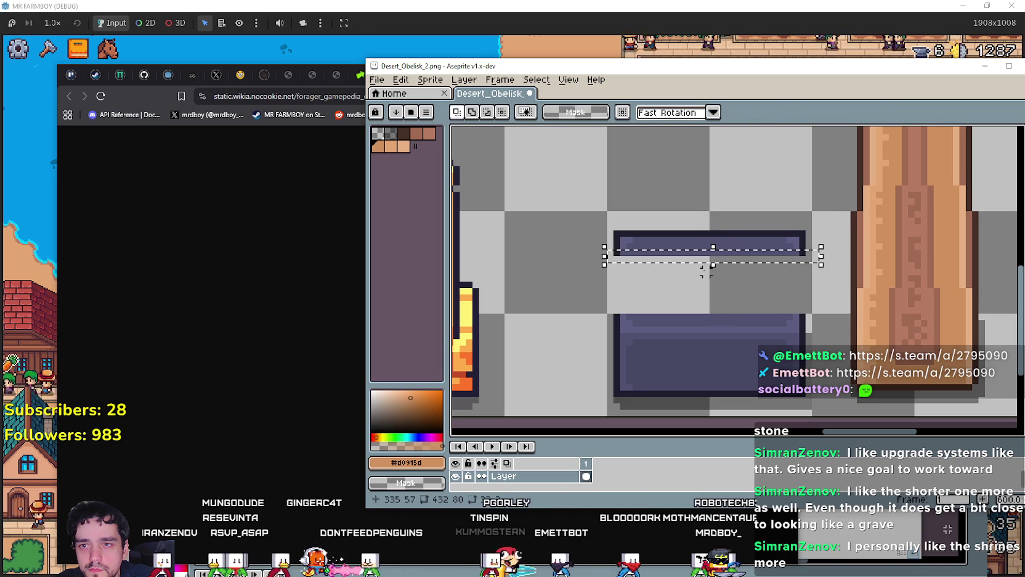
pyautogui.moveTo(705, 271); pyautogui.dragTo(713, 300)
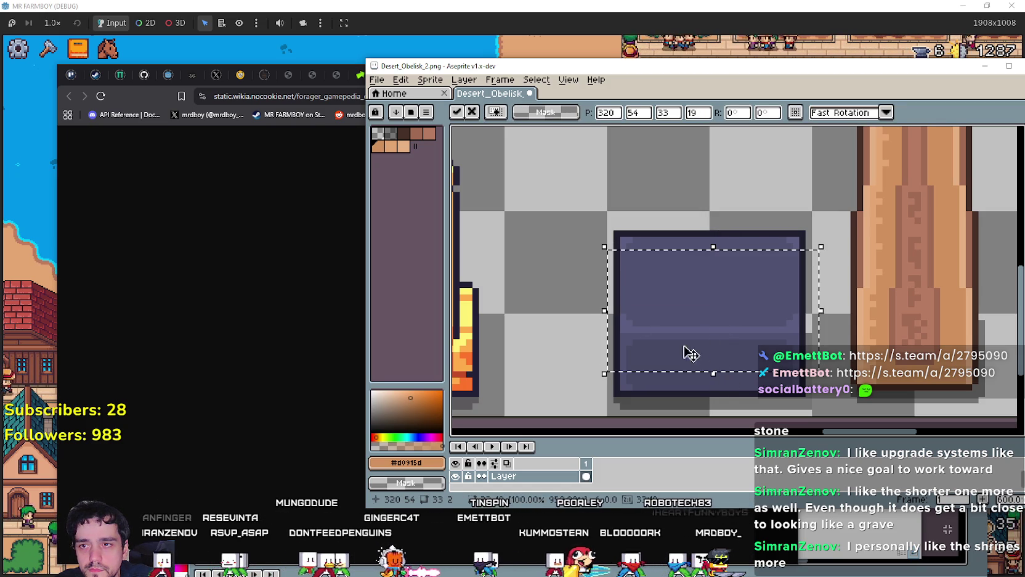
pyautogui.click(545, 277)
pyautogui.scroll(-3, 558, 283)
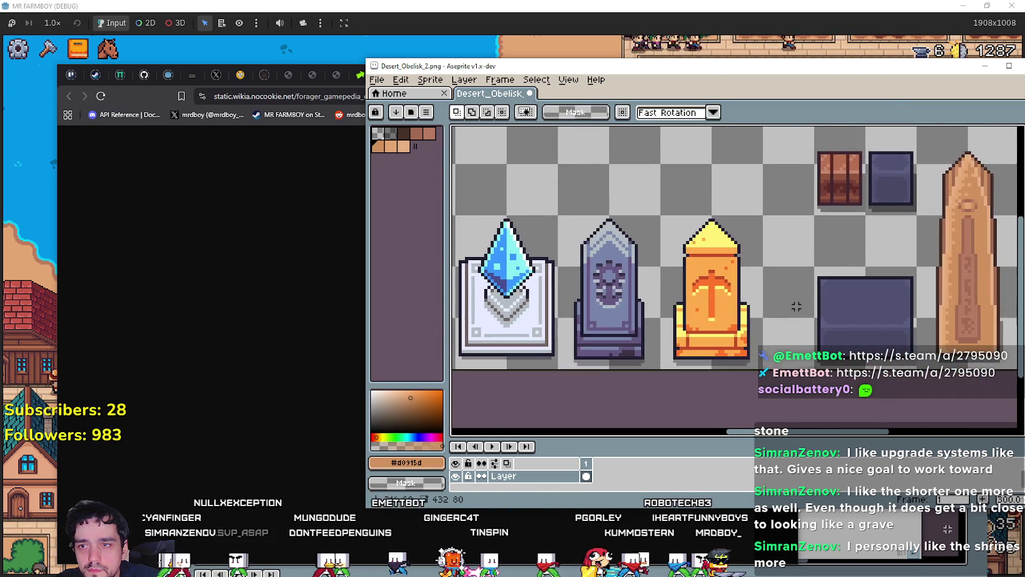
# Step: Pan and zoom across the sheet to inspect the crystal shrine, tombstone, obelisks and winged statue
pyautogui.scroll(-1, 796, 307)
pyautogui.moveTo(796, 307)
pyautogui.mouseDown()
pyautogui.moveTo(456, 296)
pyautogui.moveTo(702, 290)
pyautogui.mouseUp()
pyautogui.scroll(1, 606, 299)
pyautogui.scroll(-1, 767, 288)
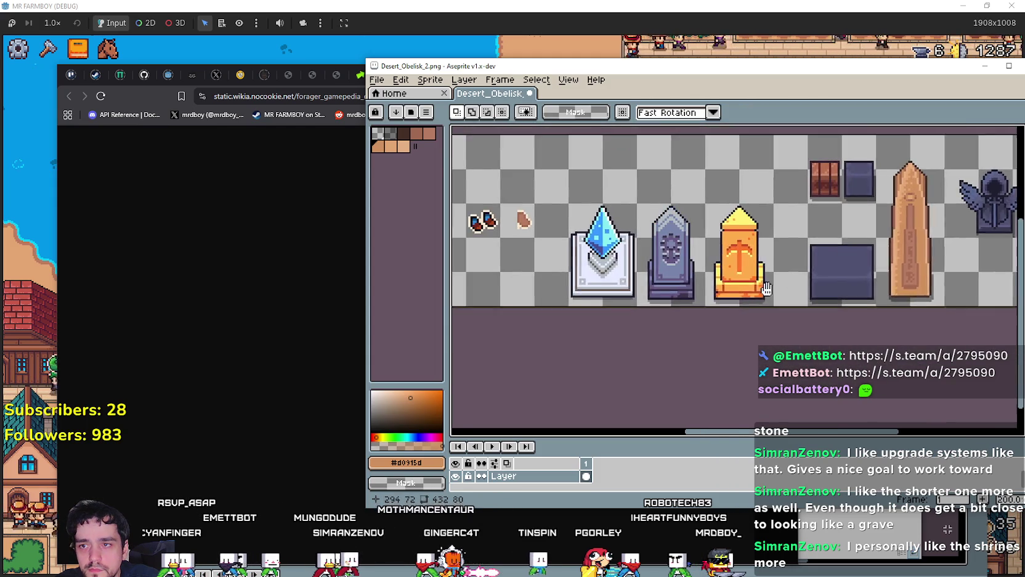
pyautogui.moveTo(767, 288); pyautogui.dragTo(680, 284)
pyautogui.scroll(2, 675, 261)
pyautogui.scroll(-1, 653, 287)
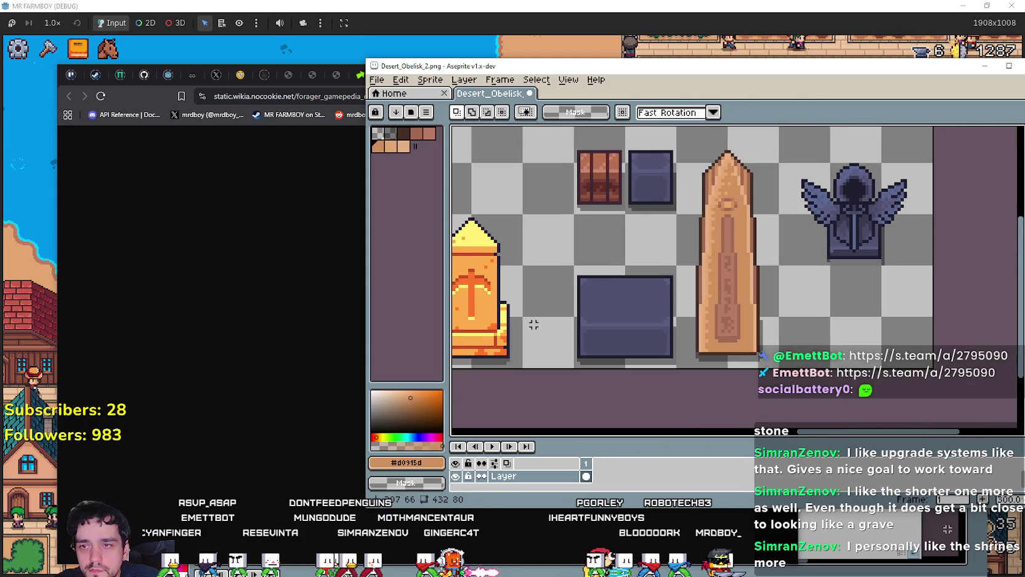
pyautogui.moveTo(468, 290)
pyautogui.mouseDown()
pyautogui.moveTo(604, 292)
pyautogui.moveTo(716, 326)
pyautogui.moveTo(827, 326)
pyautogui.moveTo(610, 324)
pyautogui.moveTo(839, 308)
pyautogui.moveTo(663, 312)
pyautogui.moveTo(828, 314)
pyautogui.mouseUp()
pyautogui.scroll(-1, 604, 292)
pyautogui.scroll(1, 575, 302)
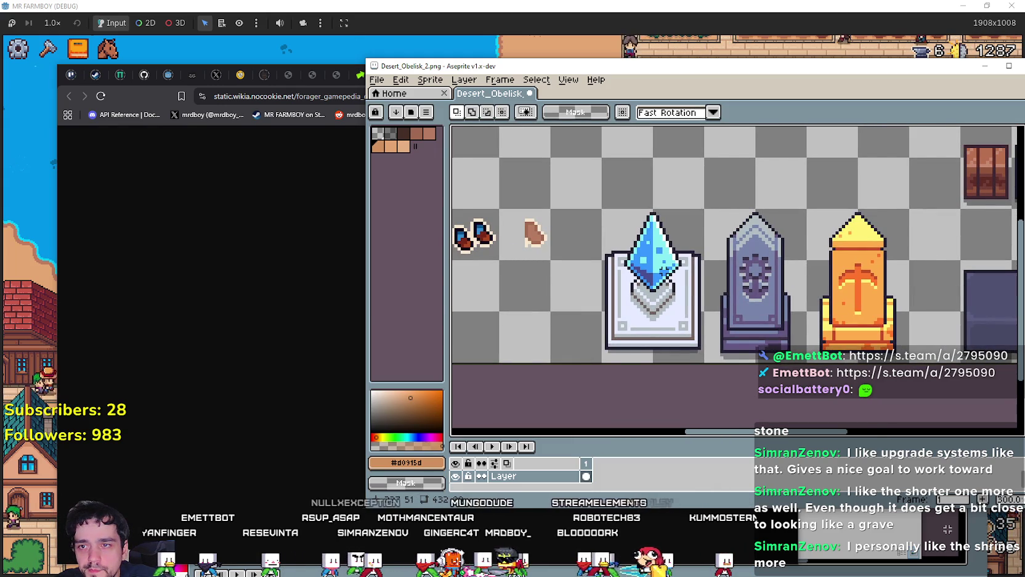
pyautogui.scroll(-1, 655, 278)
pyautogui.moveTo(859, 279)
pyautogui.mouseDown()
pyautogui.moveTo(671, 279)
pyautogui.moveTo(794, 282)
pyautogui.moveTo(649, 308)
pyautogui.mouseUp()
pyautogui.scroll(1, 672, 279)
pyautogui.moveTo(747, 262); pyautogui.dragTo(643, 259)
pyautogui.scroll(-1, 616, 277)
pyautogui.scroll(2, 602, 311)
pyautogui.scroll(-2, 613, 280)
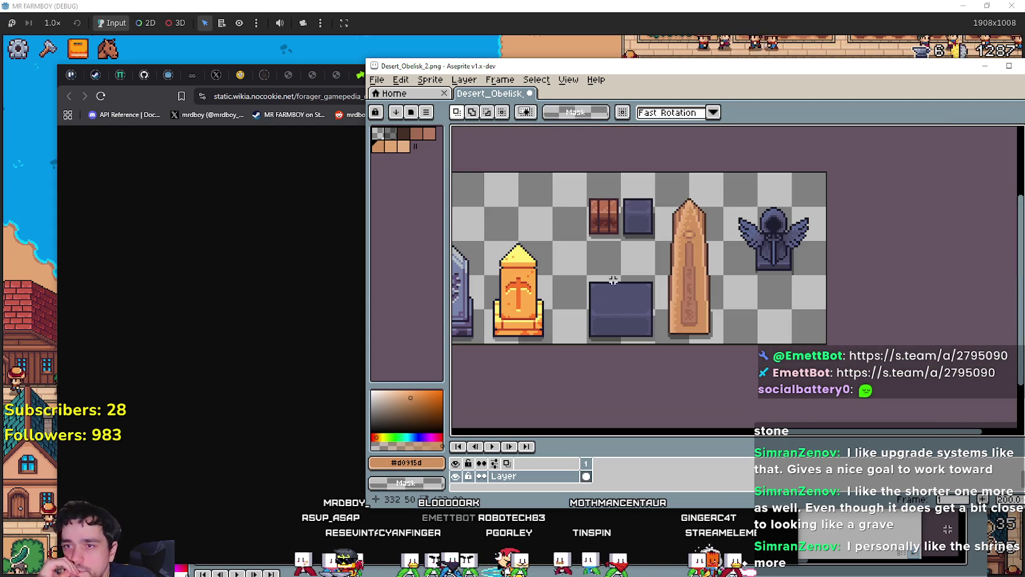
pyautogui.moveTo(613, 291); pyautogui.dragTo(714, 288)
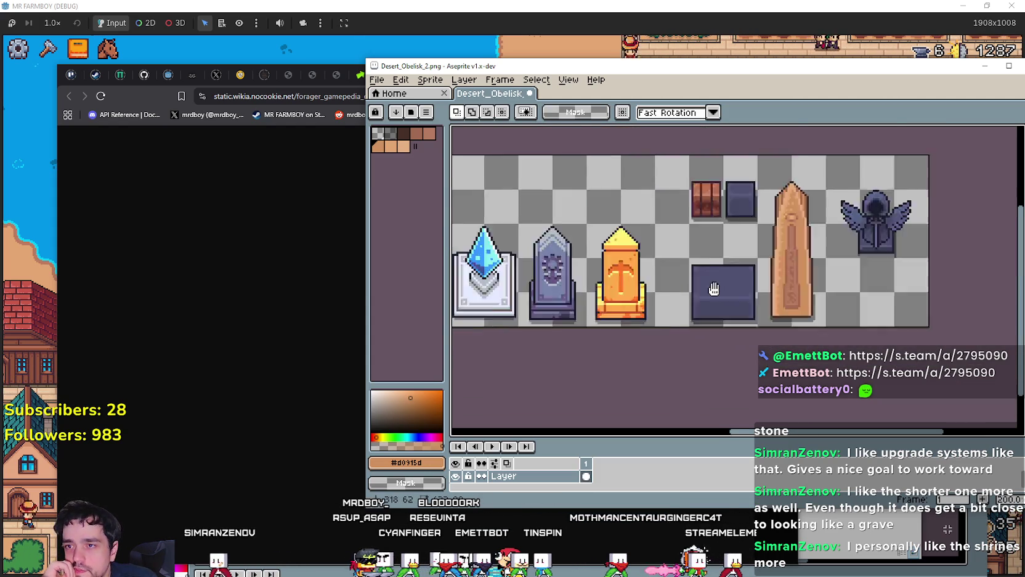
pyautogui.scroll(1, 681, 279)
pyautogui.moveTo(493, 241); pyautogui.dragTo(641, 263)
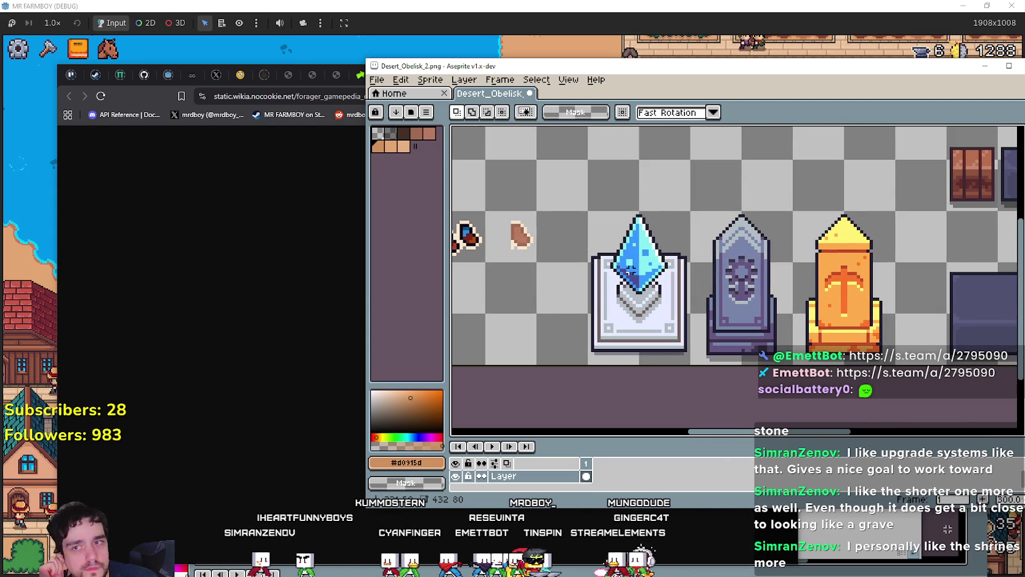
pyautogui.scroll(-1, 627, 273)
pyautogui.moveTo(627, 273); pyautogui.dragTo(554, 281)
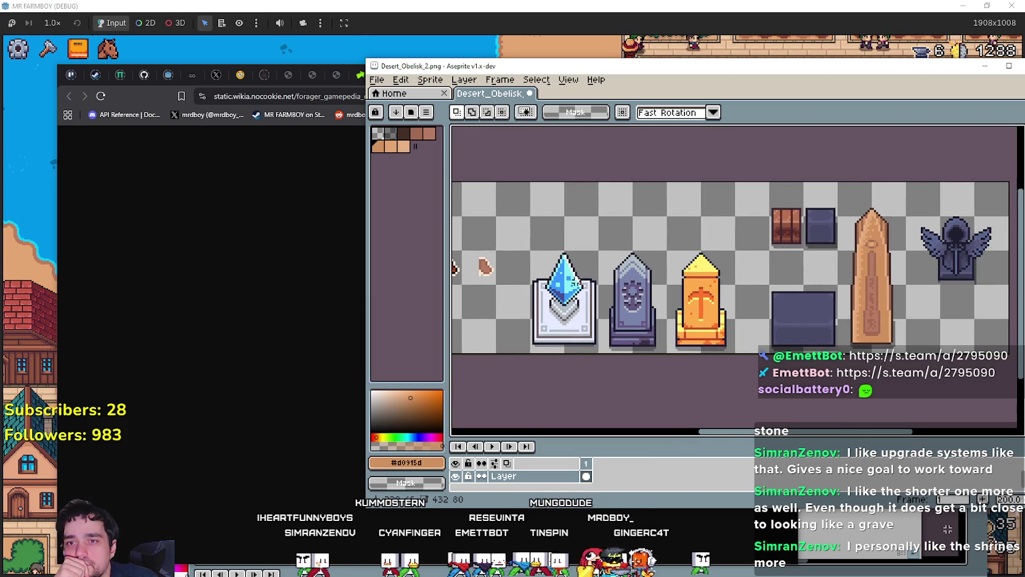
pyautogui.scroll(2, 632, 289)
pyautogui.moveTo(631, 290); pyautogui.dragTo(481, 286)
pyautogui.scroll(-1, 582, 285)
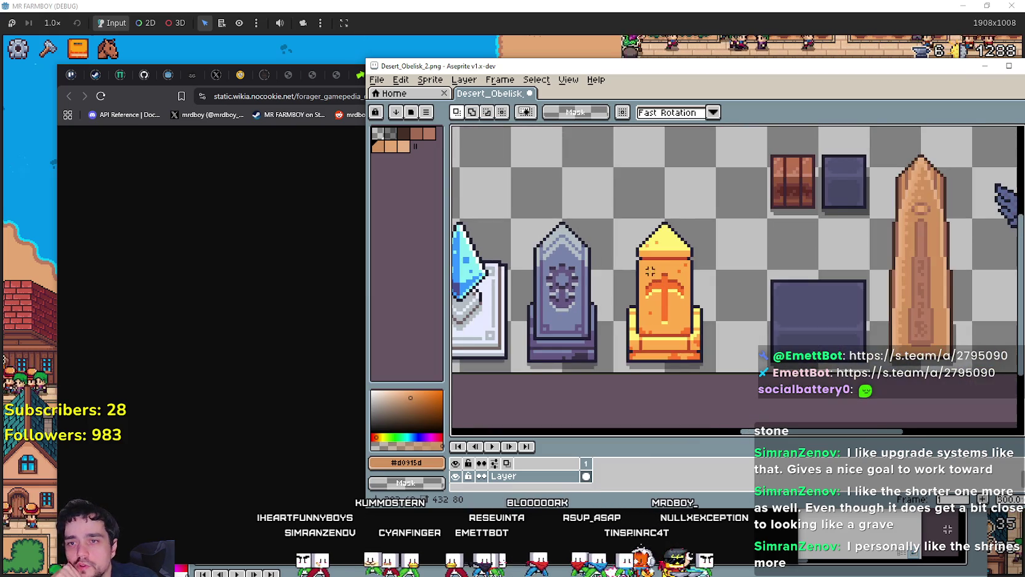
pyautogui.moveTo(582, 285); pyautogui.dragTo(740, 289)
pyautogui.scroll(-1, 785, 291)
pyautogui.scroll(1, 785, 291)
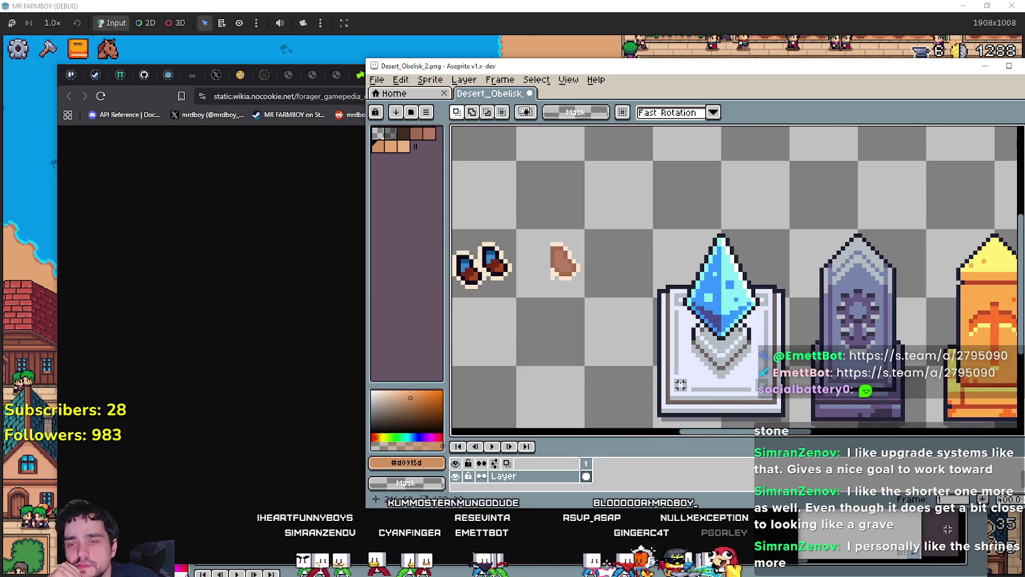
# Step: Select the crystal shrine sprite, then deselect it
pyautogui.moveTo(652, 426)
pyautogui.mouseDown()
pyautogui.moveTo(723, 365)
pyautogui.moveTo(793, 158)
pyautogui.mouseUp()
pyautogui.scroll(-1, 776, 229)
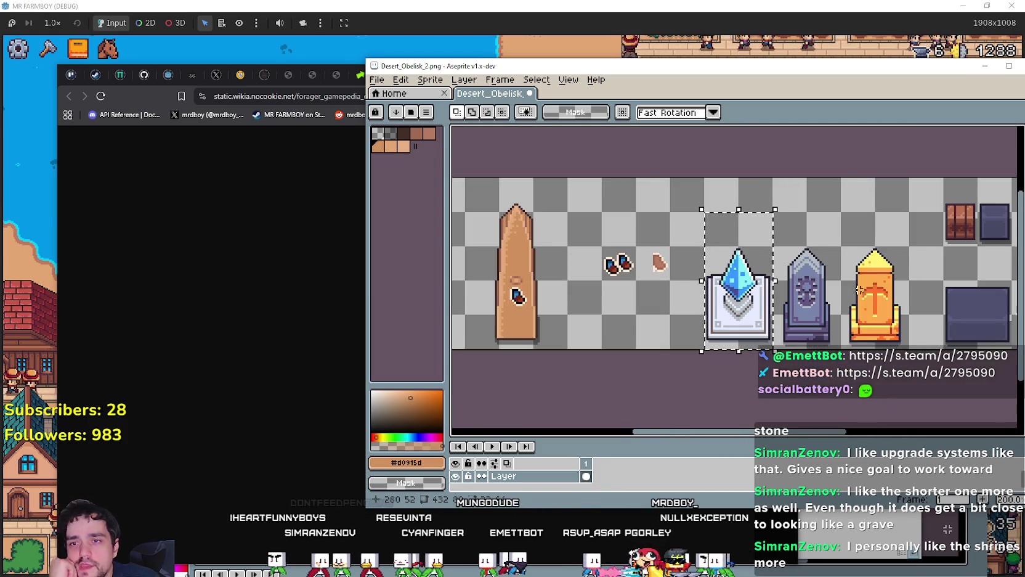
pyautogui.scroll(2, 710, 306)
pyautogui.click(710, 306)
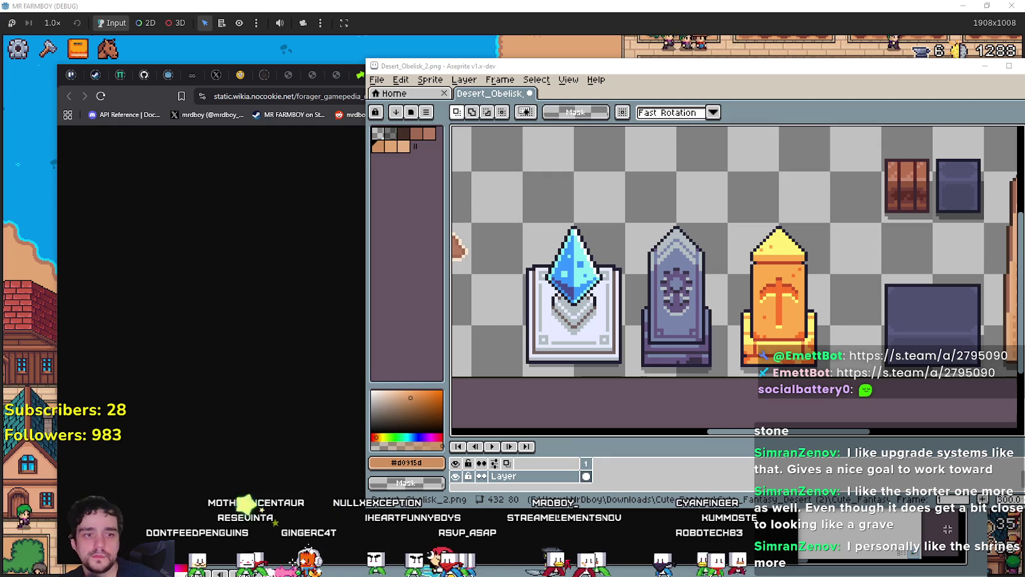
pyautogui.hotkey('alt', 'Tab')
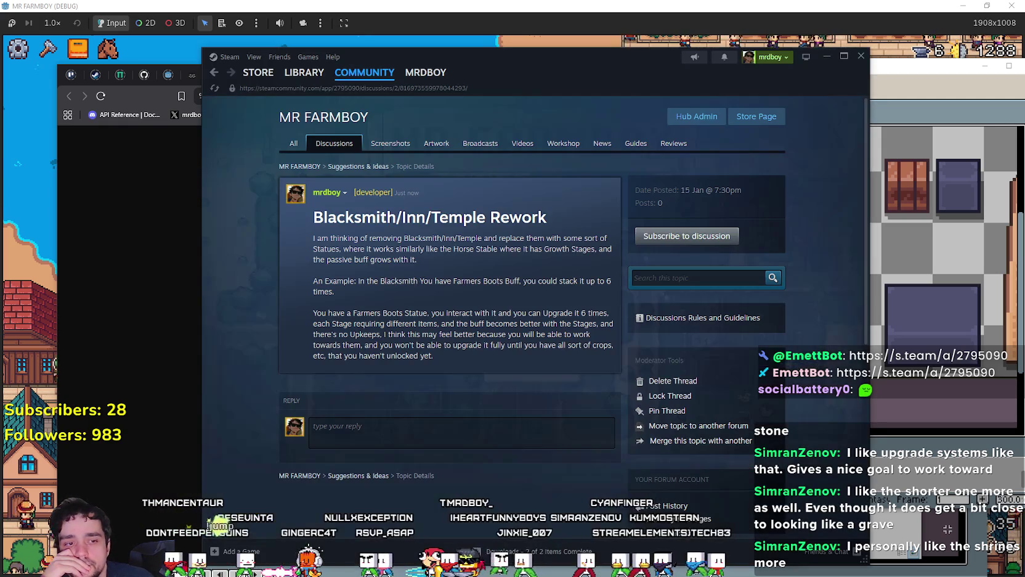
pyautogui.rightClick(280, 322)
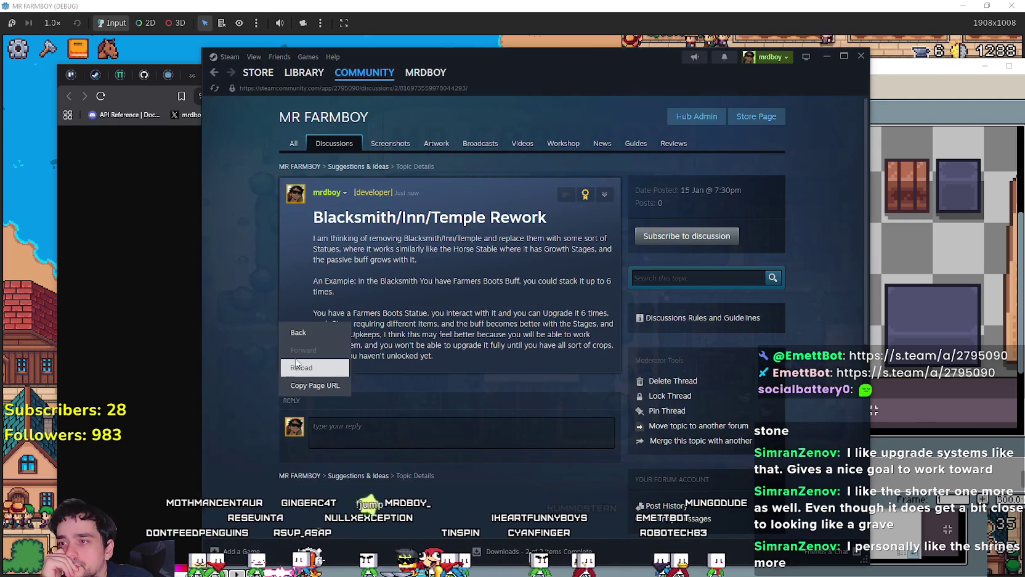
pyautogui.click(297, 366)
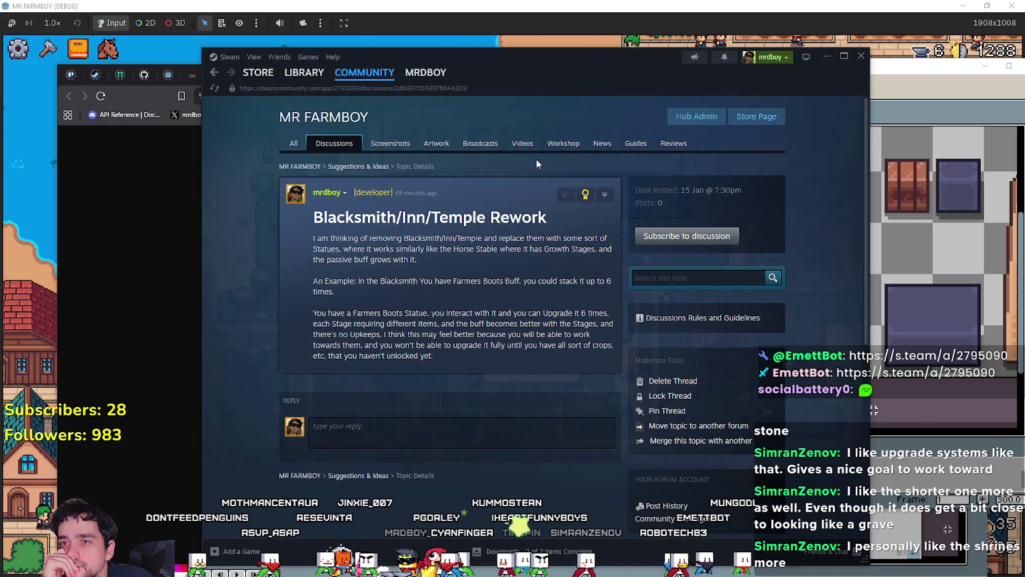
pyautogui.click(827, 56)
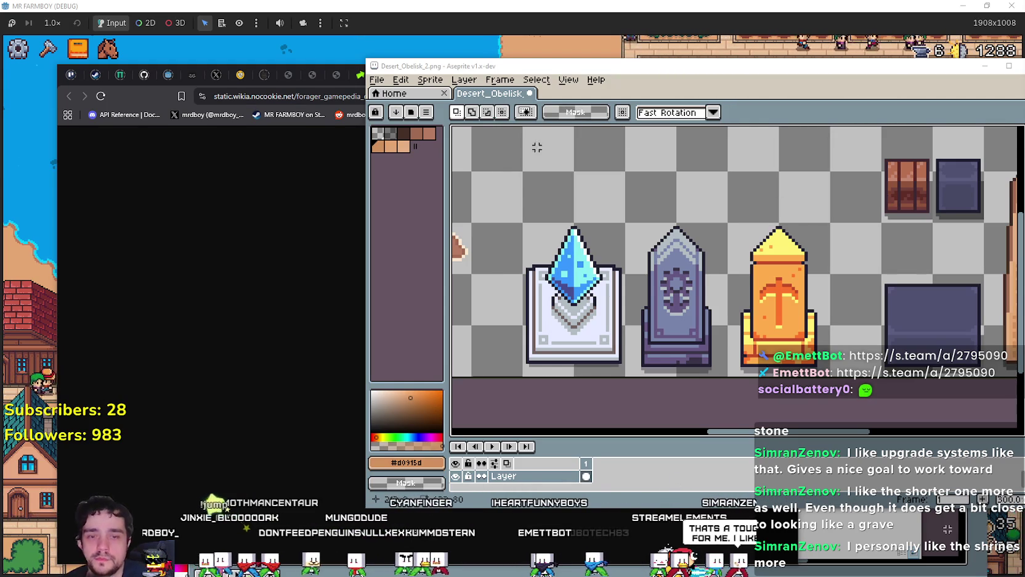
# Step: Frame the shrines and marquee-select the crystal on top of the crystal shrine
pyautogui.moveTo(705, 281); pyautogui.dragTo(650, 305)
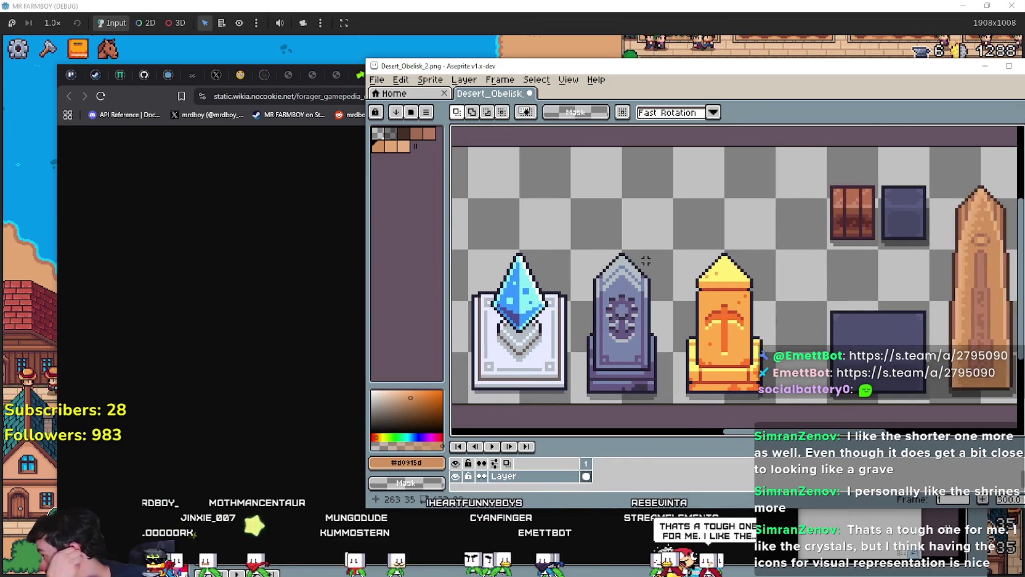
pyautogui.moveTo(643, 269)
pyautogui.mouseDown()
pyautogui.moveTo(666, 275)
pyautogui.moveTo(542, 218)
pyautogui.moveTo(609, 315)
pyautogui.mouseUp()
pyautogui.scroll(1, 610, 281)
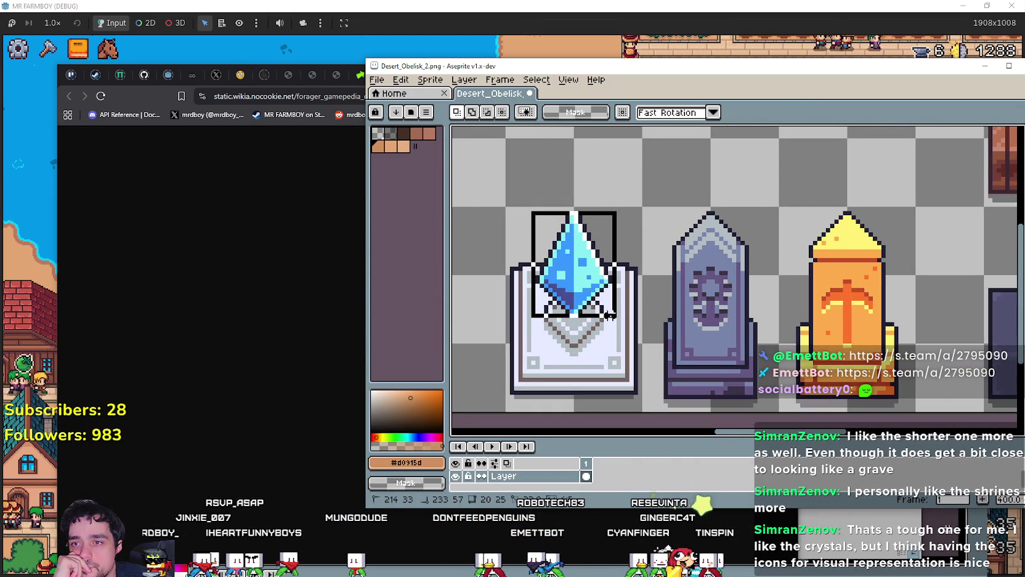
pyautogui.moveTo(829, 314); pyautogui.dragTo(657, 287)
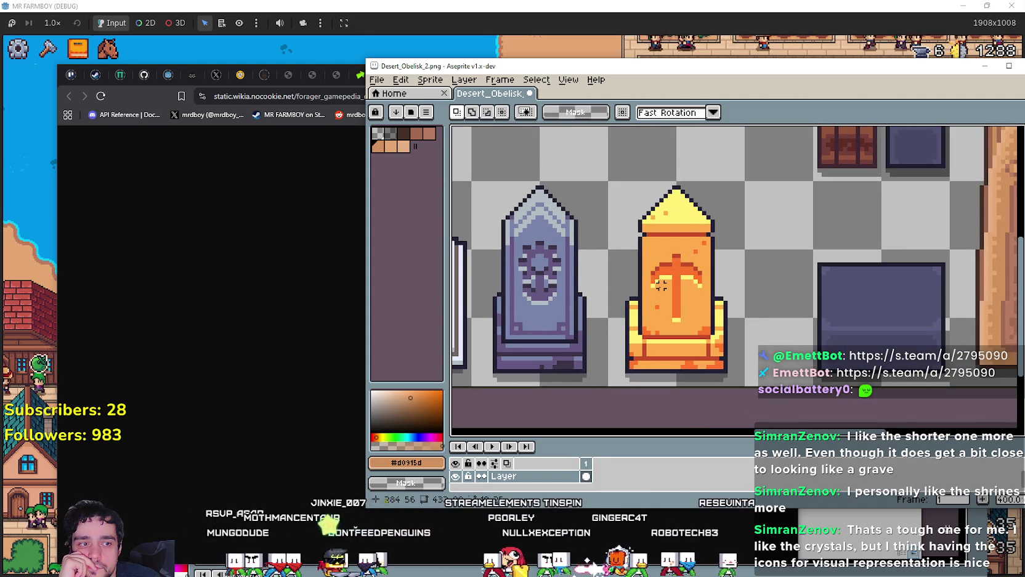
pyautogui.scroll(-2, 660, 281)
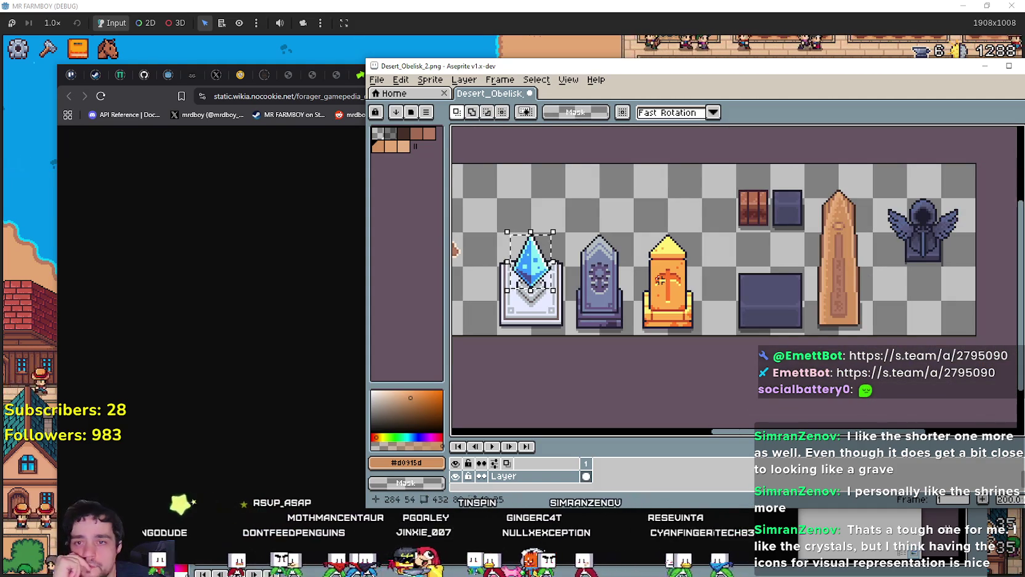
pyautogui.scroll(1, 660, 281)
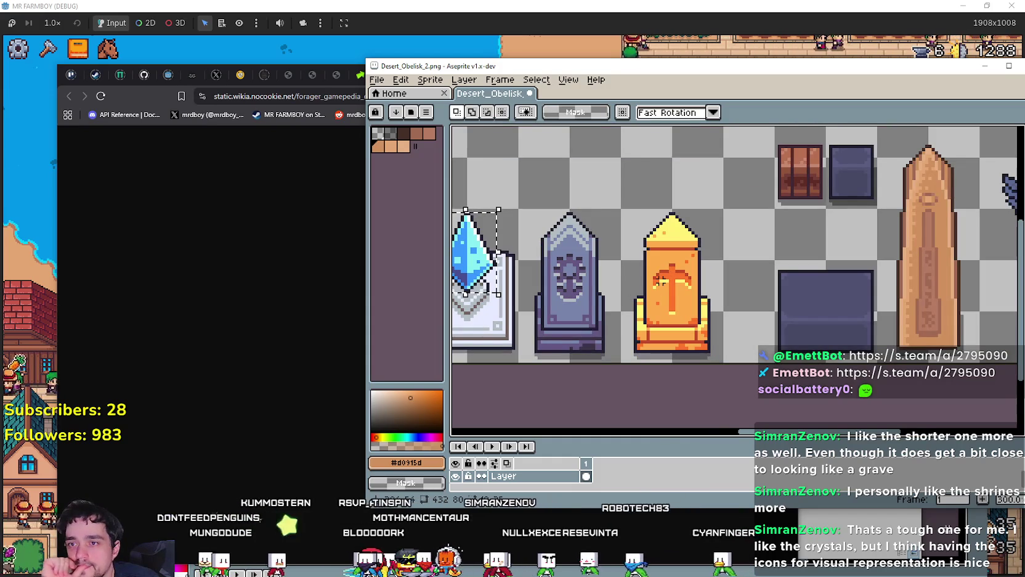
pyautogui.scroll(-1, 660, 277)
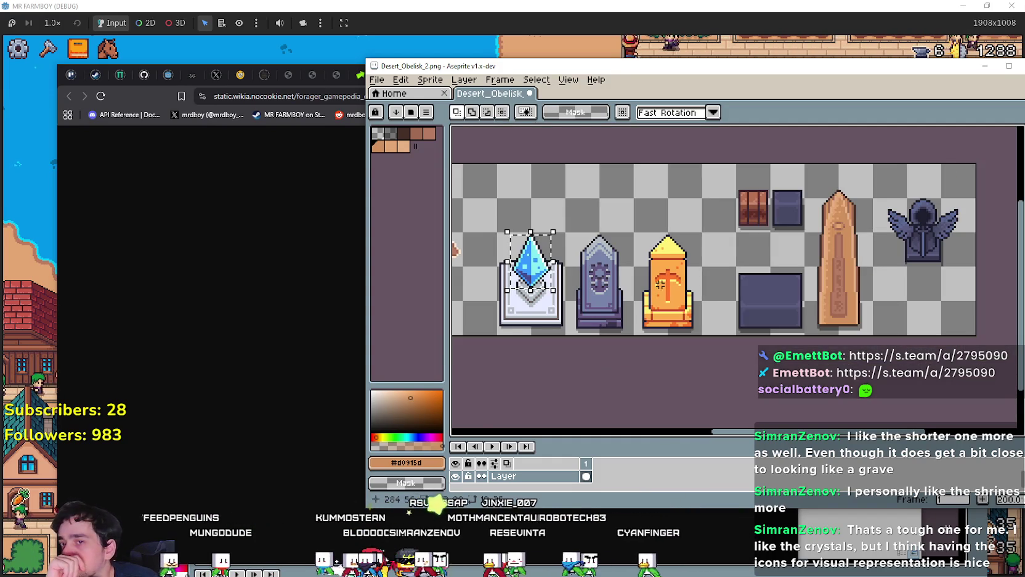
pyautogui.moveTo(662, 302); pyautogui.dragTo(779, 311)
pyautogui.scroll(1, 684, 303)
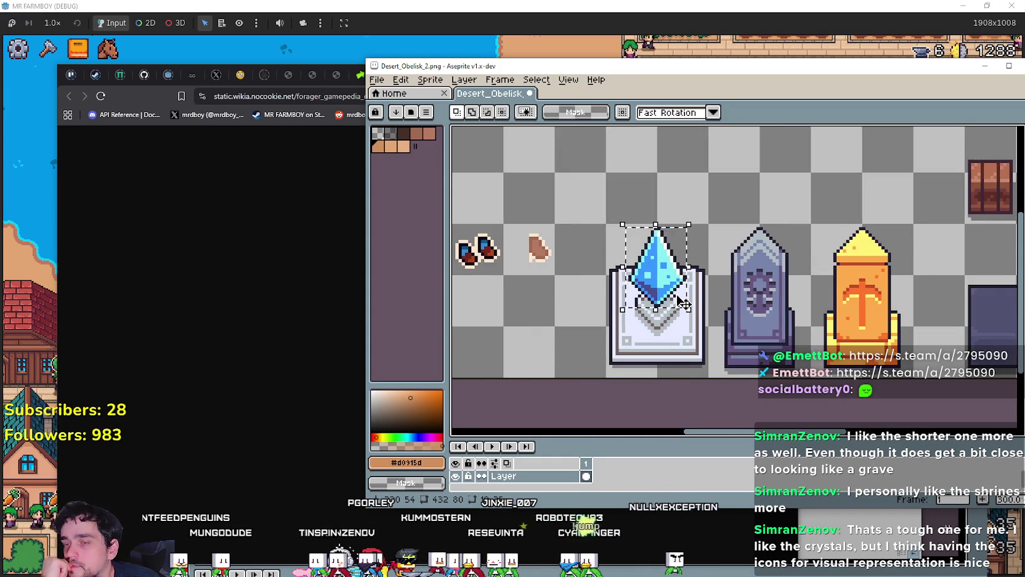
pyautogui.scroll(-1, 684, 304)
pyautogui.scroll(1, 682, 293)
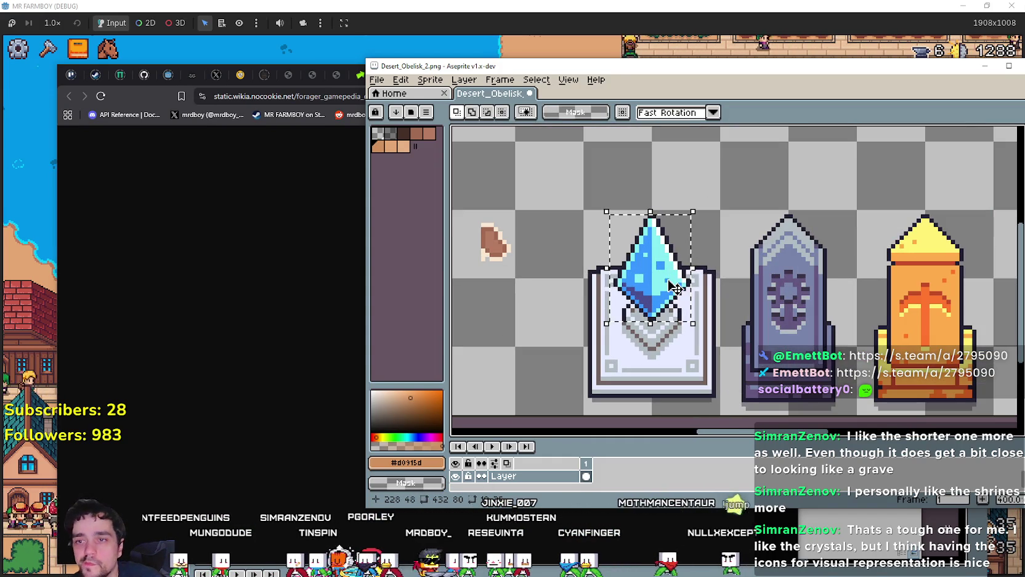
pyautogui.scroll(-1, 665, 296)
pyautogui.scroll(-1, 664, 295)
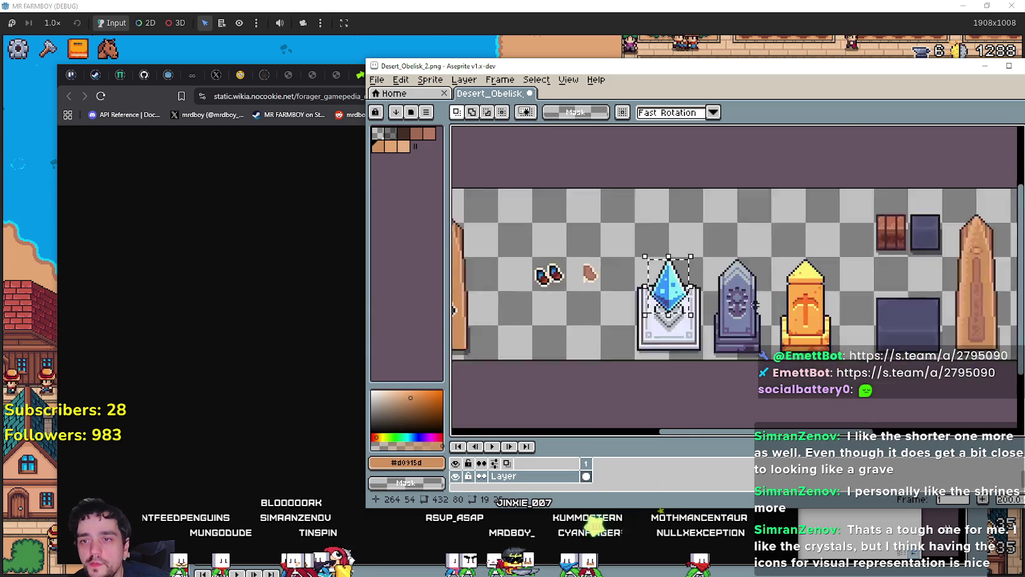
pyautogui.scroll(1, 665, 296)
pyautogui.moveTo(740, 296)
pyautogui.mouseDown()
pyautogui.moveTo(570, 223)
pyautogui.moveTo(802, 252)
pyautogui.mouseUp()
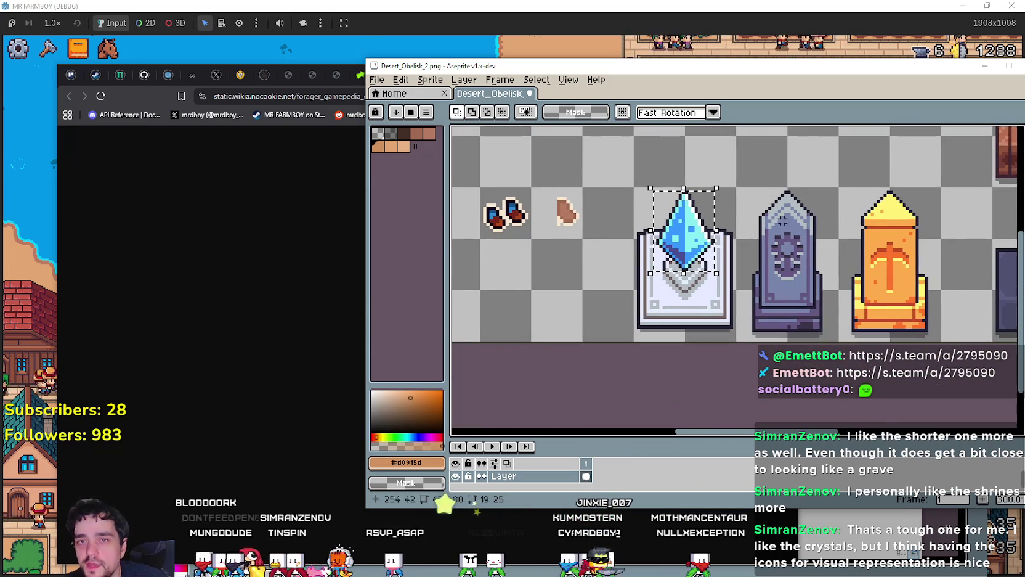
pyautogui.scroll(1, 631, 222)
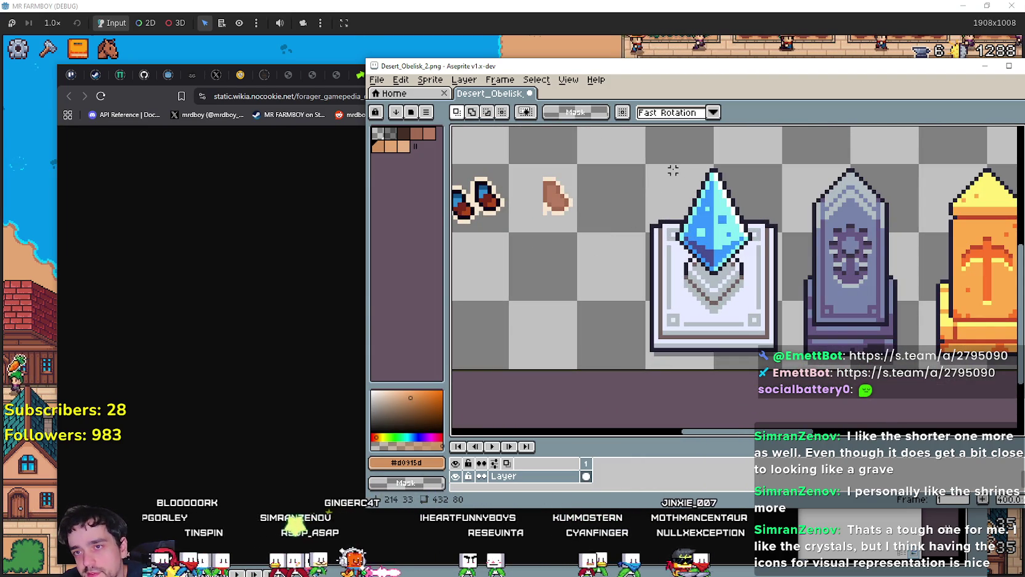
pyautogui.moveTo(669, 170); pyautogui.dragTo(757, 275)
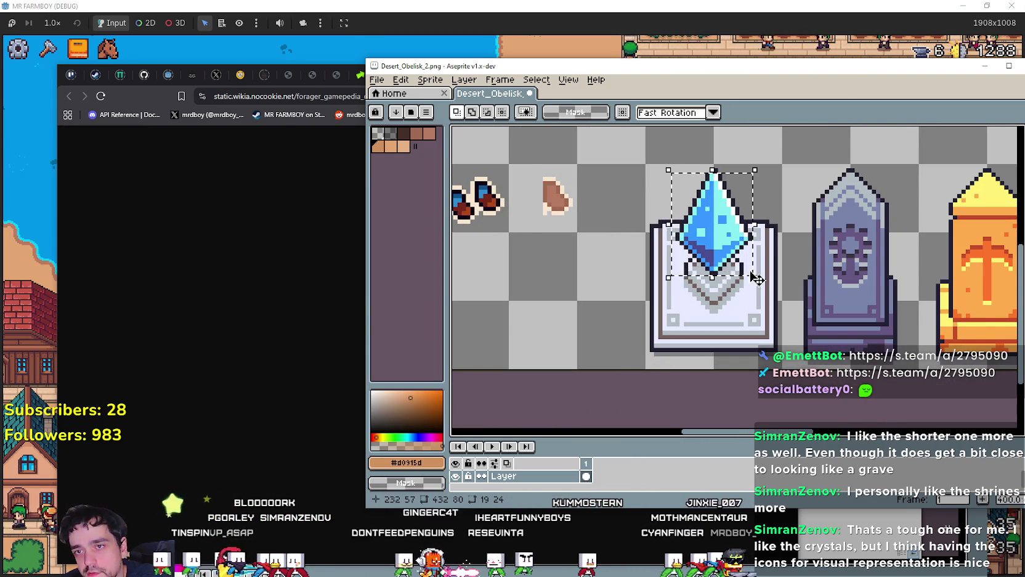
pyautogui.scroll(-1, 758, 273)
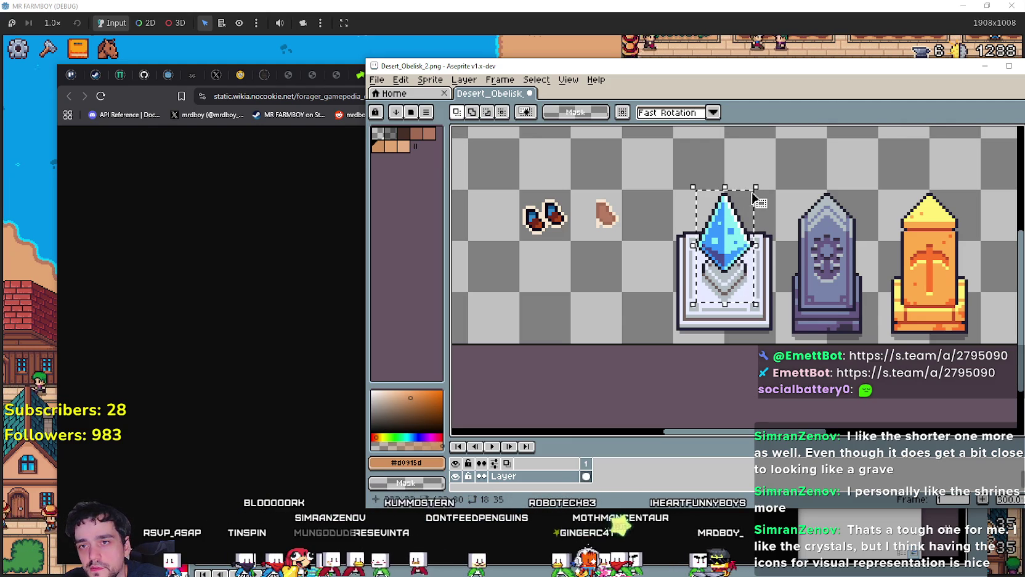
# Step: Try moving the winged statue up and right, then undo back to its original spot
pyautogui.hscroll(5, 754, 209)
pyautogui.scroll(-3, 755, 210)
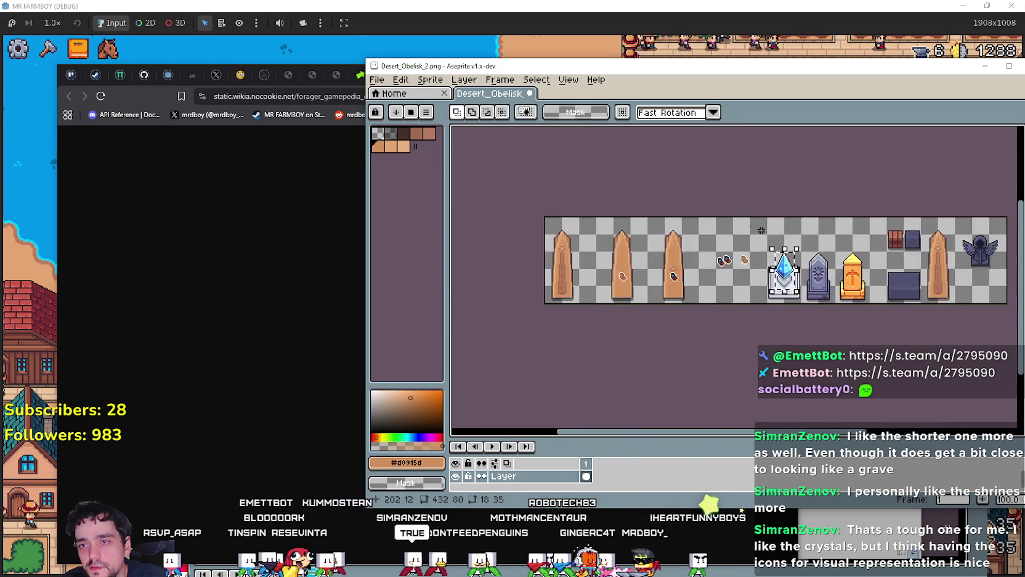
pyautogui.scroll(4, 782, 234)
pyautogui.hscroll(6, 782, 233)
pyautogui.scroll(-2, 782, 234)
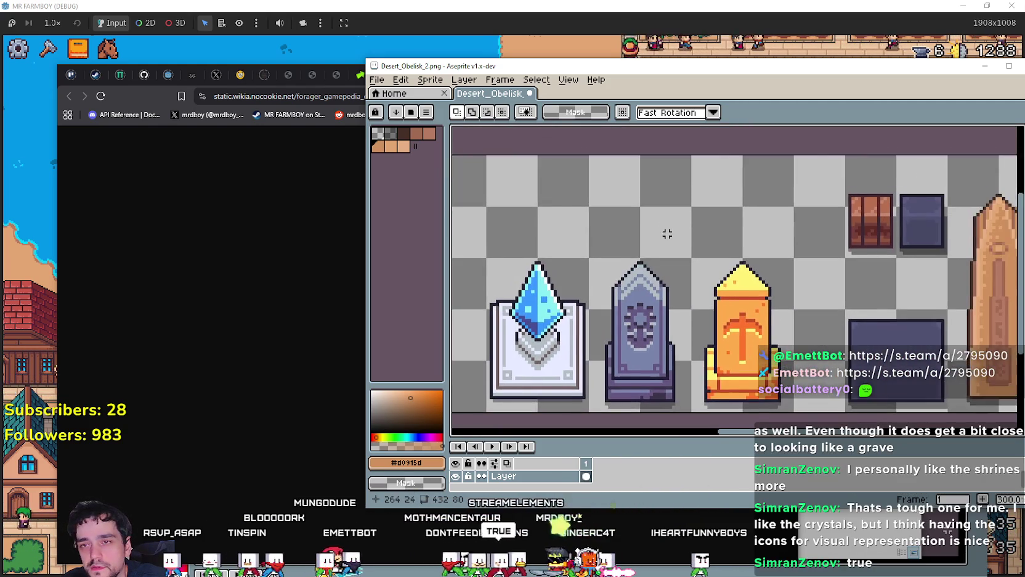
pyautogui.hscroll(2, 590, 180)
pyautogui.scroll(-3, 758, 242)
pyautogui.scroll(2, 758, 243)
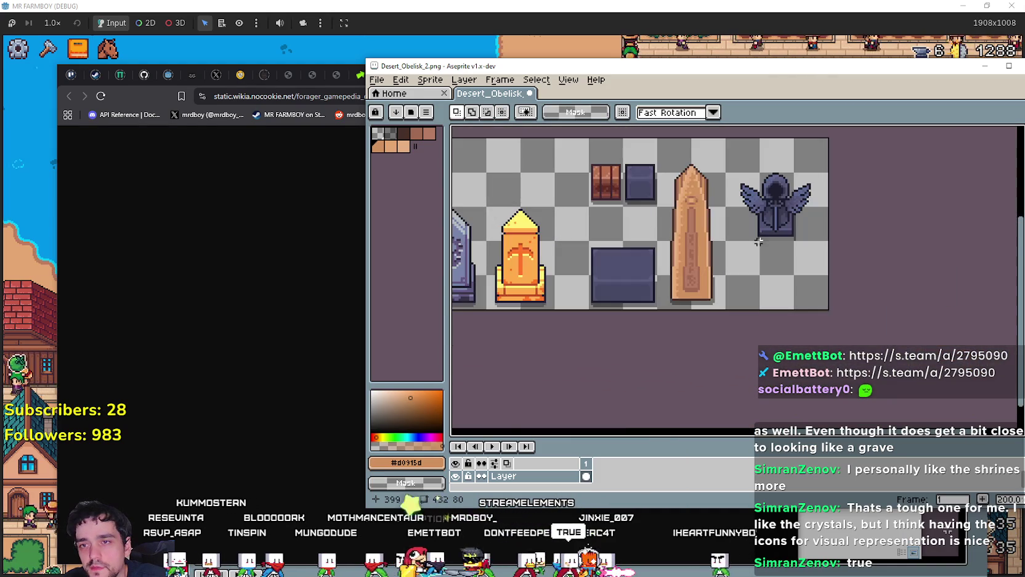
pyautogui.moveTo(769, 236); pyautogui.dragTo(784, 207)
pyautogui.click(759, 269)
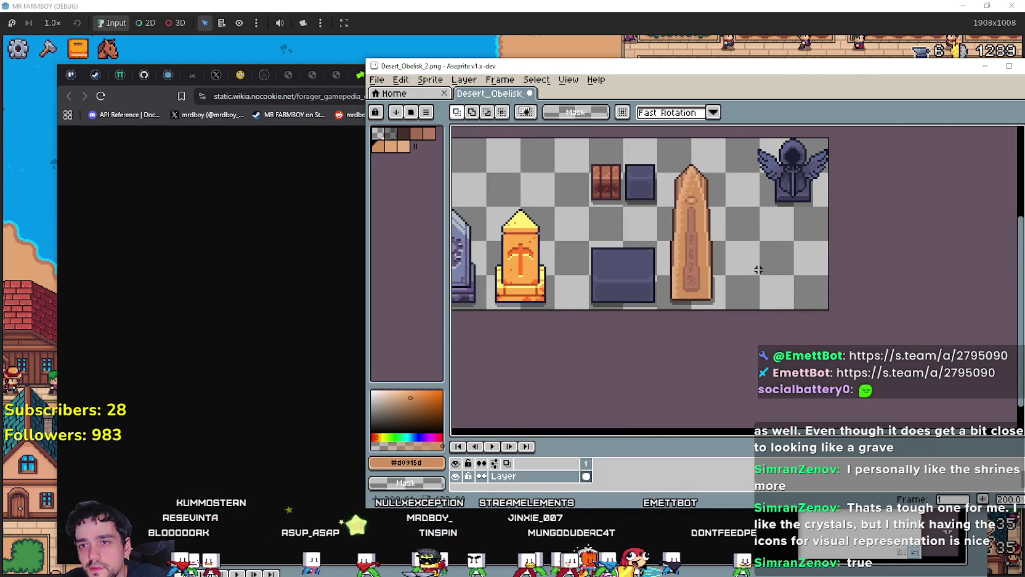
pyautogui.hotkey('ctrl', 'z')
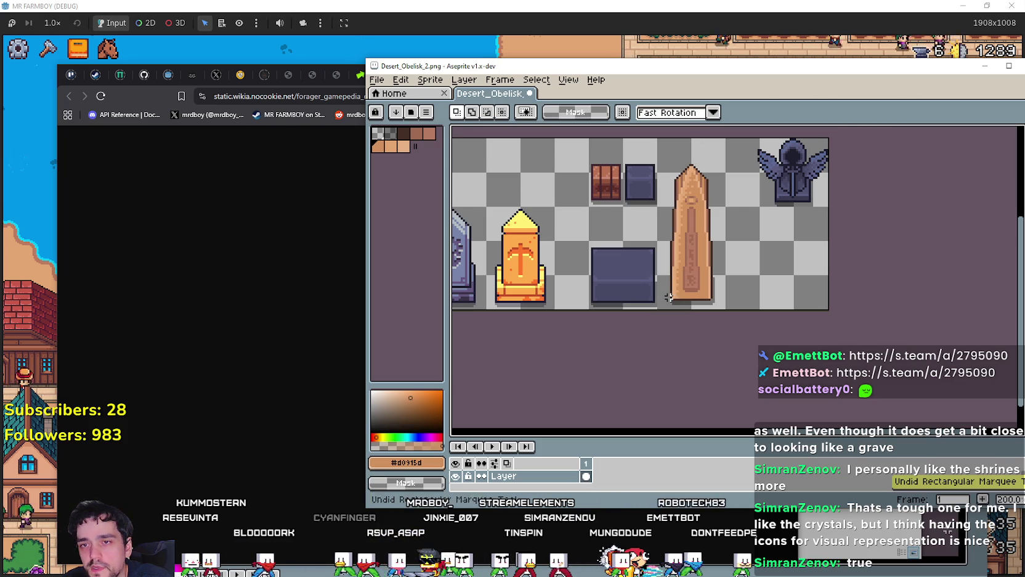
pyautogui.hotkey('ctrl', 'z')
# Step: Delete the tall obelisk and the brick and small purple blocks
pyautogui.moveTo(759, 308); pyautogui.dragTo(726, 172)
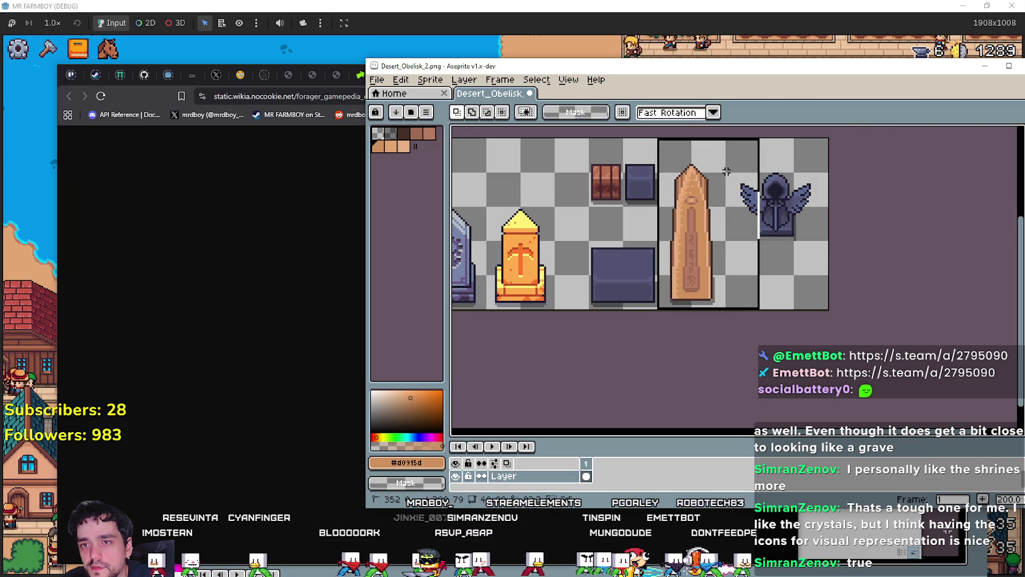
pyautogui.press('Delete')
pyautogui.scroll(1, 658, 217)
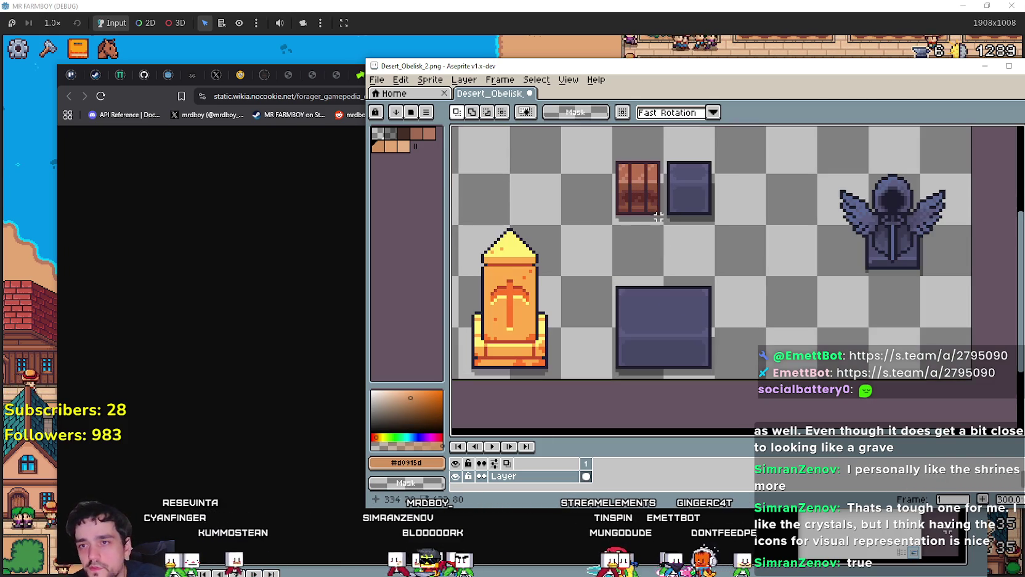
pyautogui.moveTo(666, 204)
pyautogui.mouseDown()
pyautogui.moveTo(750, 150)
pyautogui.moveTo(713, 183)
pyautogui.mouseUp()
pyautogui.click(625, 219)
pyautogui.press('Delete')
# Step: Paste a copy of the crystal onto the sheet
pyautogui.scroll(-2, 675, 239)
pyautogui.scroll(1, 696, 295)
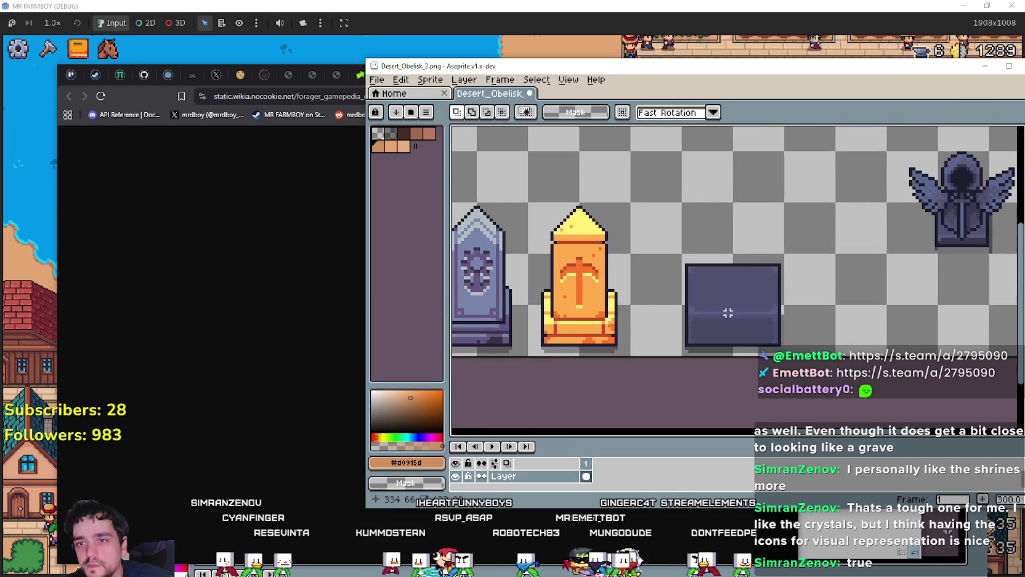
pyautogui.scroll(-2, 727, 305)
pyautogui.scroll(1, 727, 299)
pyautogui.hotkey('ctrl', 'v')
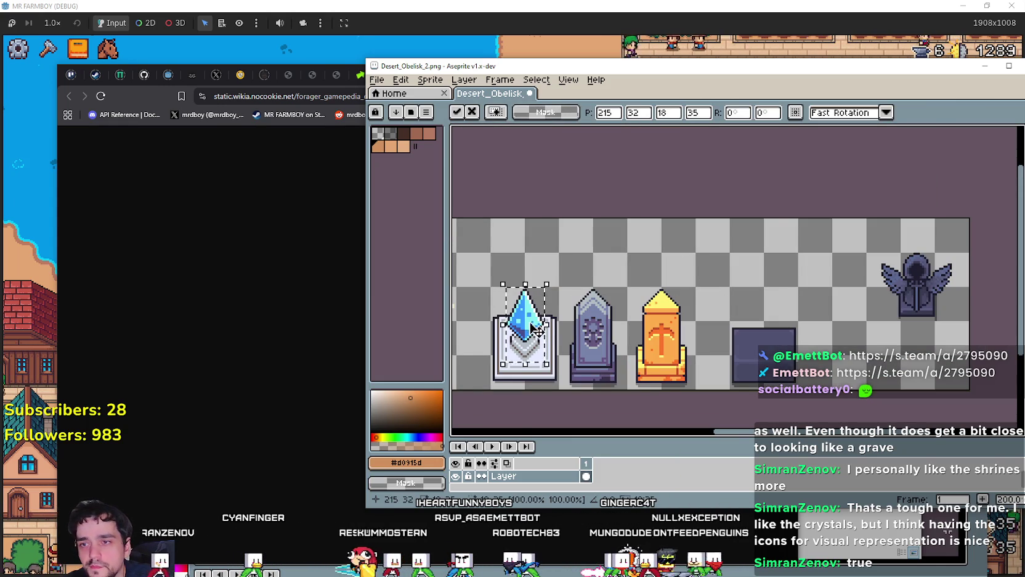
# Step: Place the pasted crystal on the empty spot and commit it
pyautogui.moveTo(536, 329); pyautogui.dragTo(769, 273)
pyautogui.press('Return')
pyautogui.scroll(1, 809, 316)
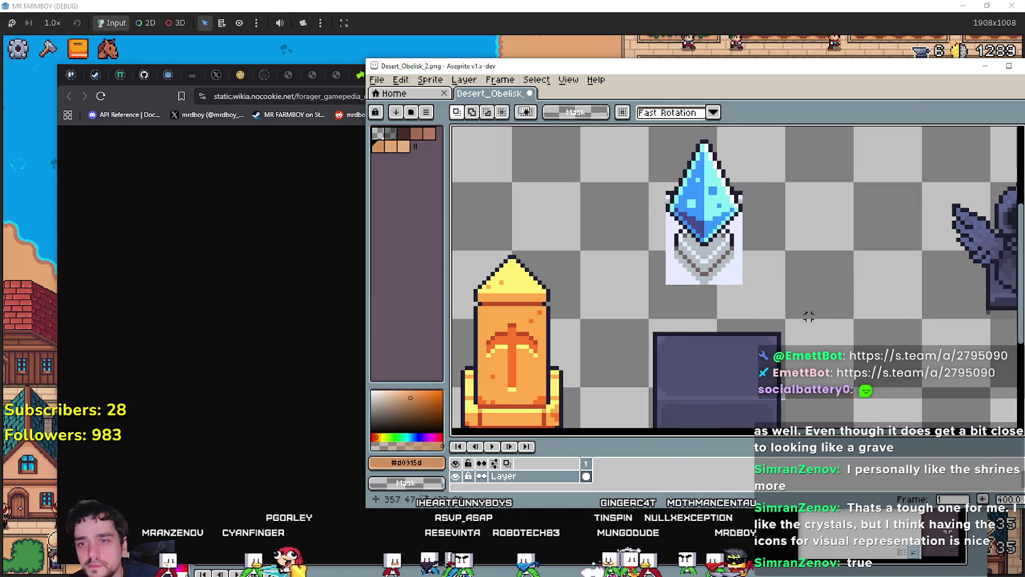
pyautogui.hotkey('ctrl', 'v')
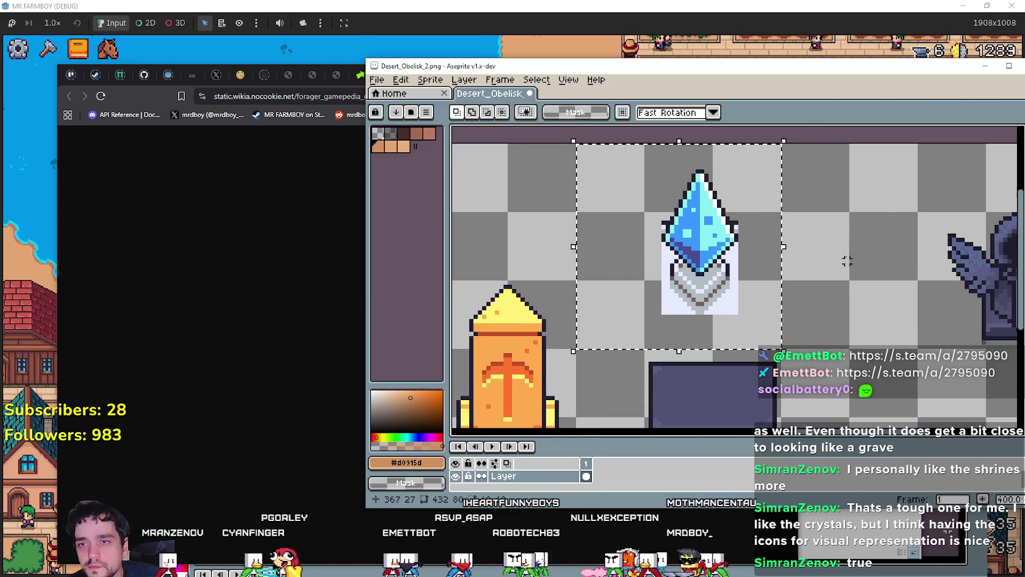
pyautogui.press('Return')
pyautogui.moveTo(801, 66); pyautogui.dragTo(713, 64)
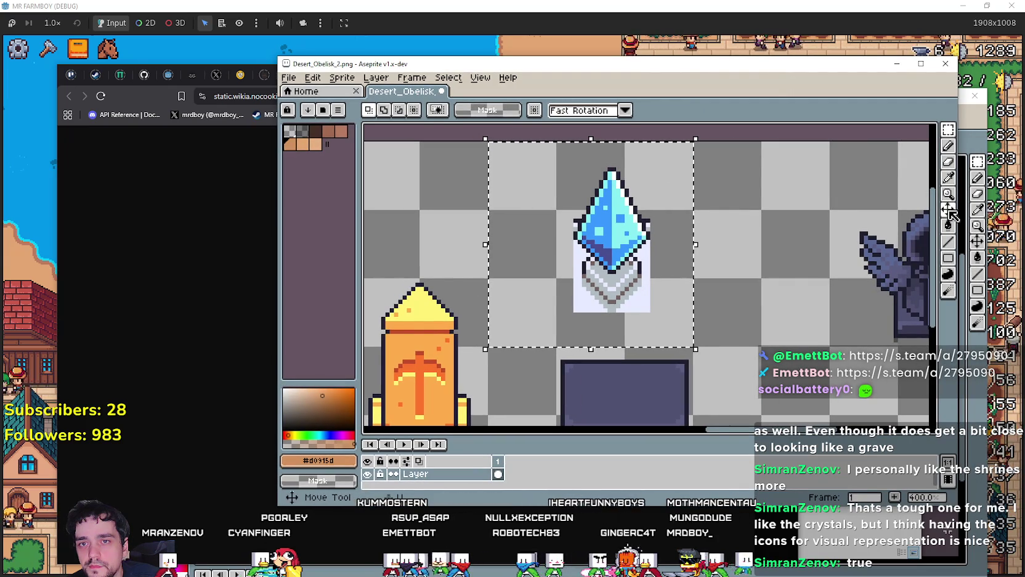
# Step: Try Paint Bucket fills on the white behind the crystal, undoing both attempts
pyautogui.hotkey('shift', 'g')
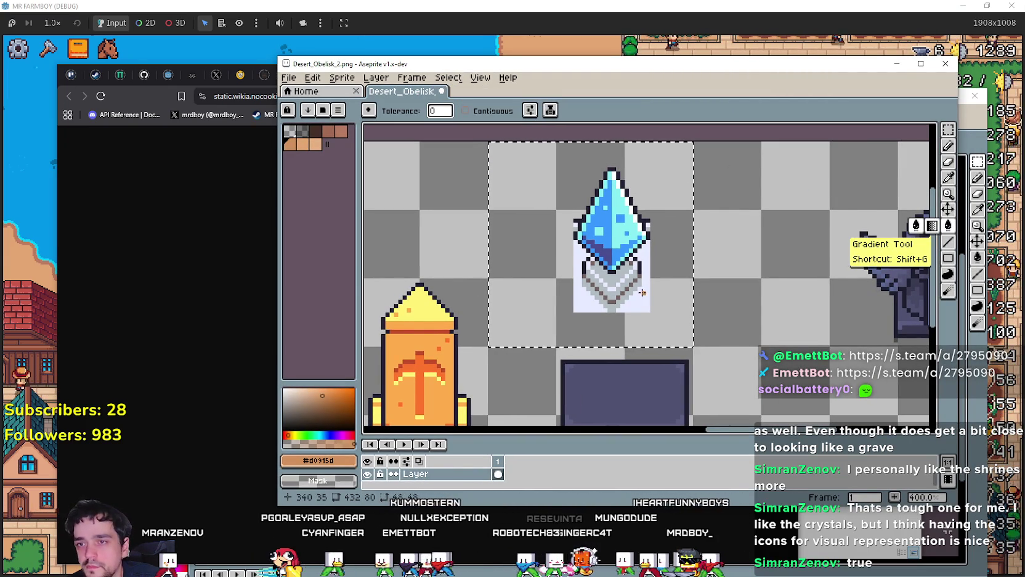
pyautogui.click(640, 303)
pyautogui.scroll(-1, 641, 302)
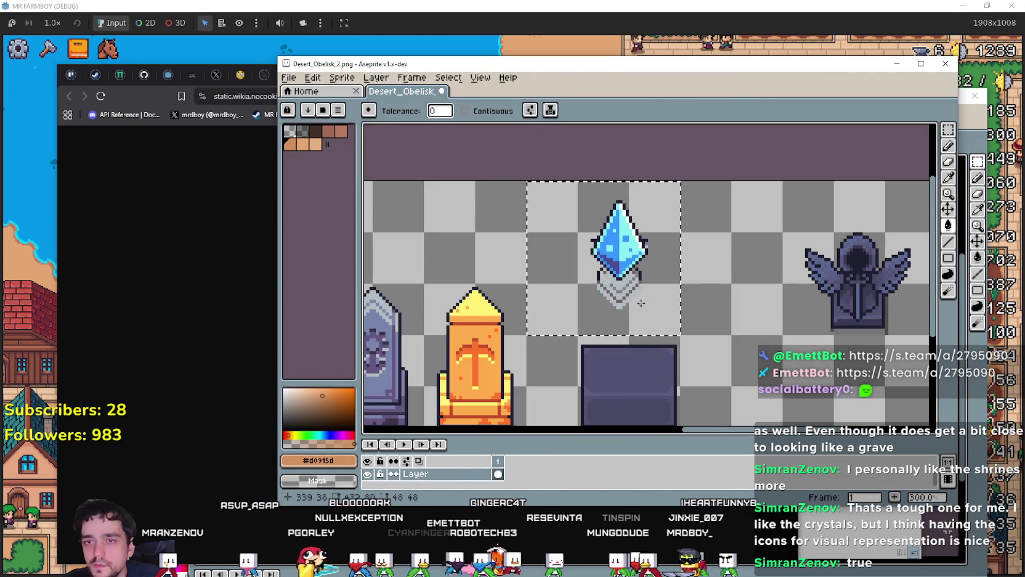
pyautogui.hotkey('ctrl', 'z')
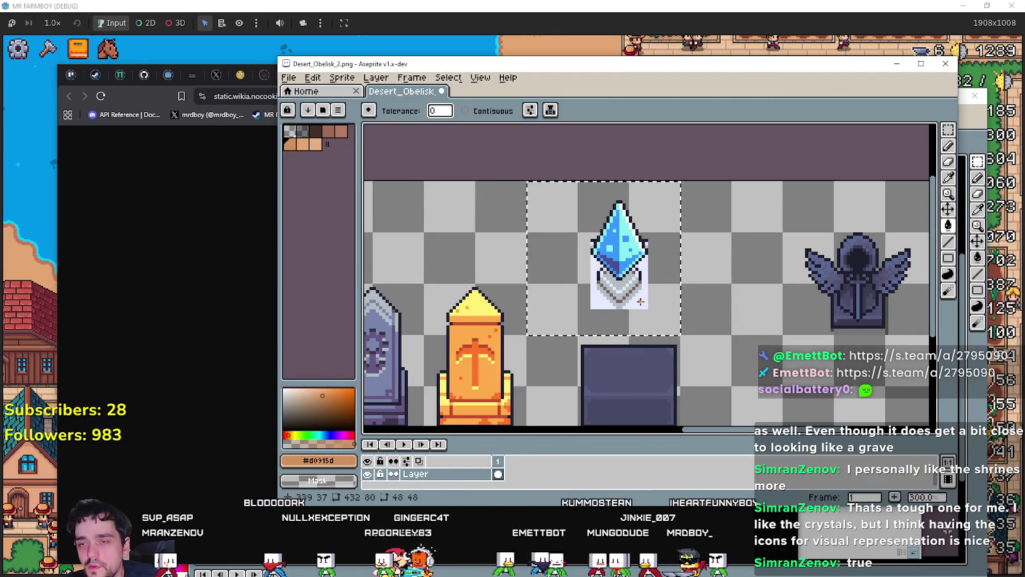
pyautogui.click(641, 301)
pyautogui.scroll(1, 640, 301)
pyautogui.hotkey('ctrl', 'z')
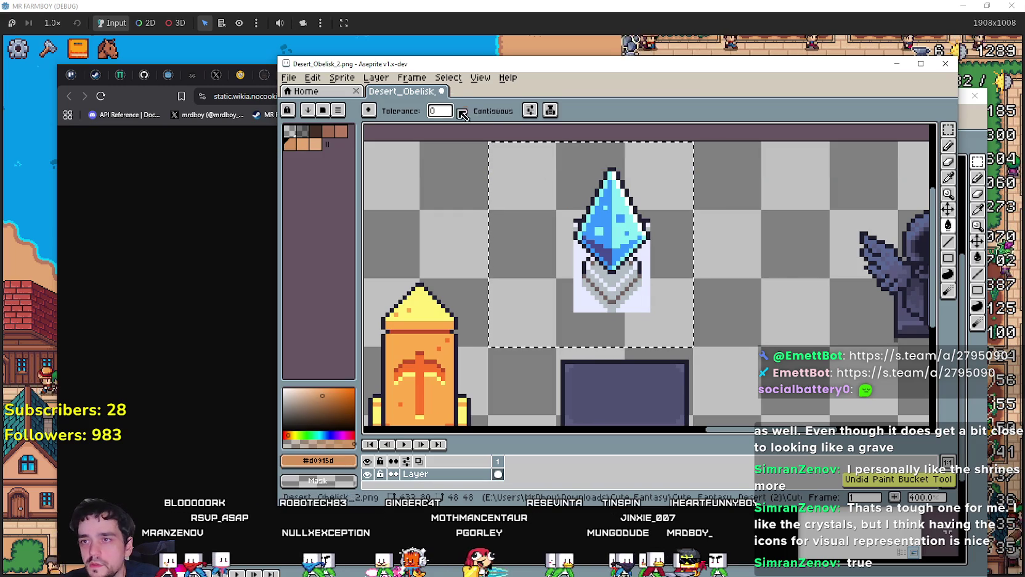
# Step: With Contiguous fill on, make the white areas on both sides of the crystal transparent
pyautogui.click(462, 111)
pyautogui.scroll(2, 608, 307)
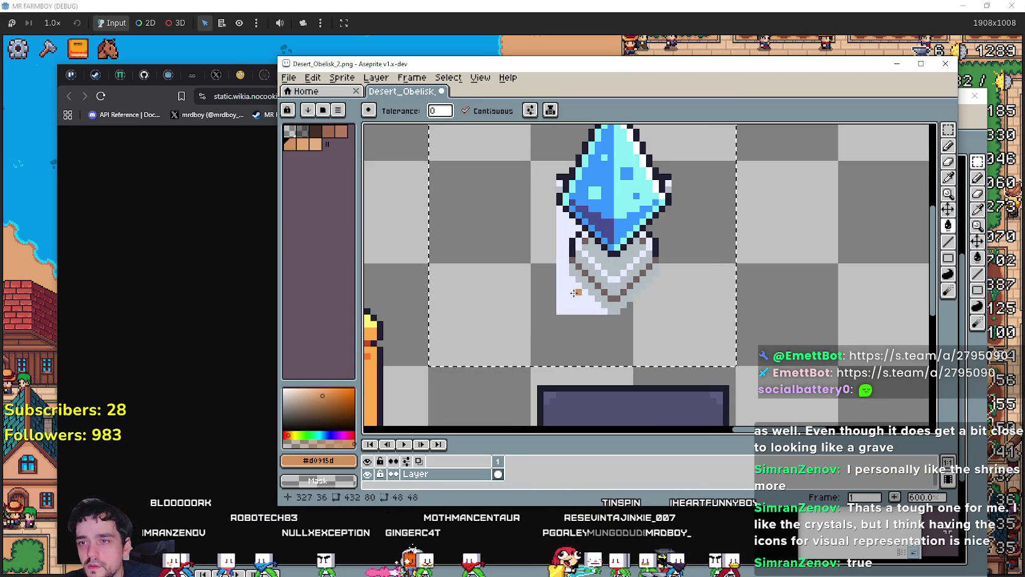
pyautogui.rightClick(574, 293)
pyautogui.scroll(-2, 610, 247)
pyautogui.scroll(2, 647, 197)
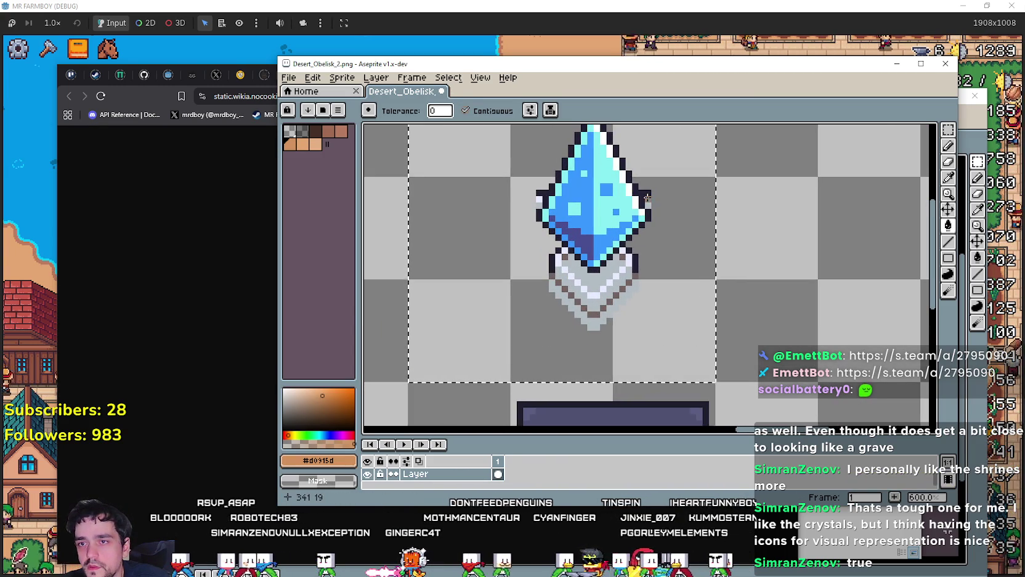
pyautogui.rightClick(647, 198)
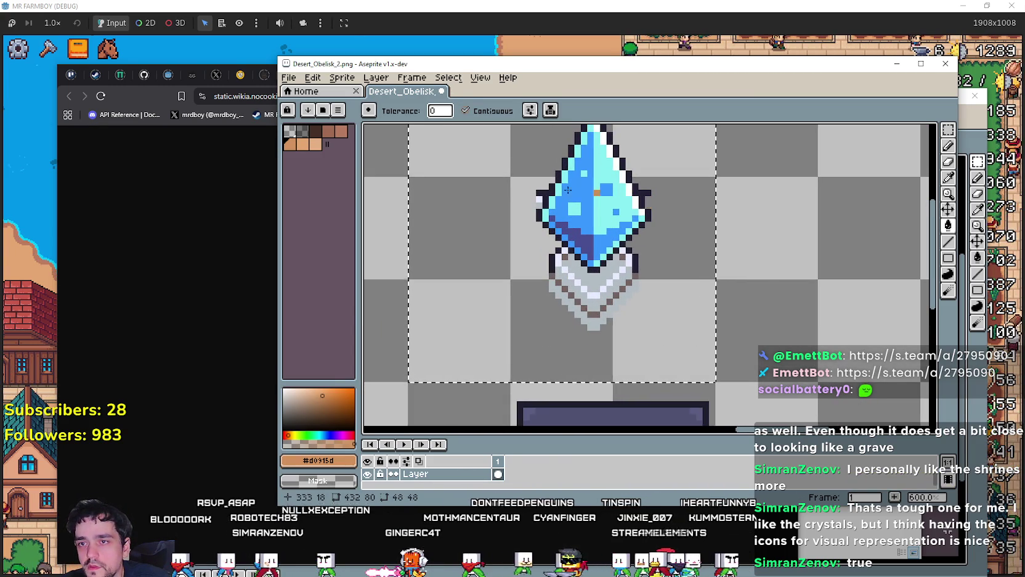
pyautogui.click(948, 154)
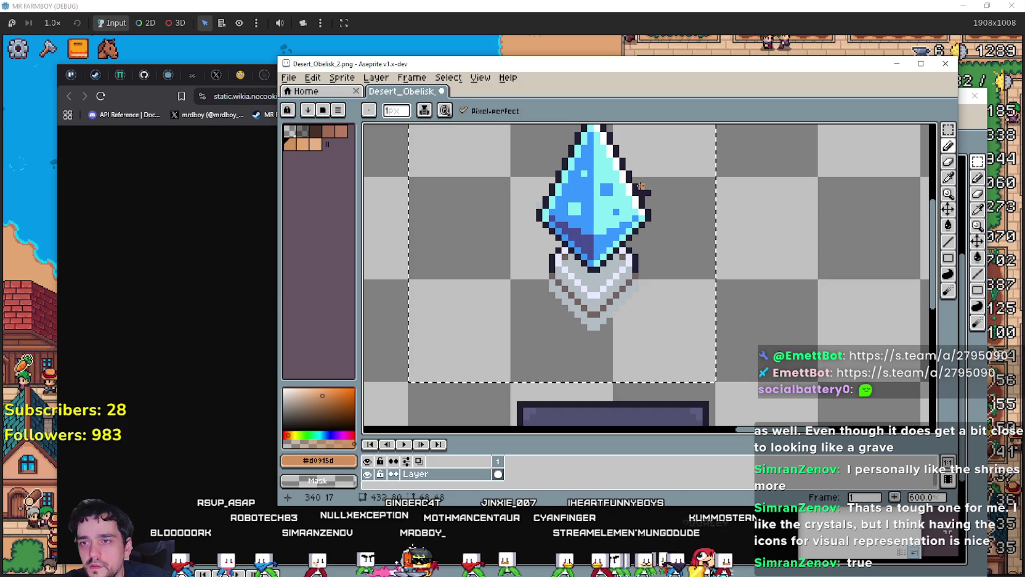
pyautogui.scroll(-2, 708, 222)
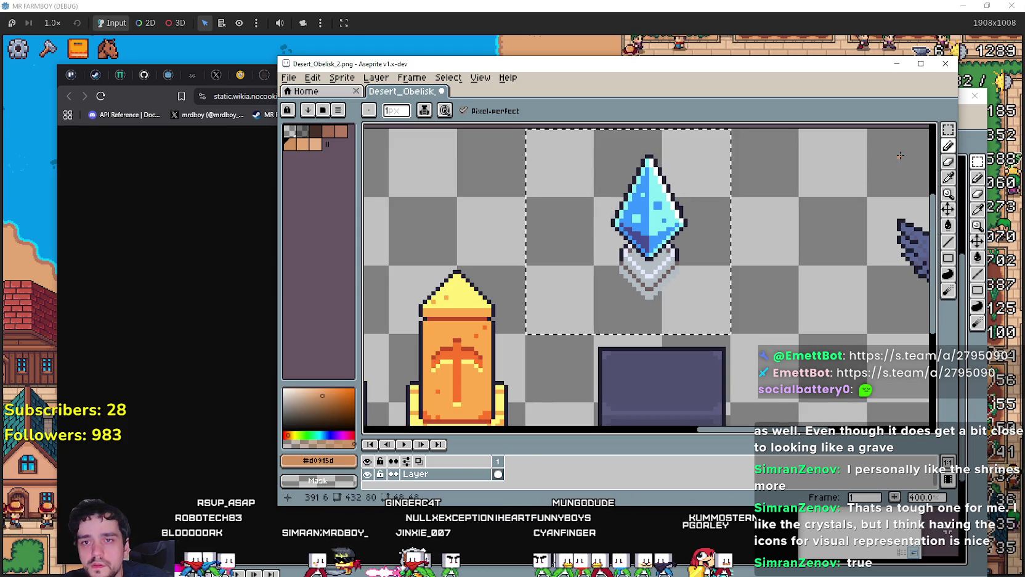
# Step: Marquee-select the blue crystal and move it onto the dark block
pyautogui.click(947, 133)
pyautogui.scroll(-2, 737, 241)
pyautogui.scroll(2, 671, 263)
pyautogui.moveTo(653, 285)
pyautogui.mouseDown()
pyautogui.moveTo(786, 157)
pyautogui.moveTo(782, 125)
pyautogui.mouseUp()
pyautogui.moveTo(737, 216); pyautogui.dragTo(751, 311)
pyautogui.scroll(1, 743, 318)
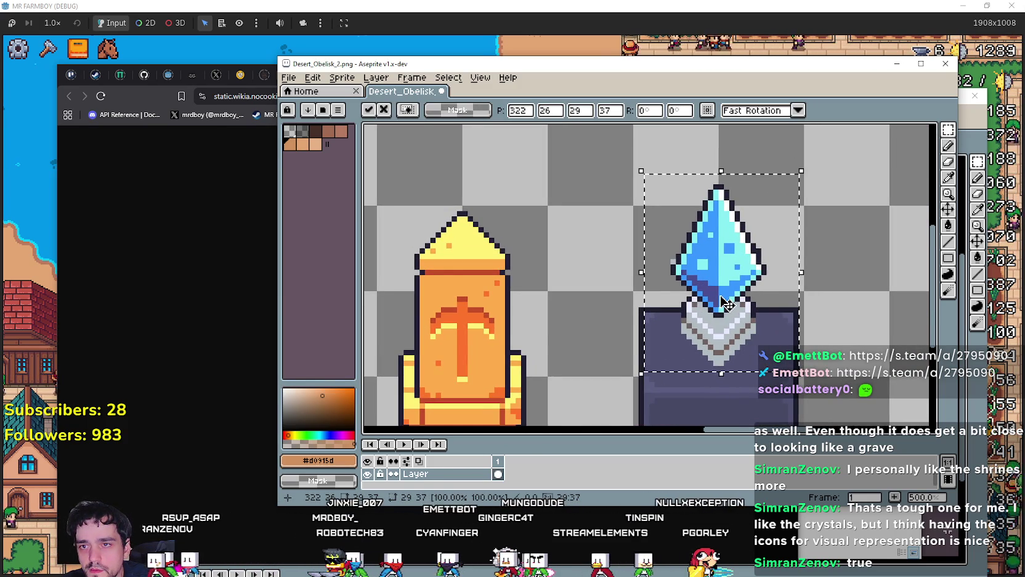
pyautogui.moveTo(728, 304); pyautogui.dragTo(714, 217)
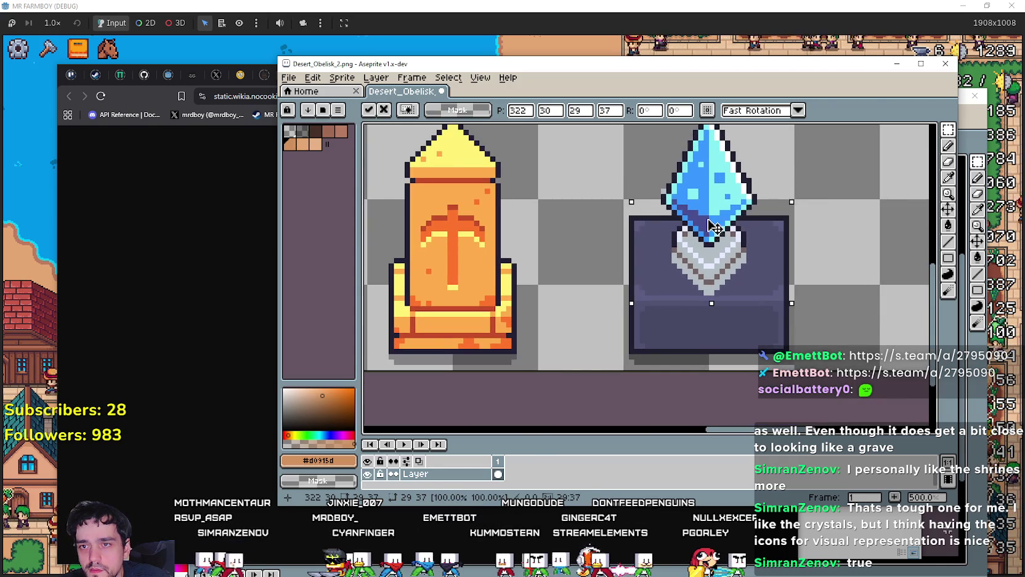
pyautogui.scroll(-4, 794, 273)
pyautogui.scroll(1, 793, 271)
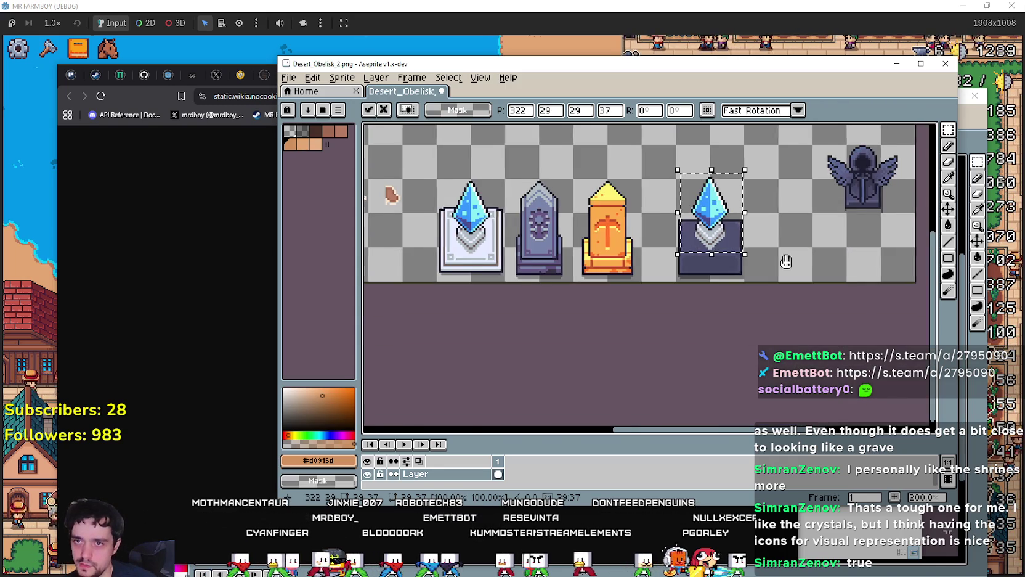
# Step: Lift the crystal above the dark slab, commit it, and bring up the Temple asset folder
pyautogui.moveTo(794, 271)
pyautogui.mouseDown()
pyautogui.moveTo(708, 287)
pyautogui.moveTo(823, 292)
pyautogui.mouseUp()
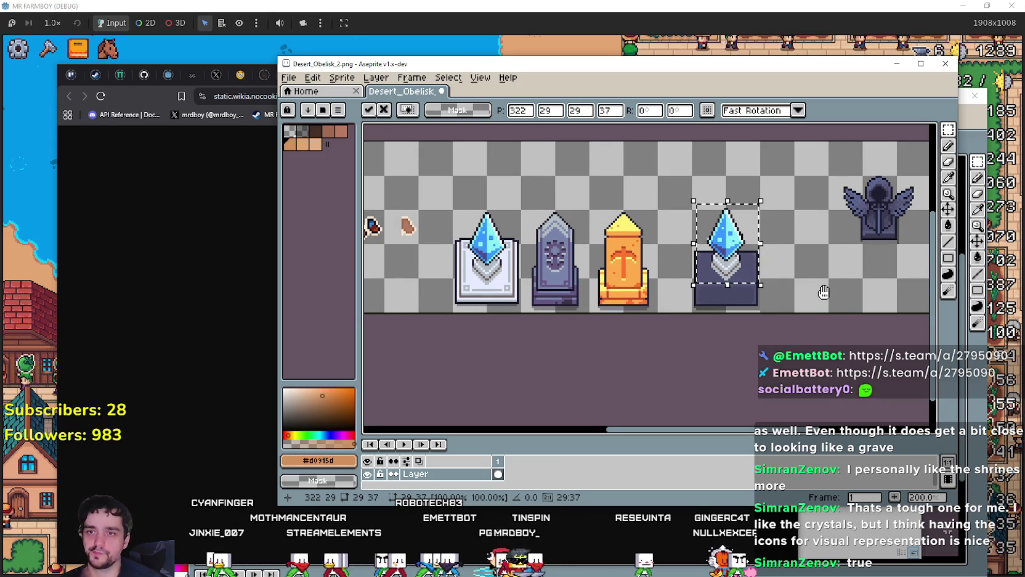
pyautogui.moveTo(727, 241)
pyautogui.mouseDown()
pyautogui.moveTo(649, 181)
pyautogui.moveTo(746, 259)
pyautogui.mouseUp()
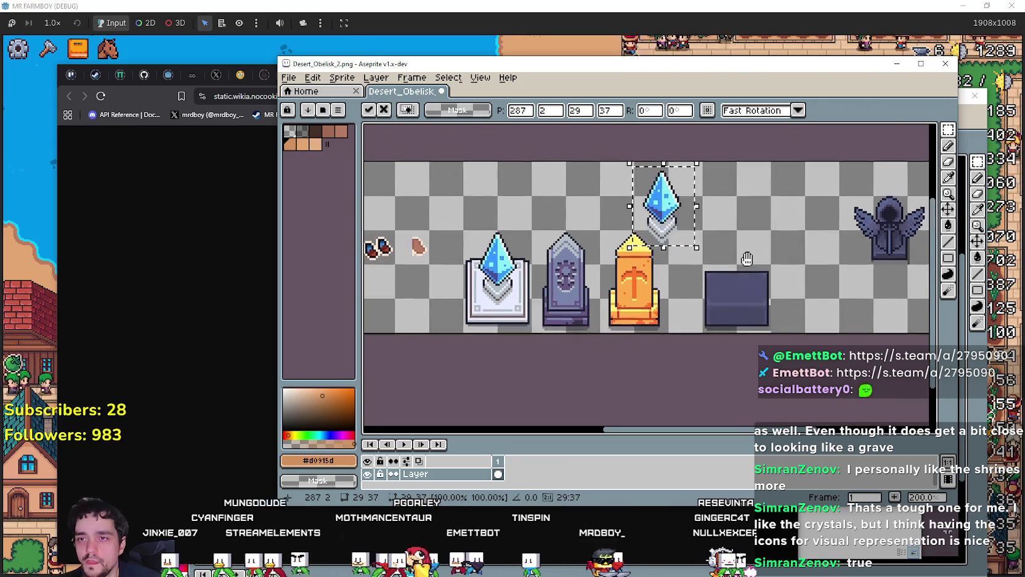
pyautogui.scroll(1, 747, 259)
pyautogui.moveTo(615, 253)
pyautogui.mouseDown()
pyautogui.moveTo(692, 260)
pyautogui.moveTo(670, 253)
pyautogui.mouseUp()
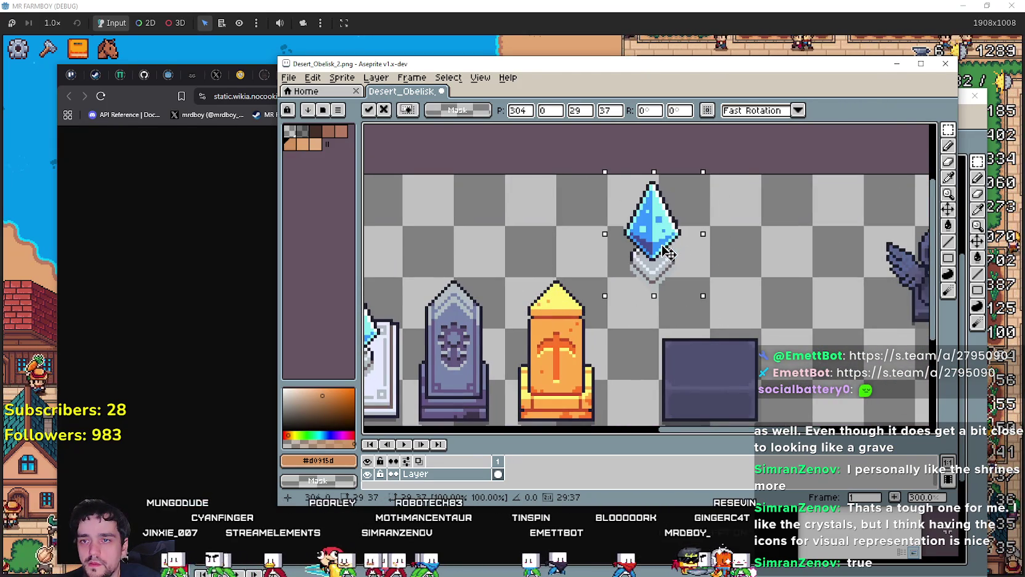
pyautogui.press('Return')
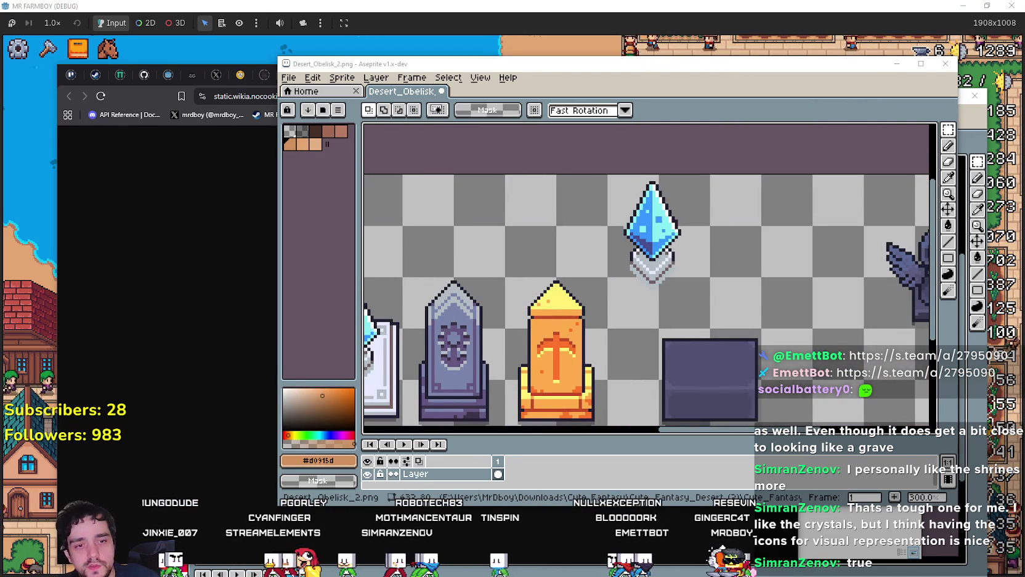
pyautogui.hotkey('alt', 'Tab')
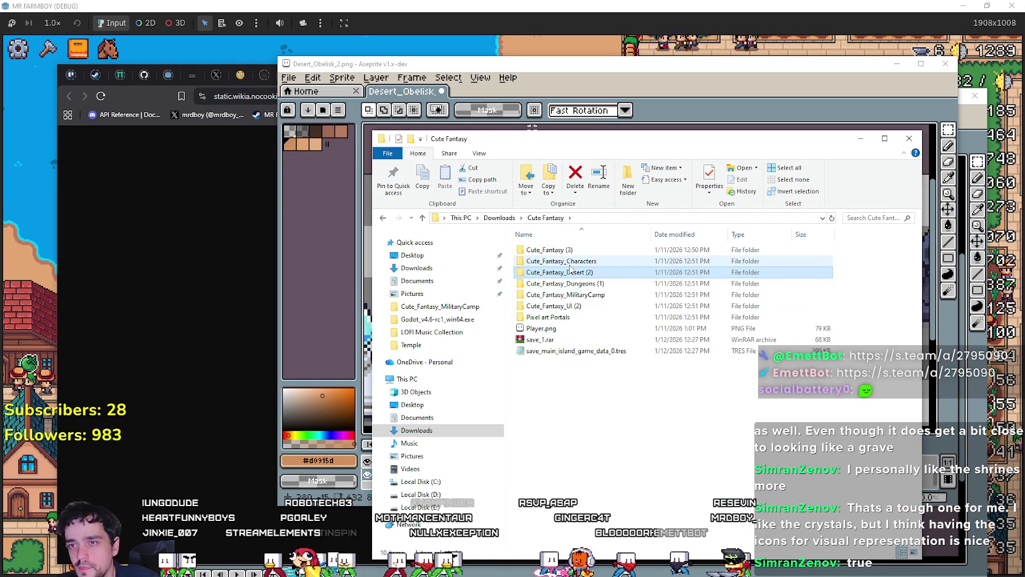
# Step: Browse into the Cute_Fantasy asset folders and preview the Ores.png sprite sheet
pyautogui.click(548, 250)
pyautogui.doubleClick(549, 250)
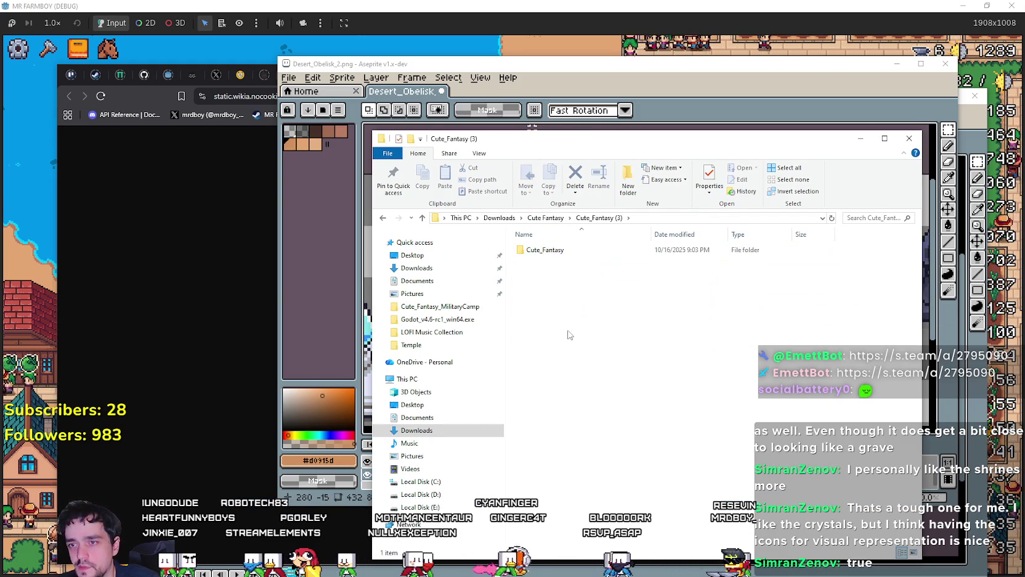
pyautogui.doubleClick(545, 249)
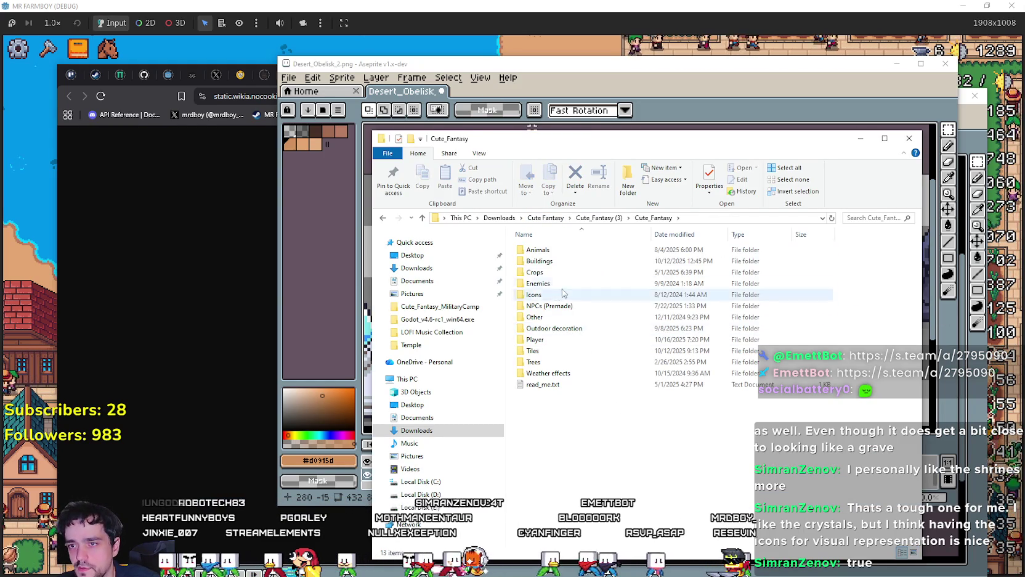
pyautogui.doubleClick(555, 328)
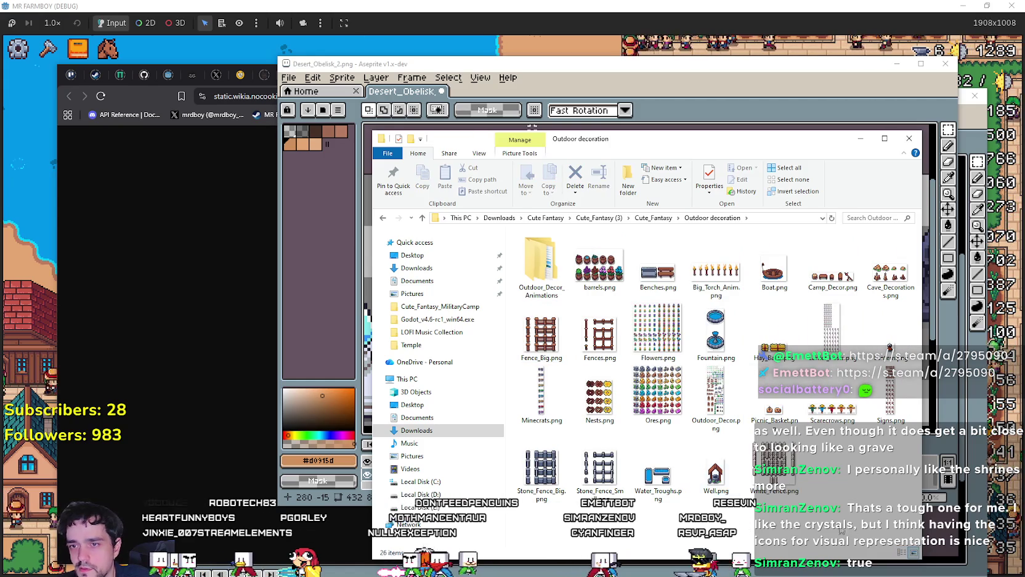
pyautogui.click(644, 392)
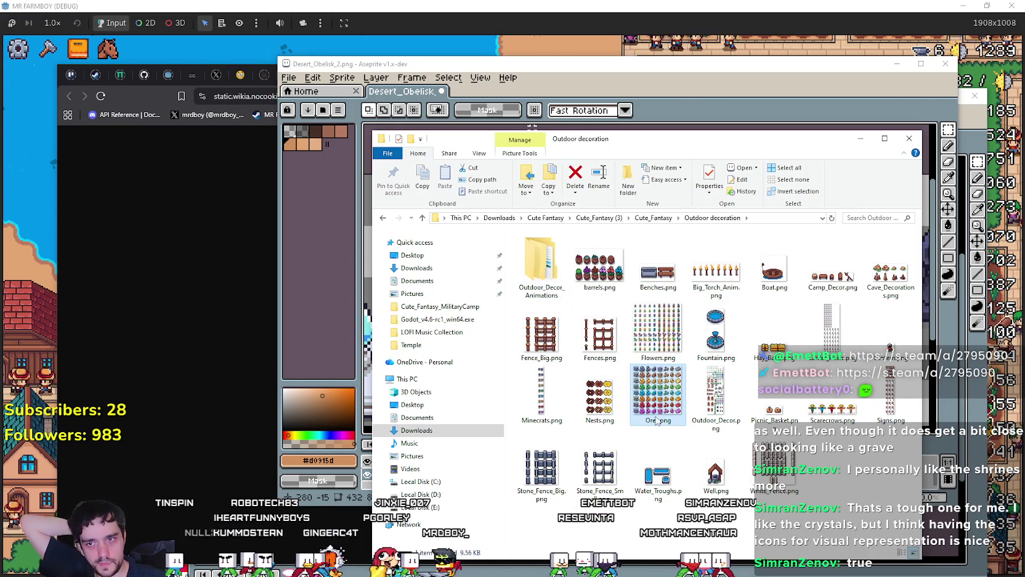
pyautogui.doubleClick(659, 385)
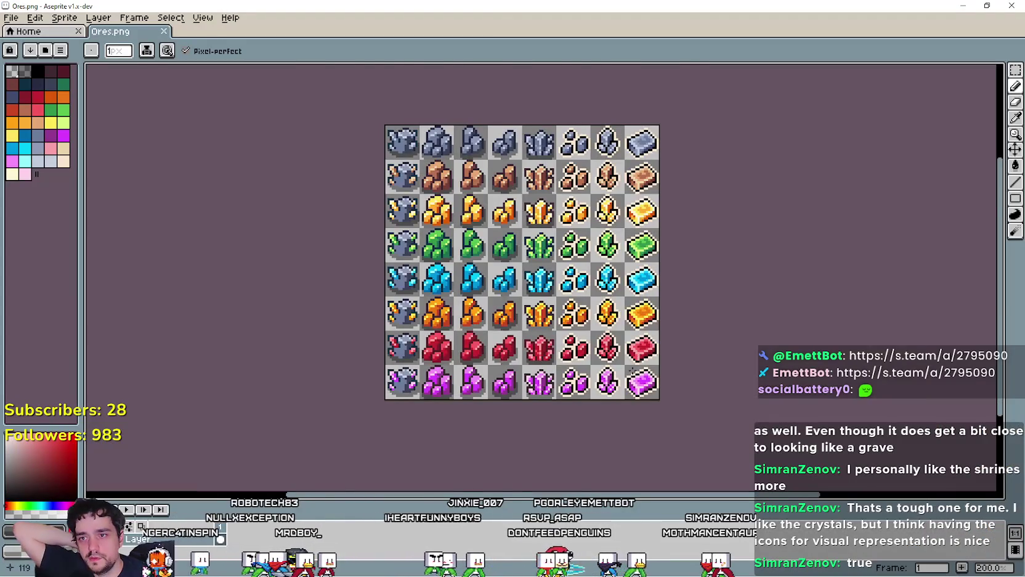
pyautogui.scroll(-1, 709, 251)
pyautogui.click(1003, 5)
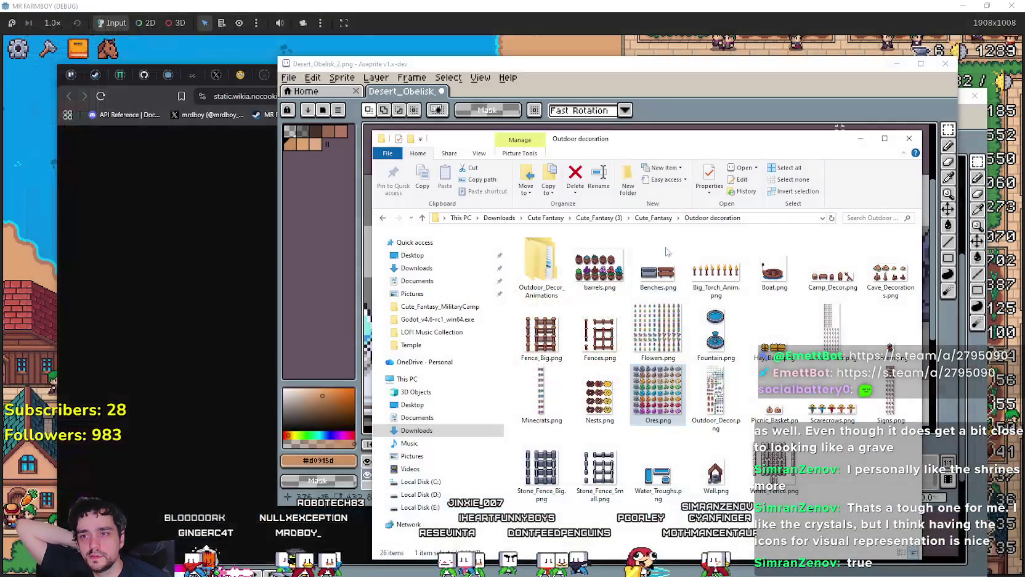
# Step: Check the Other and Buildings folders, then open Icons > Outline > Resources_Icons_Outline.png
pyautogui.click(672, 220)
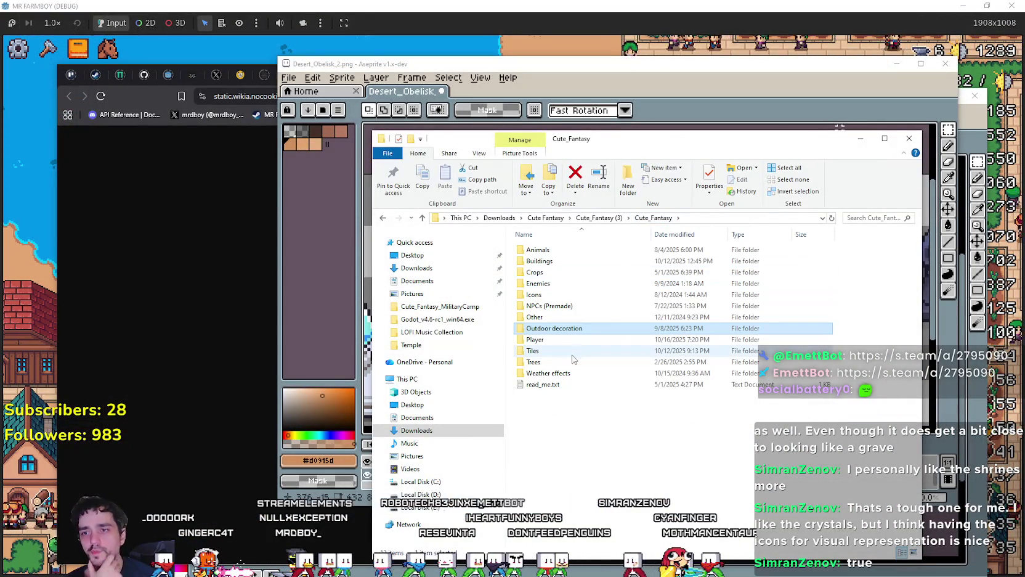
pyautogui.doubleClick(535, 317)
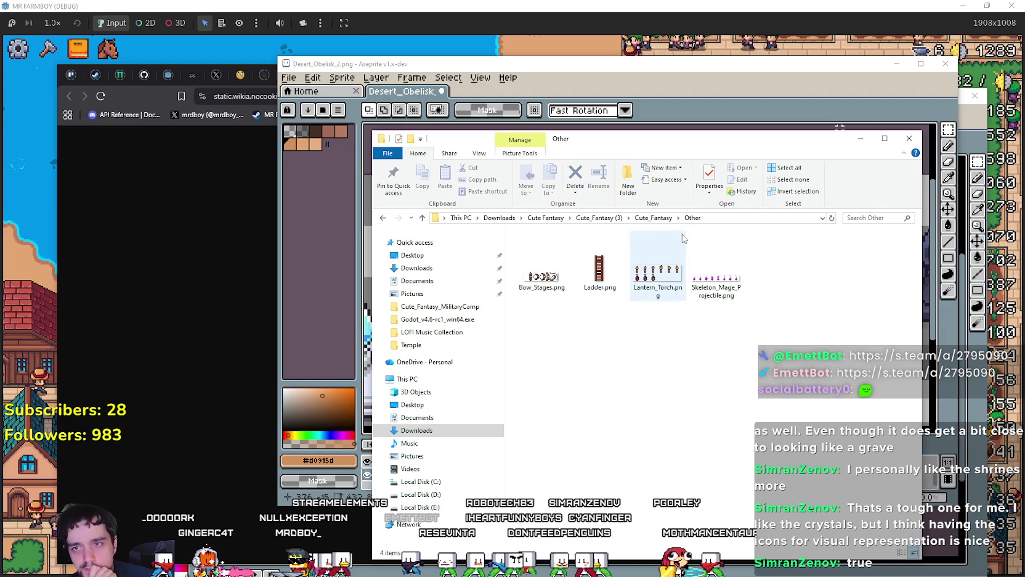
pyautogui.click(655, 218)
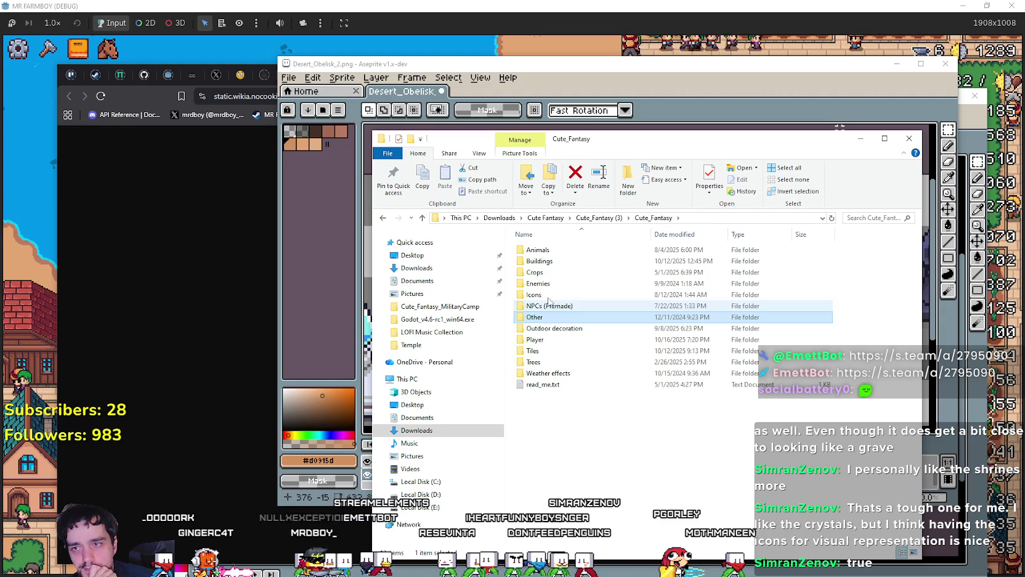
pyautogui.doubleClick(540, 262)
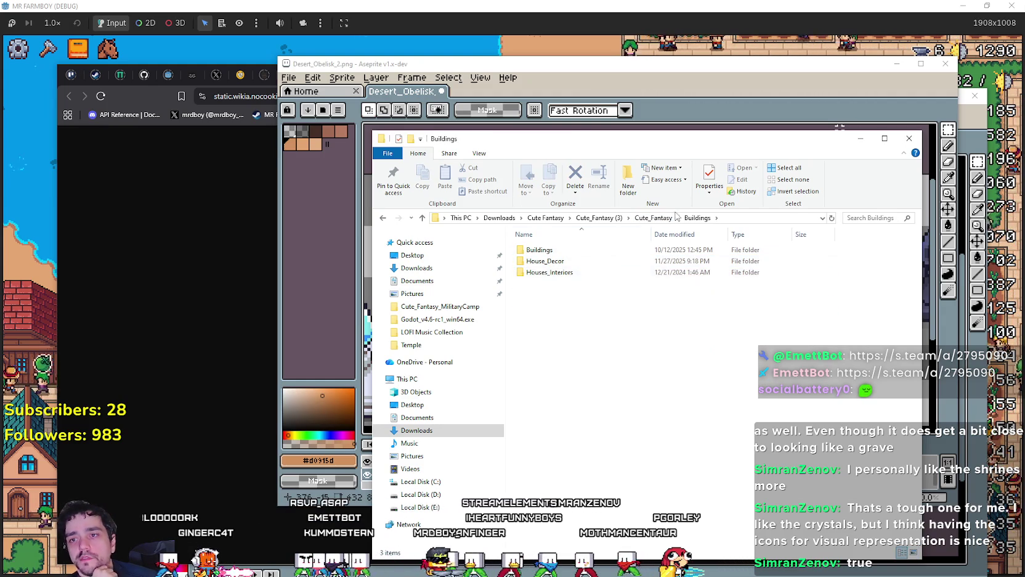
pyautogui.click(653, 218)
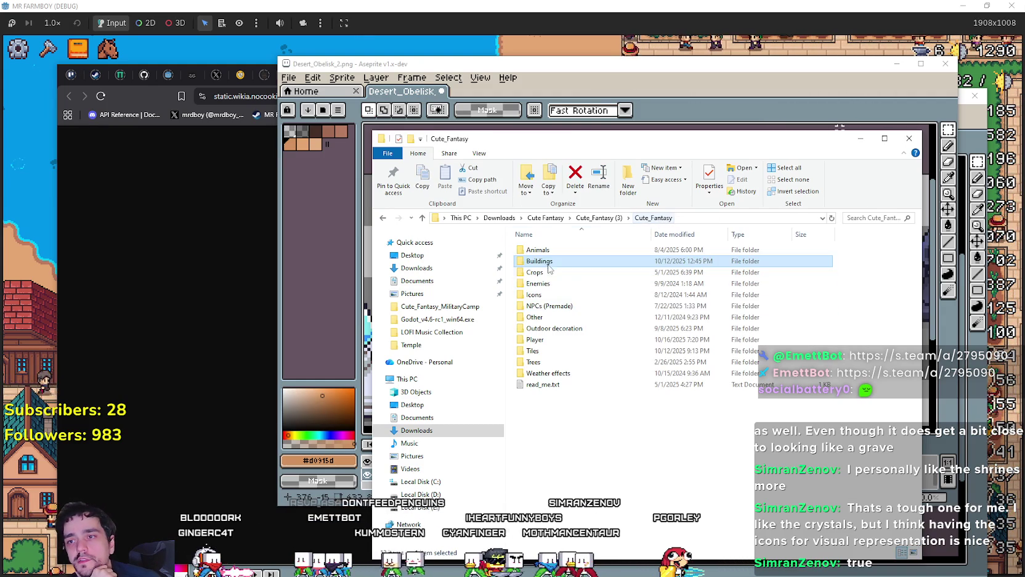
pyautogui.click(546, 296)
pyautogui.doubleClick(547, 296)
pyautogui.doubleClick(542, 260)
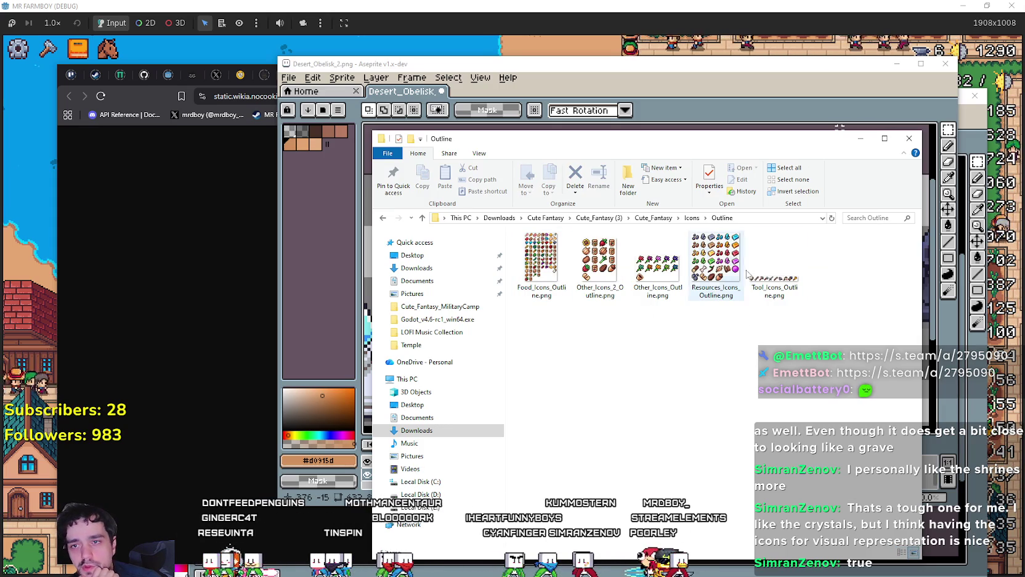
pyautogui.doubleClick(714, 259)
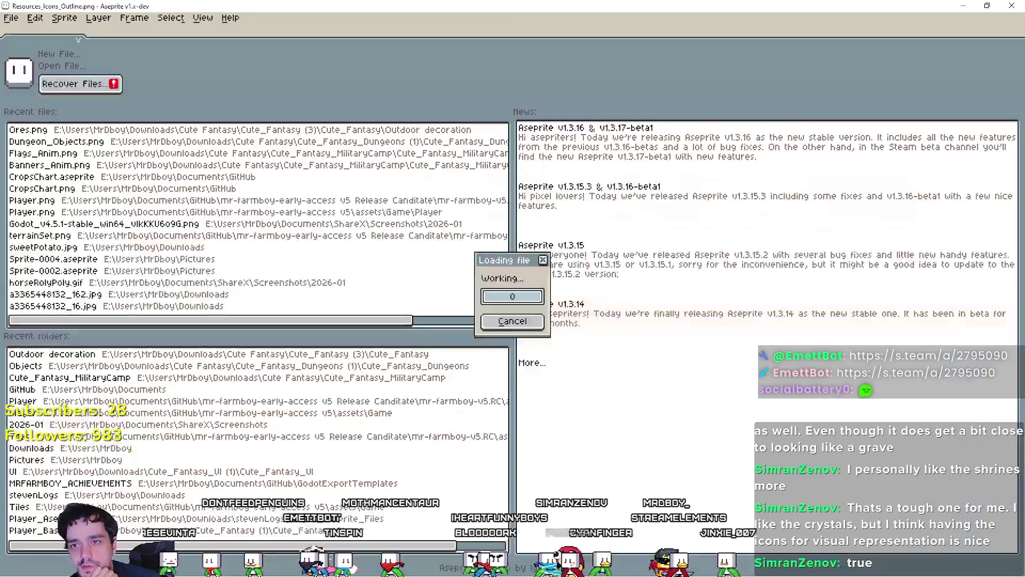
pyautogui.scroll(1, 580, 391)
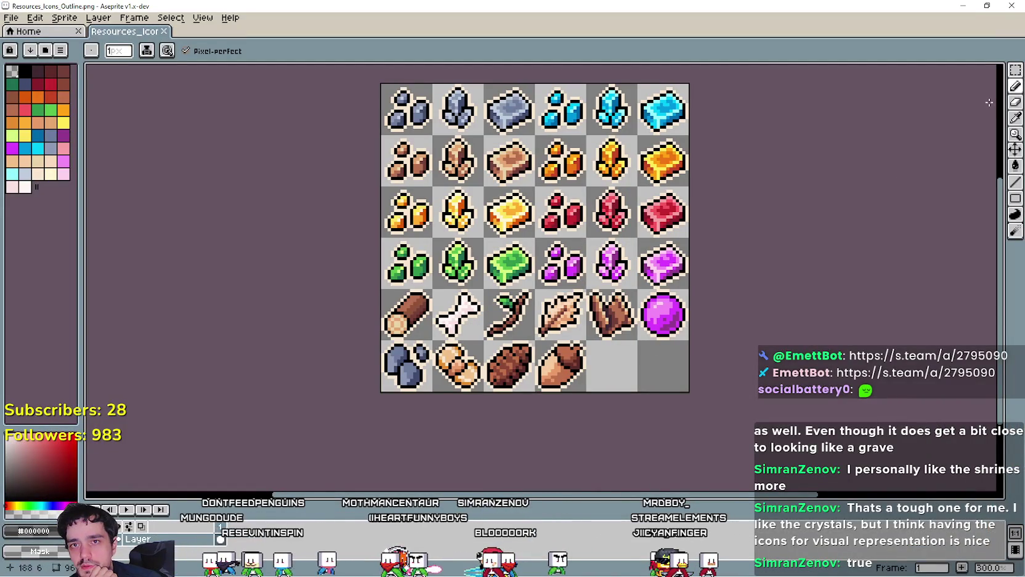
# Step: Paste the copied purple orb onto the dark block in Desert_Obelisk_2.png
pyautogui.click(1017, 71)
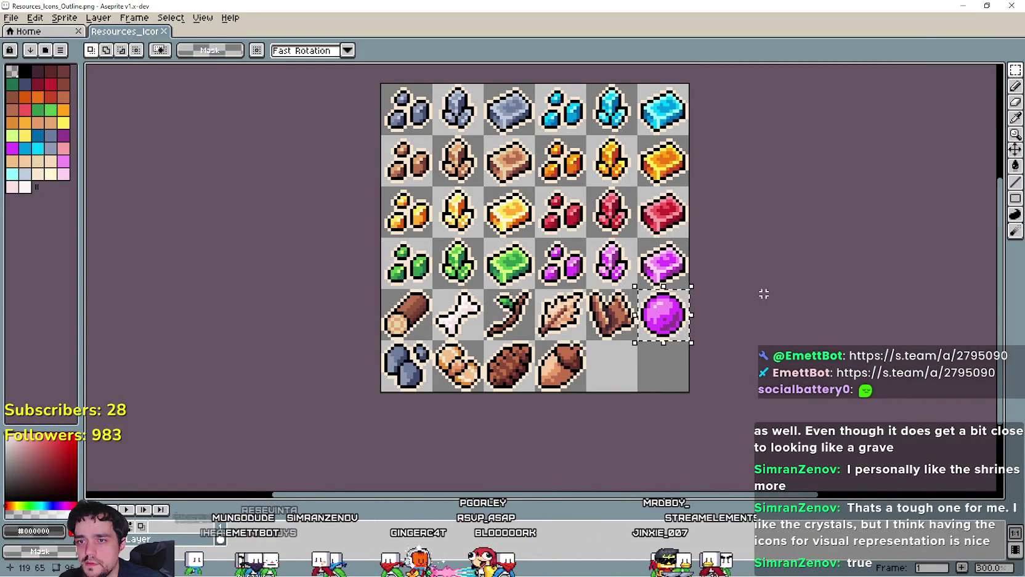
pyautogui.click(963, 6)
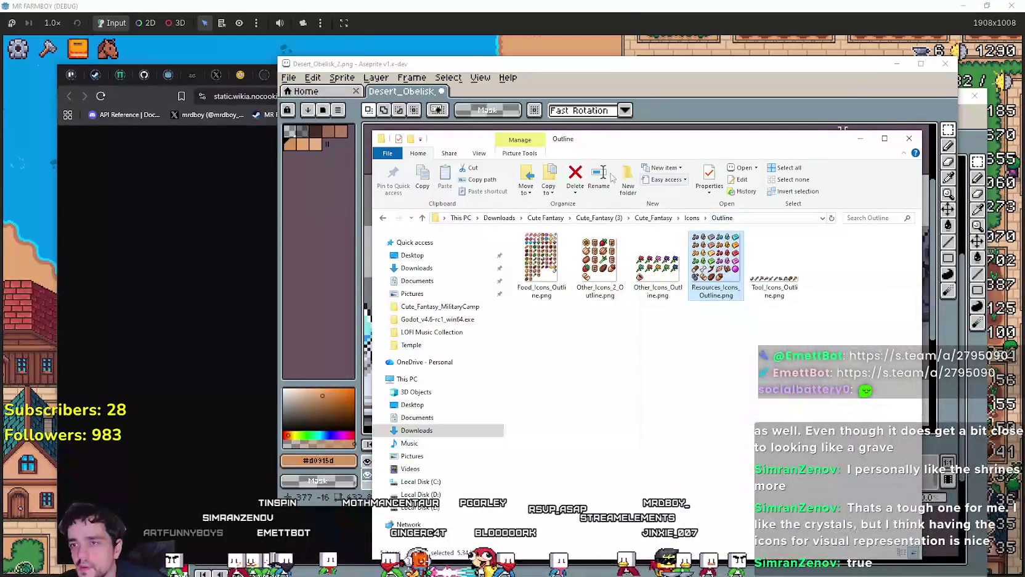
pyautogui.click(602, 59)
pyautogui.moveTo(634, 126)
pyautogui.mouseDown()
pyautogui.moveTo(753, 276)
pyautogui.moveTo(638, 242)
pyautogui.moveTo(707, 307)
pyautogui.mouseUp()
pyautogui.hotkey('ctrl', 'v')
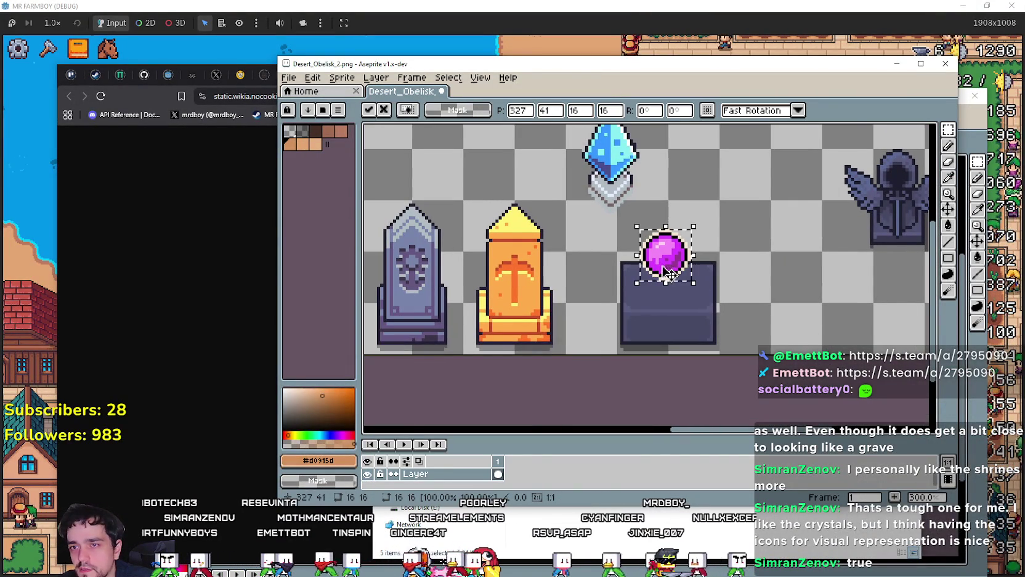
# Step: Nudge the pasted orb down so it rests on top of the dark pedestal
pyautogui.moveTo(668, 275); pyautogui.dragTo(672, 274)
pyautogui.scroll(3, 678, 260)
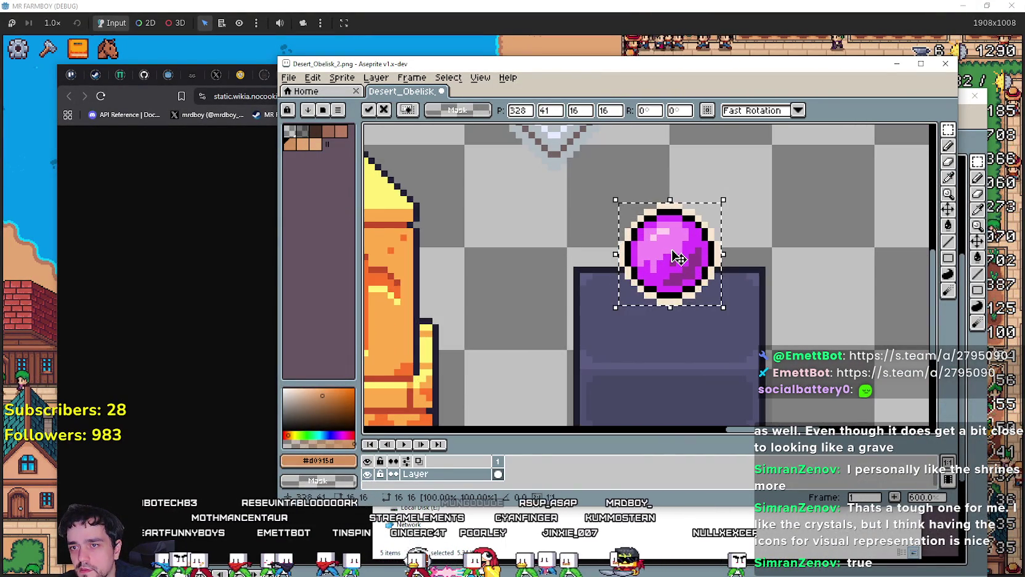
pyautogui.scroll(-2, 678, 257)
pyautogui.moveTo(674, 275); pyautogui.dragTo(675, 279)
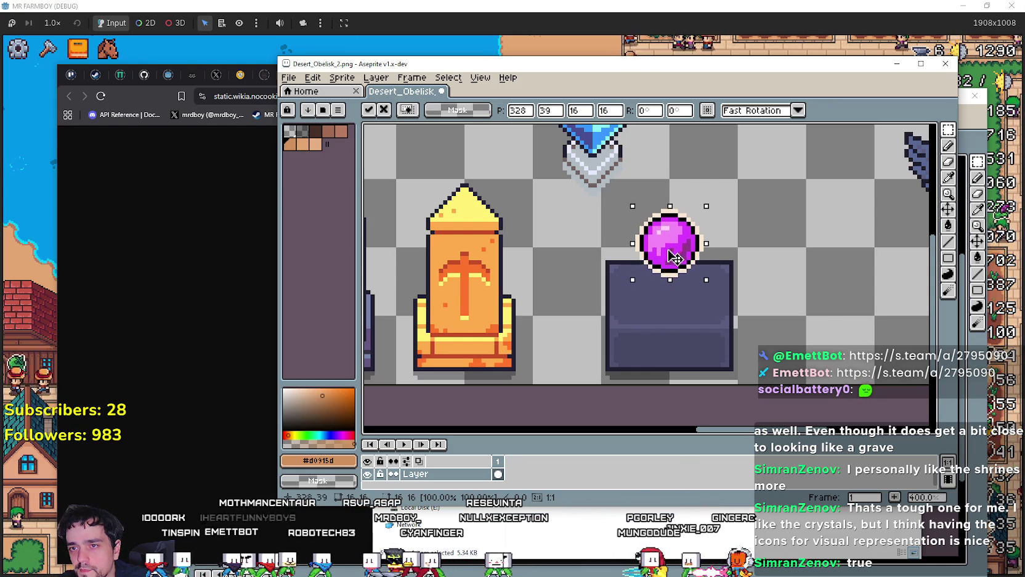
pyautogui.scroll(-3, 674, 244)
pyautogui.scroll(3, 674, 245)
pyautogui.moveTo(673, 244); pyautogui.dragTo(670, 253)
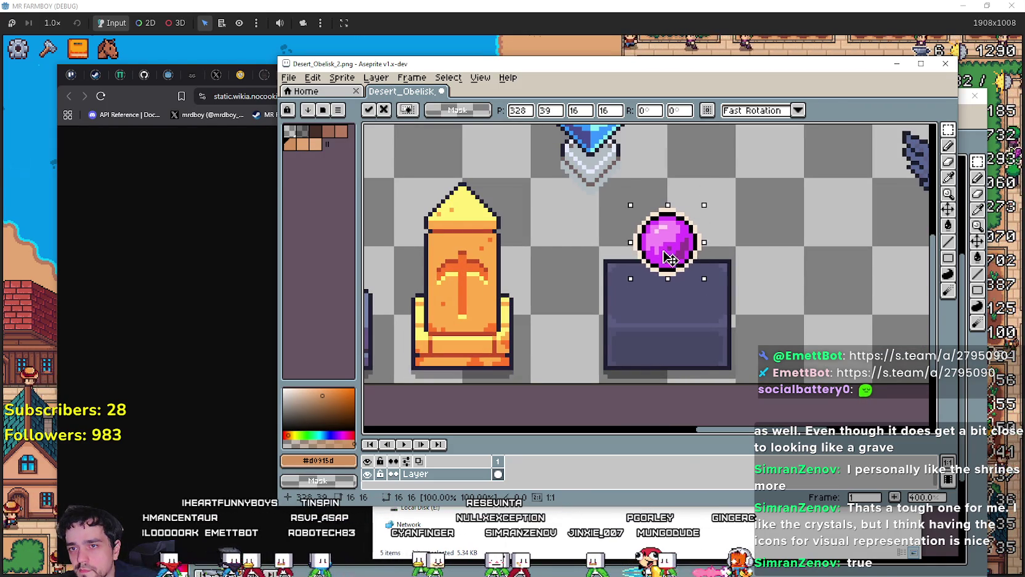
pyautogui.scroll(-1, 671, 259)
pyautogui.press('Down')
pyautogui.press('Down')
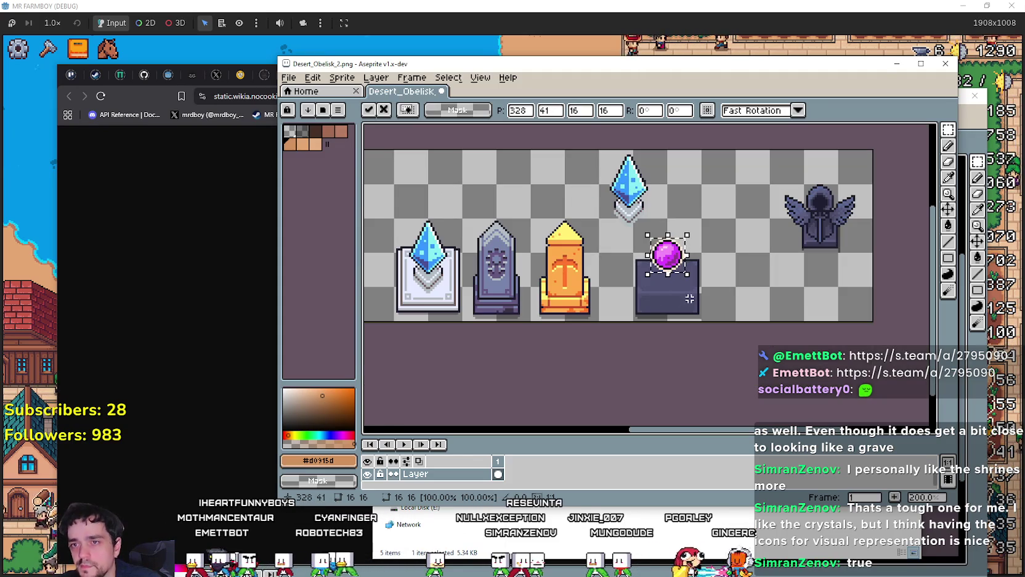
pyautogui.scroll(1, 691, 265)
pyautogui.scroll(-1, 664, 253)
pyautogui.scroll(1, 656, 253)
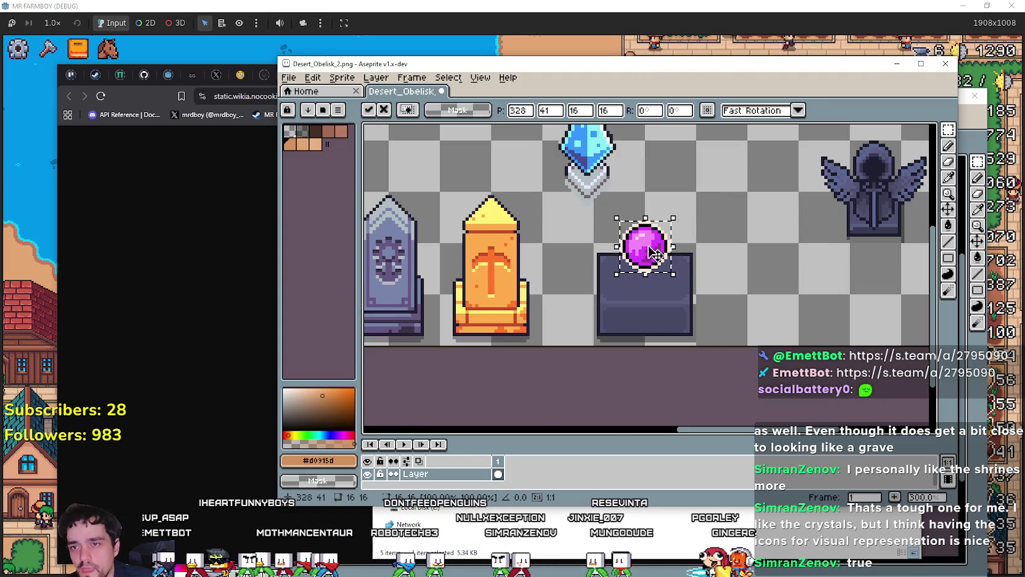
pyautogui.scroll(-1, 644, 250)
# Step: Move the orb up-left to the empty top row of the sheet
pyautogui.moveTo(644, 250)
pyautogui.mouseDown()
pyautogui.moveTo(515, 168)
pyautogui.moveTo(625, 215)
pyautogui.moveTo(564, 247)
pyautogui.moveTo(484, 252)
pyautogui.moveTo(485, 203)
pyautogui.mouseUp()
pyautogui.scroll(1, 622, 219)
pyautogui.scroll(-1, 576, 238)
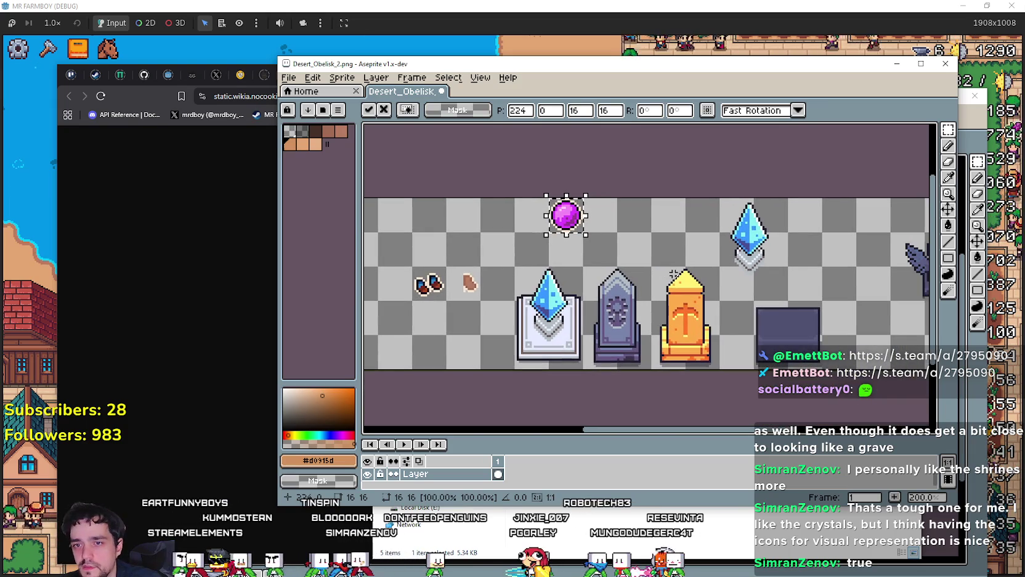
pyautogui.scroll(2, 641, 247)
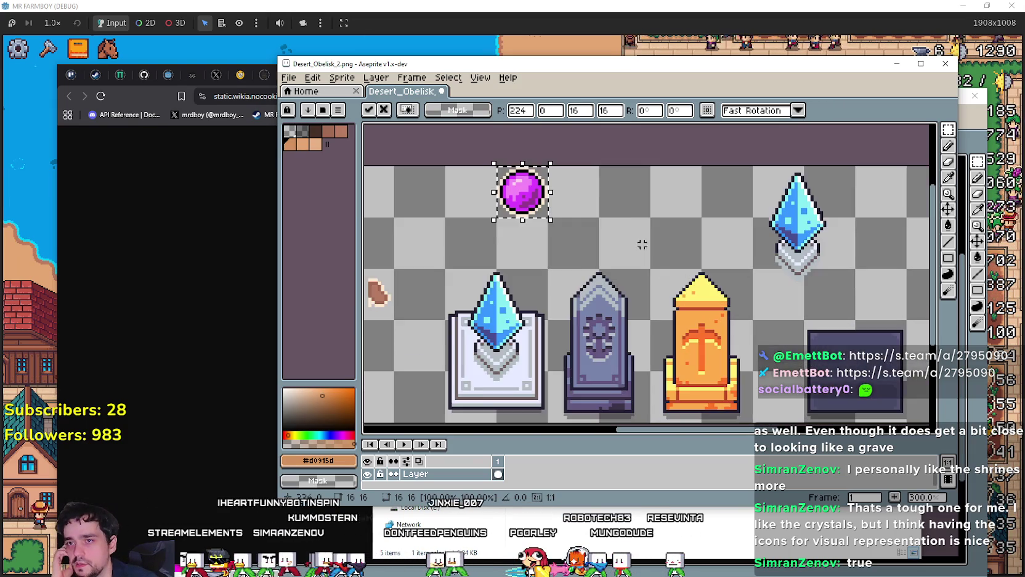
# Step: Shift the purple orb two tiles left and drop it there
pyautogui.moveTo(696, 297); pyautogui.dragTo(558, 207)
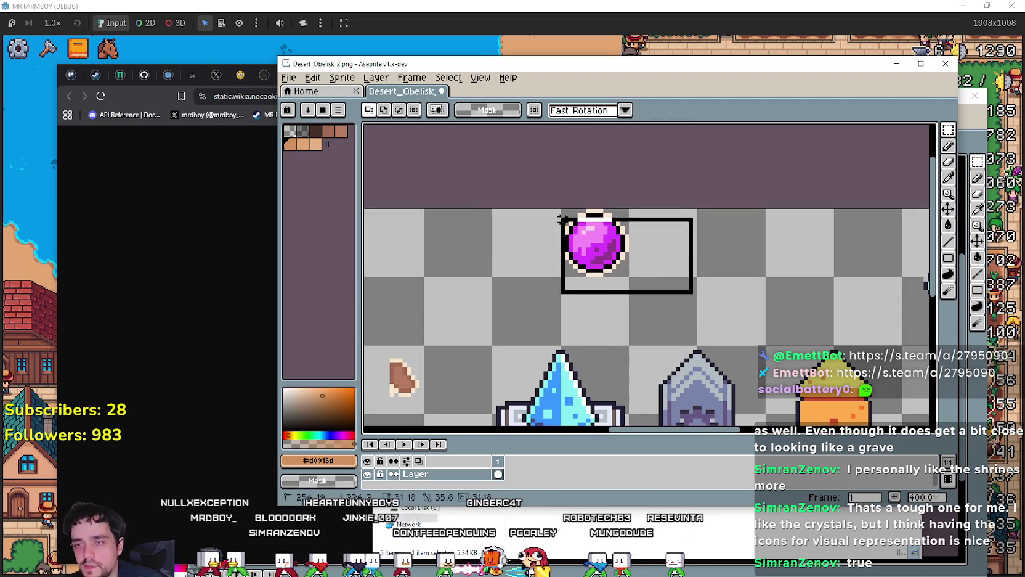
pyautogui.click(737, 326)
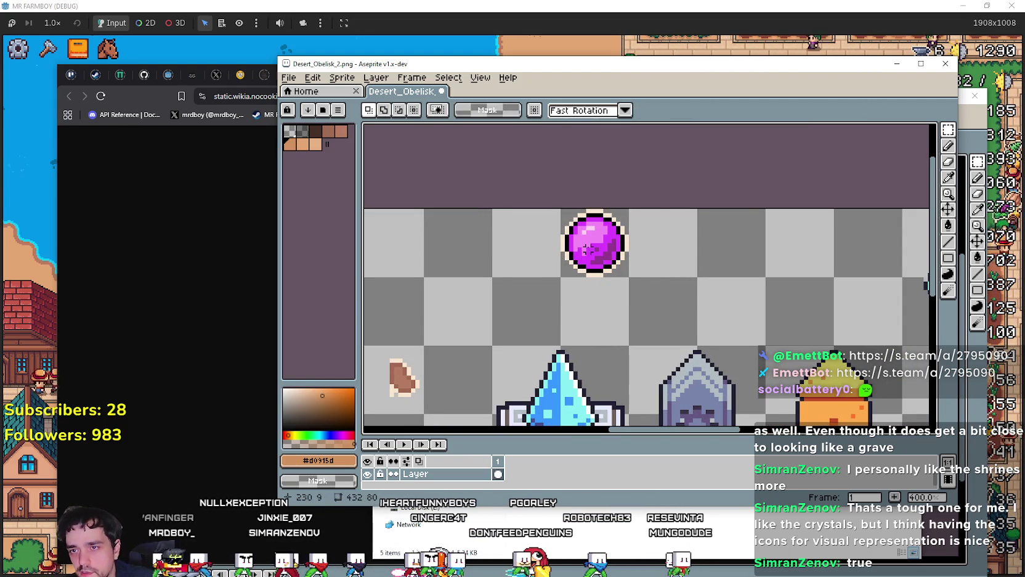
pyautogui.moveTo(563, 287); pyautogui.dragTo(632, 207)
pyautogui.moveTo(621, 259); pyautogui.dragTo(485, 259)
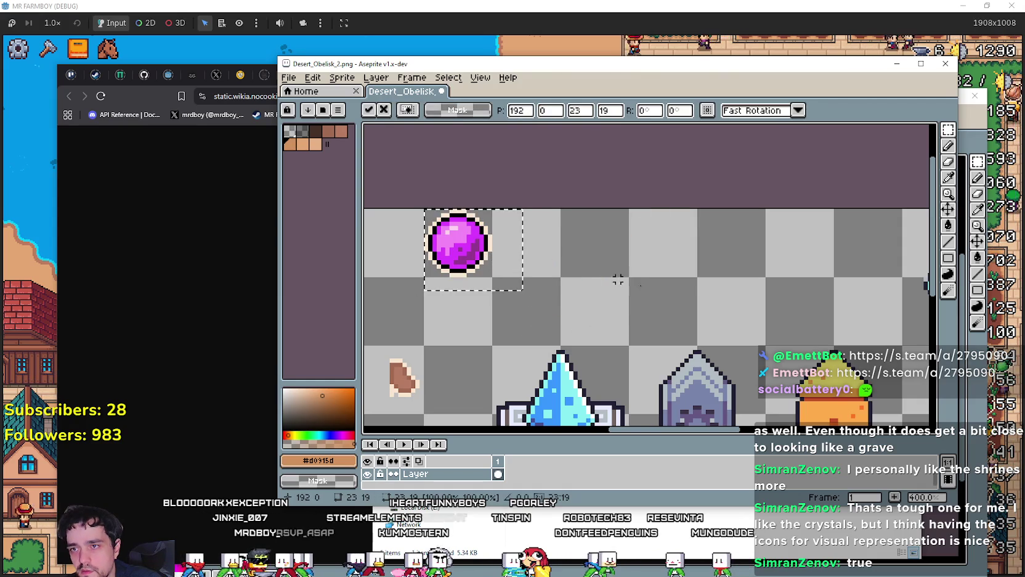
pyautogui.click(716, 288)
# Step: Sample the orb's cream outline colour and draw a test ellipse, then undo it
pyautogui.click(948, 186)
pyautogui.scroll(1, 499, 211)
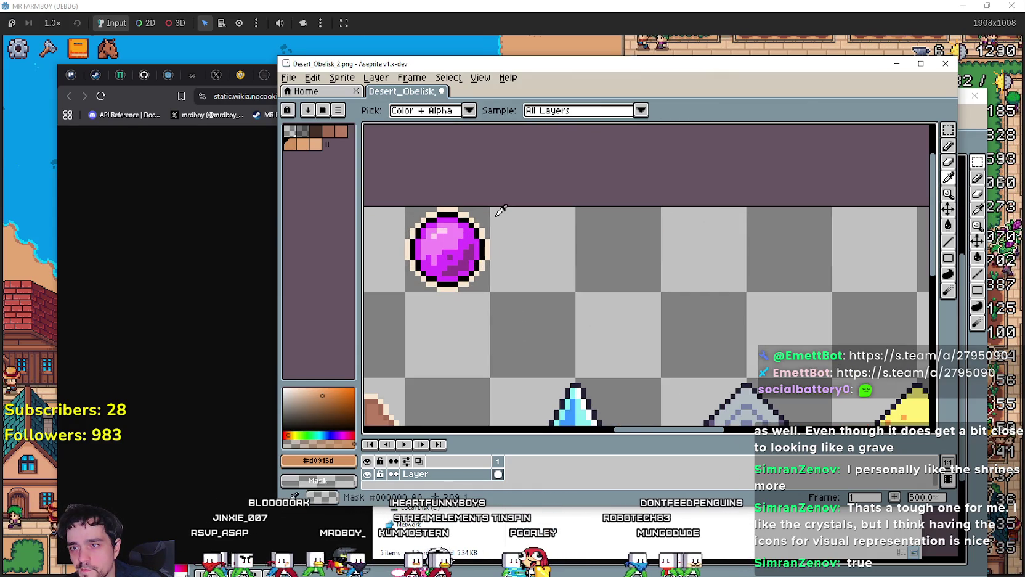
pyautogui.click(488, 236)
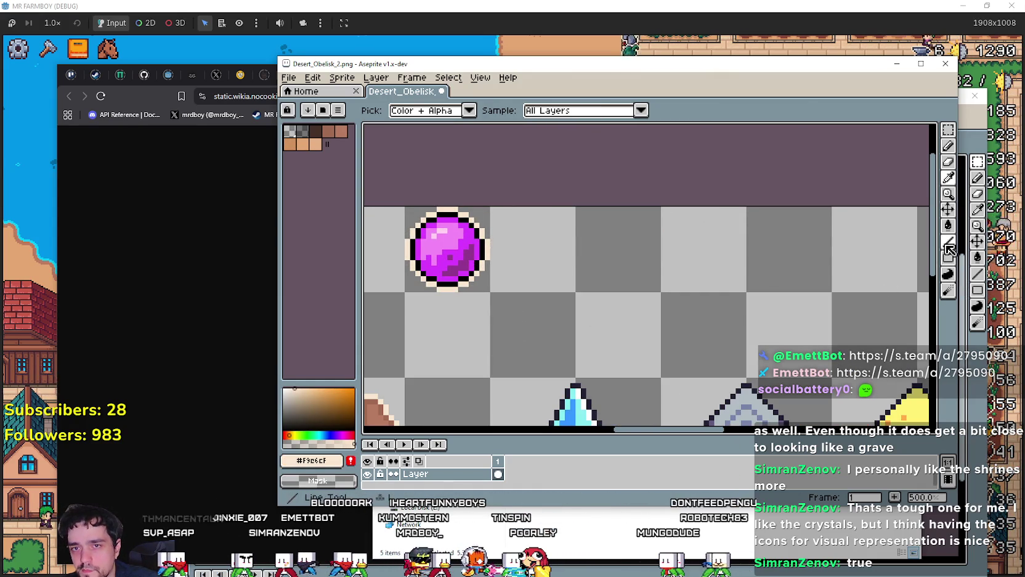
pyautogui.click(911, 258)
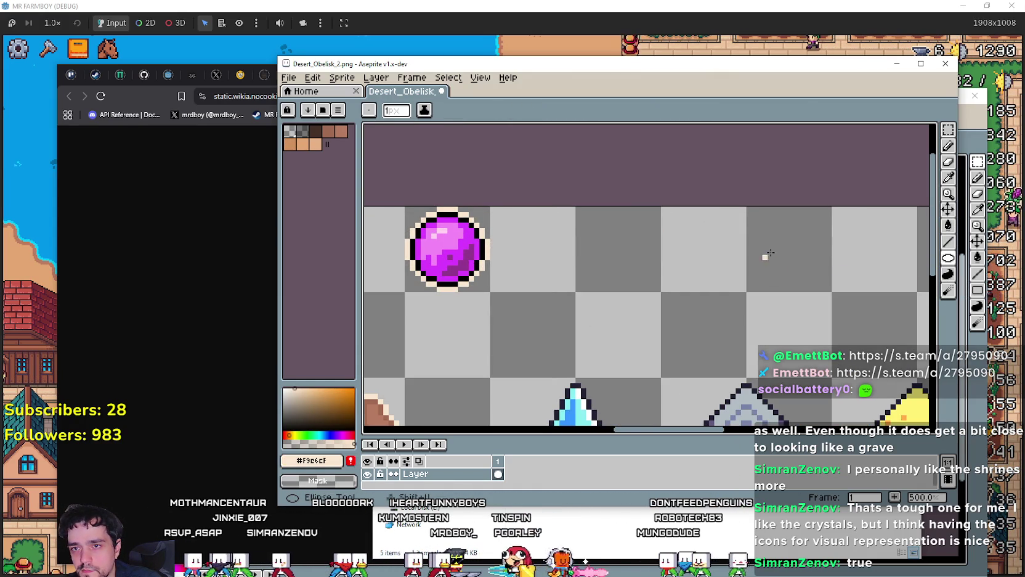
pyautogui.moveTo(828, 210)
pyautogui.mouseDown()
pyautogui.moveTo(695, 307)
pyautogui.moveTo(667, 374)
pyautogui.mouseUp()
pyautogui.scroll(-3, 640, 308)
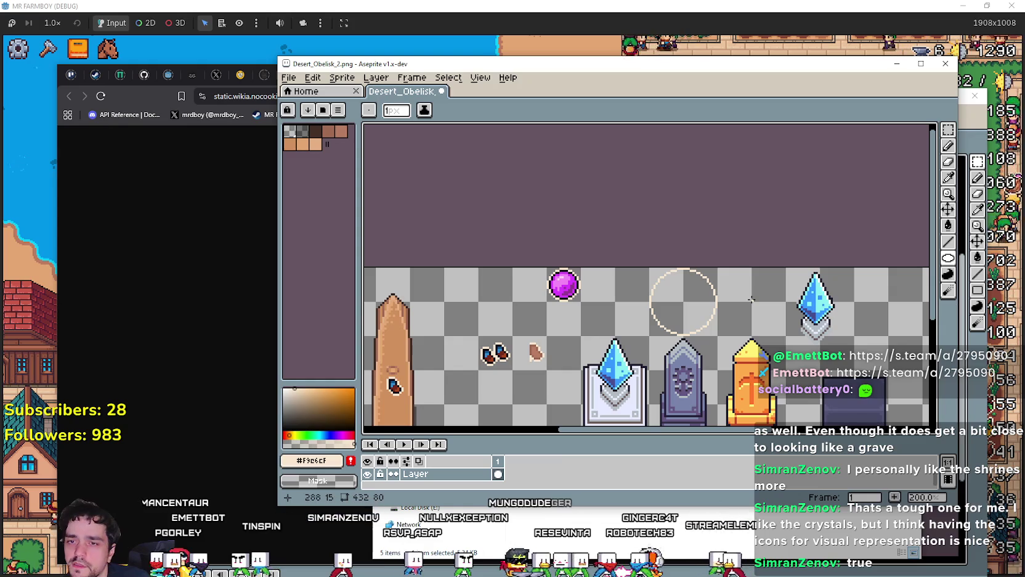
pyautogui.press('v')
pyautogui.hotkey('ctrl', 'z')
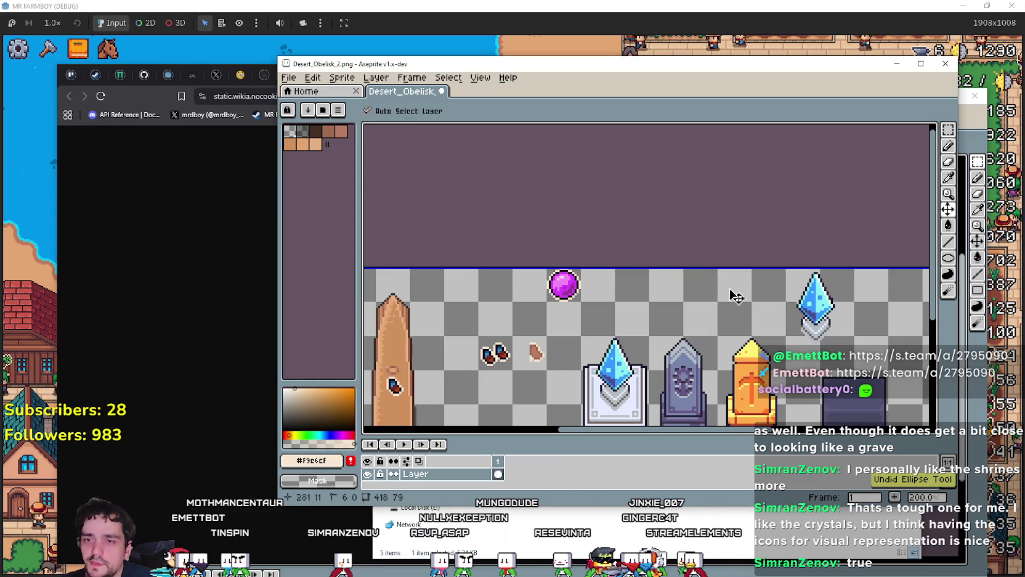
pyautogui.press('b')
pyautogui.scroll(2, 677, 290)
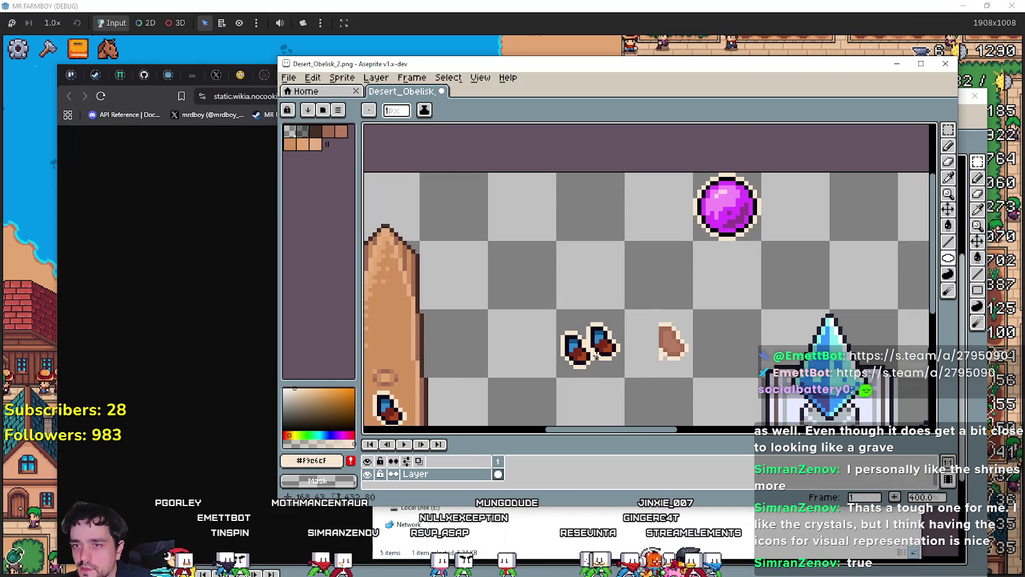
# Step: Try several cream circles around the two gems, undoing each attempt
pyautogui.moveTo(595, 356); pyautogui.dragTo(627, 281)
pyautogui.moveTo(564, 262); pyautogui.dragTo(609, 270)
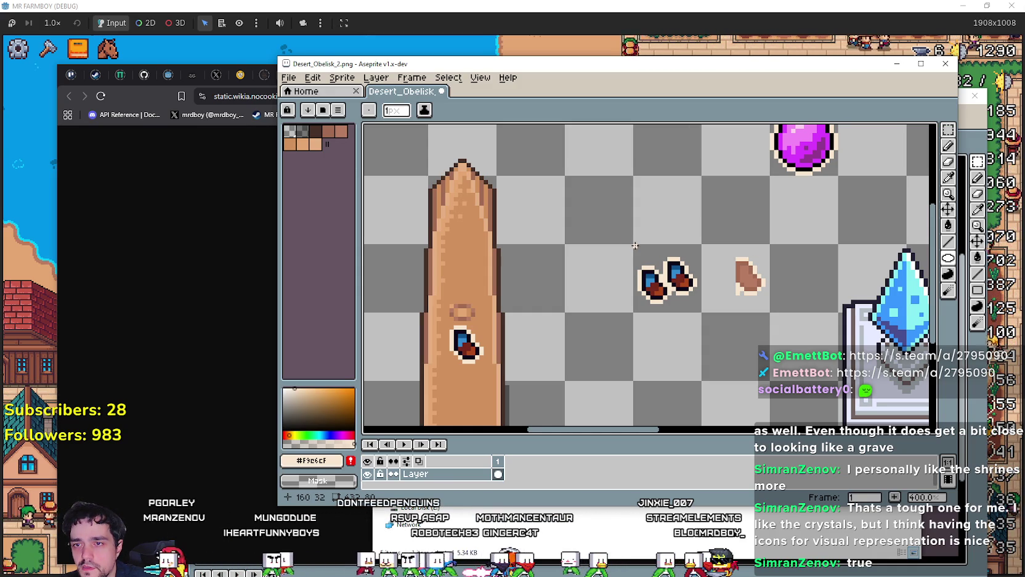
pyautogui.moveTo(682, 331); pyautogui.dragTo(711, 320)
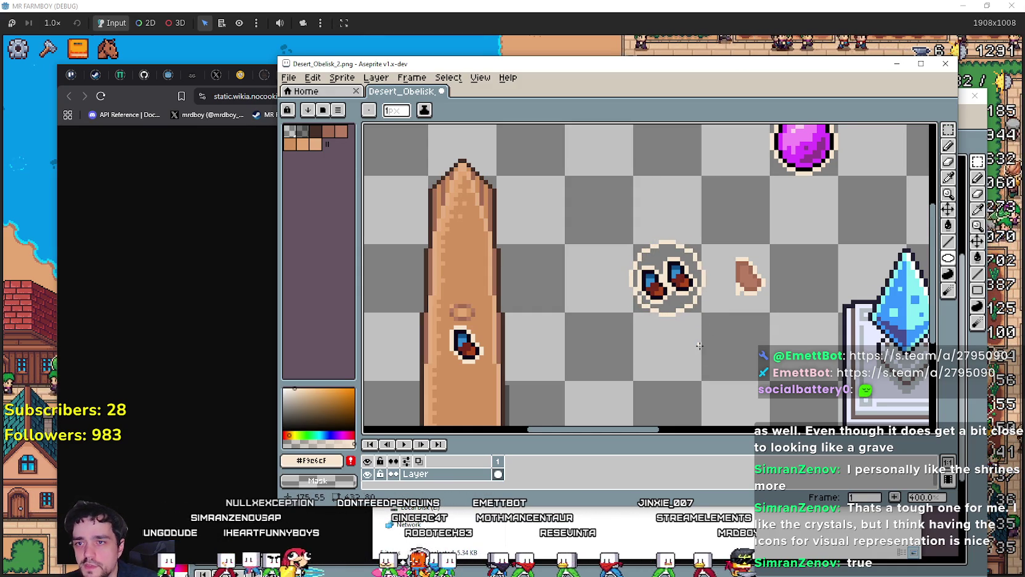
pyautogui.hotkey('ctrl', 'z')
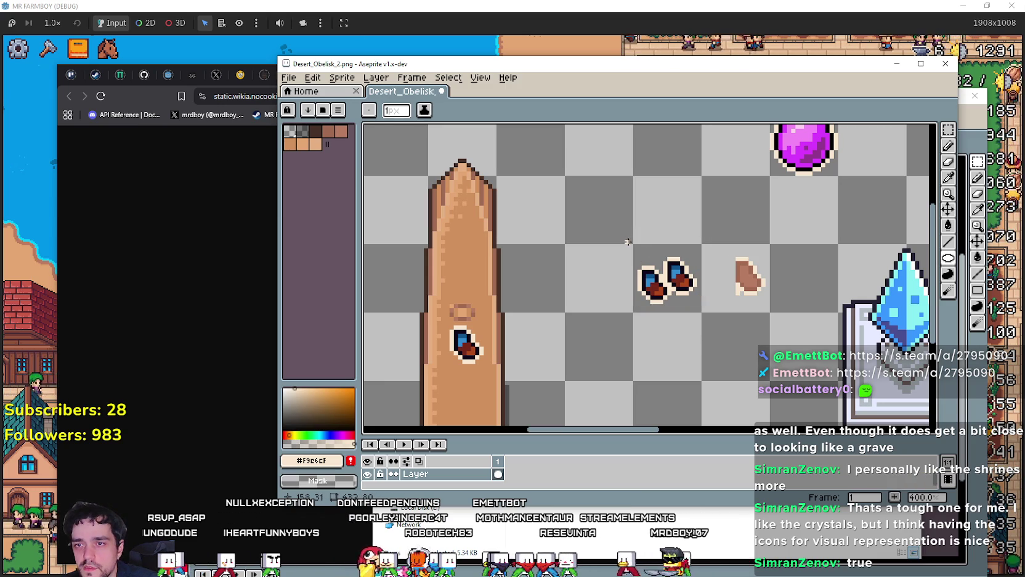
pyautogui.moveTo(626, 237)
pyautogui.mouseDown()
pyautogui.moveTo(687, 318)
pyautogui.moveTo(704, 317)
pyautogui.mouseUp()
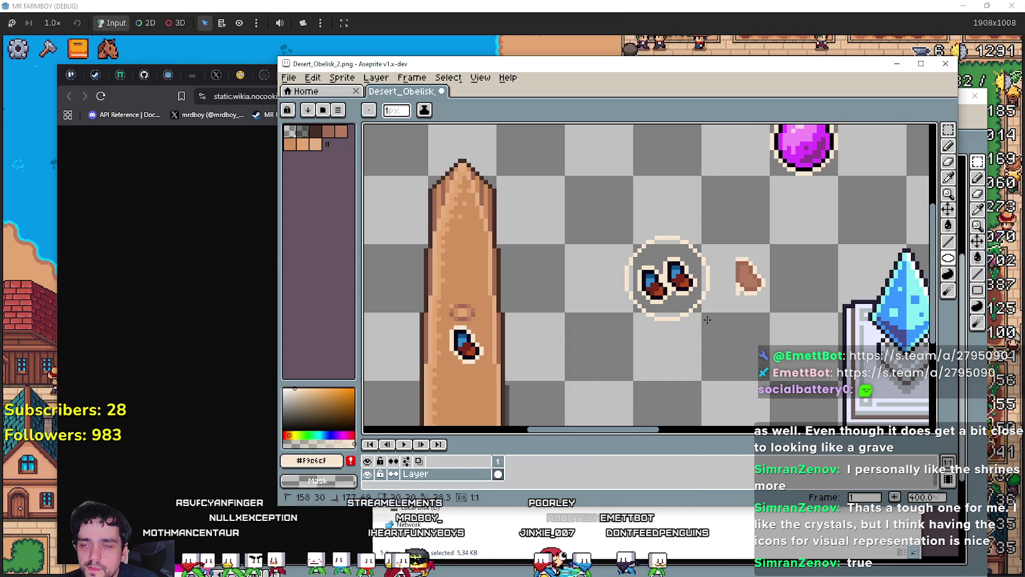
pyautogui.hotkey('ctrl', 'z')
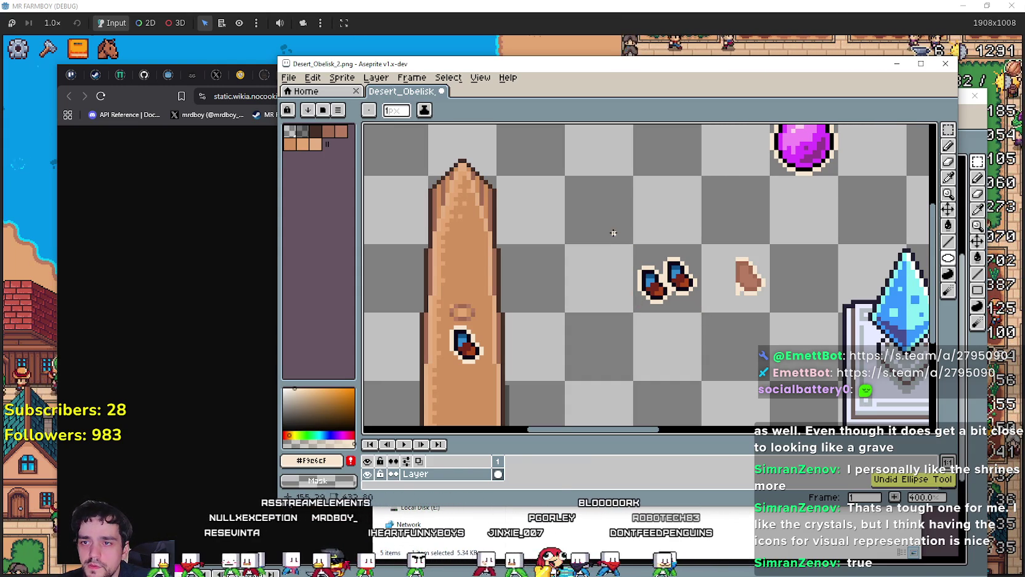
pyautogui.moveTo(613, 233)
pyautogui.mouseDown()
pyautogui.moveTo(700, 319)
pyautogui.moveTo(719, 320)
pyautogui.mouseUp()
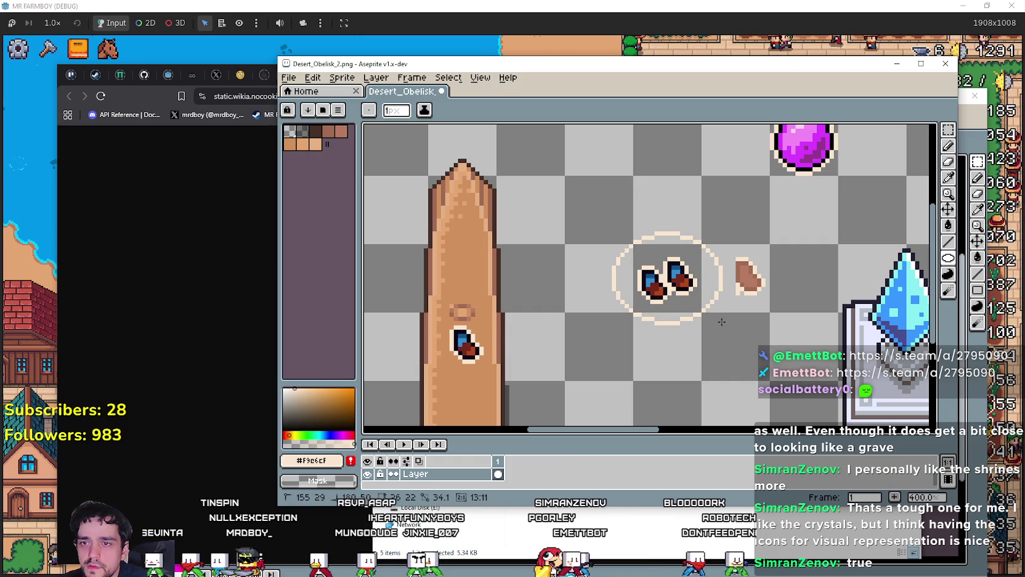
pyautogui.hotkey('ctrl', 'z')
pyautogui.moveTo(603, 214)
pyautogui.mouseDown()
pyautogui.moveTo(660, 306)
pyautogui.moveTo(726, 340)
pyautogui.mouseUp()
pyautogui.hotkey('ctrl', 'z')
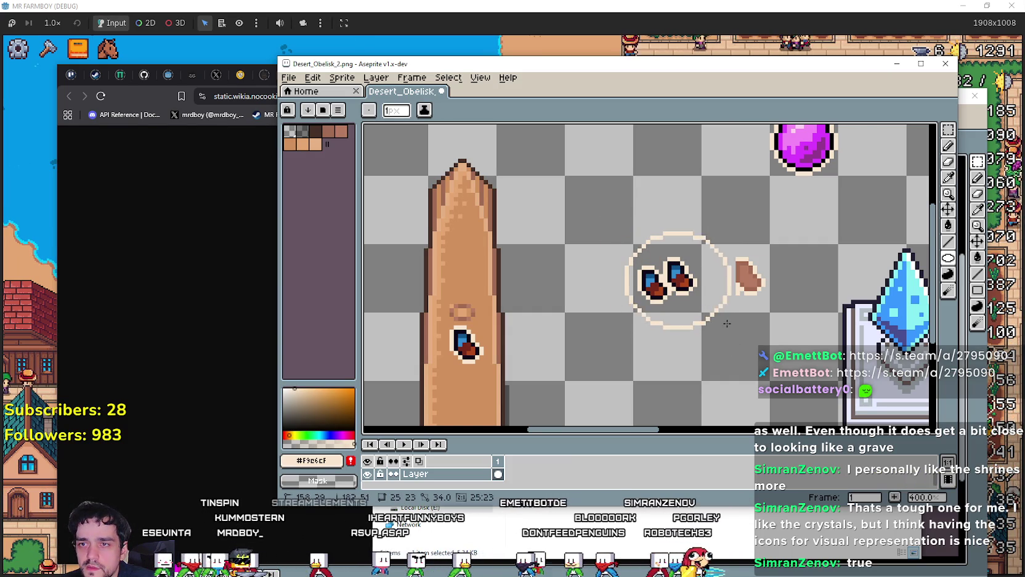
# Step: Draw a 24x24 cream circle around the two gems and zoom around to check it
pyautogui.moveTo(727, 323); pyautogui.dragTo(714, 329)
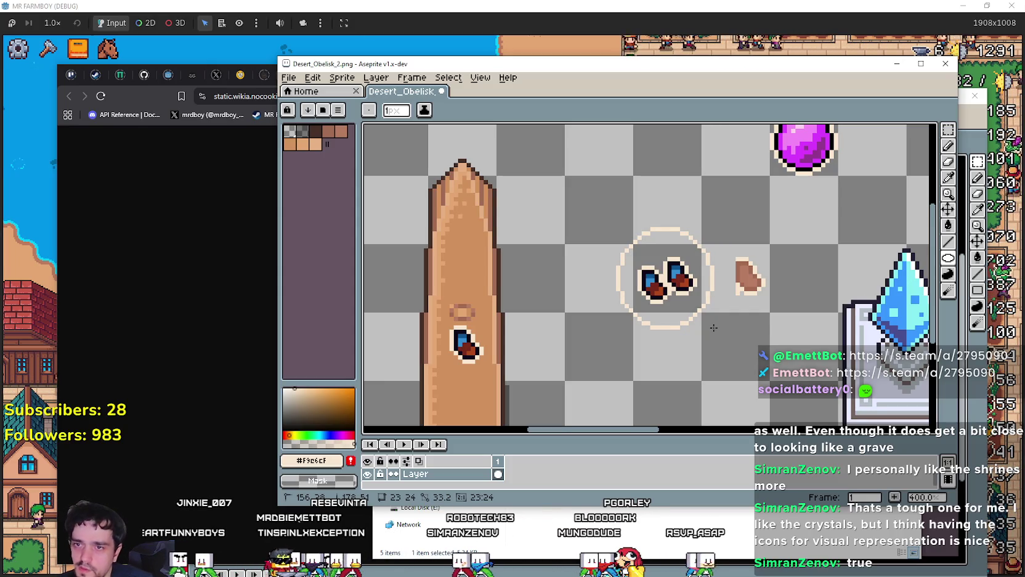
pyautogui.moveTo(713, 328); pyautogui.dragTo(718, 328)
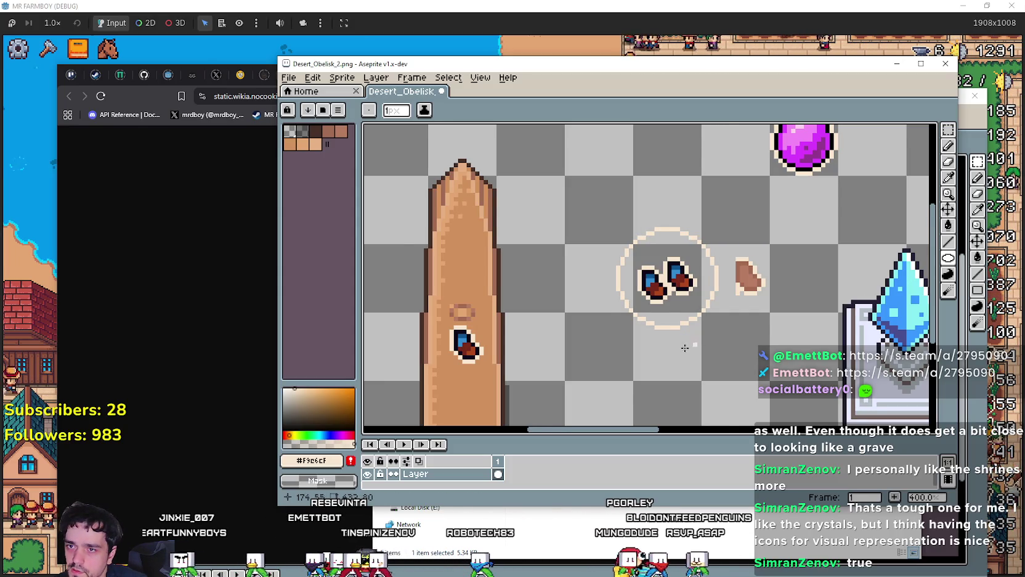
pyautogui.scroll(-4, 685, 349)
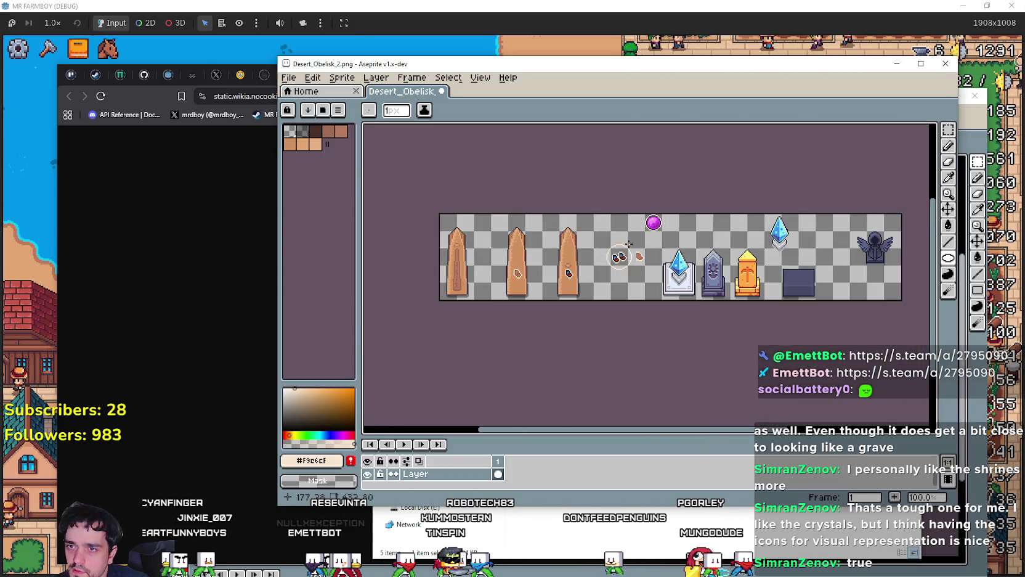
pyautogui.scroll(2, 628, 244)
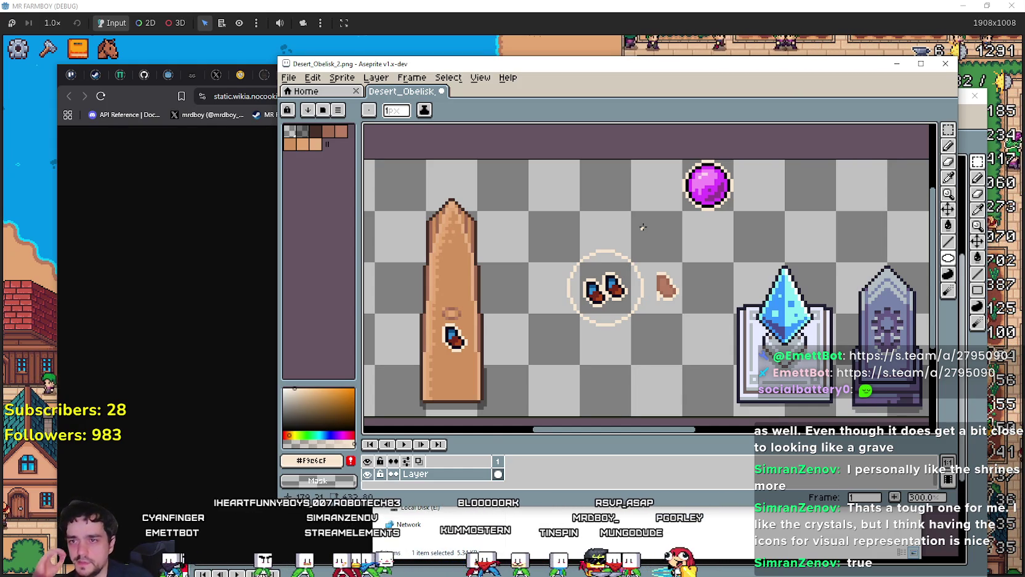
pyautogui.scroll(2, 570, 192)
pyautogui.scroll(1, 726, 323)
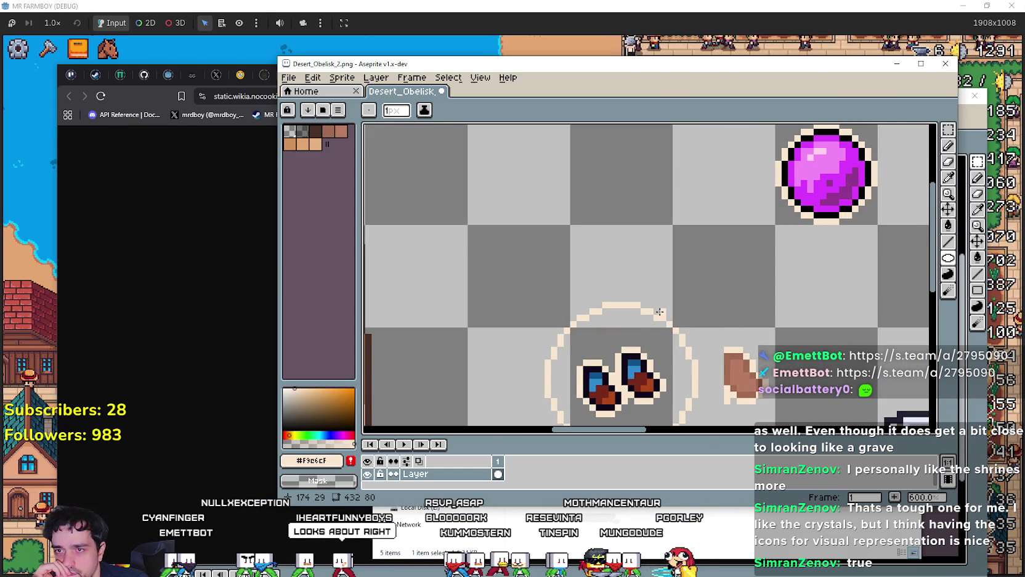
pyautogui.moveTo(776, 276); pyautogui.dragTo(832, 167)
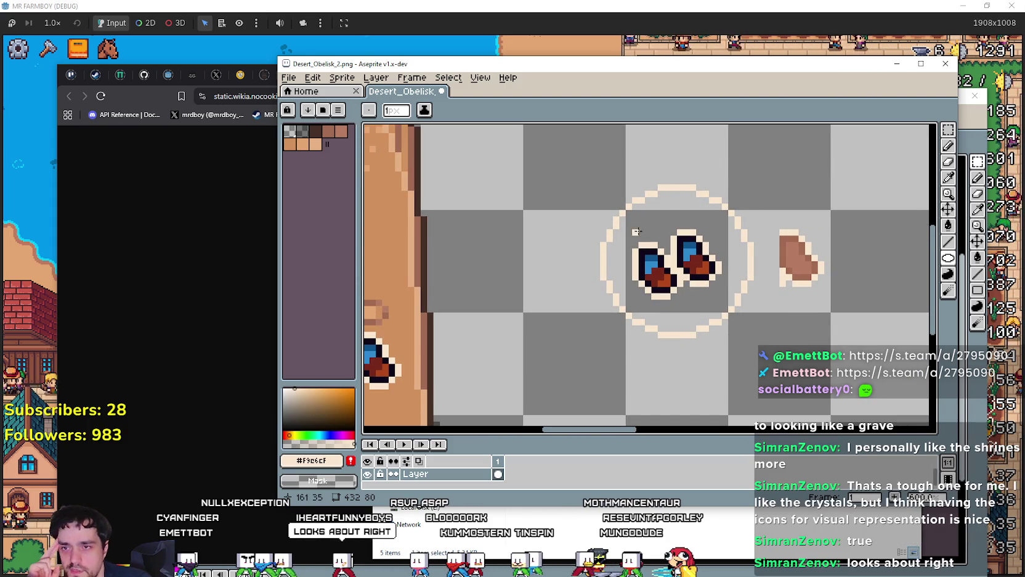
pyautogui.scroll(-1, 635, 240)
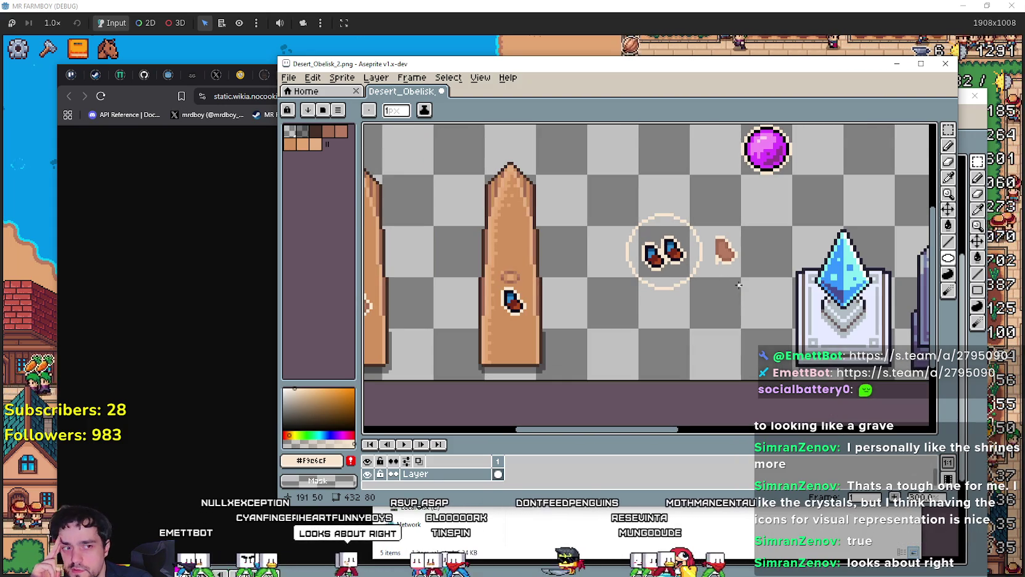
pyautogui.scroll(-1, 739, 284)
pyautogui.scroll(-1, 738, 346)
pyautogui.scroll(4, 738, 354)
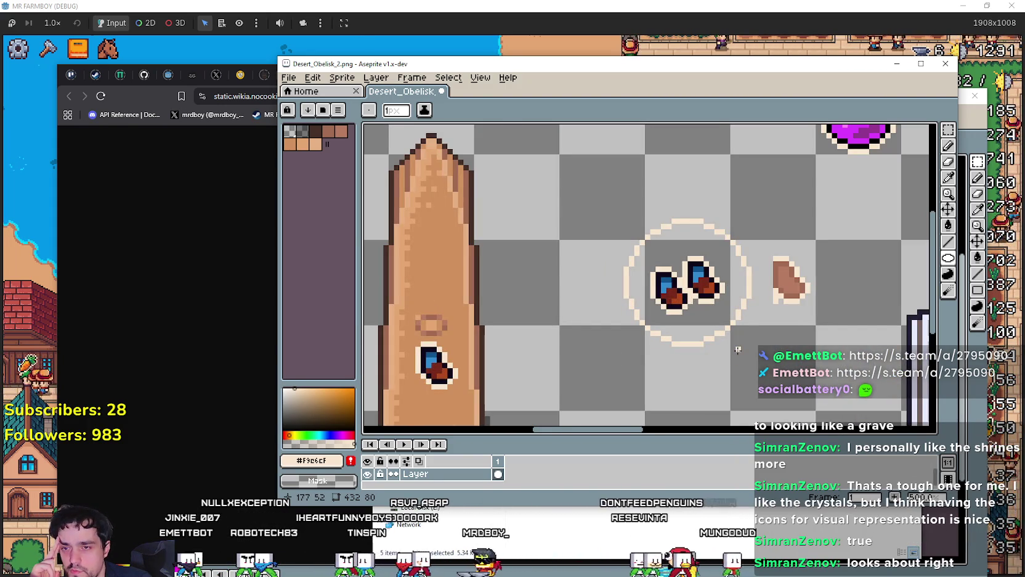
pyautogui.scroll(1, 733, 343)
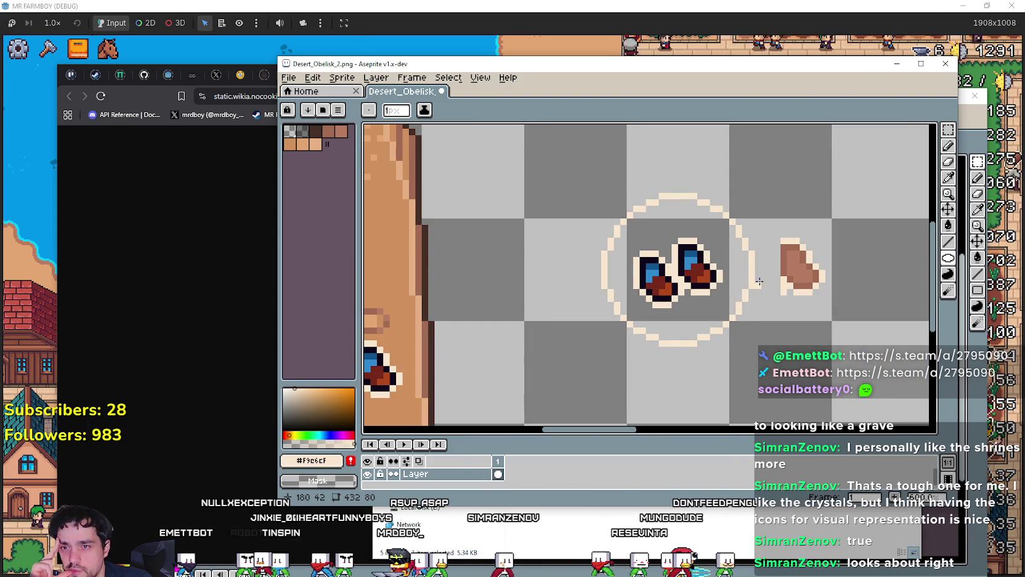
pyautogui.scroll(-1, 711, 319)
pyautogui.scroll(-1, 677, 308)
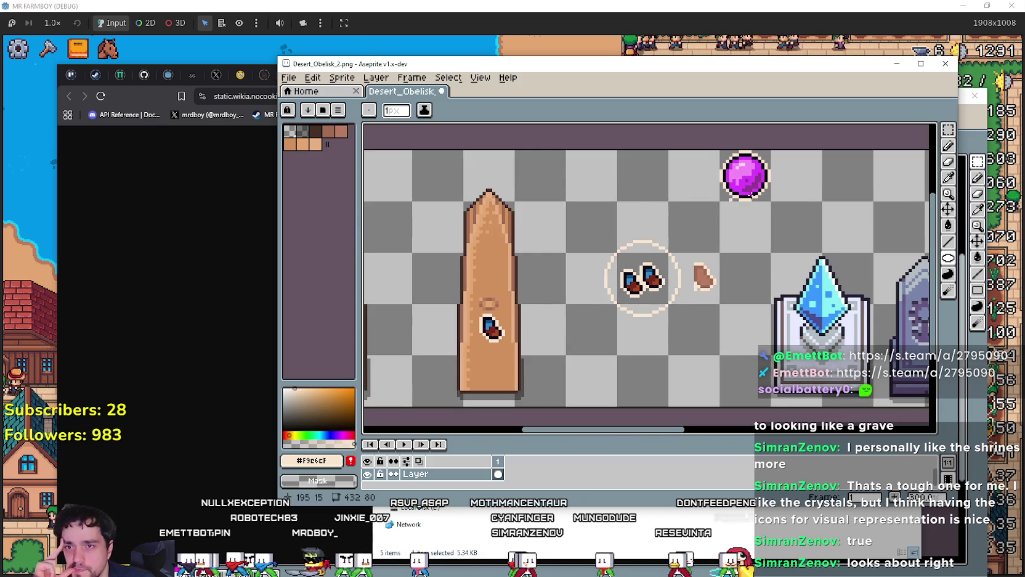
pyautogui.scroll(2, 771, 212)
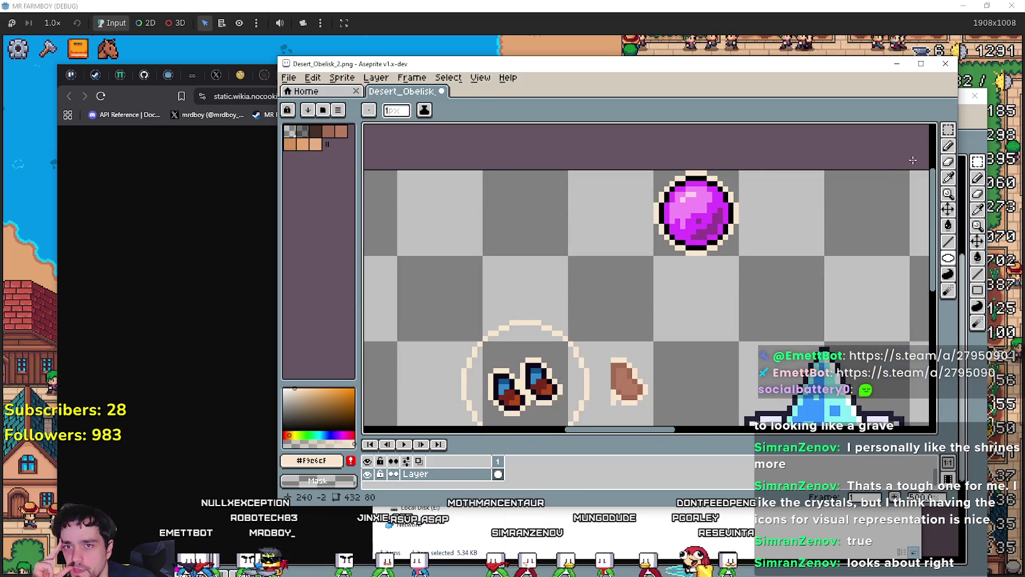
# Step: Sample black from the orb's outline and select the ring with both gems
pyautogui.click(949, 179)
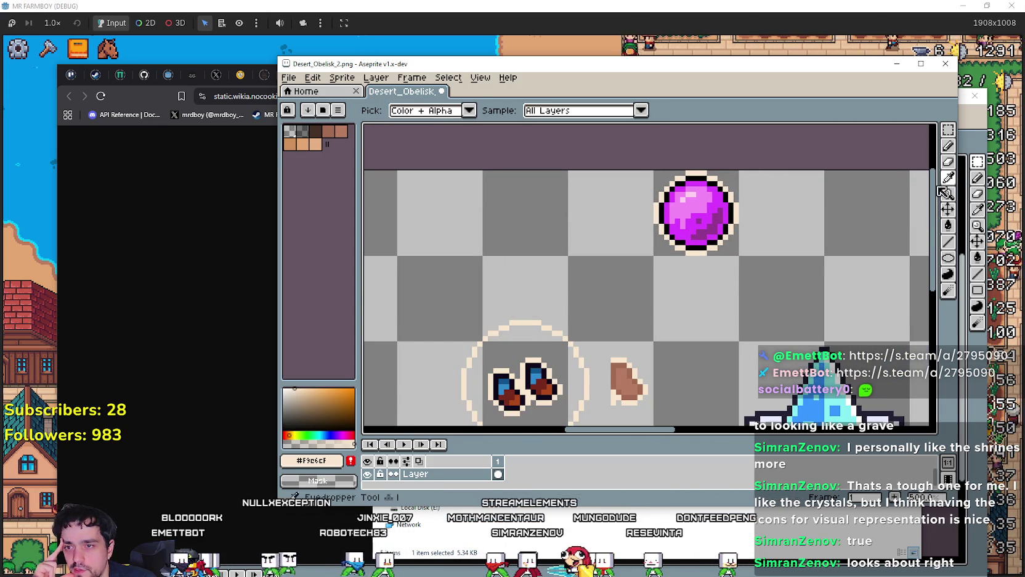
pyautogui.moveTo(632, 290); pyautogui.dragTo(755, 203)
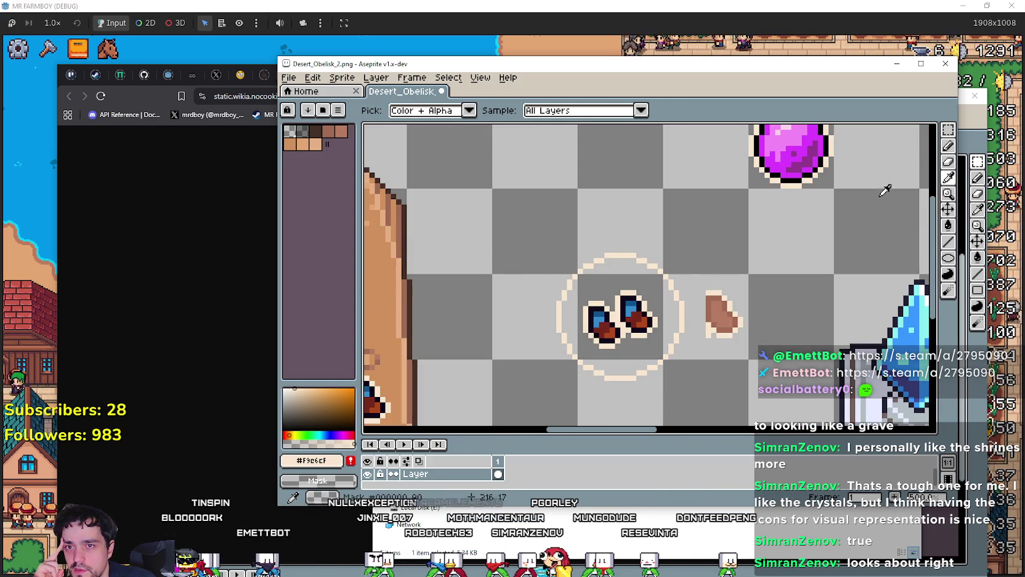
pyautogui.click(807, 175)
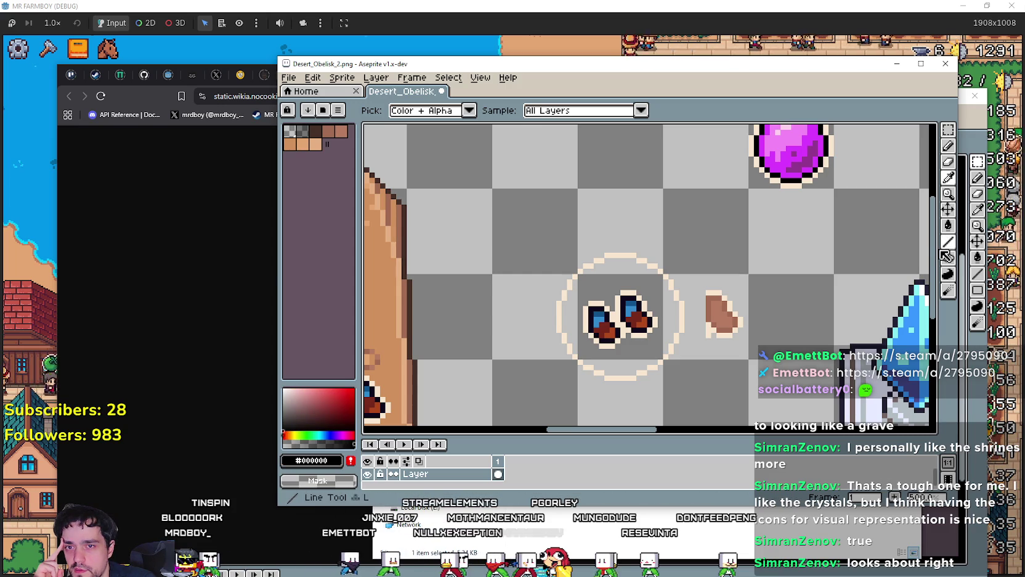
pyautogui.click(948, 129)
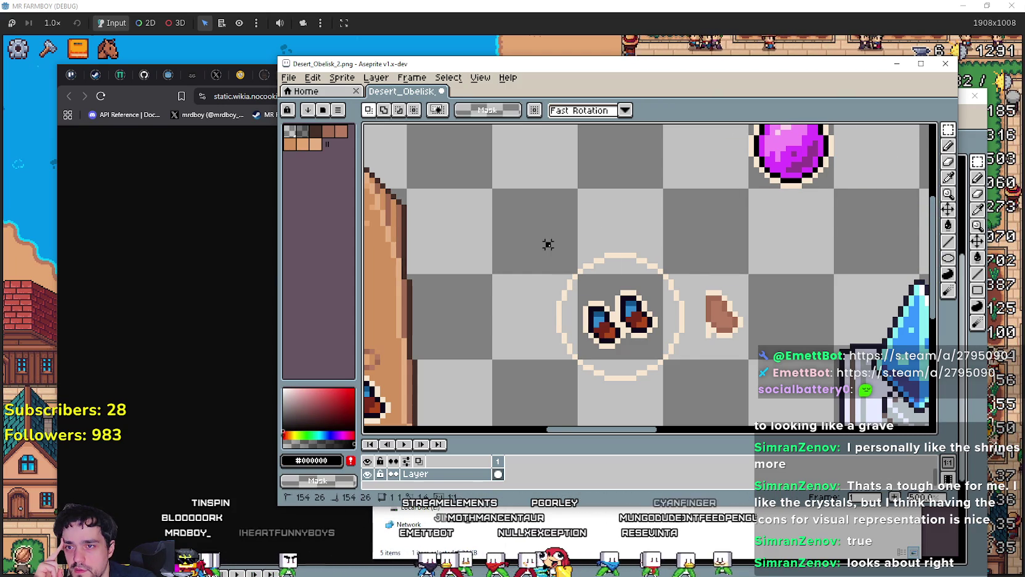
pyautogui.moveTo(548, 244); pyautogui.dragTo(691, 364)
pyautogui.scroll(-1, 731, 131)
pyautogui.hotkey('ctrl', 'd')
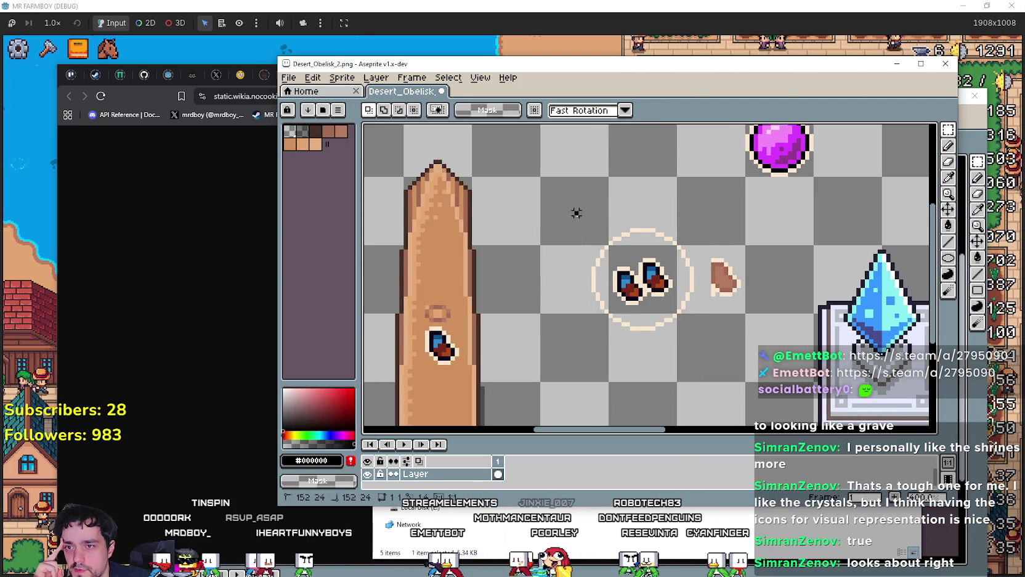
pyautogui.moveTo(576, 213); pyautogui.dragTo(705, 346)
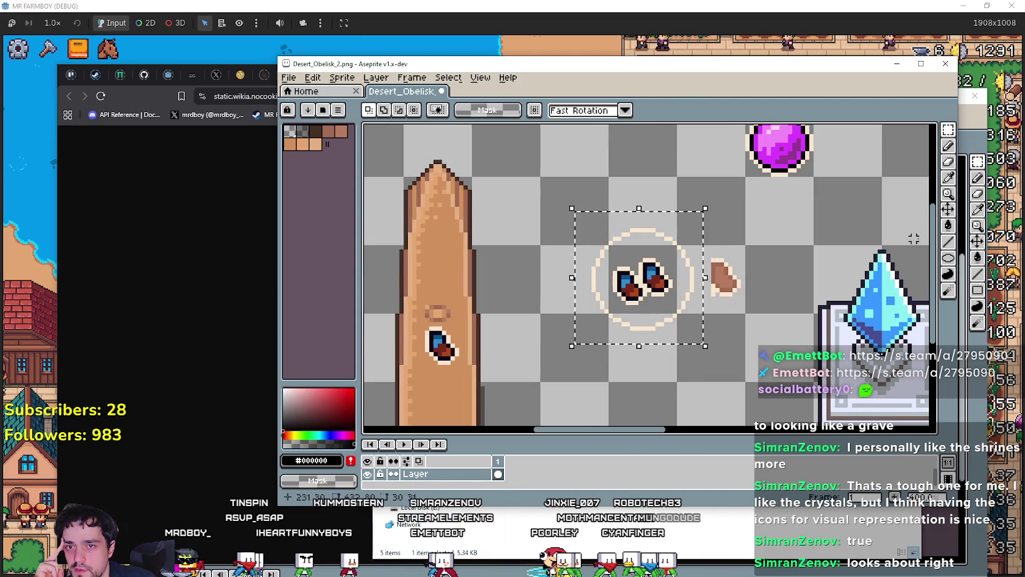
# Step: Fill the cream ring with black using Paint Bucket with Contiguous off, then deselect
pyautogui.press('g')
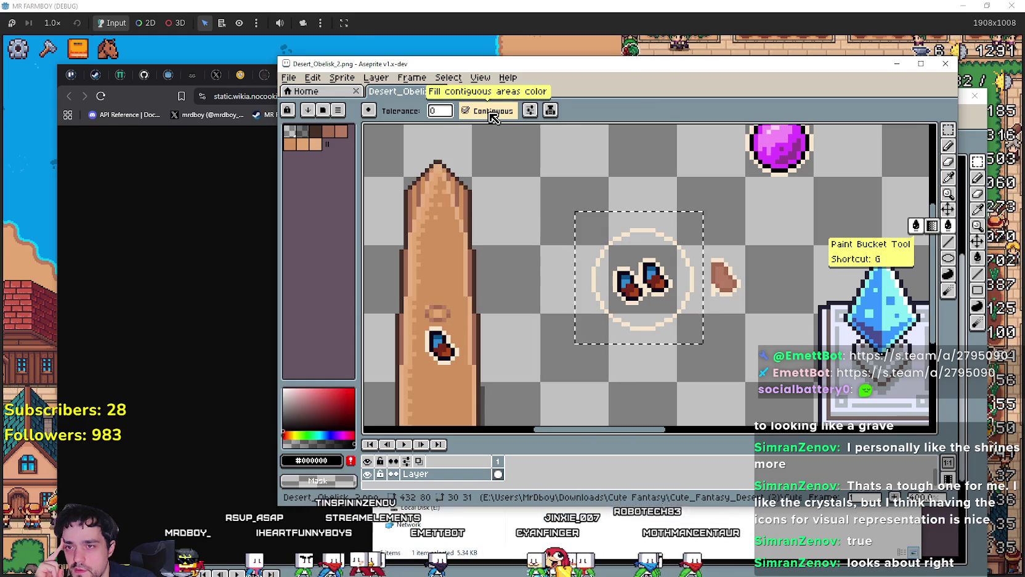
pyautogui.click(493, 118)
pyautogui.click(639, 231)
pyautogui.scroll(1, 639, 231)
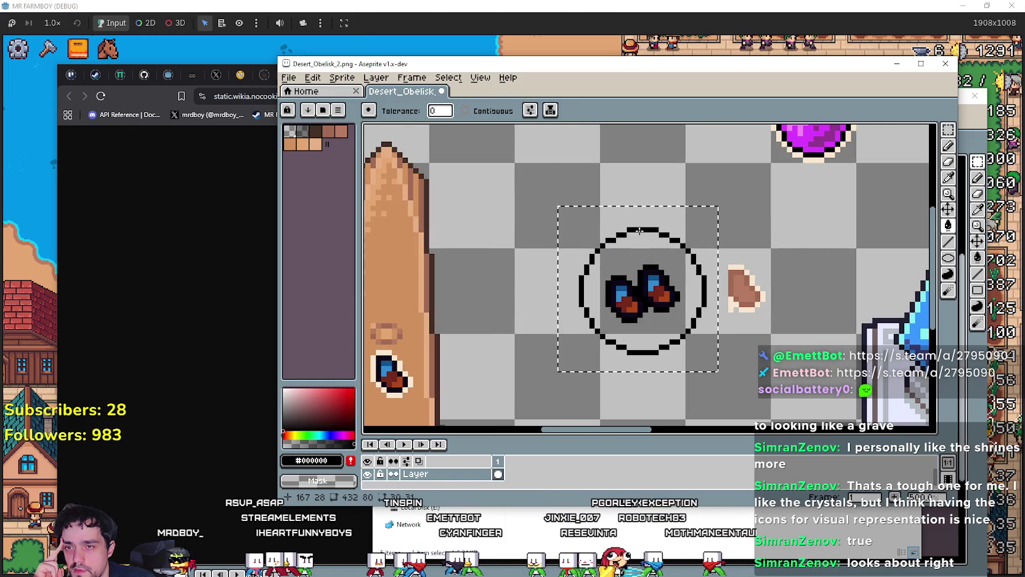
pyautogui.hotkey('ctrl', 'd')
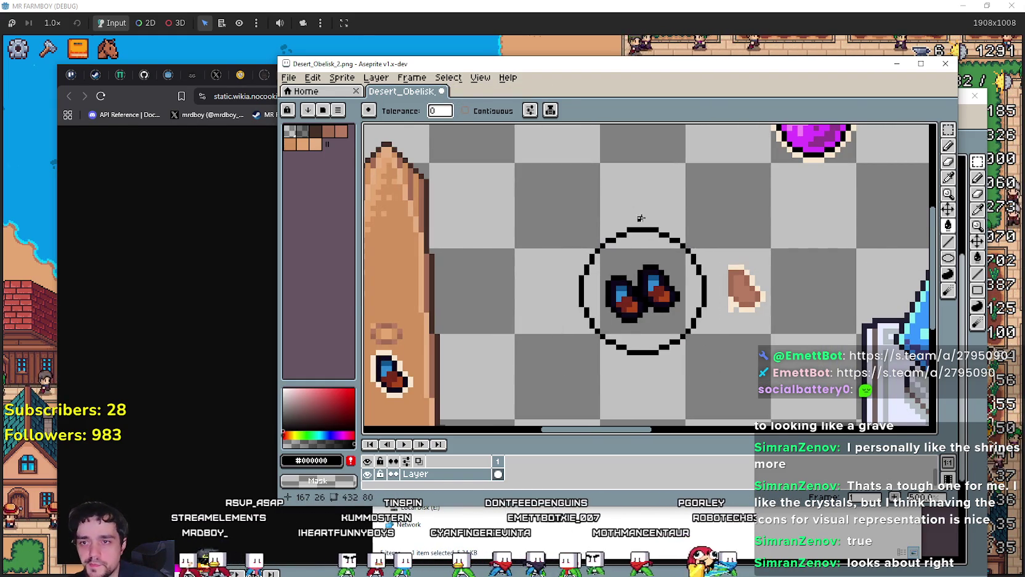
pyautogui.scroll(-1, 641, 218)
# Step: Sample the orb's cream rim colour and try cream ellipses around the ring, undoing both
pyautogui.press('i')
pyautogui.scroll(2, 768, 146)
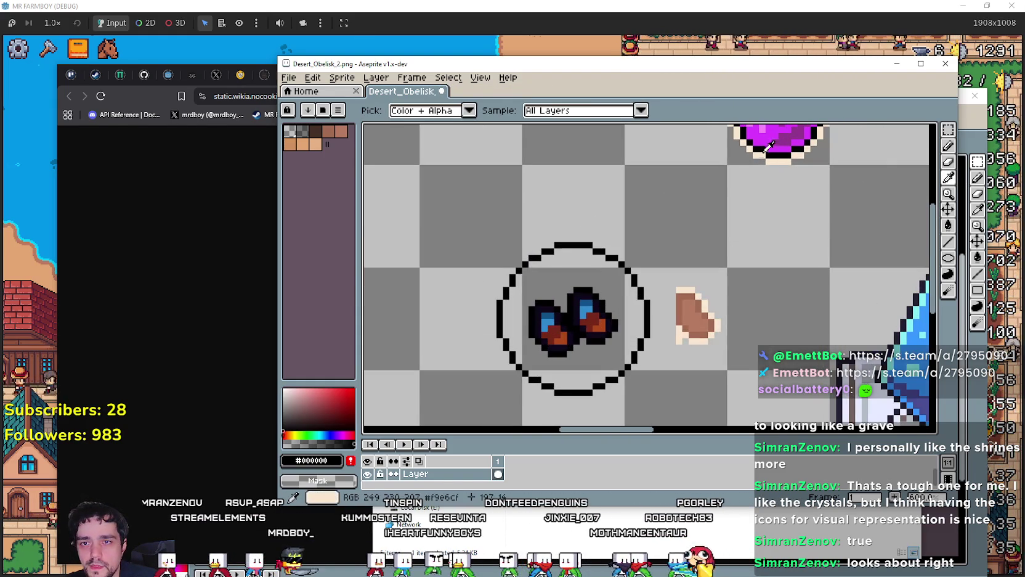
pyautogui.click(776, 159)
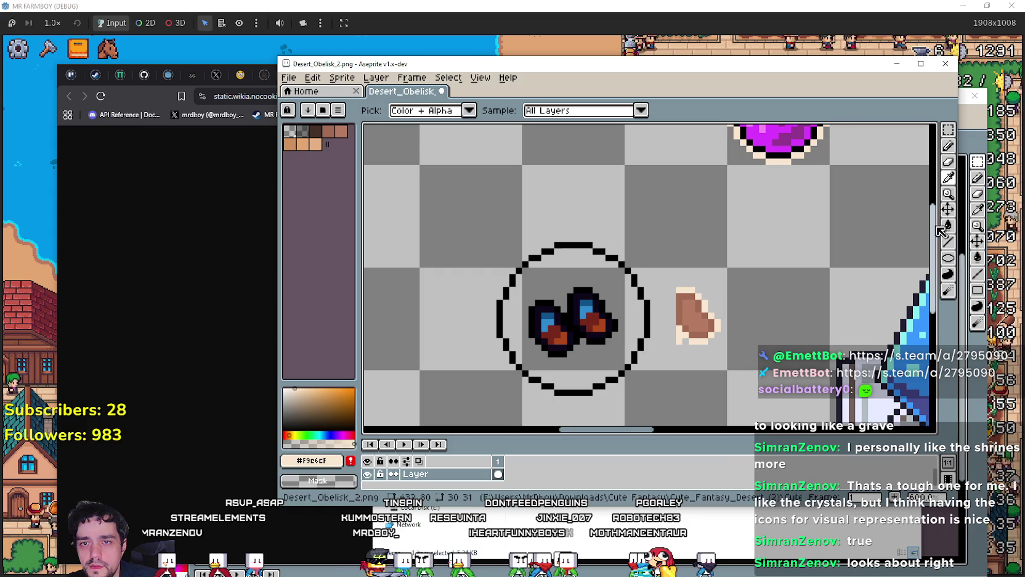
pyautogui.click(949, 258)
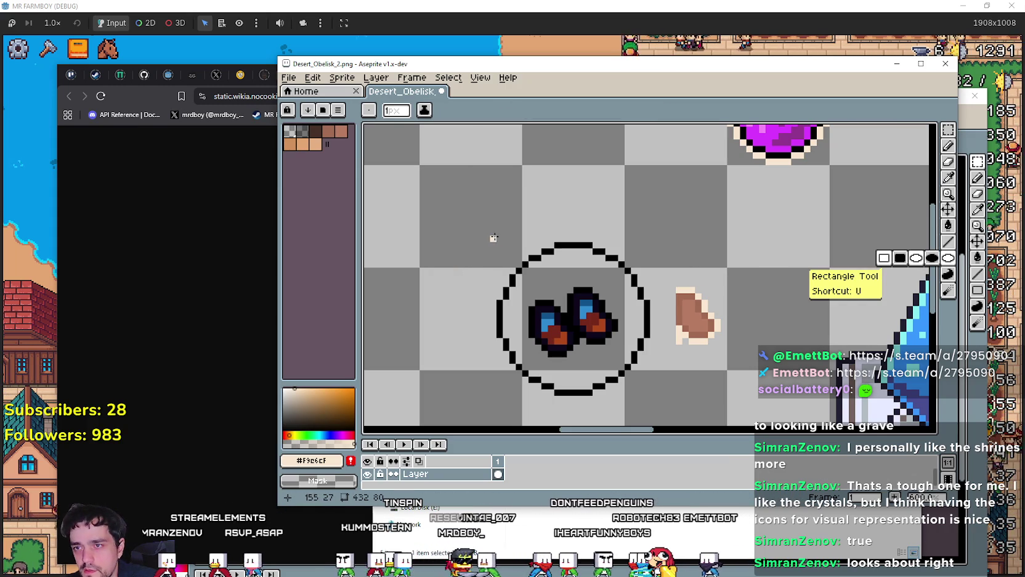
pyautogui.moveTo(500, 232); pyautogui.dragTo(653, 406)
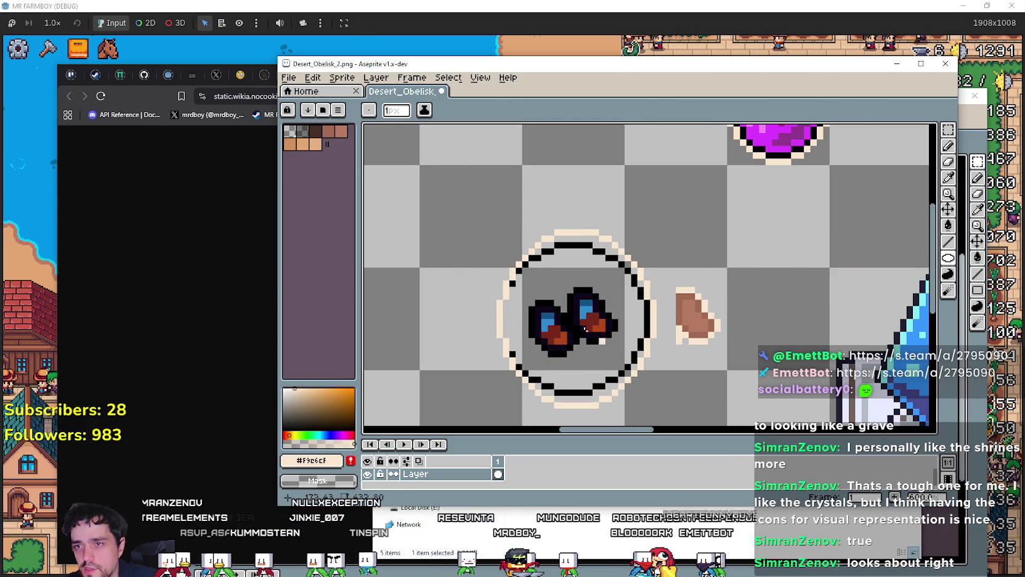
pyautogui.press('v')
pyautogui.hotkey('ctrl', 'z')
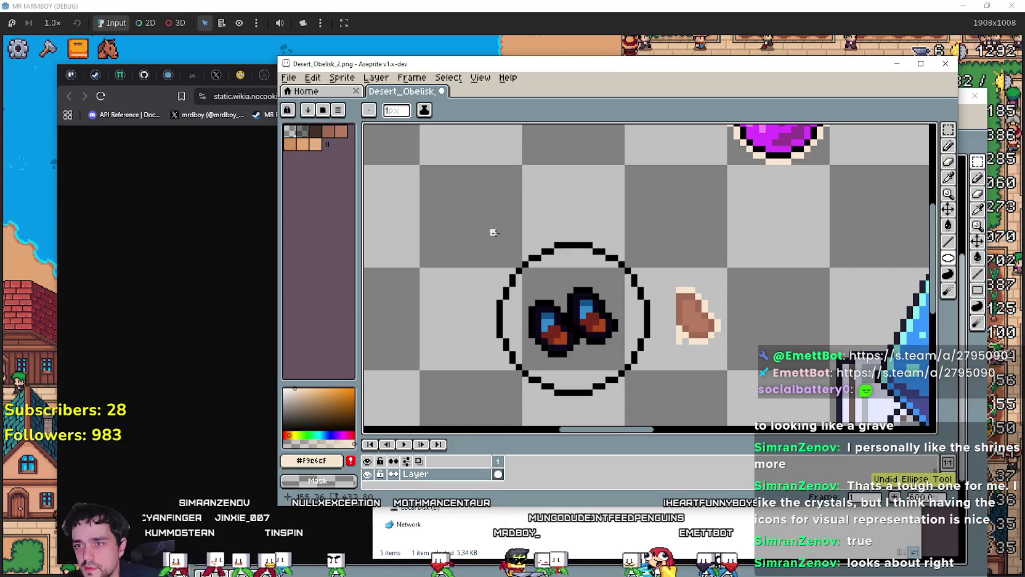
pyautogui.moveTo(493, 231)
pyautogui.mouseDown()
pyautogui.moveTo(601, 358)
pyautogui.moveTo(661, 408)
pyautogui.moveTo(650, 397)
pyautogui.mouseUp()
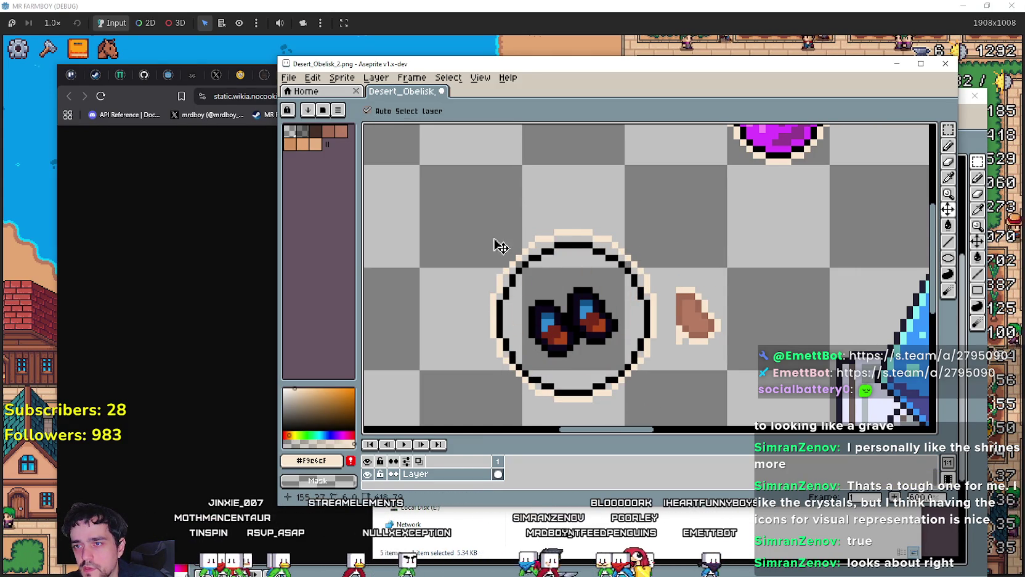
pyautogui.press('ctrl')
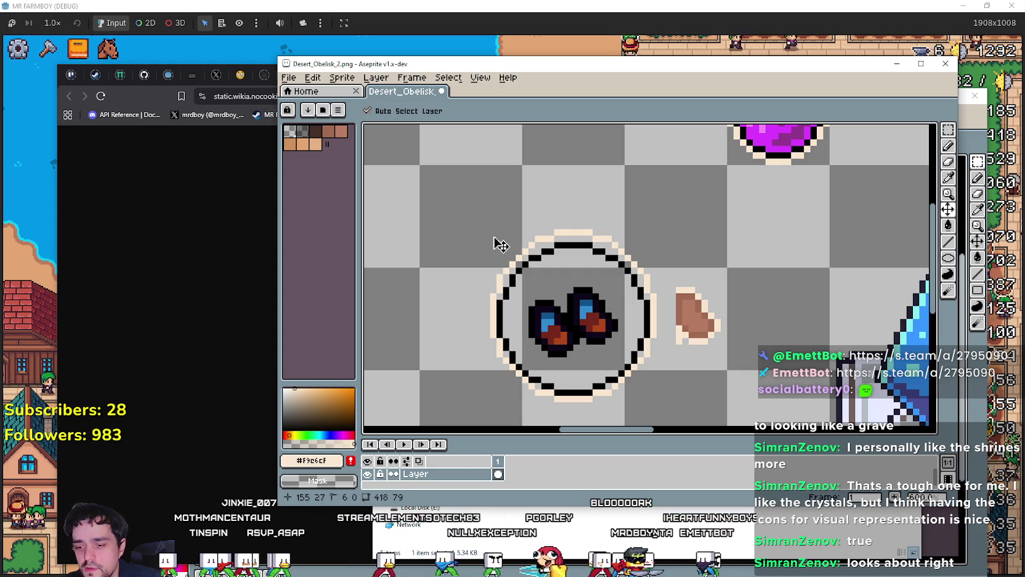
pyautogui.hotkey('ctrl', 'z')
pyautogui.scroll(2, 559, 237)
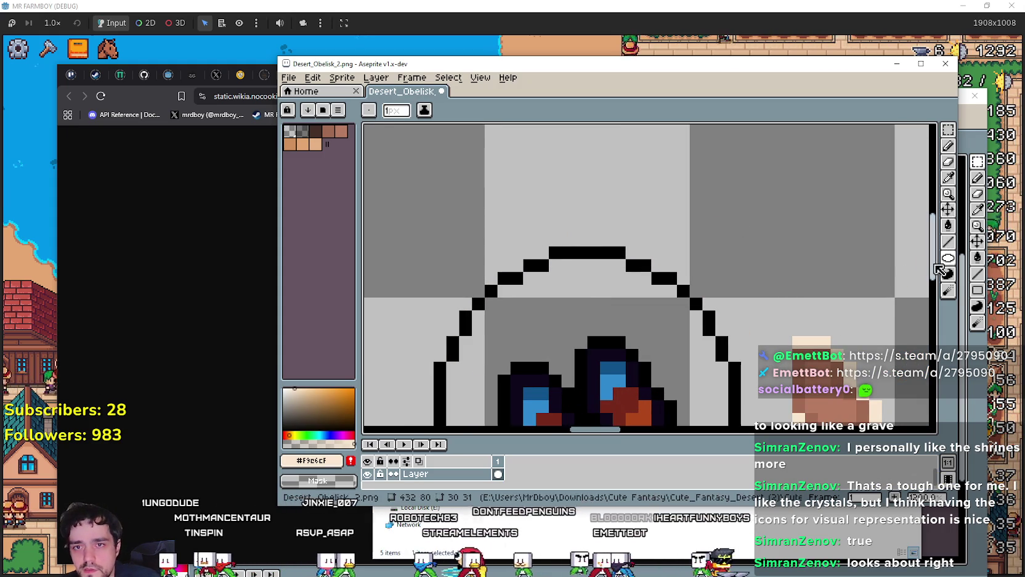
# Step: Trace cream lines along the ring's outer top, left and lower-left edges
pyautogui.click(949, 242)
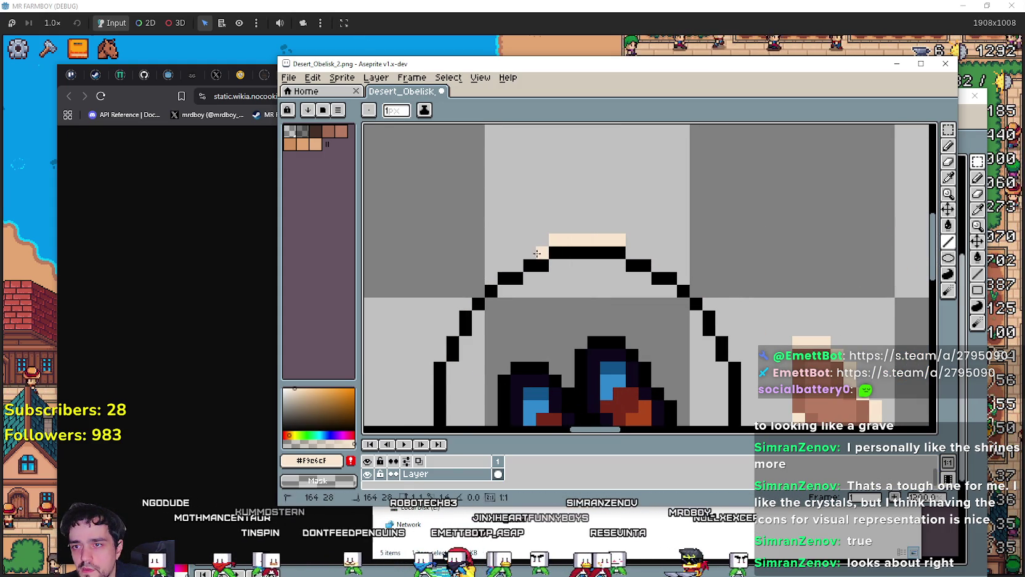
pyautogui.moveTo(519, 266); pyautogui.dragTo(502, 263)
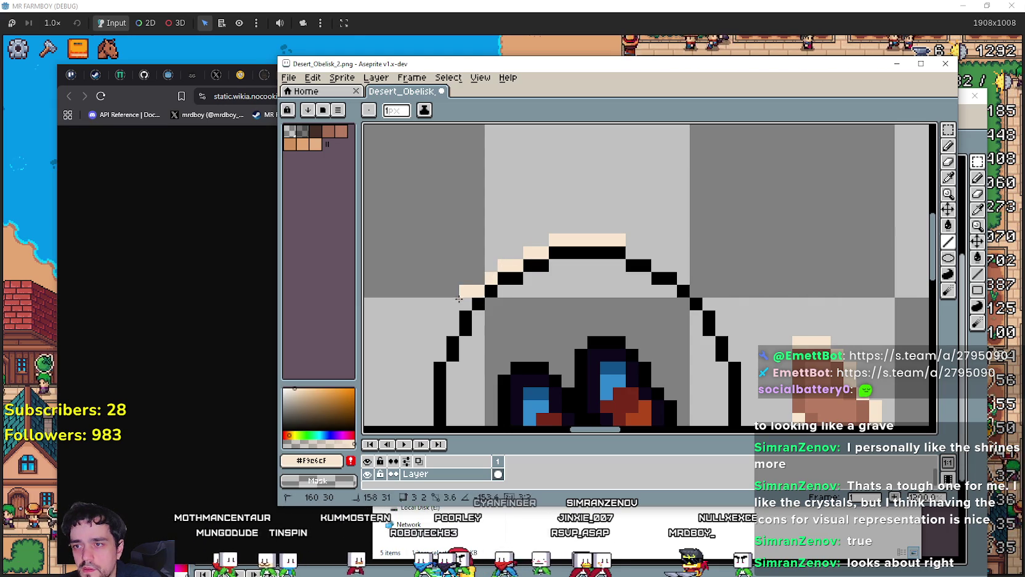
pyautogui.moveTo(465, 311); pyautogui.dragTo(585, 176)
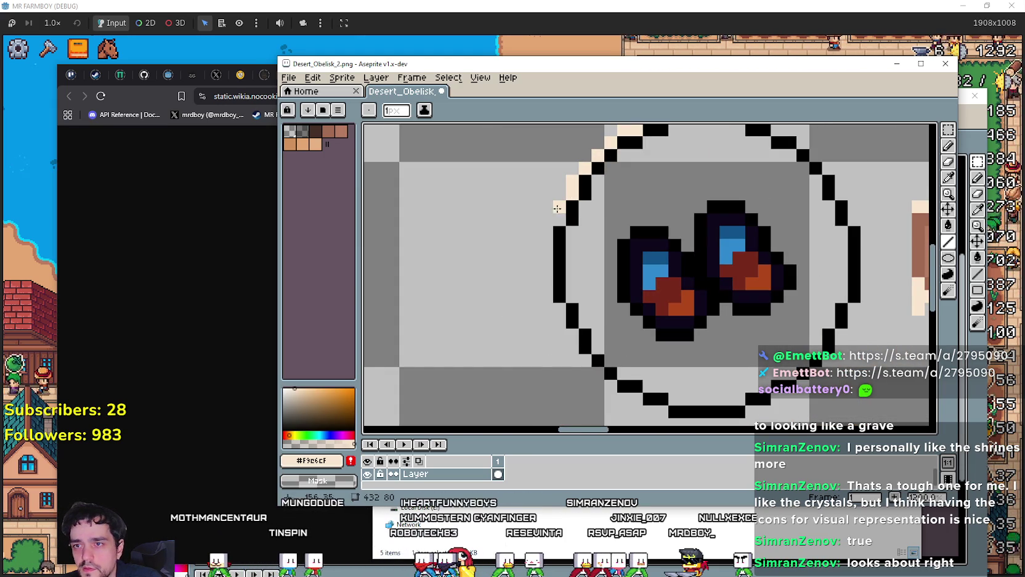
pyautogui.moveTo(559, 208); pyautogui.dragTo(548, 303)
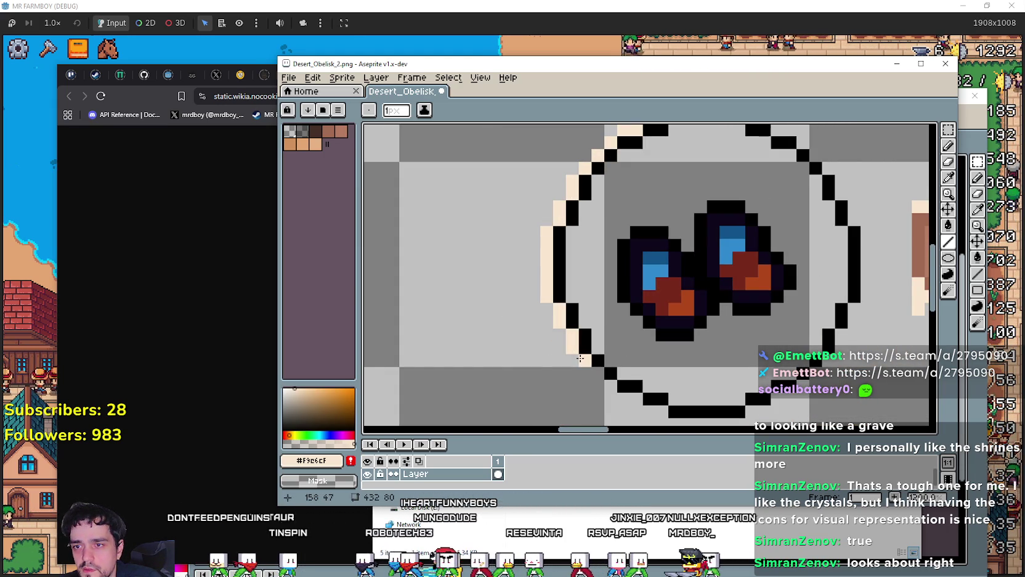
pyautogui.moveTo(634, 399)
pyautogui.mouseDown()
pyautogui.moveTo(618, 401)
pyautogui.moveTo(597, 305)
pyautogui.moveTo(604, 342)
pyautogui.moveTo(693, 326)
pyautogui.moveTo(753, 280)
pyautogui.mouseUp()
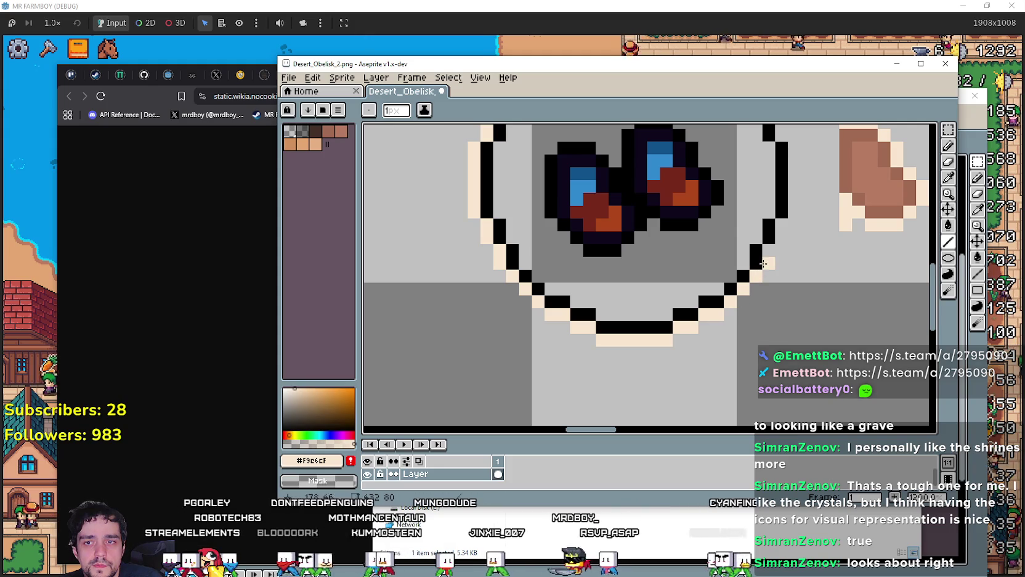
pyautogui.moveTo(792, 232)
pyautogui.mouseDown()
pyautogui.moveTo(684, 343)
pyautogui.moveTo(688, 253)
pyautogui.moveTo(675, 237)
pyautogui.mouseUp()
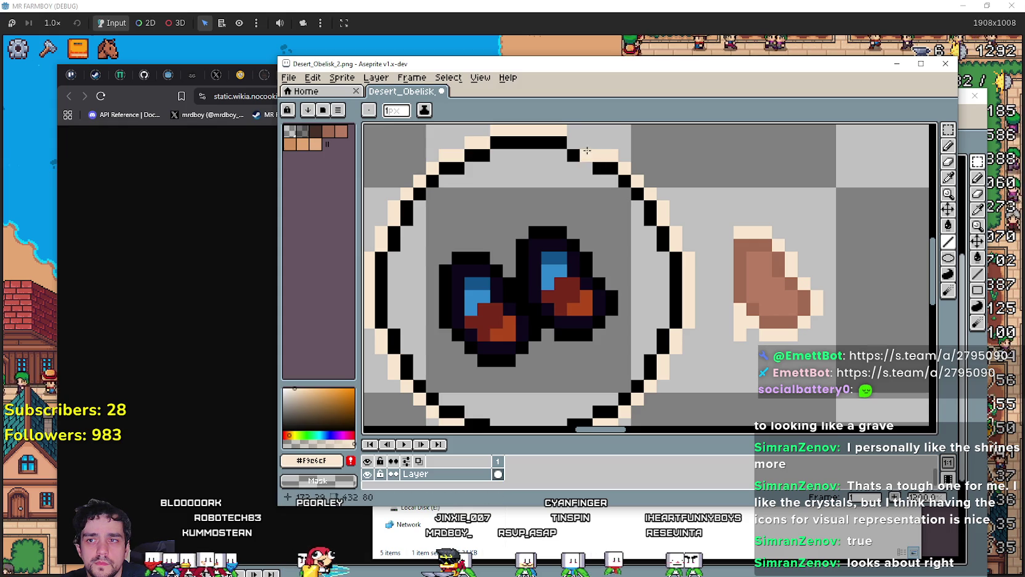
pyautogui.hotkey('ctrl', 'z')
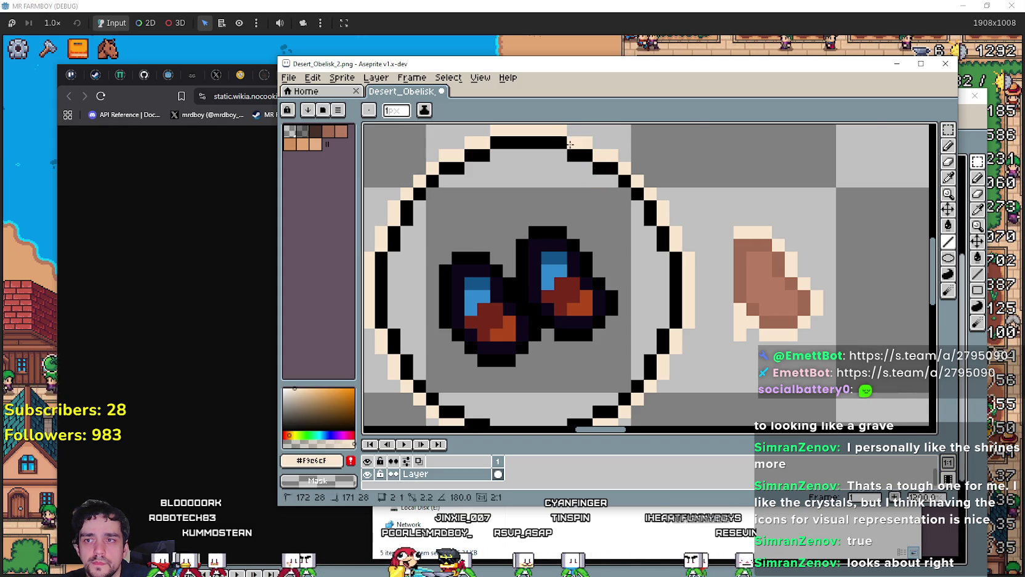
# Step: Eyedrop the purple from the orb as the drawing colour
pyautogui.scroll(-3, 616, 185)
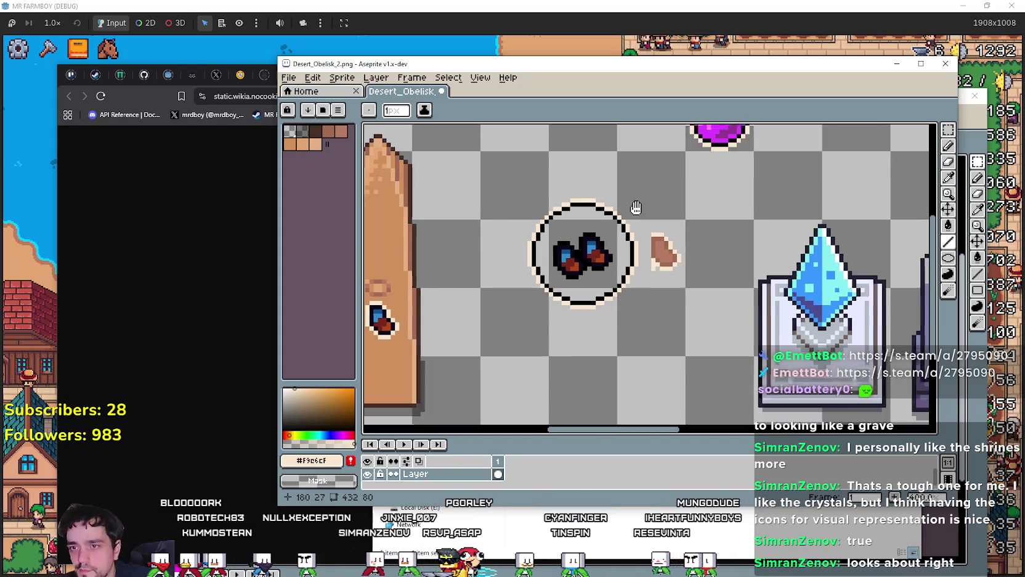
pyautogui.scroll(2, 678, 215)
pyautogui.scroll(1, 764, 185)
pyautogui.click(949, 179)
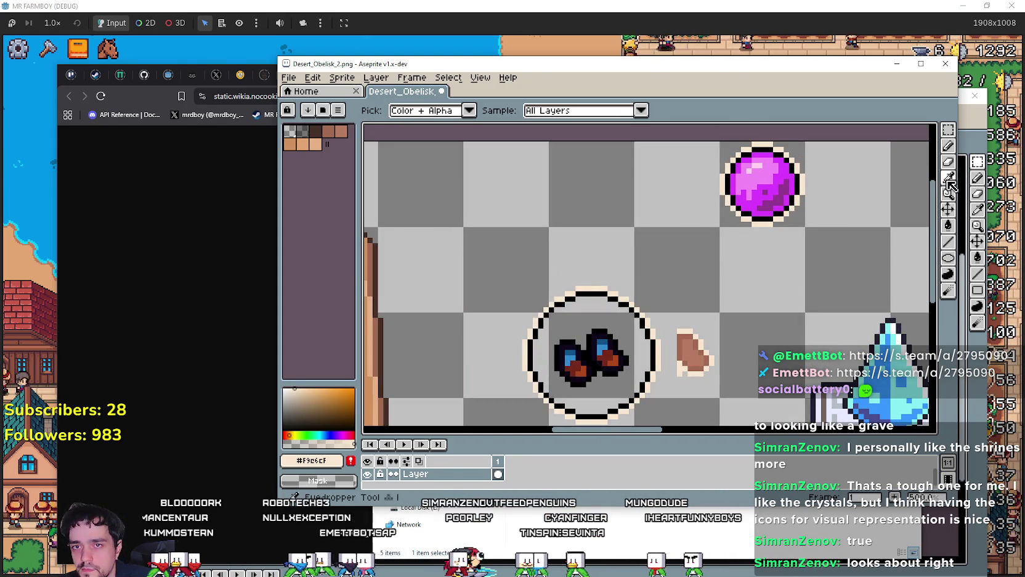
pyautogui.scroll(4, 750, 161)
pyautogui.scroll(-3, 814, 184)
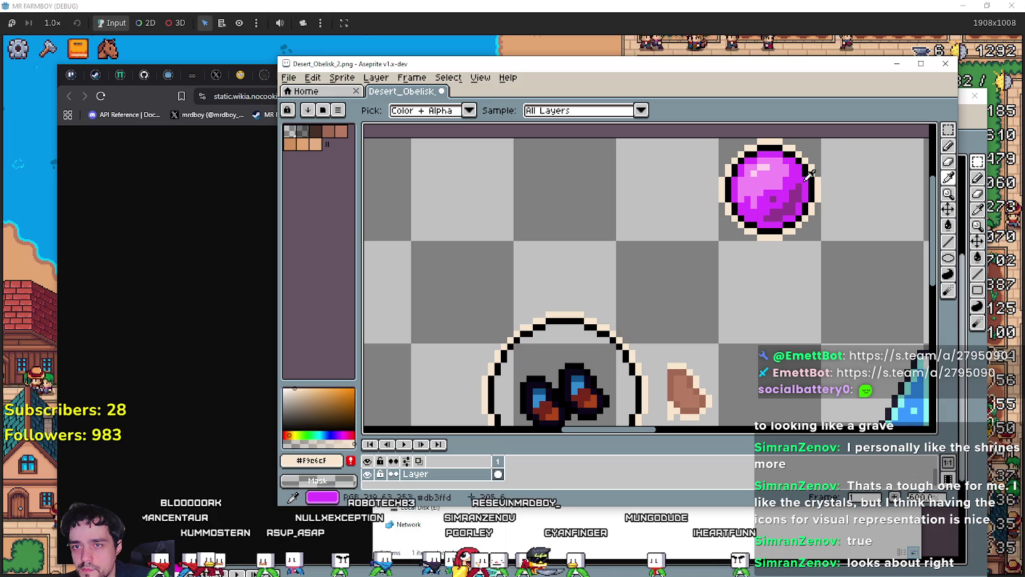
pyautogui.click(803, 174)
# Step: Paint-bucket the transparent background purple, then undo that fill
pyautogui.click(949, 225)
pyautogui.scroll(-3, 687, 211)
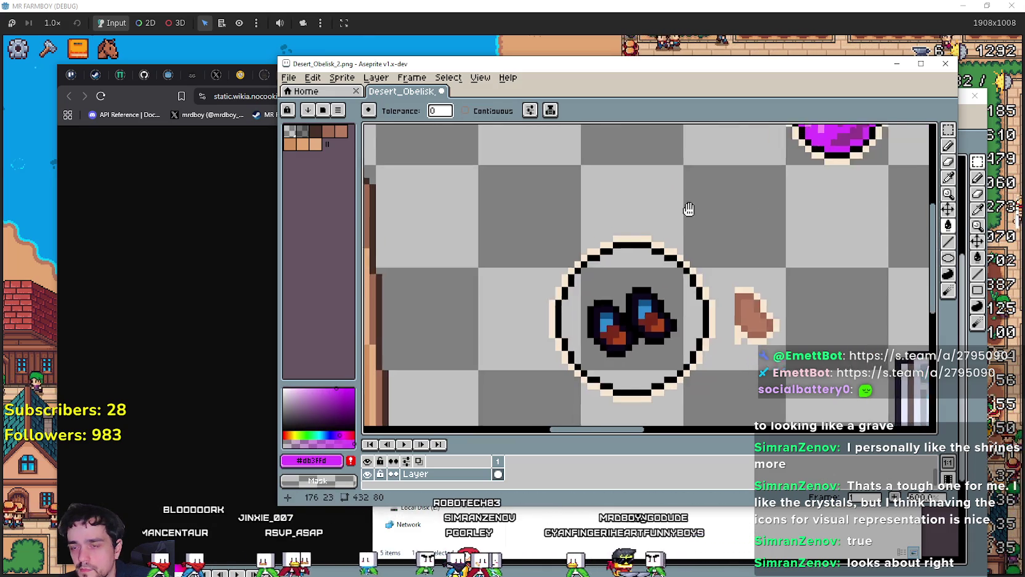
pyautogui.scroll(2, 632, 270)
pyautogui.click(647, 266)
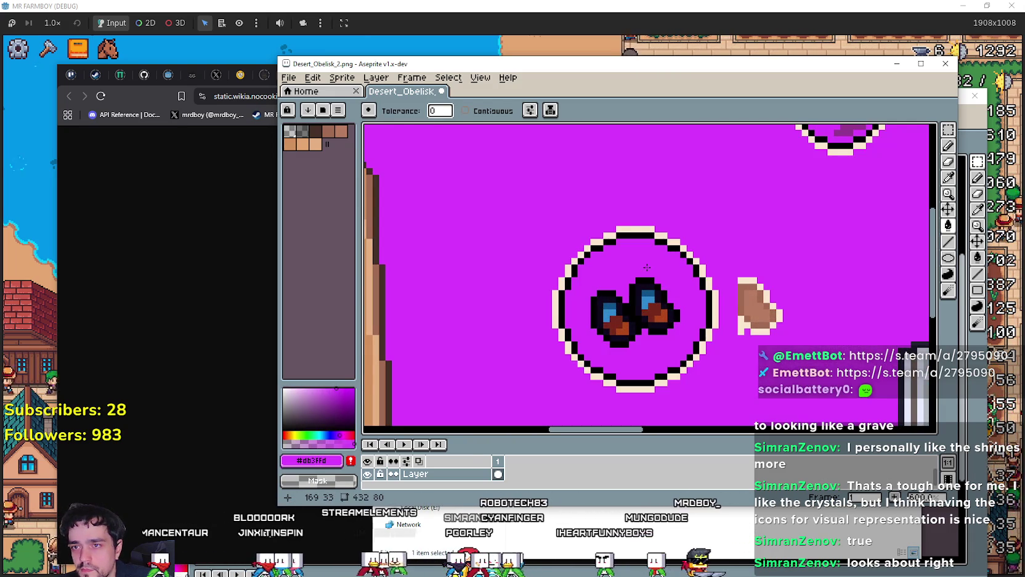
pyautogui.hotkey('ctrl', 'z')
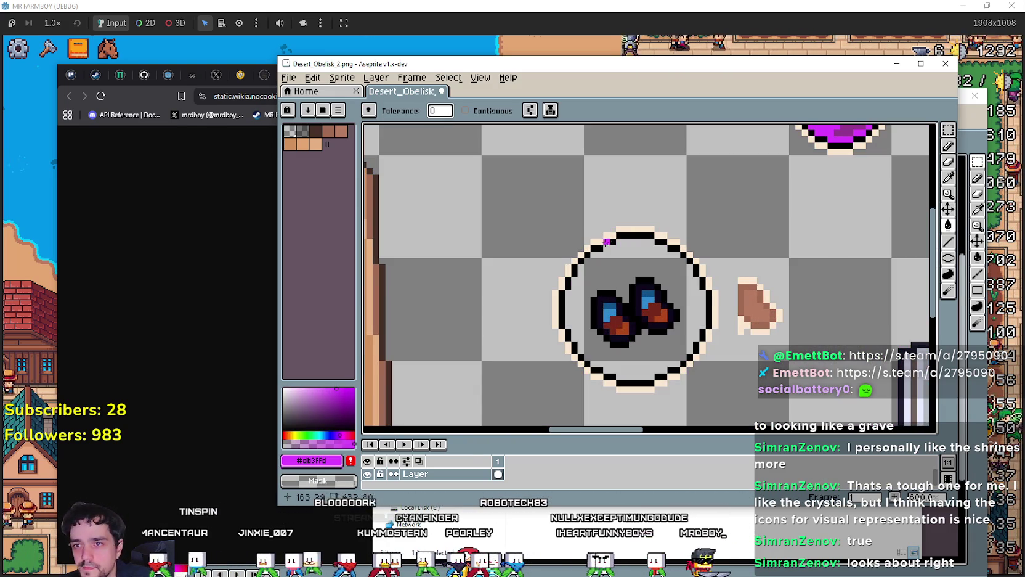
pyautogui.hotkey('ctrl', 'y')
pyautogui.scroll(-1, 707, 272)
pyautogui.hotkey('ctrl', 'z')
# Step: Switch the bucket to contiguous filling and fill the circle's interior purple
pyautogui.click(465, 110)
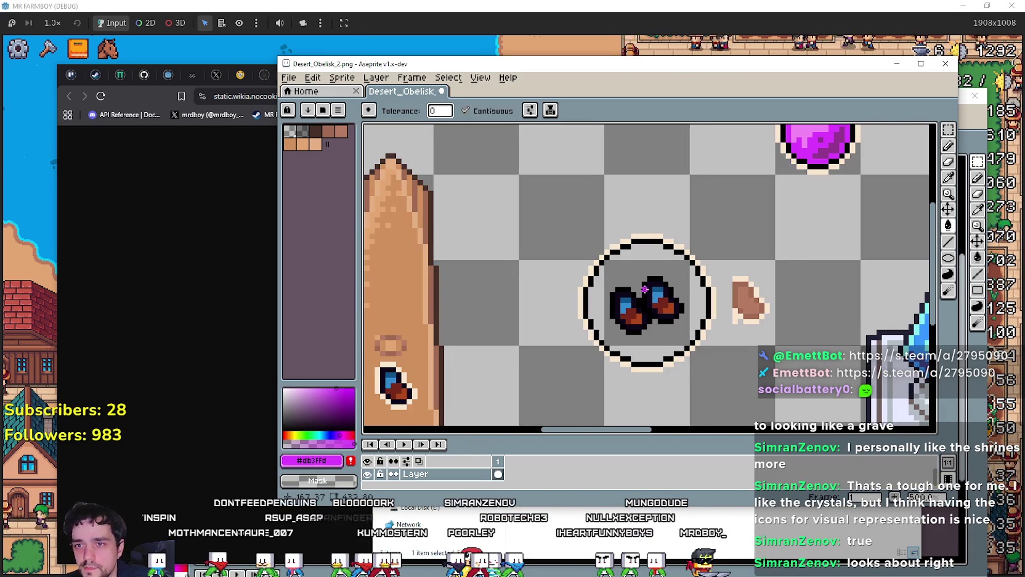
pyautogui.scroll(-1, 646, 268)
pyautogui.click(647, 268)
pyautogui.scroll(-1, 646, 267)
pyautogui.scroll(1, 679, 254)
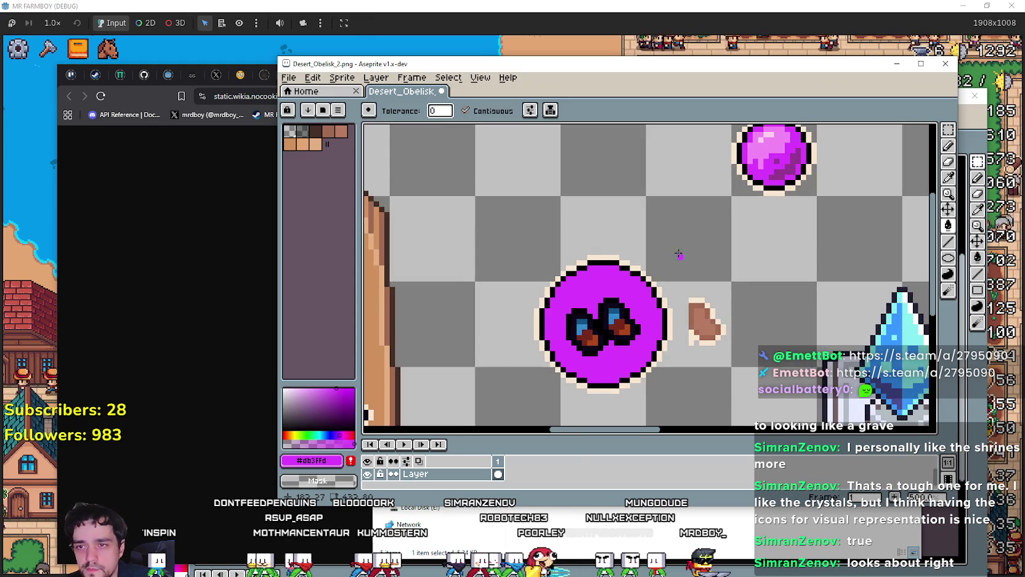
pyautogui.scroll(1, 783, 233)
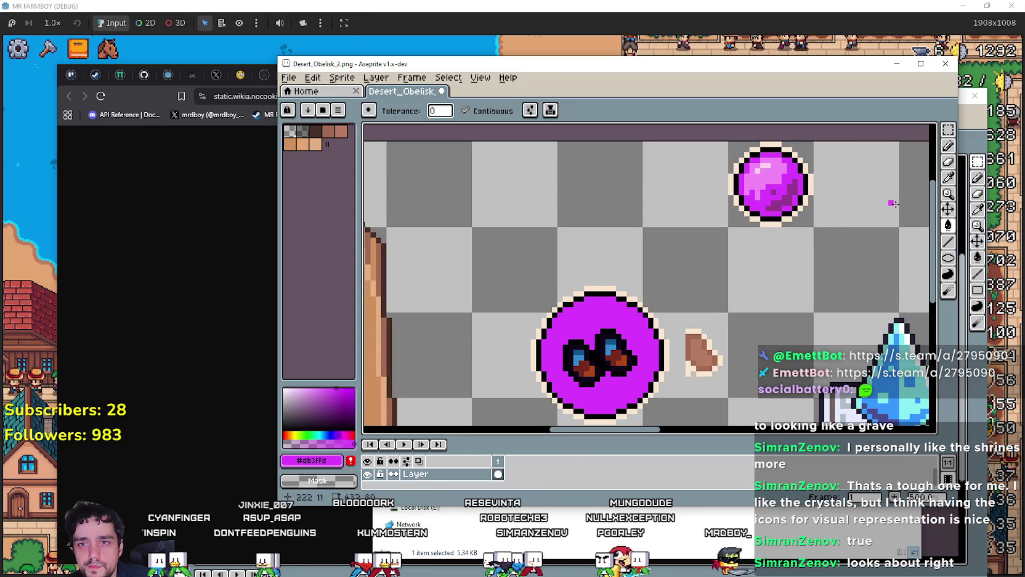
# Step: Marquee-select the gem pieces inside the circle and delete them
pyautogui.click(948, 178)
pyautogui.scroll(1, 743, 236)
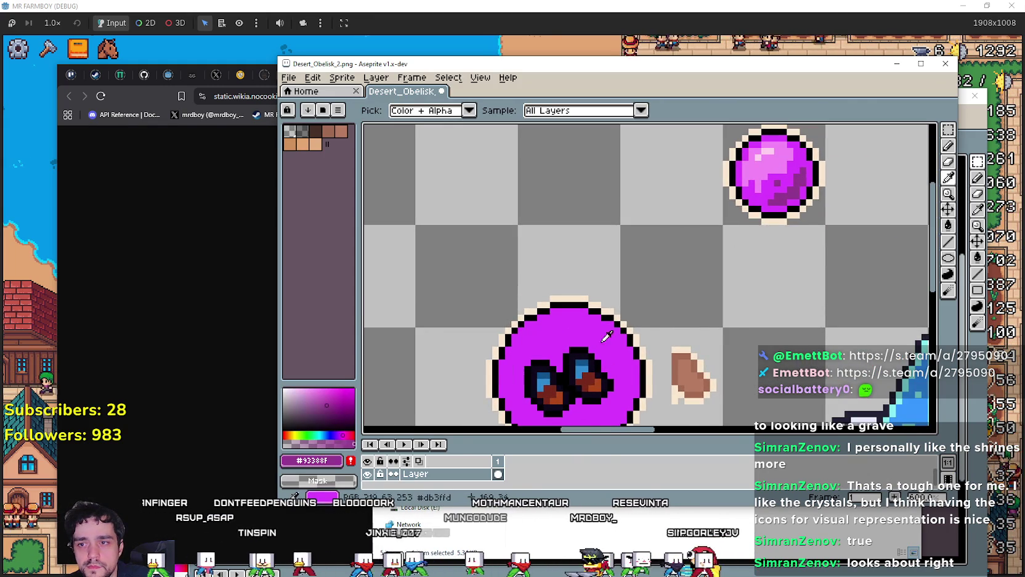
pyautogui.scroll(-1, 757, 236)
pyautogui.click(948, 129)
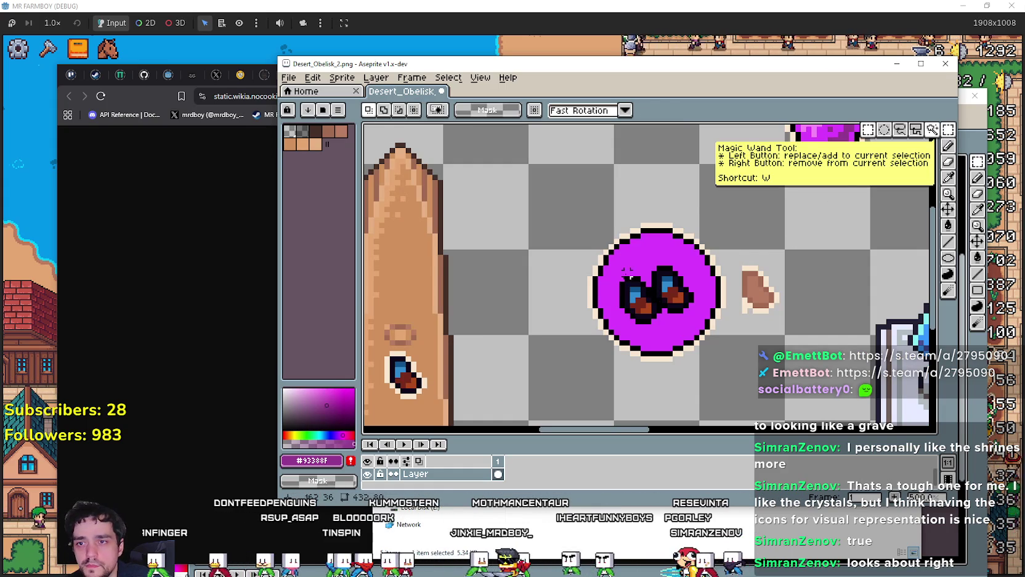
pyautogui.moveTo(616, 267); pyautogui.dragTo(691, 320)
pyautogui.press('Delete')
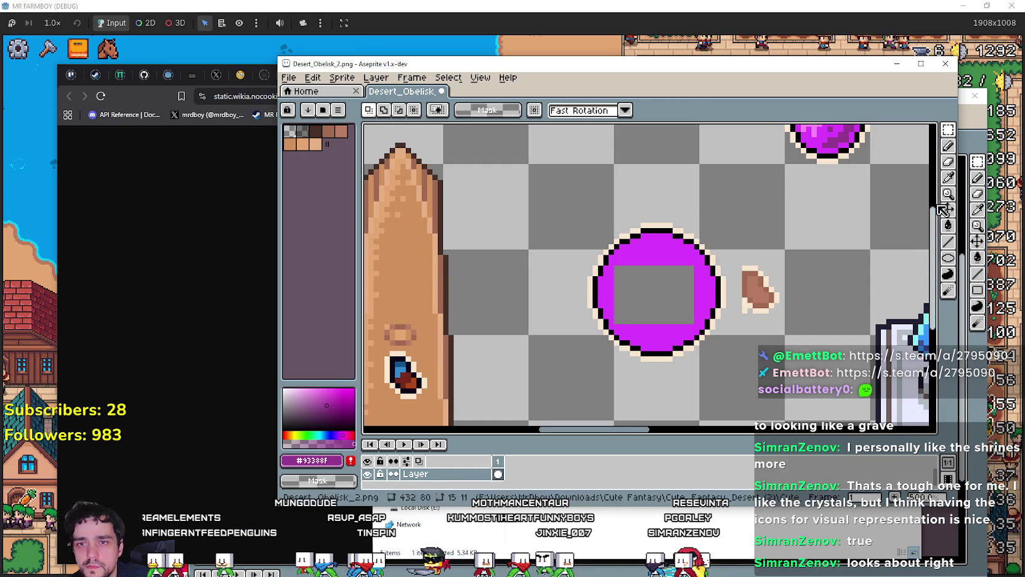
# Step: Eyedrop the circle's purple and fill the leftover hole with it
pyautogui.click(948, 178)
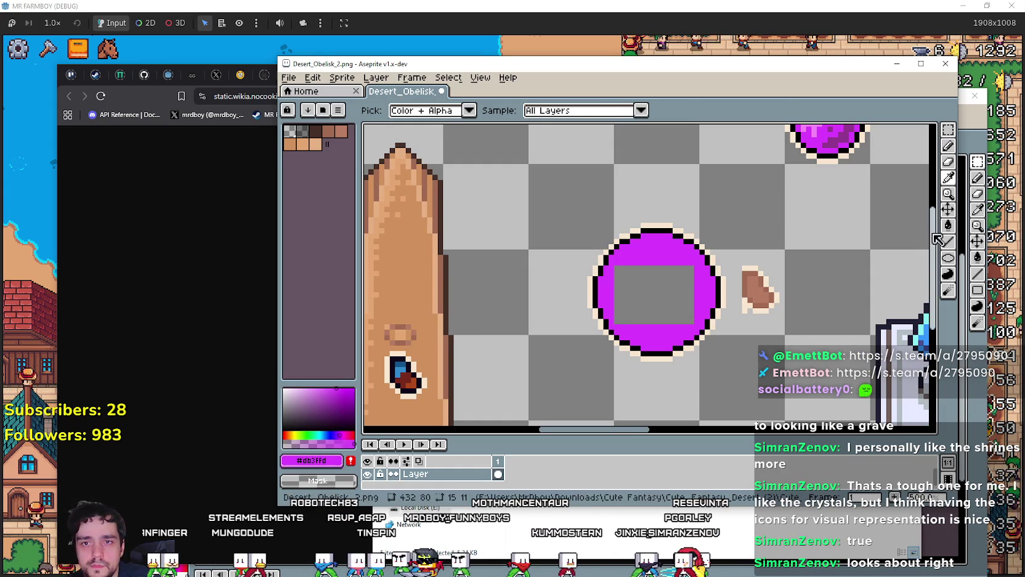
pyautogui.click(948, 225)
pyautogui.click(655, 294)
pyautogui.hscroll(3, 646, 294)
pyautogui.scroll(2, 647, 295)
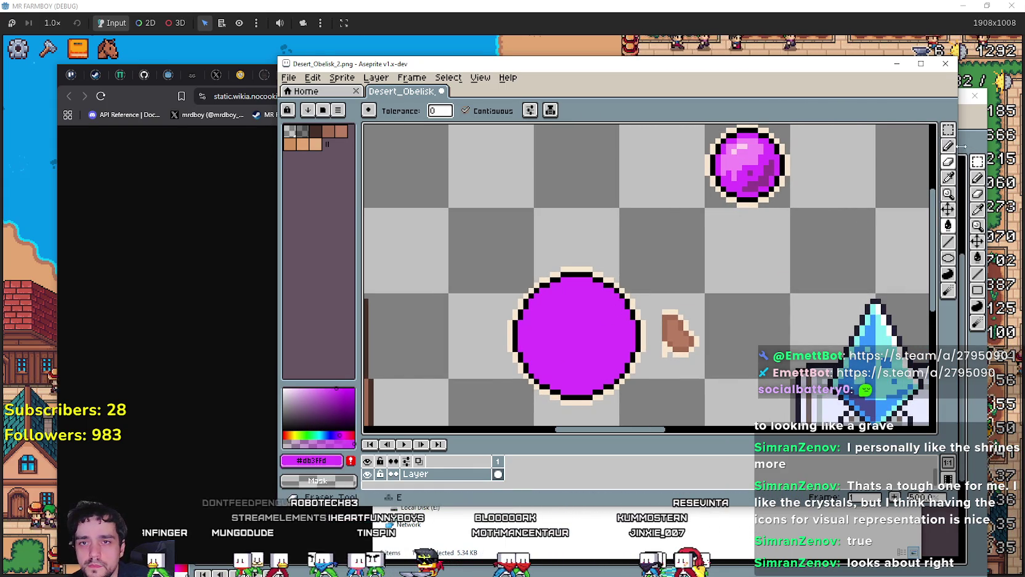
# Step: Marquee-select the small purple orb
pyautogui.click(948, 129)
pyautogui.scroll(1, 754, 167)
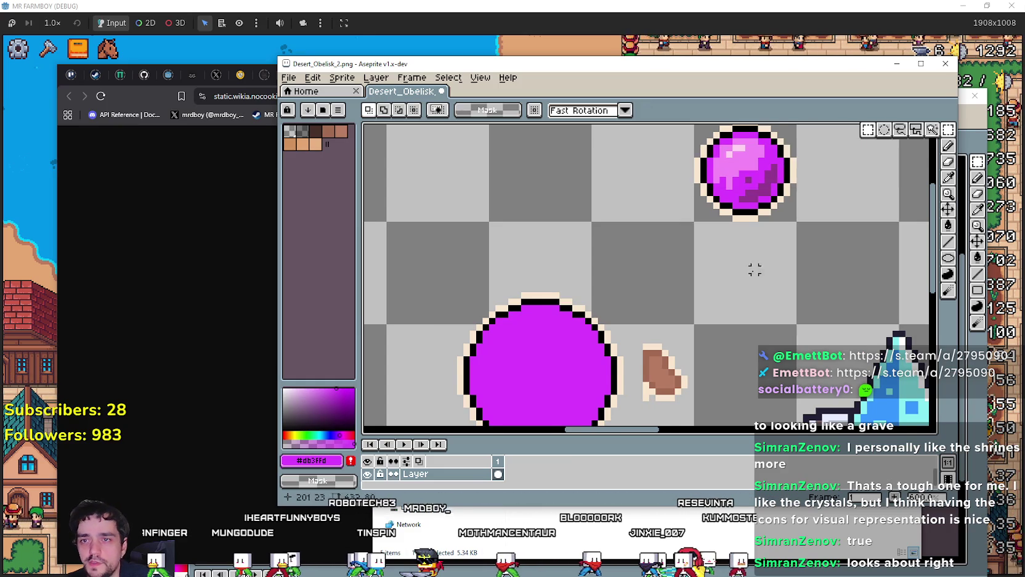
pyautogui.scroll(1, 755, 270)
pyautogui.moveTo(680, 145); pyautogui.dragTo(787, 252)
pyautogui.hscroll(-2, 686, 337)
pyautogui.scroll(-1, 685, 337)
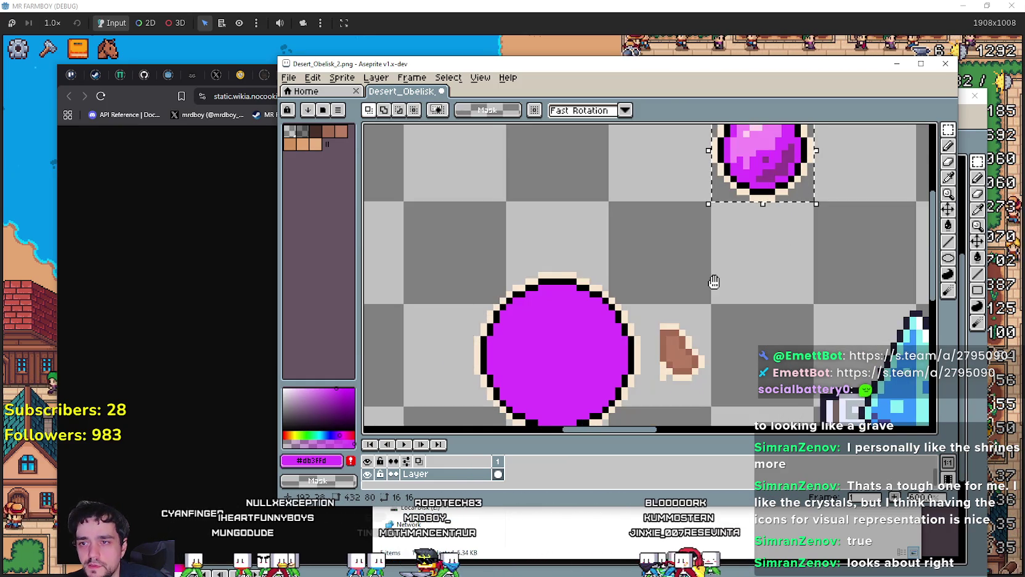
pyautogui.scroll(-1, 698, 321)
pyautogui.hscroll(-2, 699, 322)
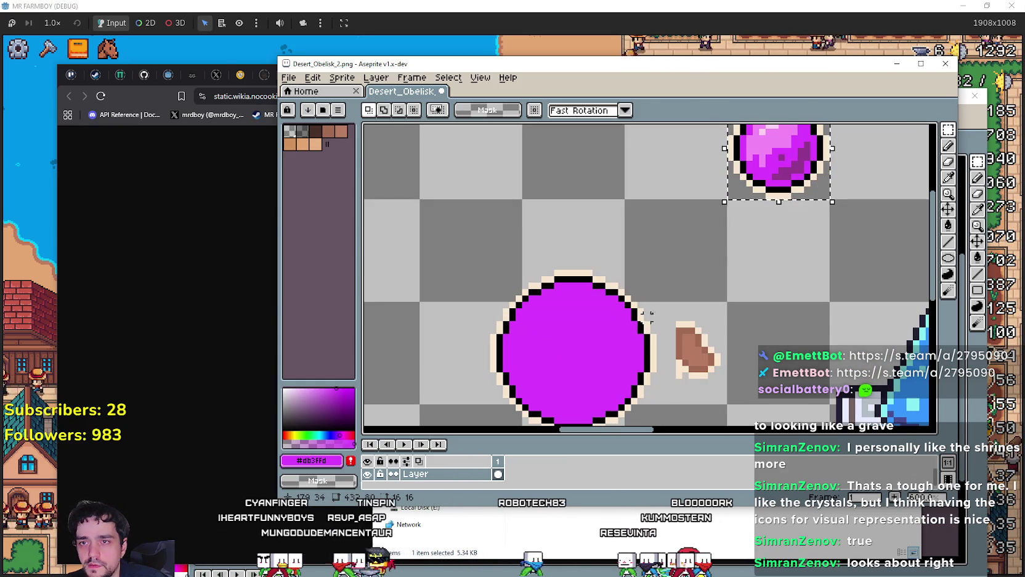
# Step: Place a stretched copy of the orb on the big circle, then undo it
pyautogui.moveTo(777, 161)
pyautogui.mouseDown()
pyautogui.moveTo(580, 342)
pyautogui.moveTo(583, 333)
pyautogui.moveTo(548, 327)
pyautogui.moveTo(523, 375)
pyautogui.moveTo(575, 317)
pyautogui.mouseUp()
pyautogui.scroll(-4, 552, 305)
pyautogui.hscroll(-3, 552, 305)
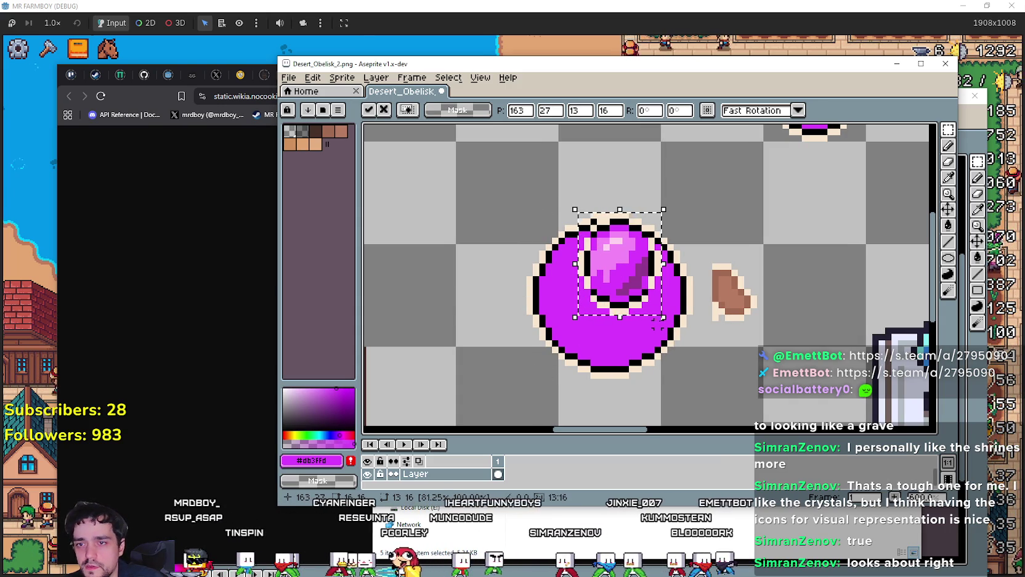
pyautogui.moveTo(657, 323)
pyautogui.mouseDown()
pyautogui.moveTo(670, 355)
pyautogui.moveTo(721, 377)
pyautogui.moveTo(721, 366)
pyautogui.mouseUp()
pyautogui.hotkey('ctrl', 'z')
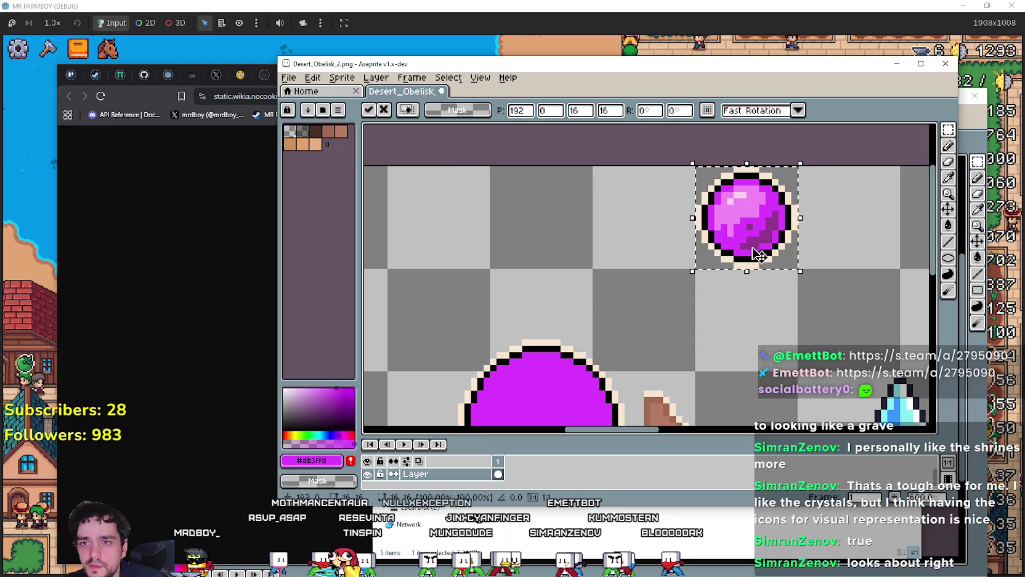
# Step: Ctrl-drag a duplicate of the orb to the left of the original
pyautogui.moveTo(748, 230)
pyautogui.mouseDown()
pyautogui.moveTo(561, 259)
pyautogui.moveTo(549, 231)
pyautogui.mouseUp()
pyautogui.click(641, 291)
pyautogui.hotkey('ctrl', 'z')
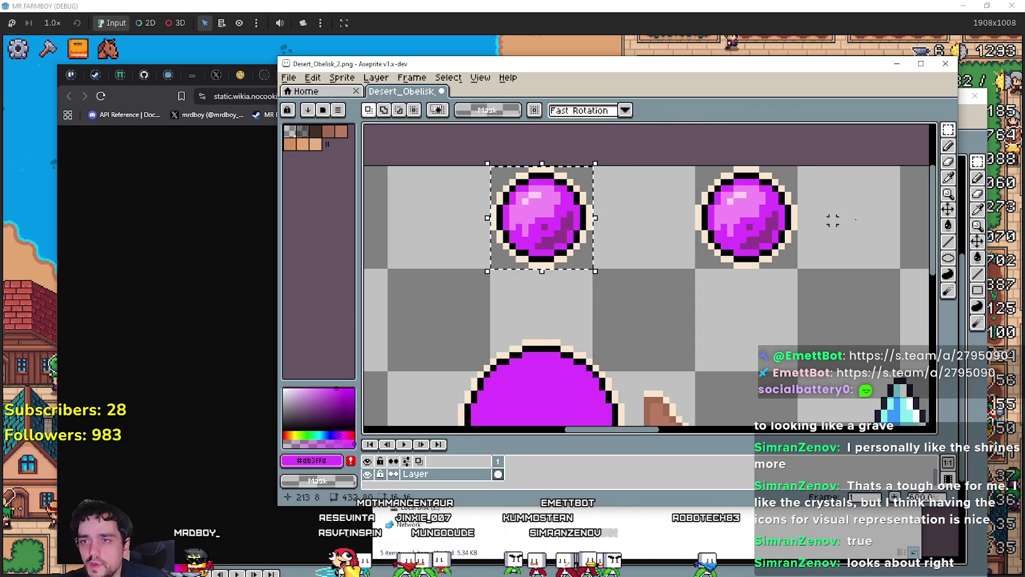
pyautogui.scroll(2, 549, 210)
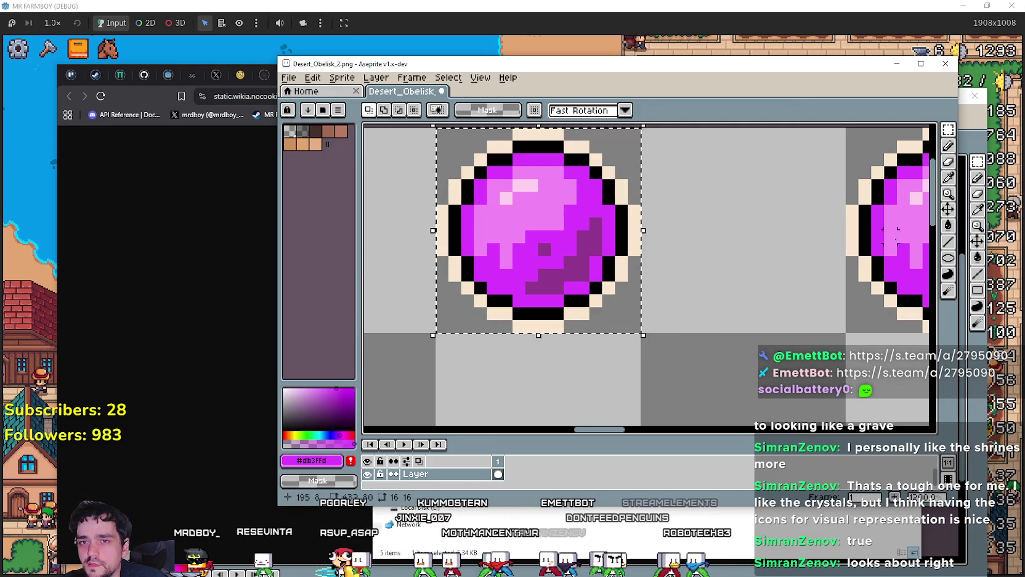
# Step: Clear the duplicate's cream and black outline with a non-contiguous bucket right-click
pyautogui.click(948, 225)
pyautogui.click(465, 110)
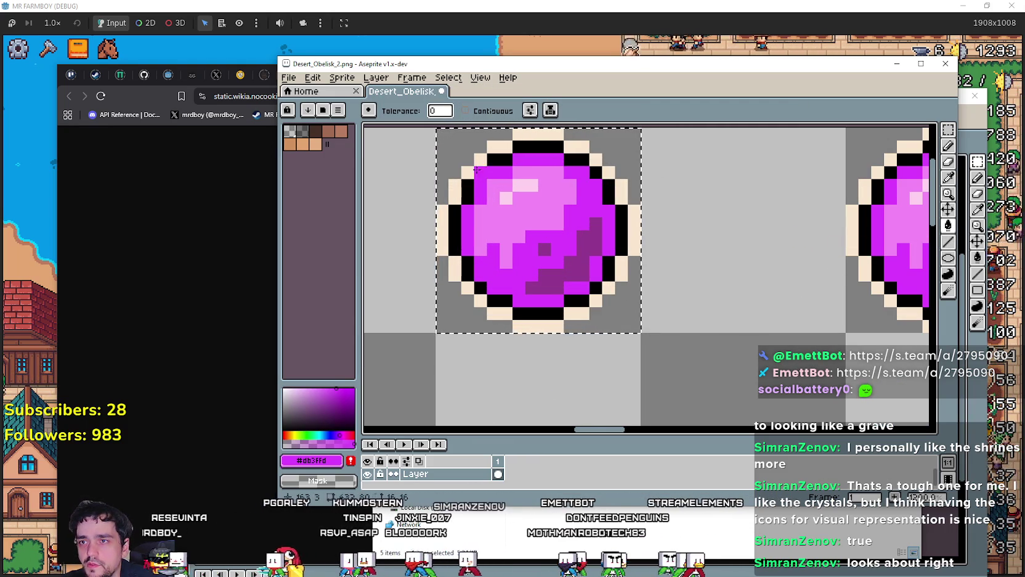
pyautogui.rightClick(481, 158)
pyautogui.rightClick(496, 158)
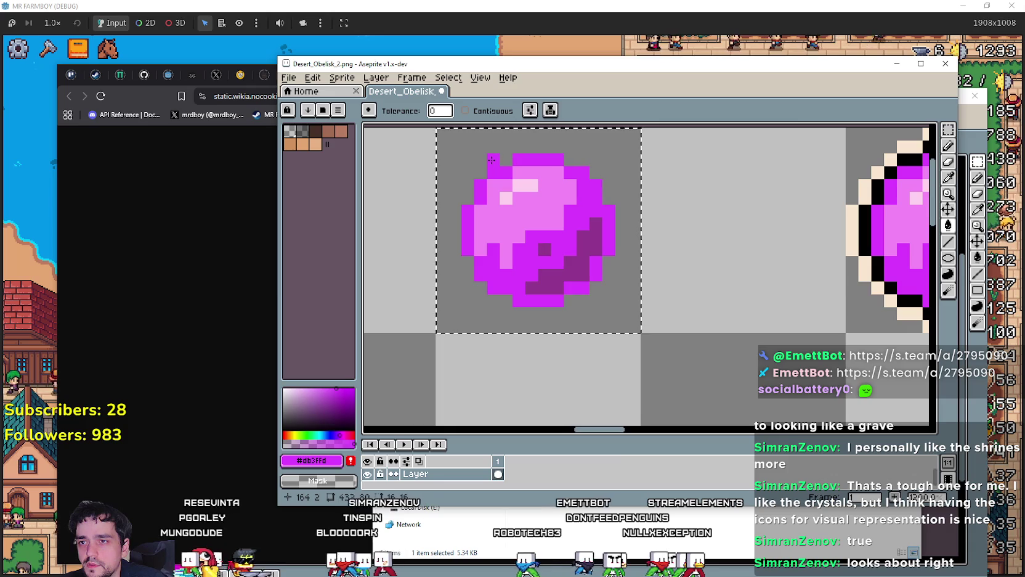
pyautogui.scroll(-2, 604, 225)
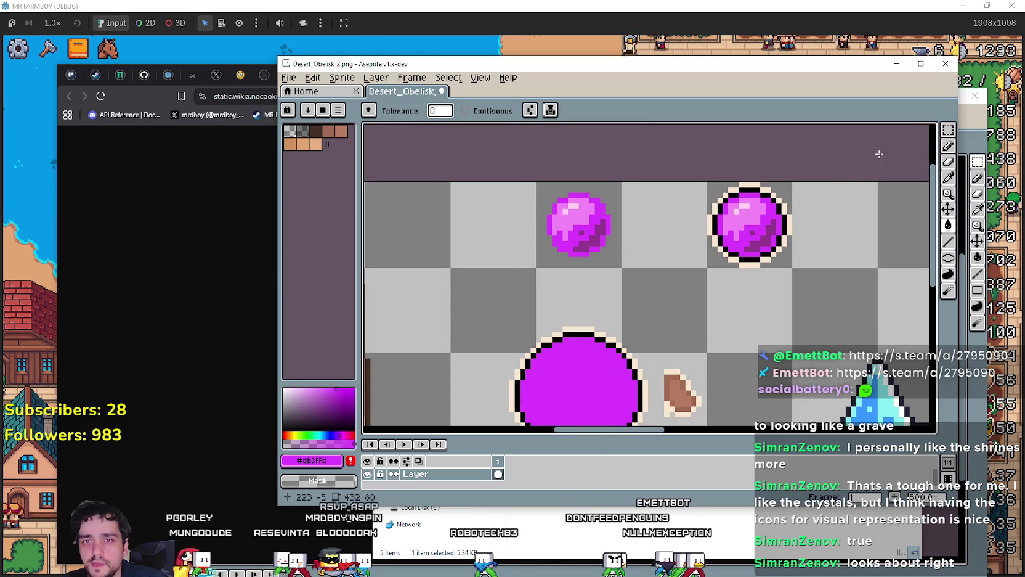
# Step: Move the outline-free orb onto the big circle's centre, nudged two pixels left
pyautogui.click(948, 129)
pyautogui.moveTo(537, 182); pyautogui.dragTo(565, 251)
pyautogui.scroll(-2, 710, 263)
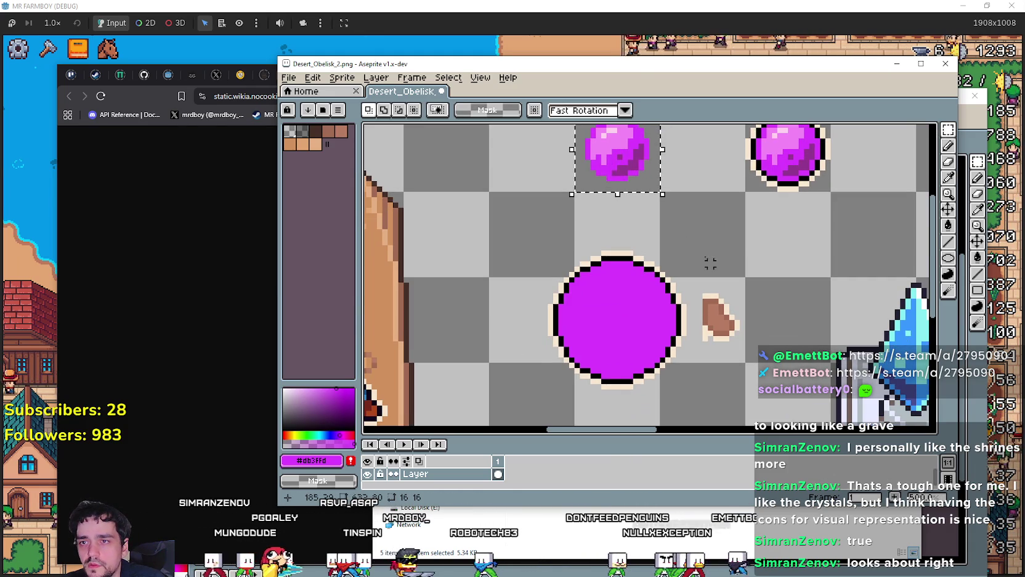
pyautogui.moveTo(610, 155)
pyautogui.mouseDown()
pyautogui.moveTo(607, 336)
pyautogui.moveTo(610, 322)
pyautogui.mouseUp()
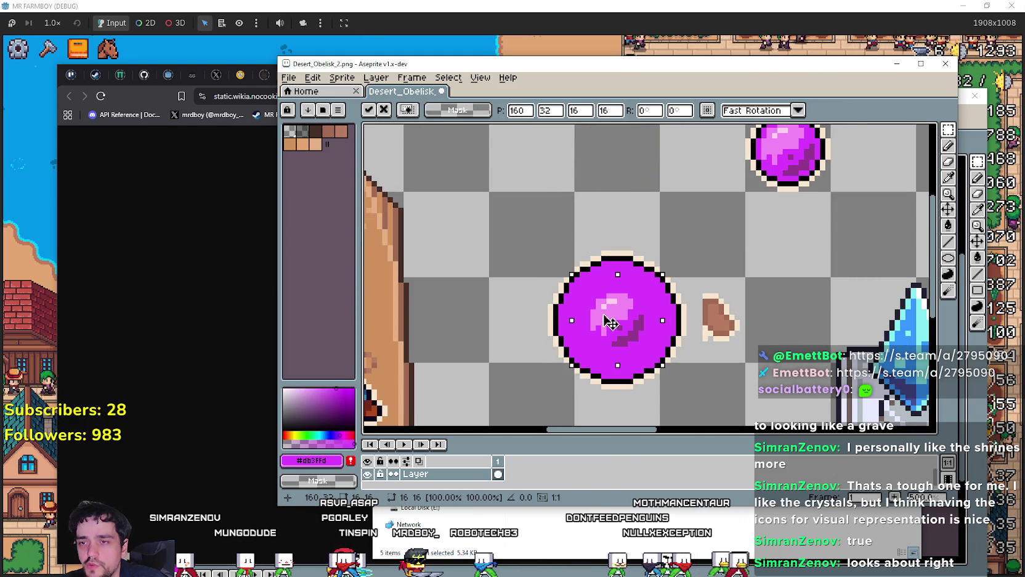
pyautogui.scroll(3, 610, 322)
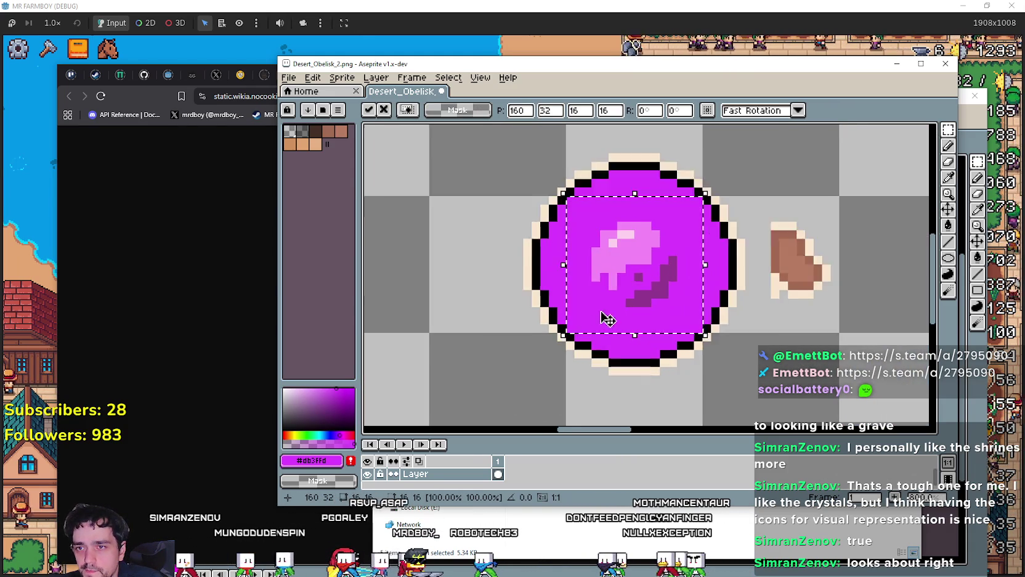
pyautogui.scroll(-1, 607, 318)
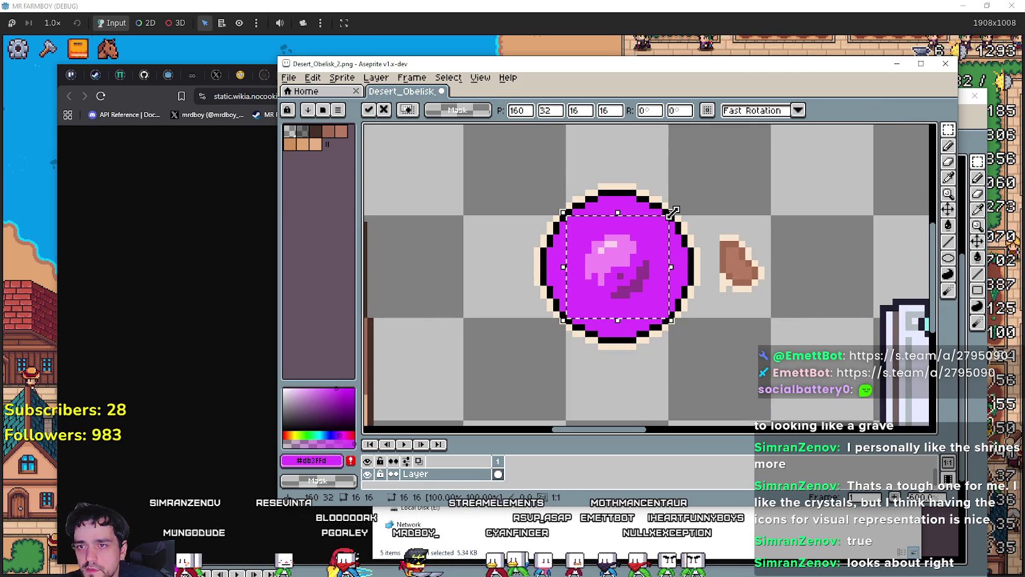
pyautogui.moveTo(629, 270)
pyautogui.mouseDown()
pyautogui.moveTo(600, 298)
pyautogui.moveTo(613, 293)
pyautogui.moveTo(610, 276)
pyautogui.moveTo(572, 226)
pyautogui.moveTo(597, 244)
pyautogui.moveTo(565, 229)
pyautogui.moveTo(586, 237)
pyautogui.moveTo(580, 216)
pyautogui.moveTo(565, 221)
pyautogui.moveTo(590, 240)
pyautogui.moveTo(577, 224)
pyautogui.moveTo(755, 215)
pyautogui.moveTo(624, 246)
pyautogui.moveTo(667, 198)
pyautogui.moveTo(723, 218)
pyautogui.moveTo(723, 268)
pyautogui.moveTo(655, 198)
pyautogui.mouseUp()
pyautogui.scroll(-1, 721, 217)
pyautogui.scroll(1, 723, 218)
pyautogui.scroll(2, 591, 265)
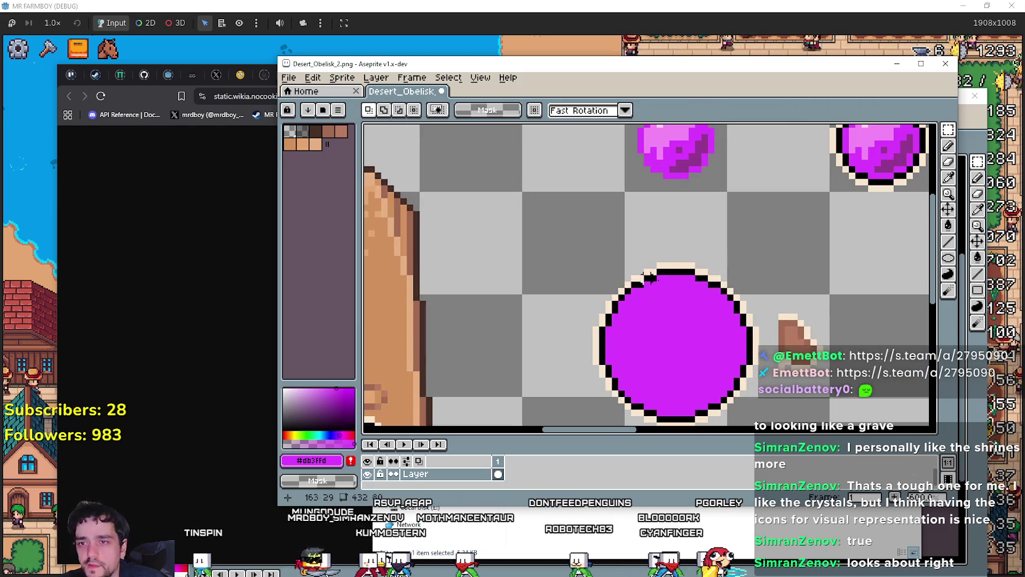
# Step: Switch from the eyedropper to the pencil, then to a shape tool
pyautogui.click(949, 178)
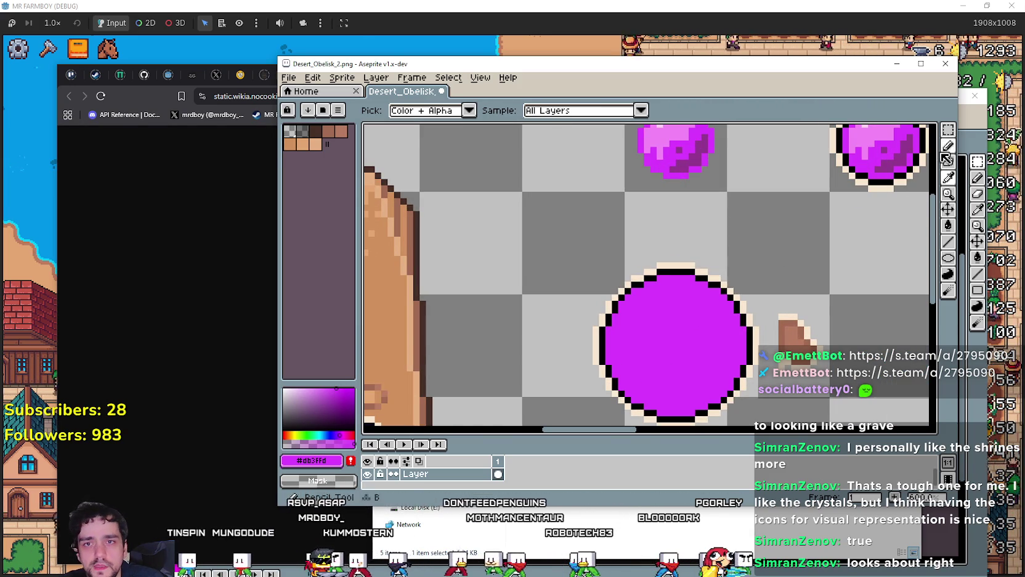
pyautogui.click(949, 146)
pyautogui.scroll(1, 669, 277)
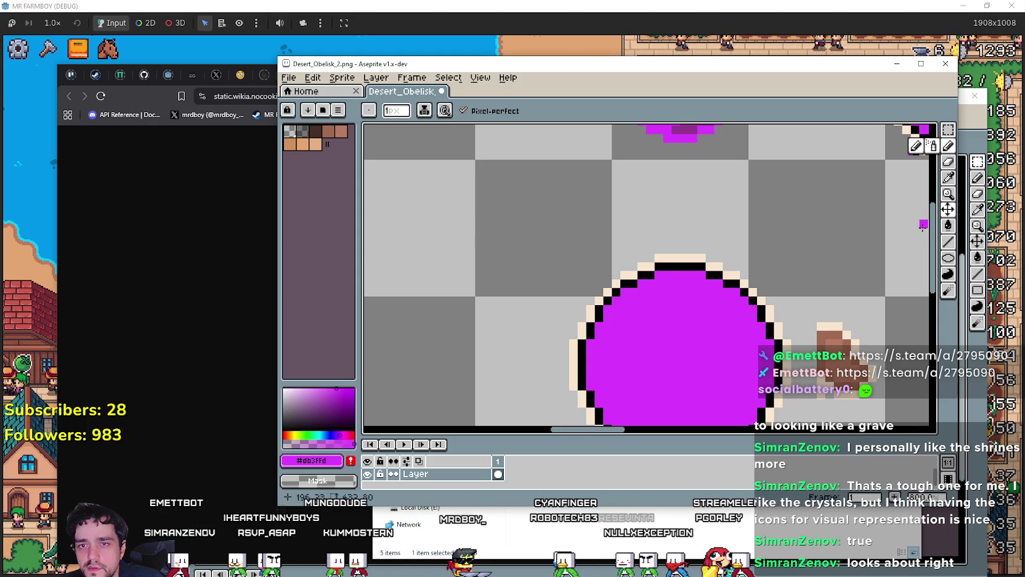
pyautogui.click(948, 258)
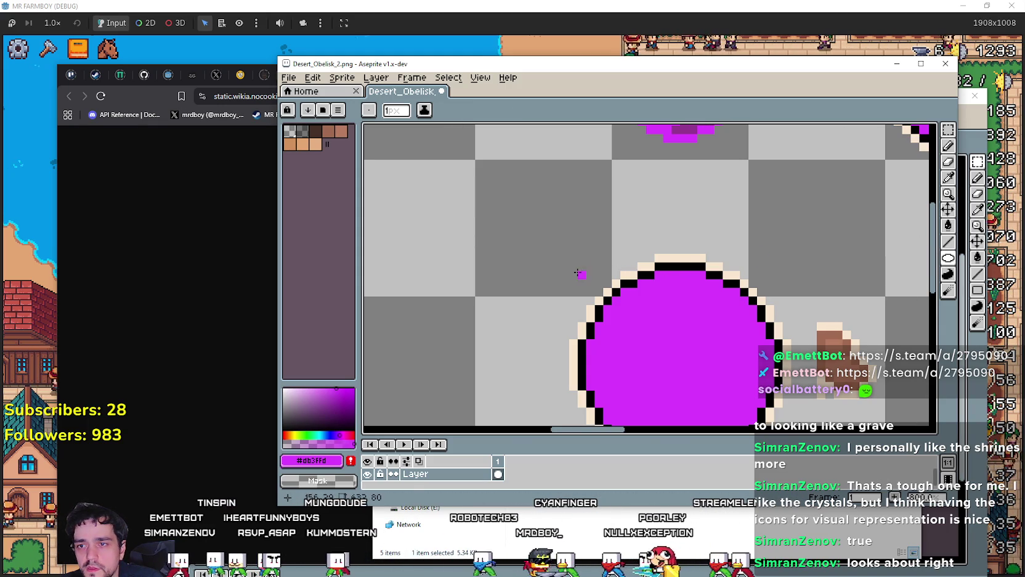
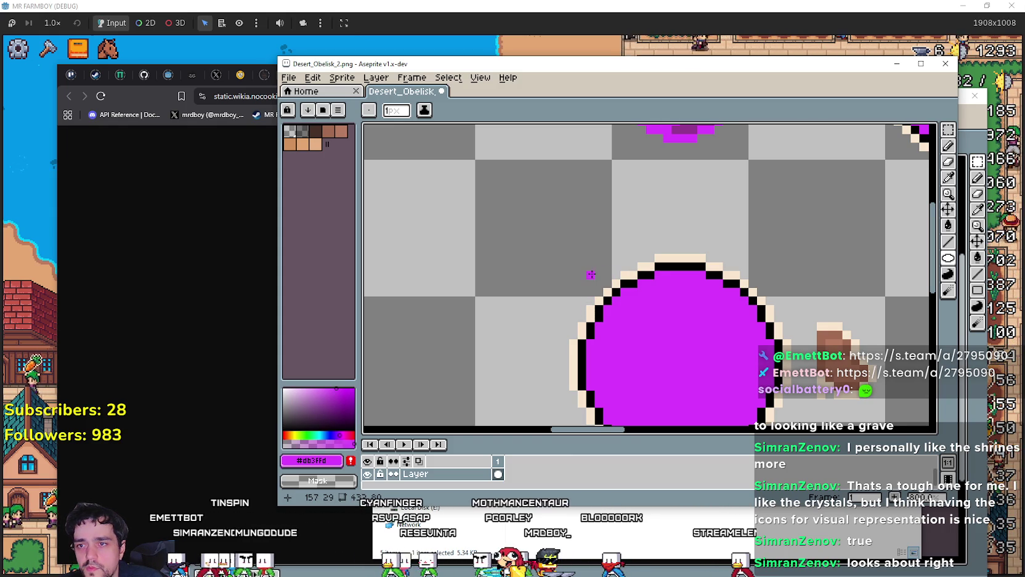
# Step: Undo the stray magenta ellipse strokes so the circle's black outline is intact again
pyautogui.hotkey('ctrl', 'z')
pyautogui.scroll(-1, 708, 370)
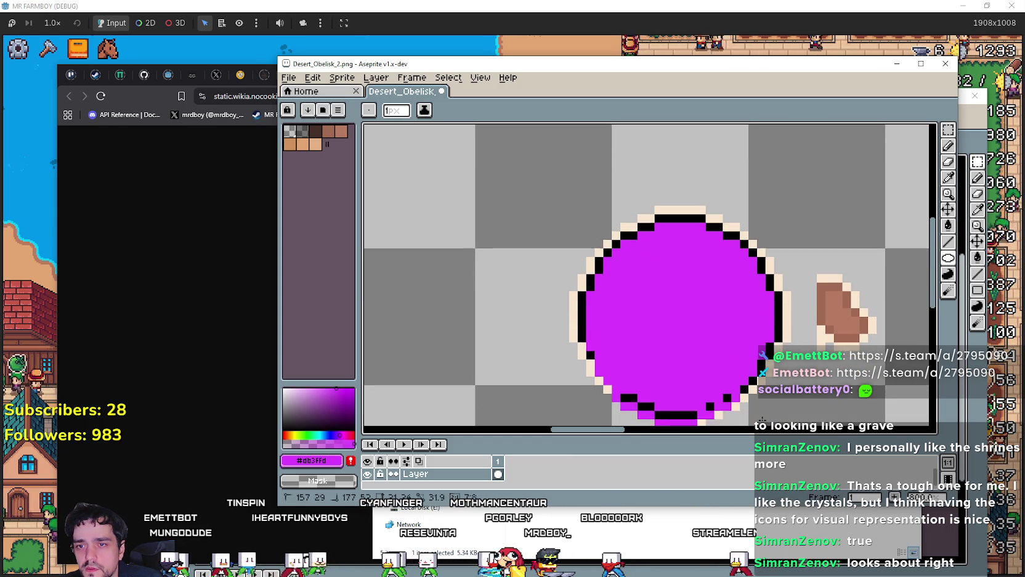
pyautogui.hotkey('ctrl', 'z')
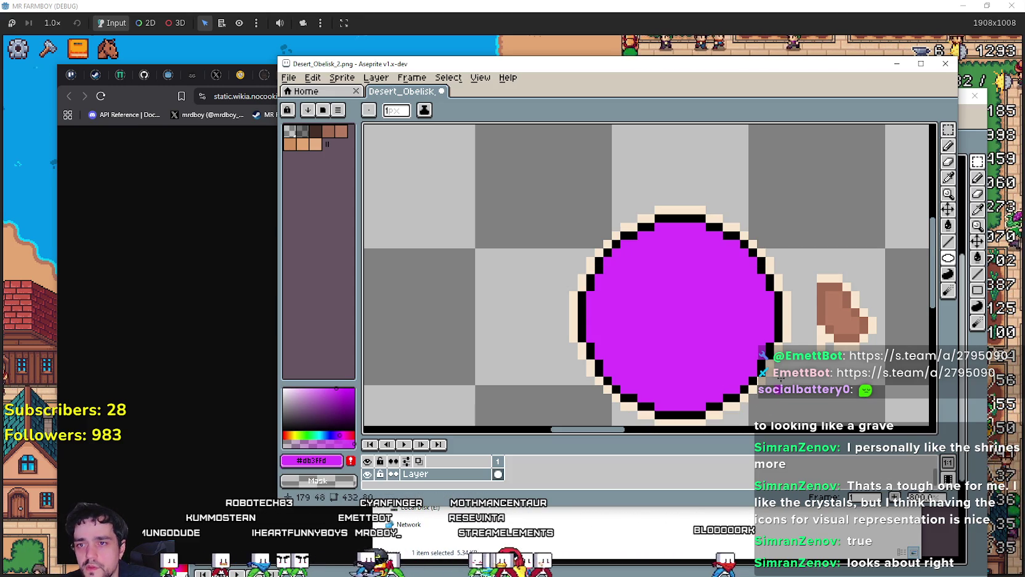
pyautogui.hotkey('ctrl', 'z')
# Step: Sample the brown from the small shape and draw a small brown ellipse near the circle
pyautogui.press('i')
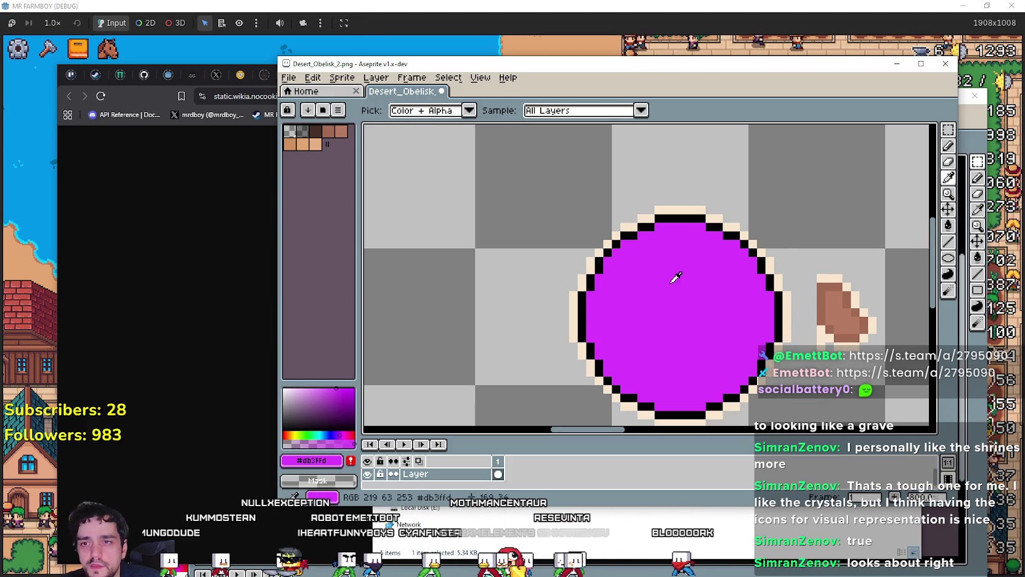
pyautogui.click(824, 285)
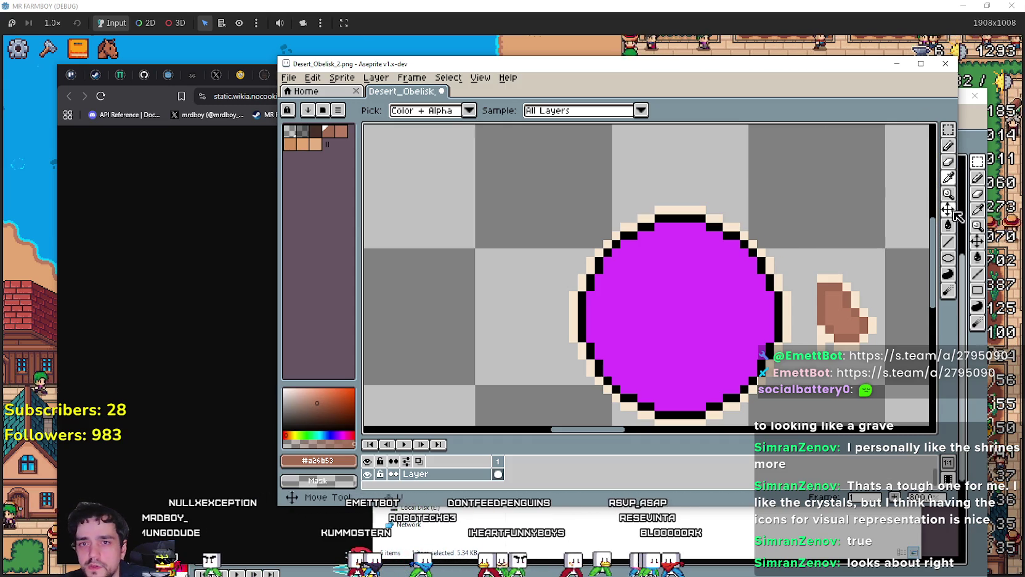
pyautogui.press('b')
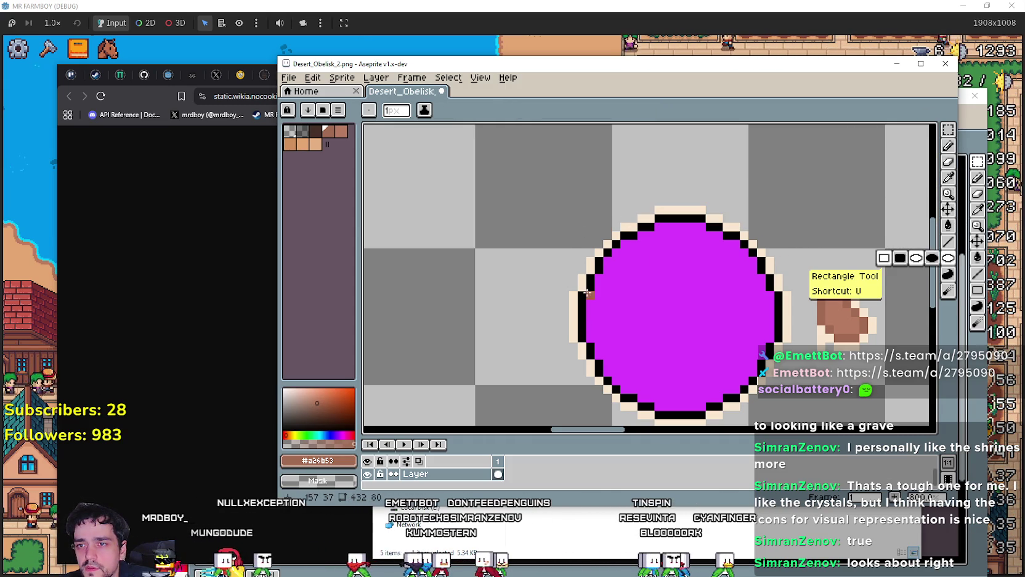
pyautogui.moveTo(589, 227); pyautogui.dragTo(613, 260)
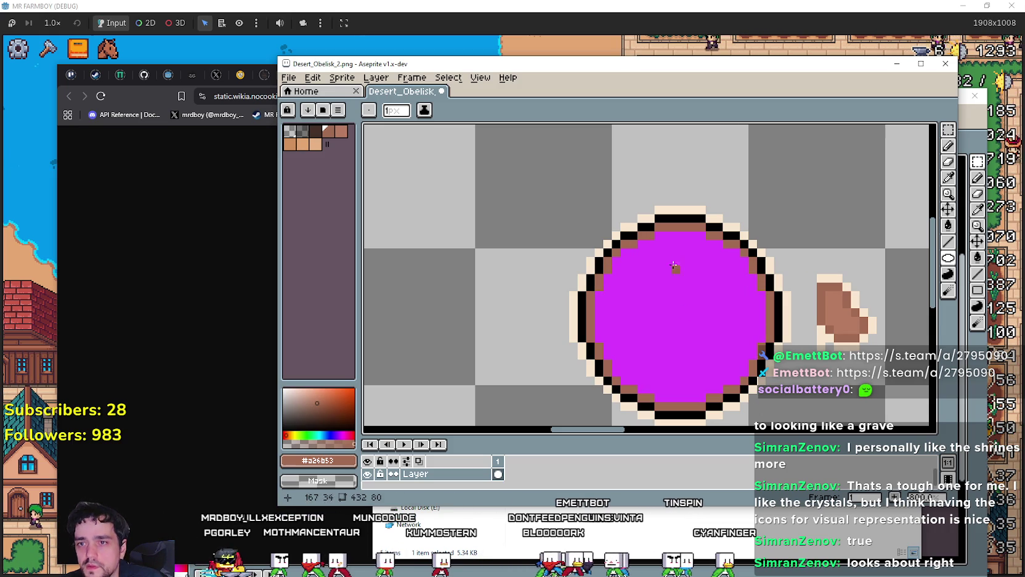
pyautogui.scroll(1, 590, 223)
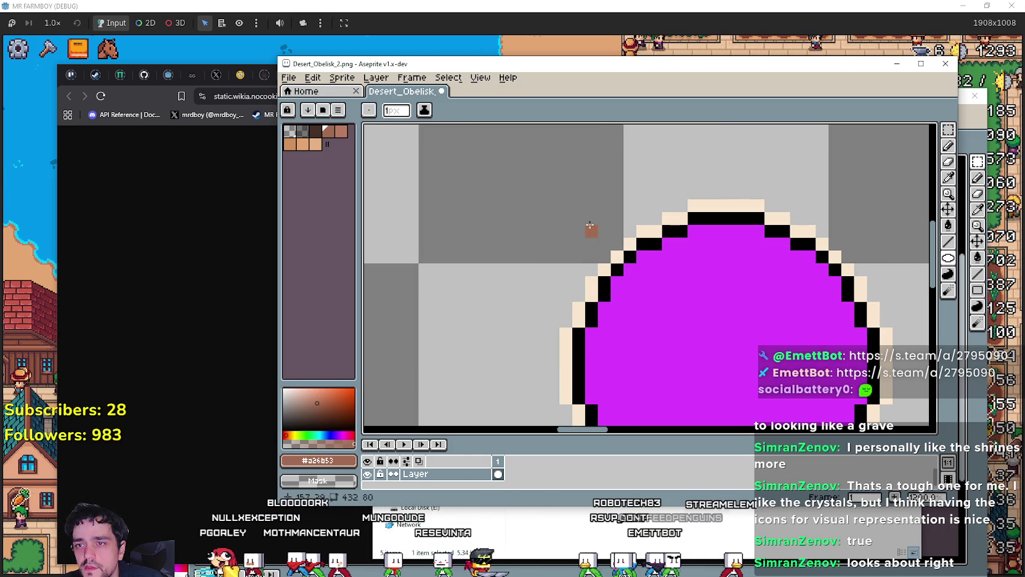
pyautogui.scroll(-2, 650, 268)
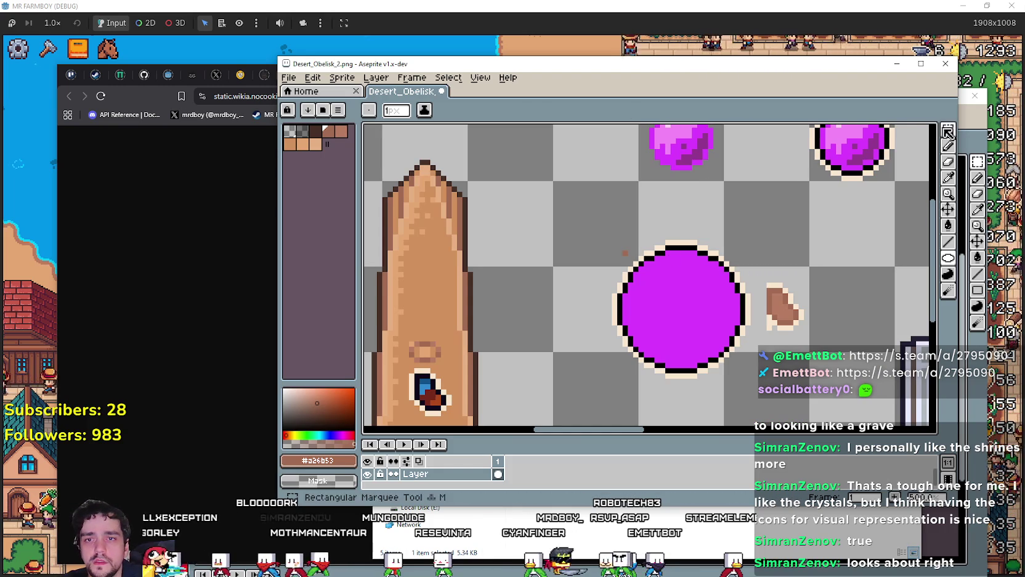
# Step: Select the small shaded orb, move it onto the big circle and enlarge it
pyautogui.moveTo(629, 145); pyautogui.dragTo(714, 229)
pyautogui.scroll(1, 715, 259)
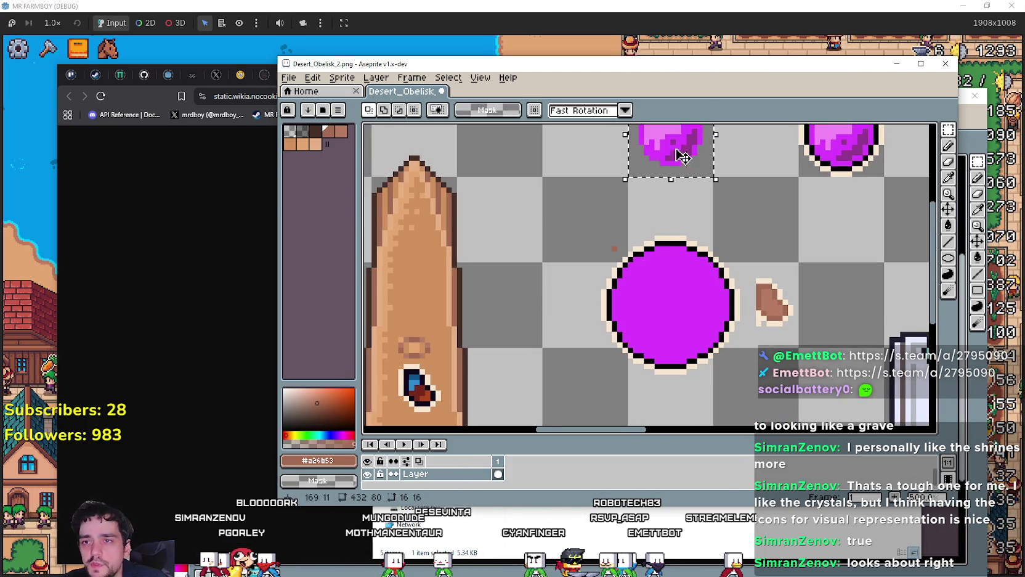
pyautogui.moveTo(665, 139)
pyautogui.mouseDown()
pyautogui.moveTo(637, 275)
pyautogui.moveTo(648, 292)
pyautogui.mouseUp()
pyautogui.scroll(1, 637, 271)
pyautogui.scroll(-2, 636, 272)
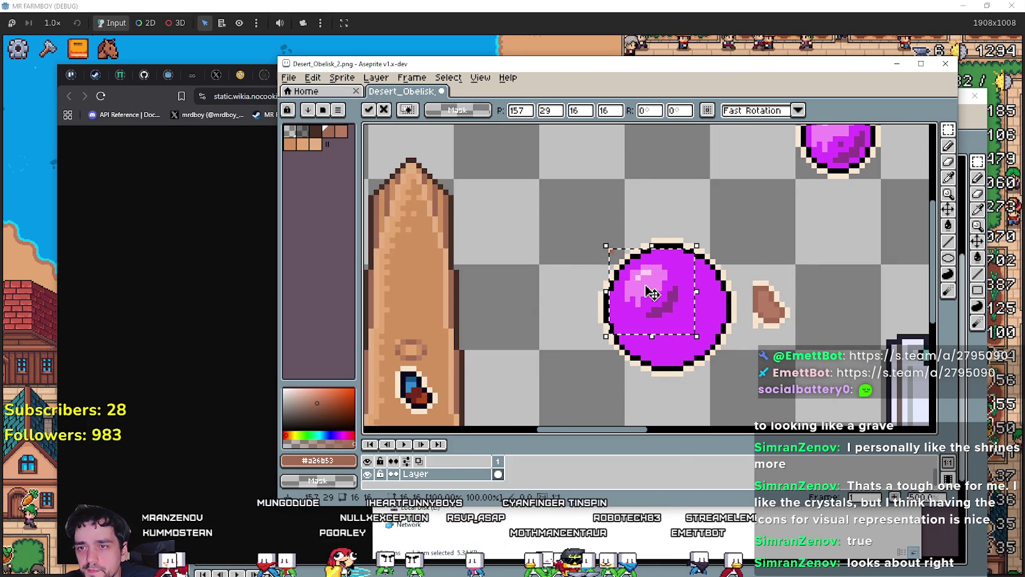
pyautogui.scroll(2, 650, 290)
pyautogui.scroll(-2, 652, 283)
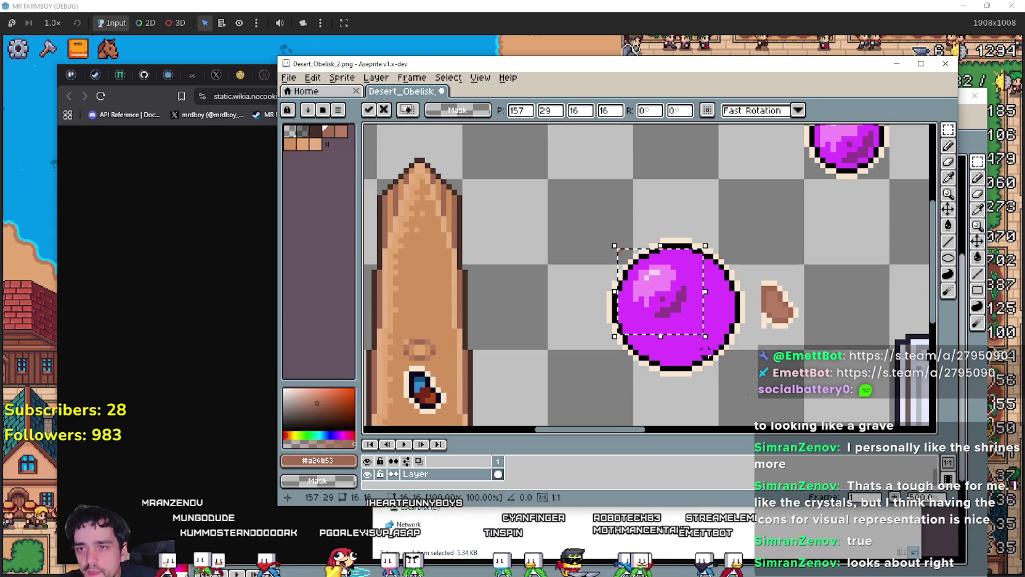
pyautogui.scroll(2, 678, 273)
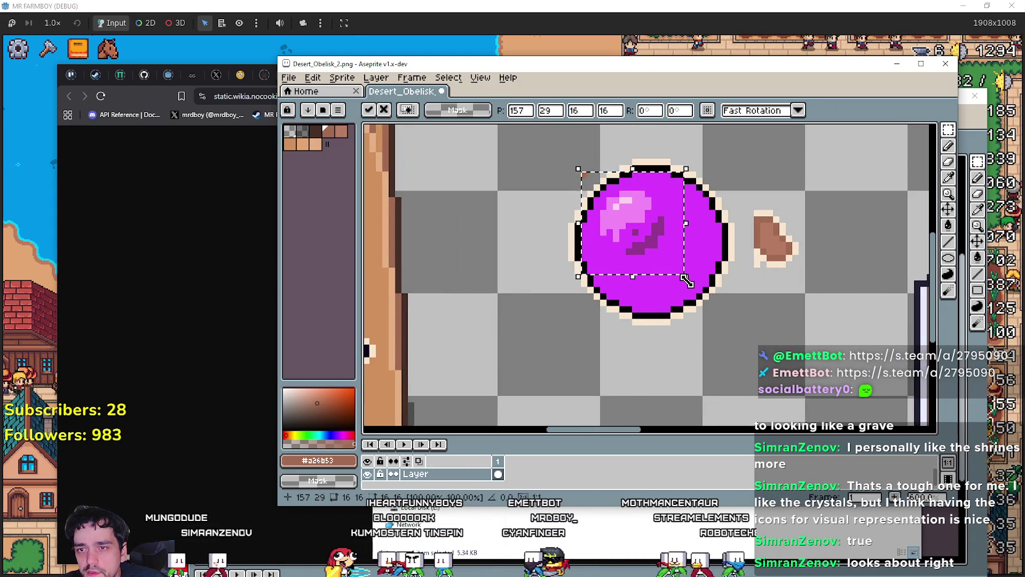
pyautogui.moveTo(686, 276); pyautogui.dragTo(733, 315)
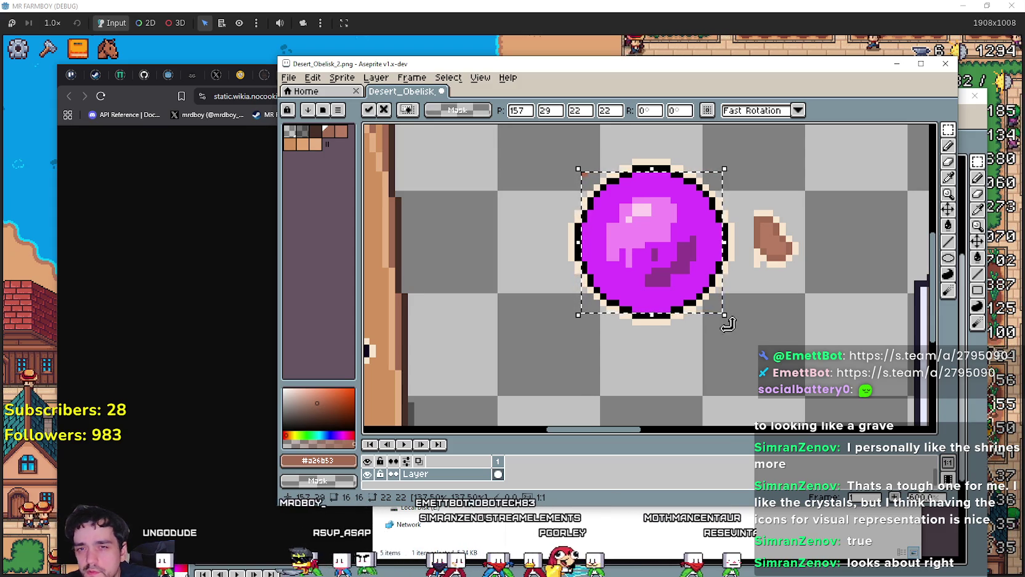
pyautogui.scroll(-1, 670, 213)
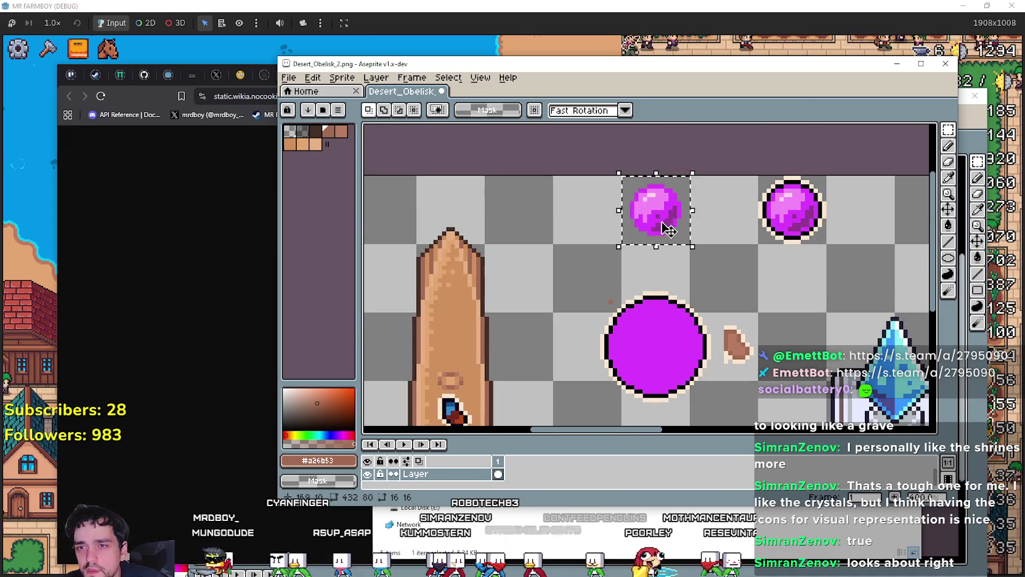
# Step: Undo that attempt, then move the orb onto the circle again and scale it toward 26×27
pyautogui.hotkey('ctrl', 'z')
pyautogui.scroll(3, 660, 354)
pyautogui.moveTo(652, 332)
pyautogui.mouseDown()
pyautogui.moveTo(610, 283)
pyautogui.moveTo(596, 282)
pyautogui.moveTo(626, 283)
pyautogui.moveTo(630, 232)
pyautogui.moveTo(618, 201)
pyautogui.mouseUp()
pyautogui.scroll(-2, 626, 290)
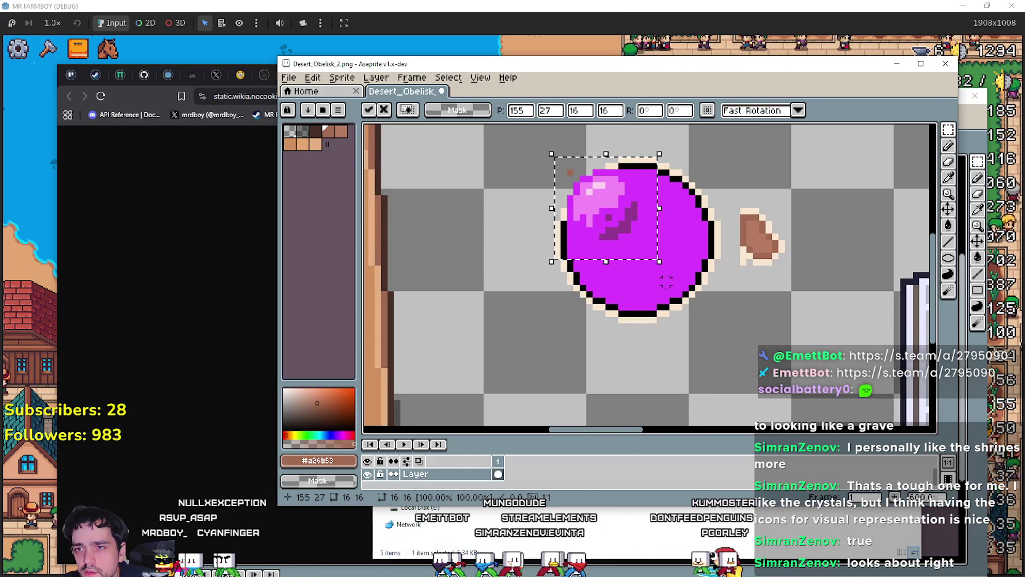
pyautogui.moveTo(668, 273); pyautogui.dragTo(745, 343)
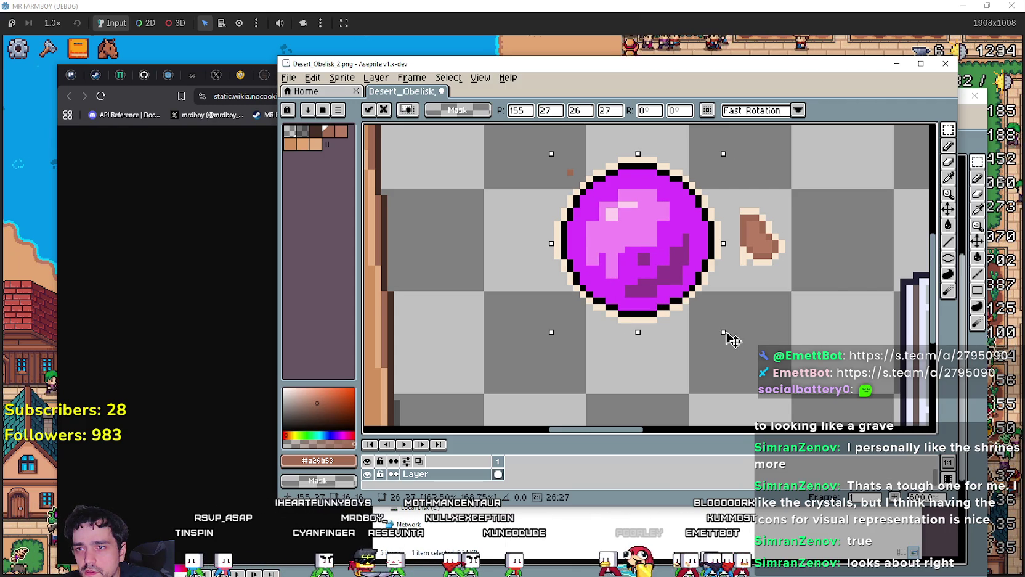
pyautogui.scroll(-3, 725, 332)
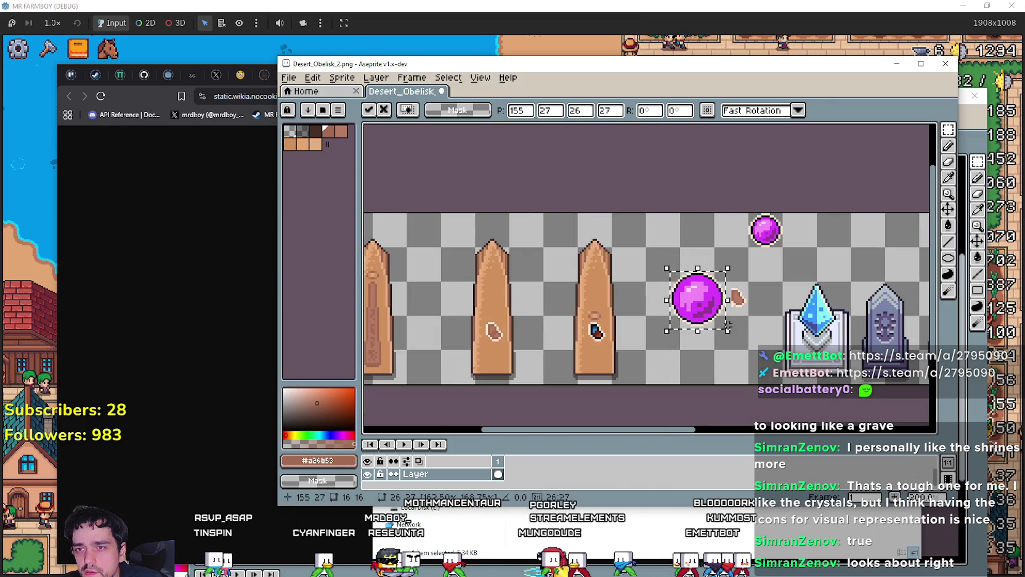
# Step: Fine-tune the orb's height and its top and left edges one pixel at a time
pyautogui.scroll(2, 727, 326)
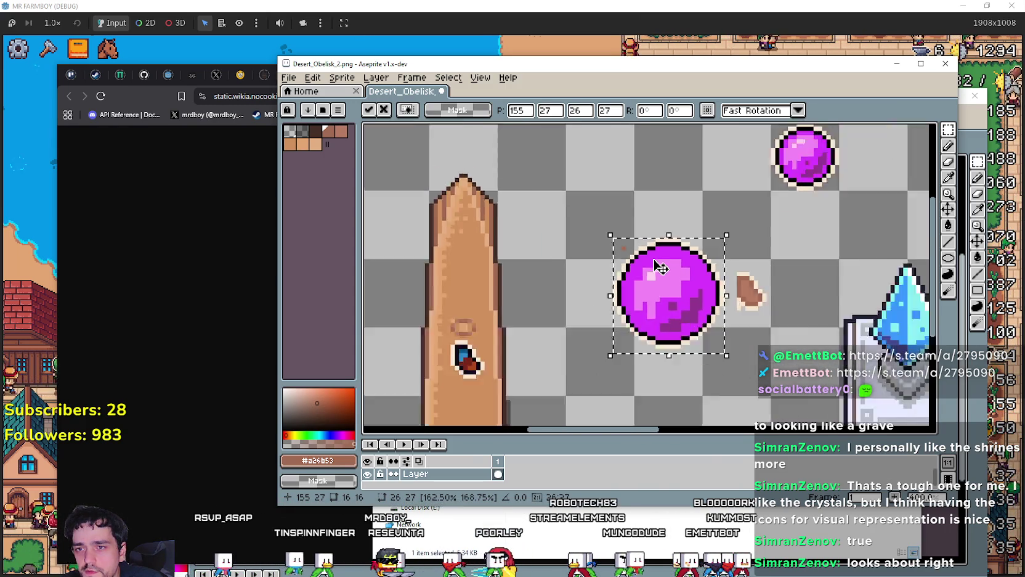
pyautogui.scroll(-2, 659, 277)
pyautogui.scroll(3, 660, 271)
pyautogui.scroll(-1, 663, 270)
pyautogui.scroll(-2, 651, 255)
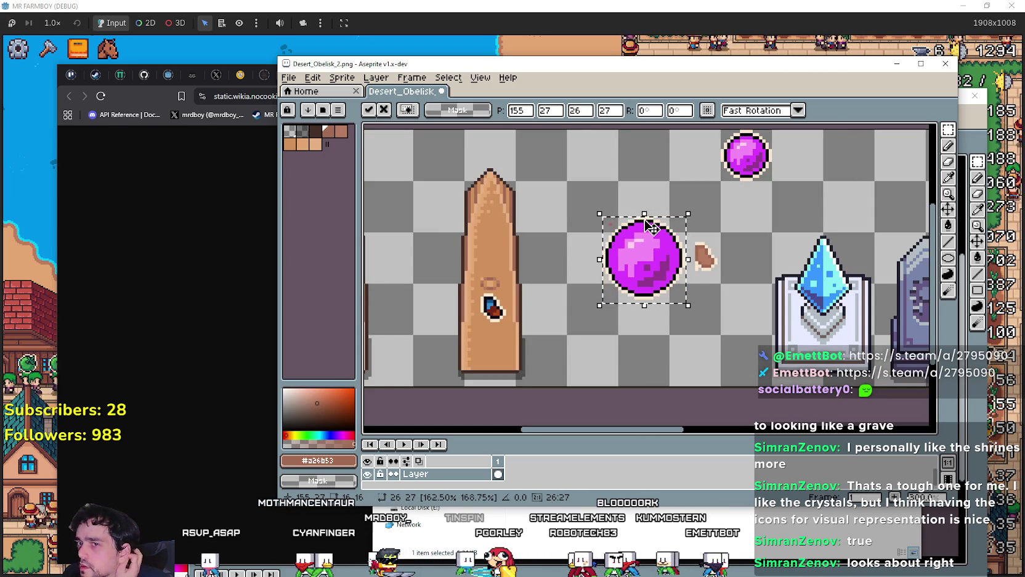
pyautogui.scroll(2, 649, 249)
pyautogui.scroll(1, 641, 249)
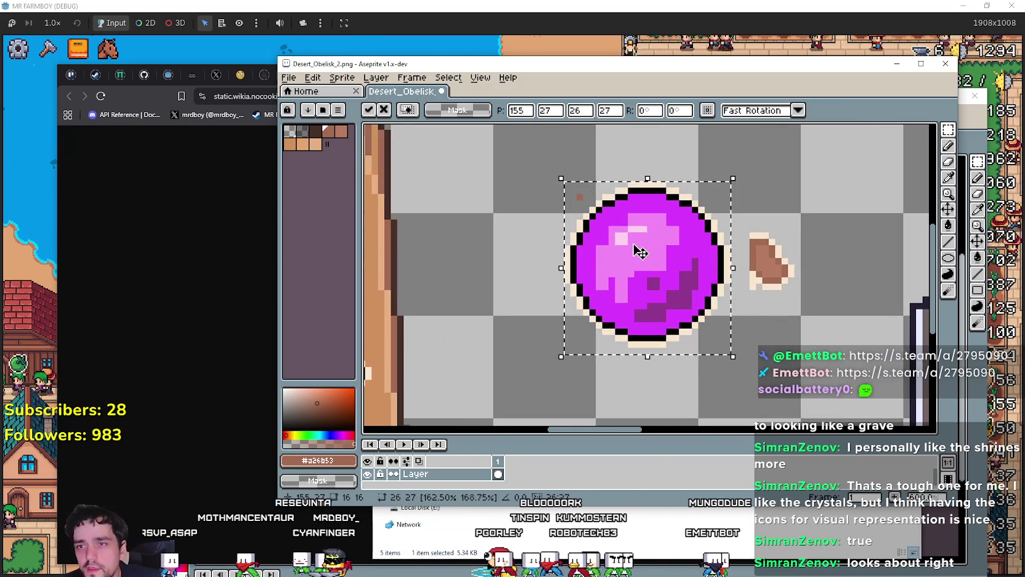
pyautogui.scroll(-1, 639, 248)
pyautogui.scroll(-1, 647, 252)
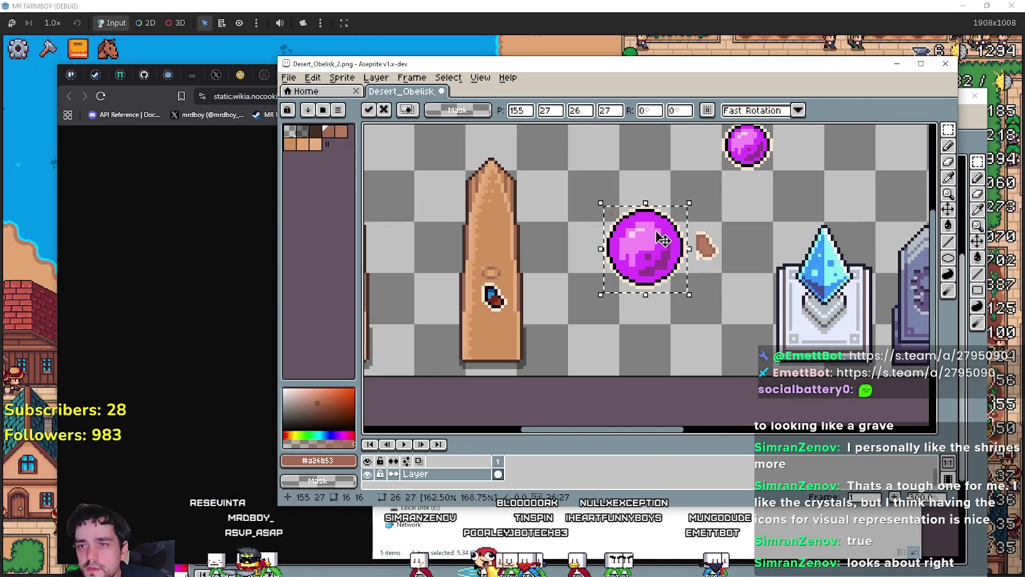
pyautogui.scroll(2, 660, 271)
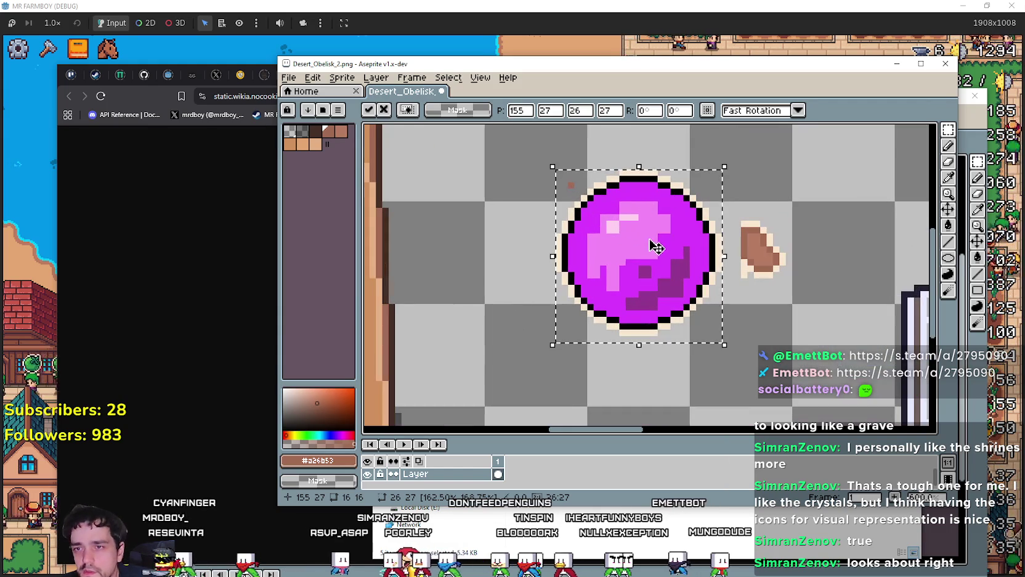
pyautogui.moveTo(641, 346); pyautogui.dragTo(645, 337)
pyautogui.scroll(-2, 690, 367)
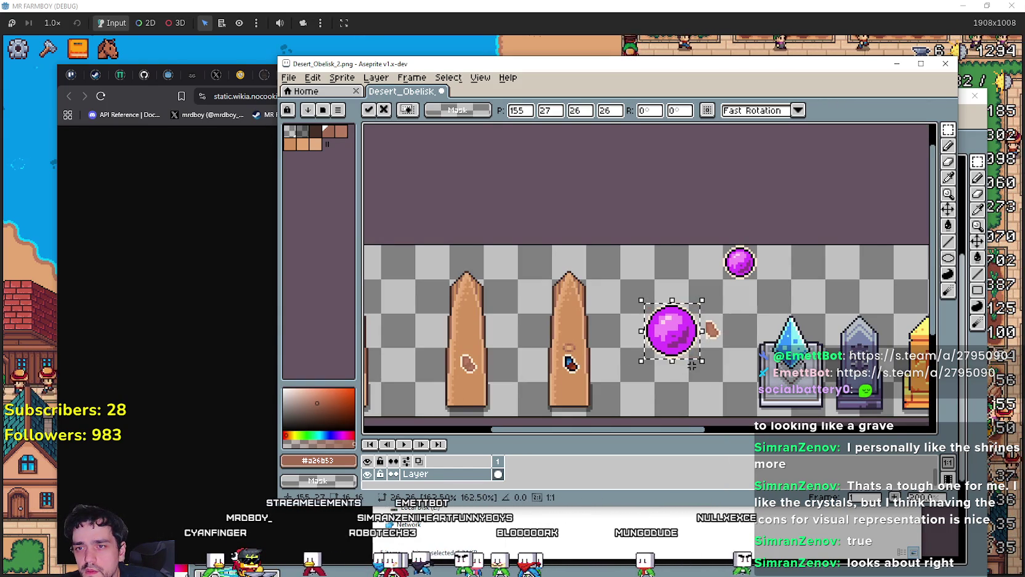
pyautogui.scroll(3, 692, 365)
pyautogui.scroll(-3, 695, 362)
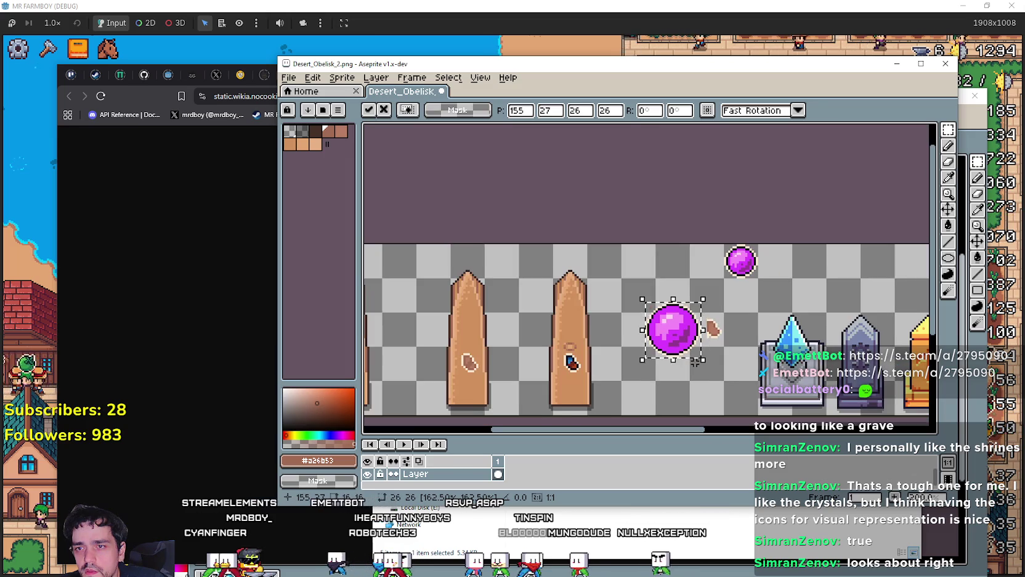
pyautogui.scroll(-1, 695, 363)
pyautogui.scroll(4, 693, 354)
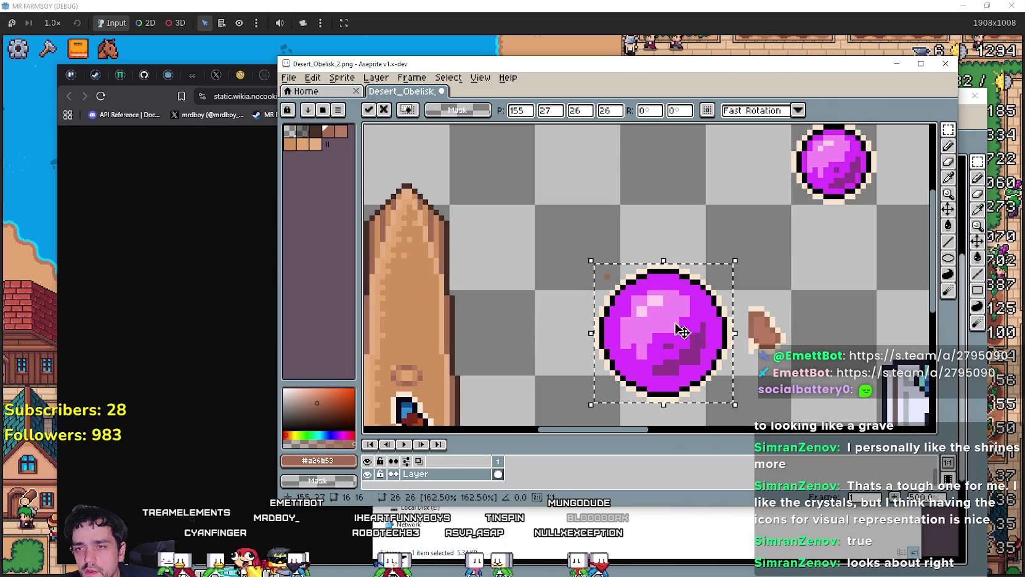
pyautogui.moveTo(663, 261); pyautogui.dragTo(663, 259)
pyautogui.moveTo(591, 260)
pyautogui.mouseDown()
pyautogui.moveTo(581, 261)
pyautogui.moveTo(591, 261)
pyautogui.mouseUp()
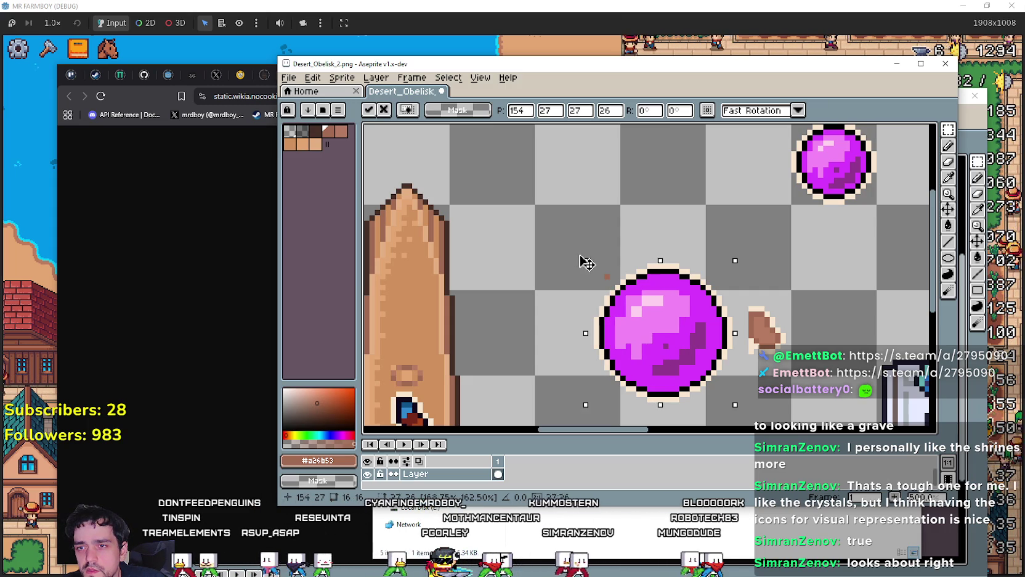
# Step: Widen the orb and extend its top and bottom edges to reach 28×29 over the circle
pyautogui.moveTo(734, 333); pyautogui.dragTo(741, 333)
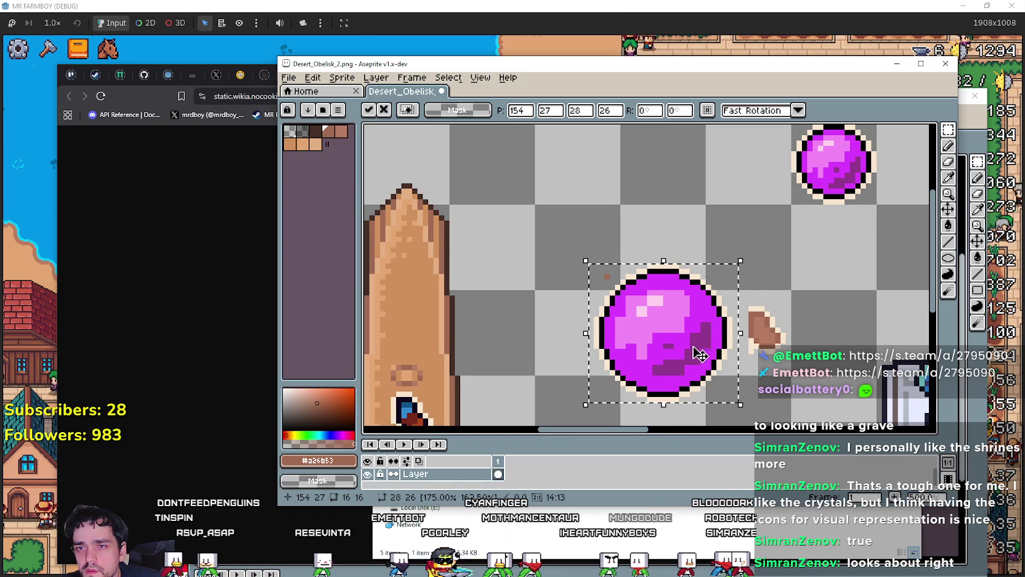
pyautogui.scroll(-2, 699, 354)
pyautogui.moveTo(664, 379)
pyautogui.mouseDown()
pyautogui.moveTo(675, 394)
pyautogui.moveTo(664, 386)
pyautogui.mouseUp()
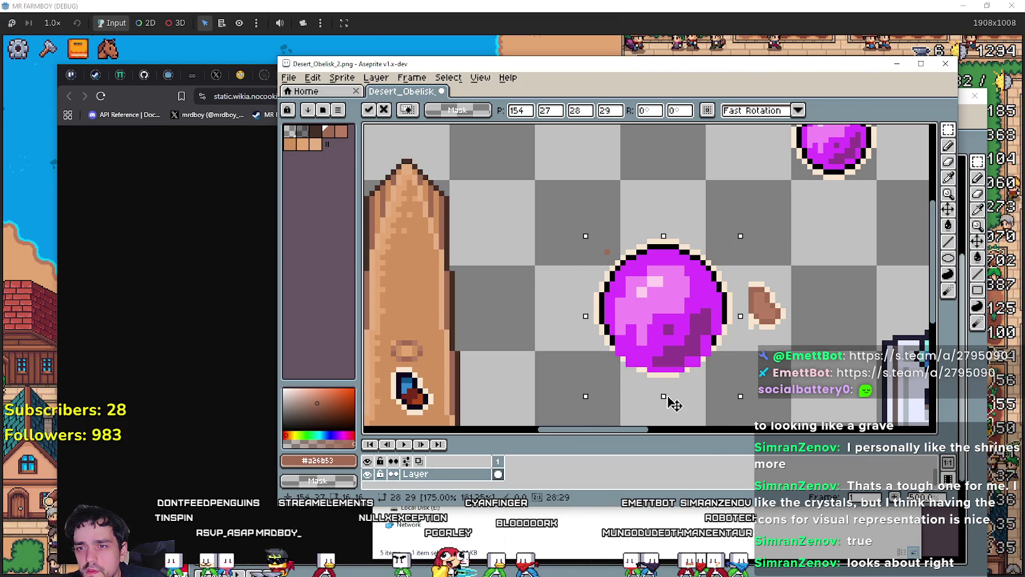
pyautogui.moveTo(670, 396); pyautogui.dragTo(671, 400)
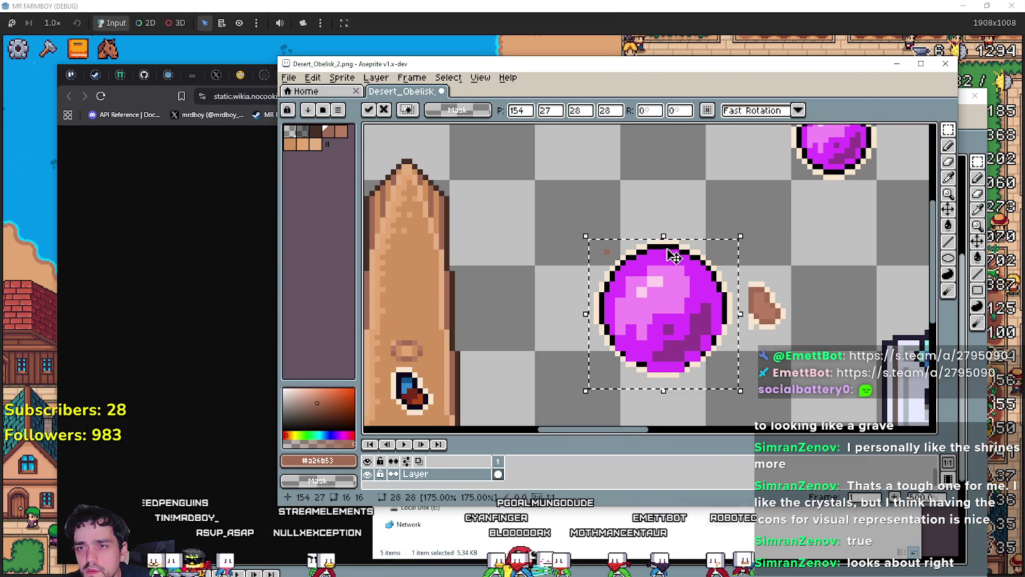
pyautogui.moveTo(664, 236); pyautogui.dragTo(664, 229)
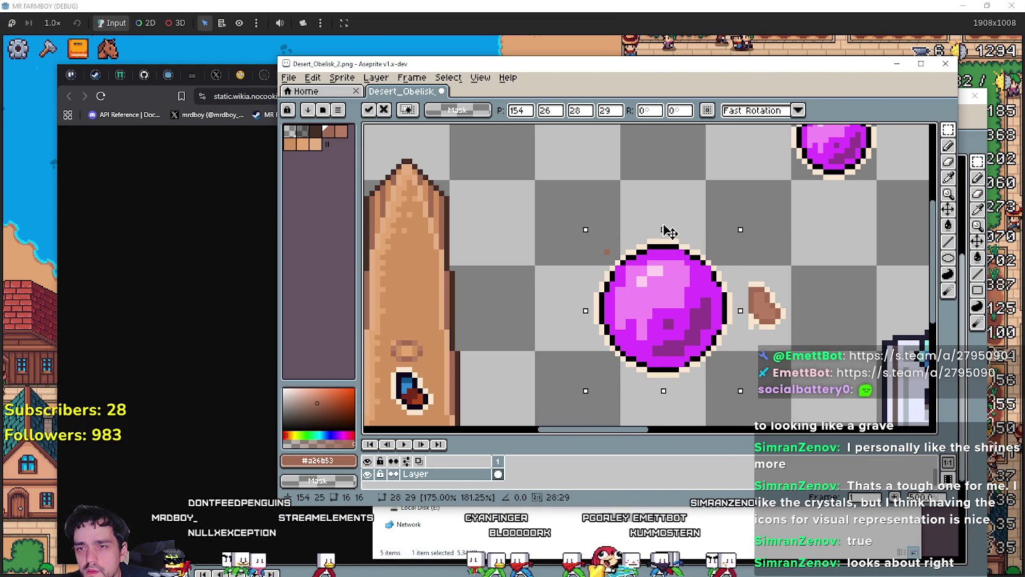
pyautogui.scroll(-3, 669, 231)
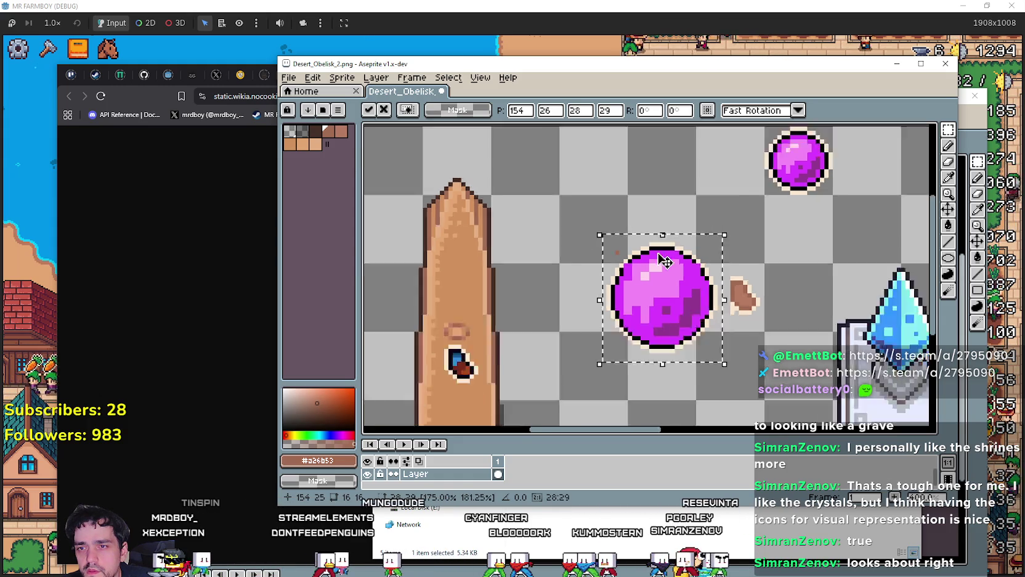
pyautogui.scroll(1, 732, 336)
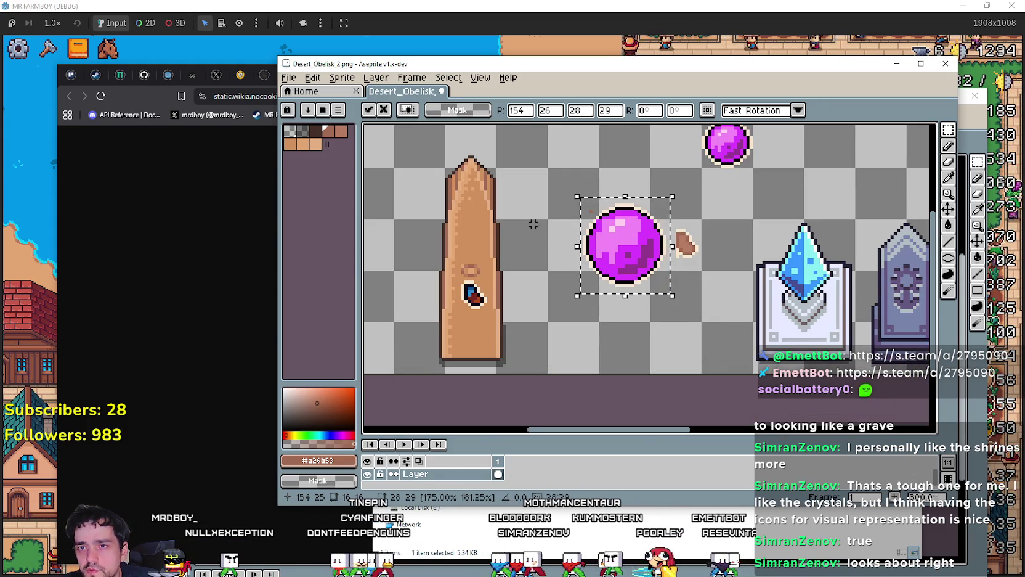
pyautogui.scroll(1, 531, 231)
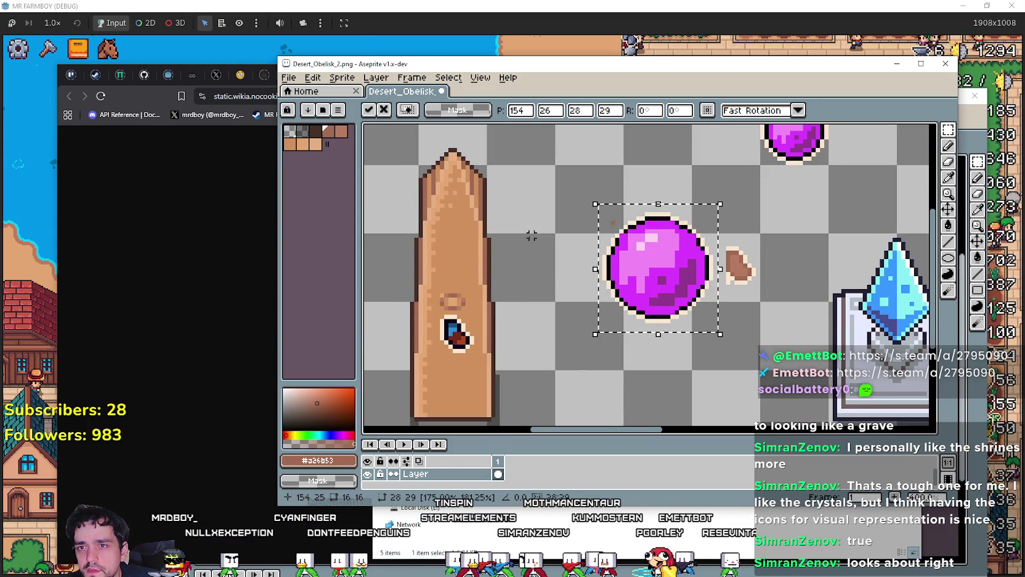
pyautogui.moveTo(529, 236); pyautogui.dragTo(526, 290)
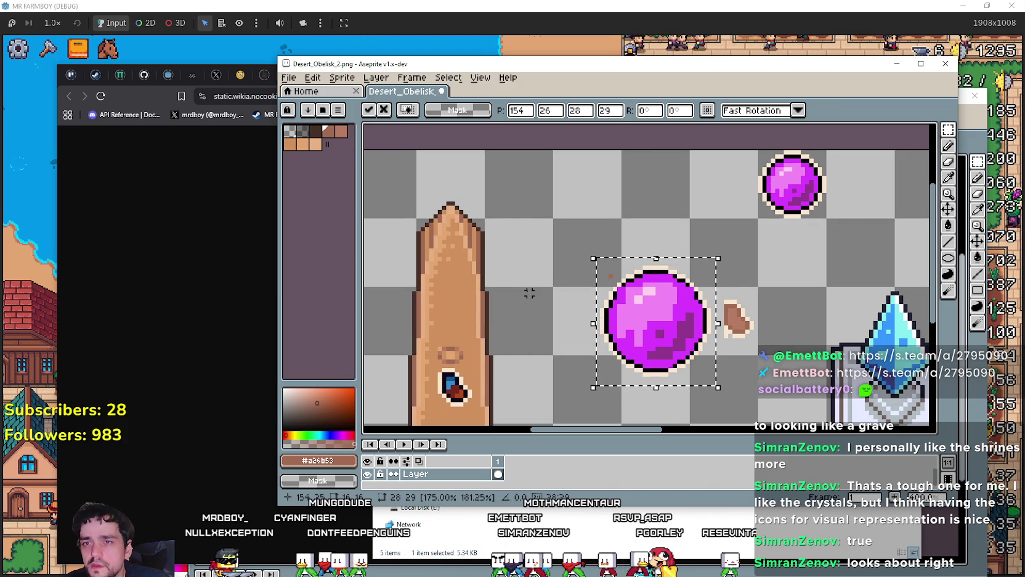
# Step: Undo the orb enlargement, deselect, and sample the light pink #F389F5 from the small orb
pyautogui.hotkey('ctrl', 'z')
pyautogui.scroll(1, 688, 232)
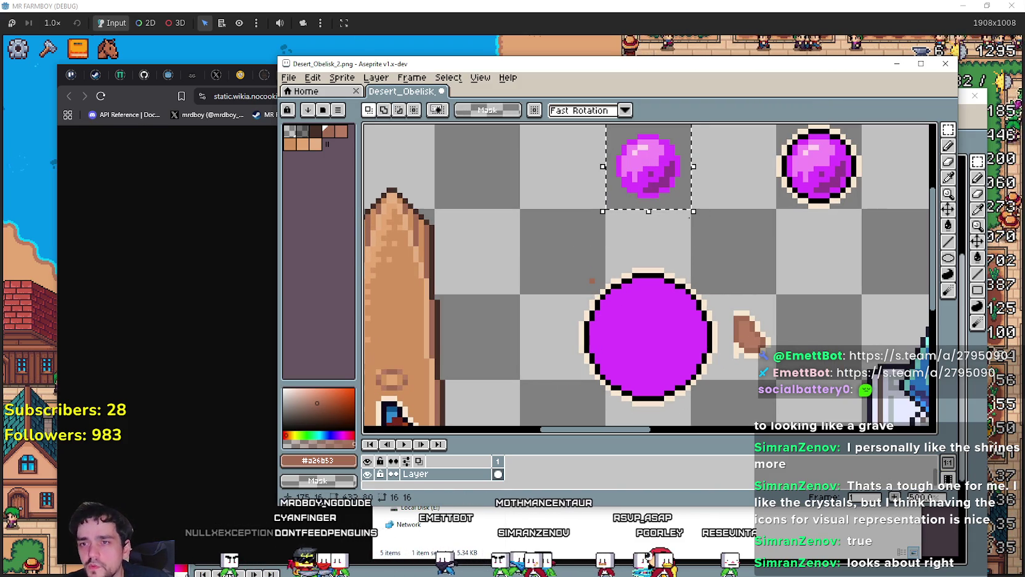
pyautogui.hotkey('ctrl', 'd')
pyautogui.moveTo(689, 217); pyautogui.dragTo(697, 232)
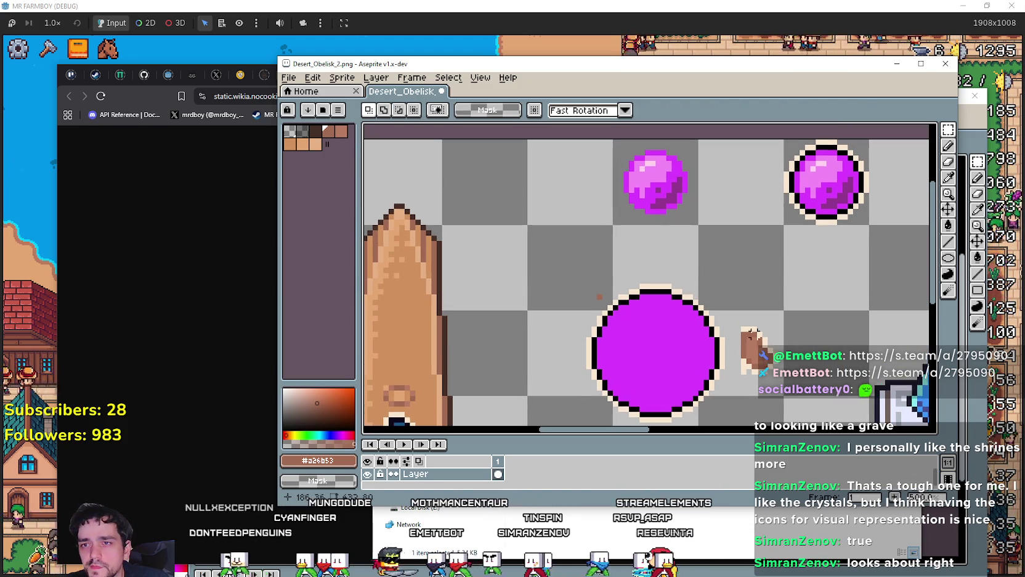
pyautogui.click(950, 178)
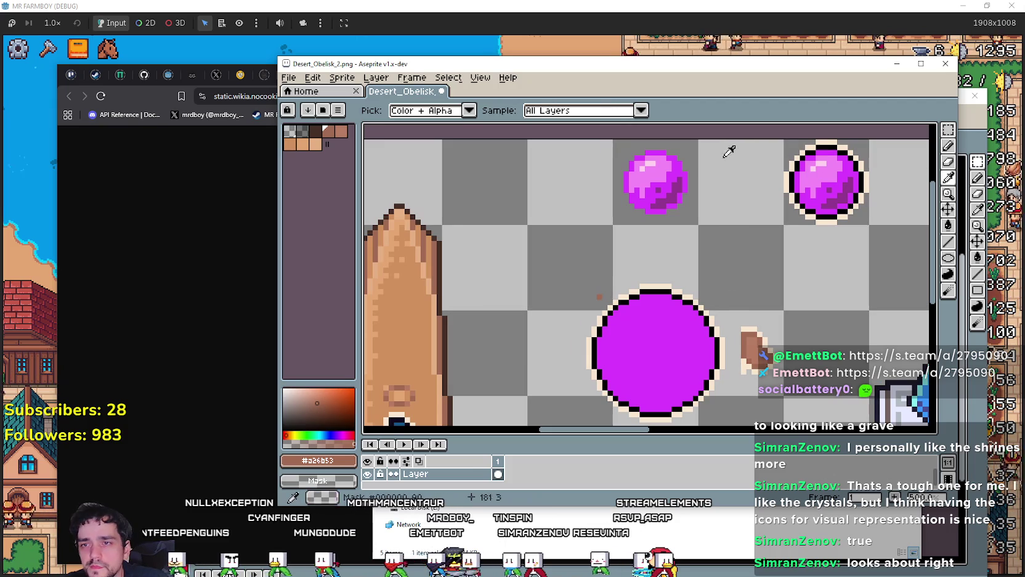
pyautogui.click(670, 163)
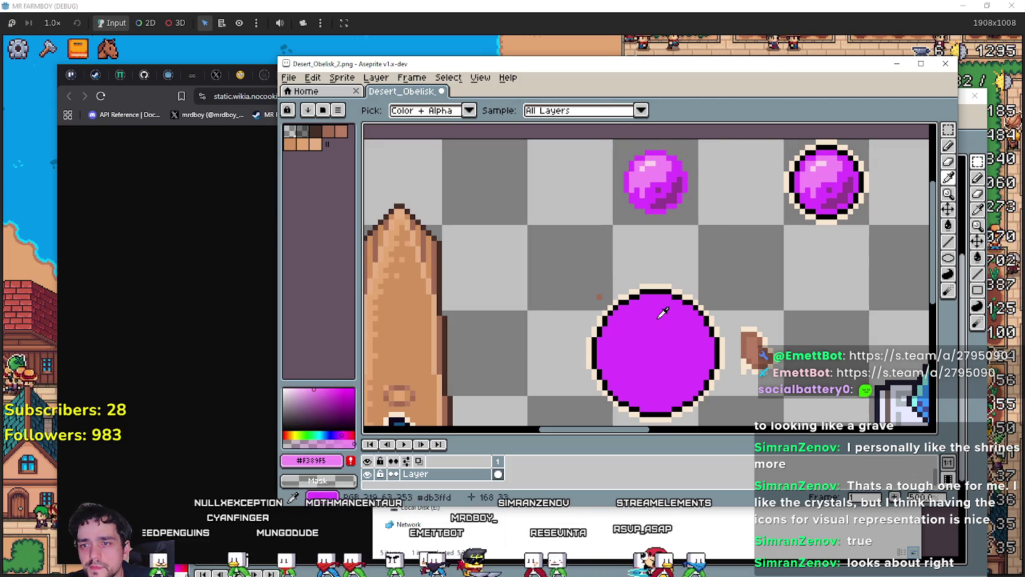
# Step: Draw a first light-pink highlight line across the circle's top, then undo it
pyautogui.click(950, 242)
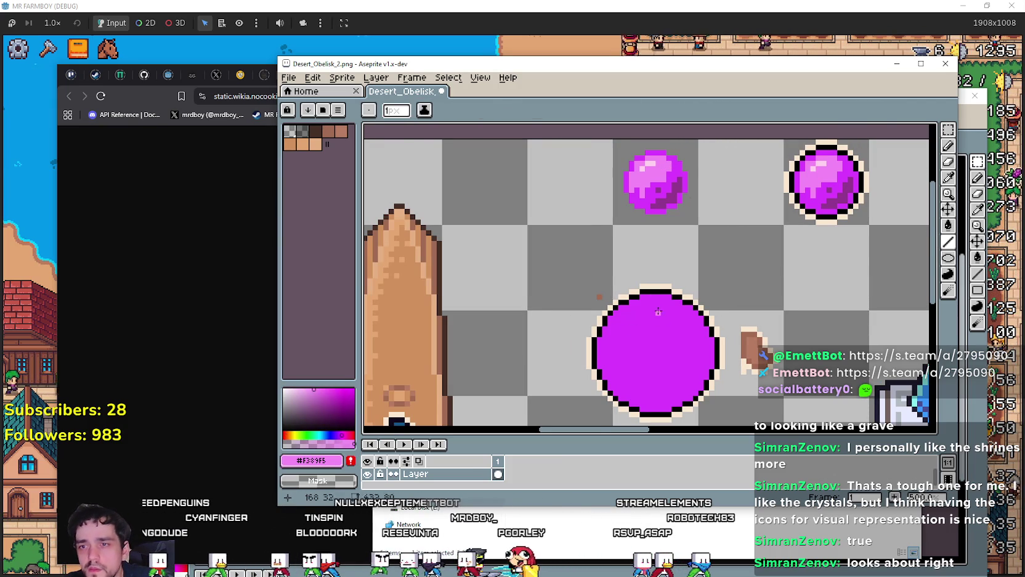
pyautogui.scroll(1, 658, 312)
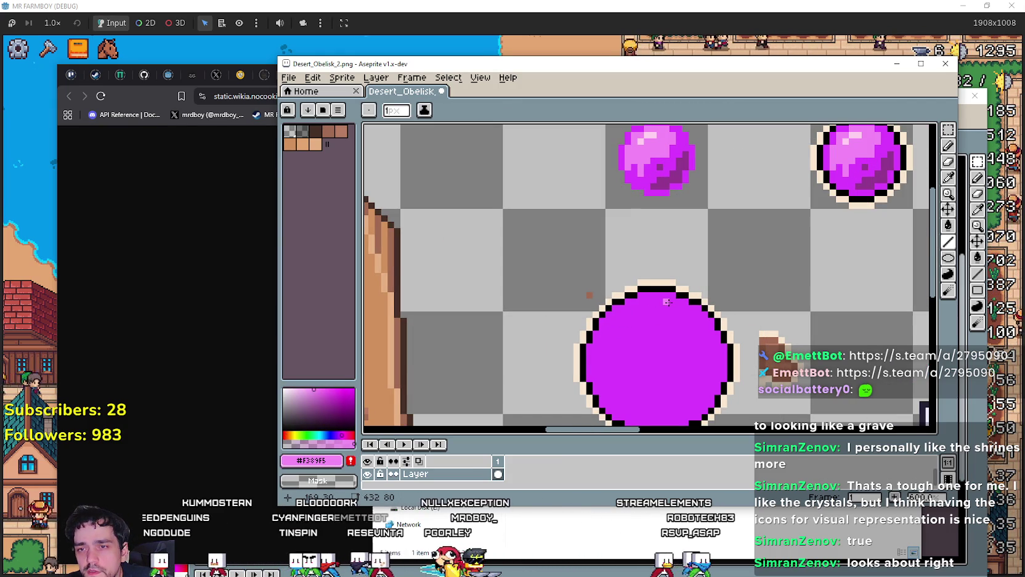
pyautogui.scroll(1, 666, 315)
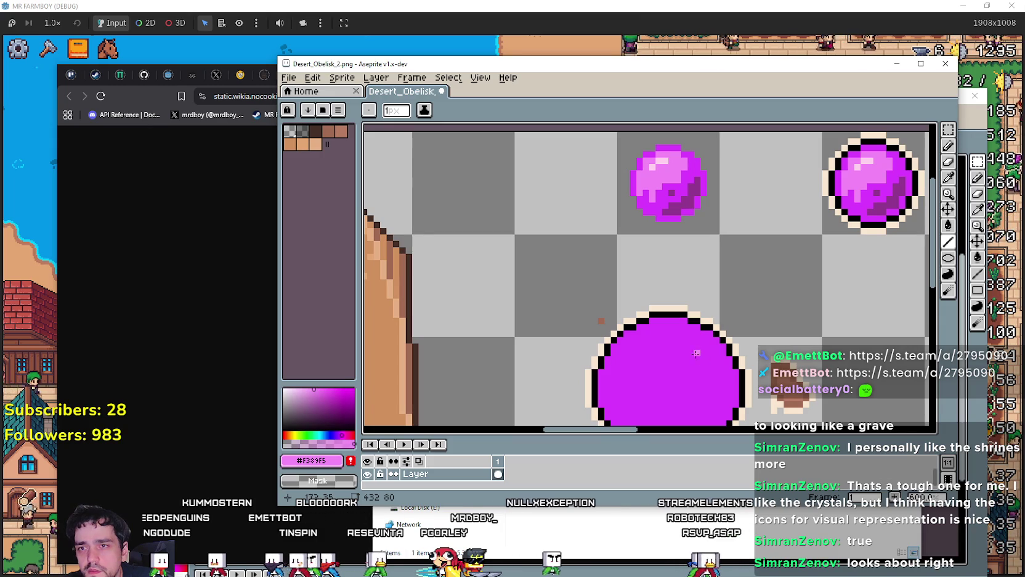
pyautogui.scroll(-1, 665, 328)
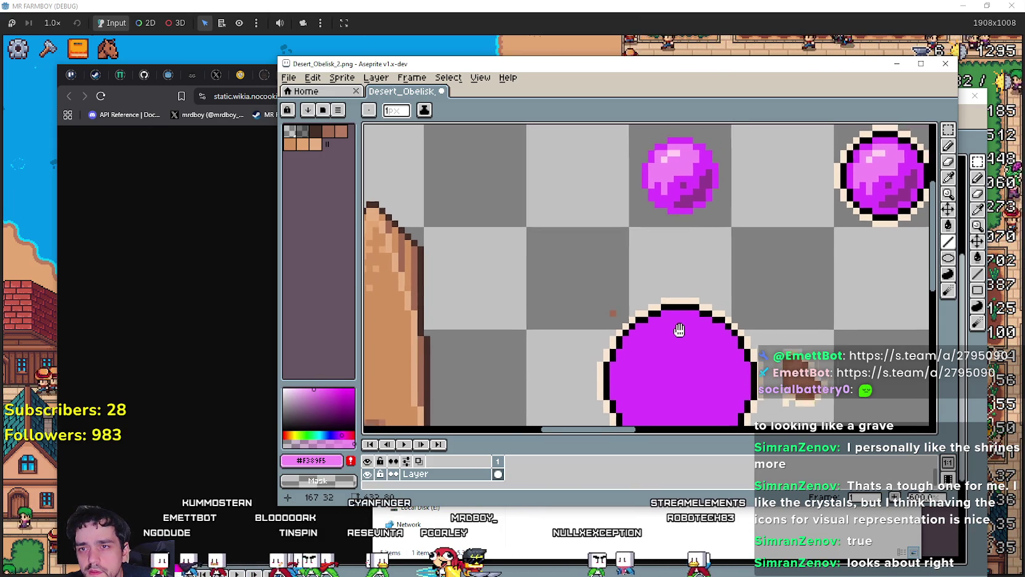
pyautogui.hscroll(-1, 665, 327)
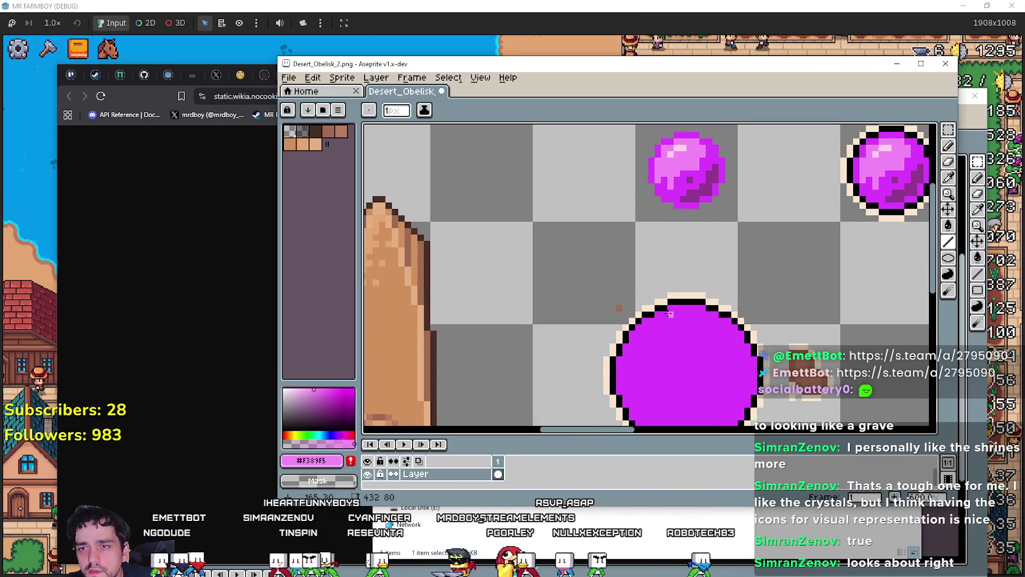
pyautogui.moveTo(670, 320); pyautogui.dragTo(695, 321)
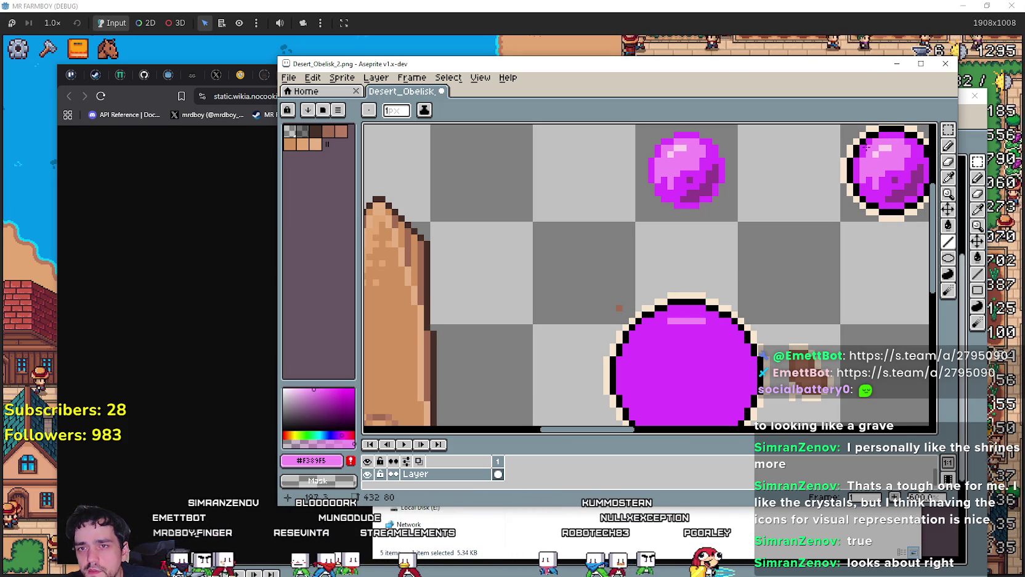
pyautogui.scroll(-2, 633, 319)
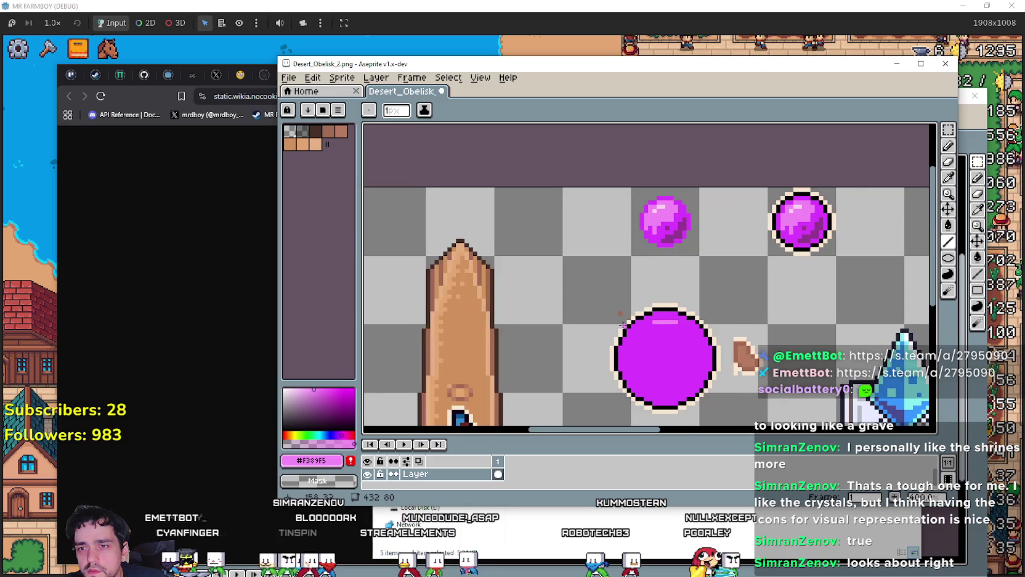
pyautogui.scroll(1, 632, 318)
pyautogui.scroll(1, 639, 317)
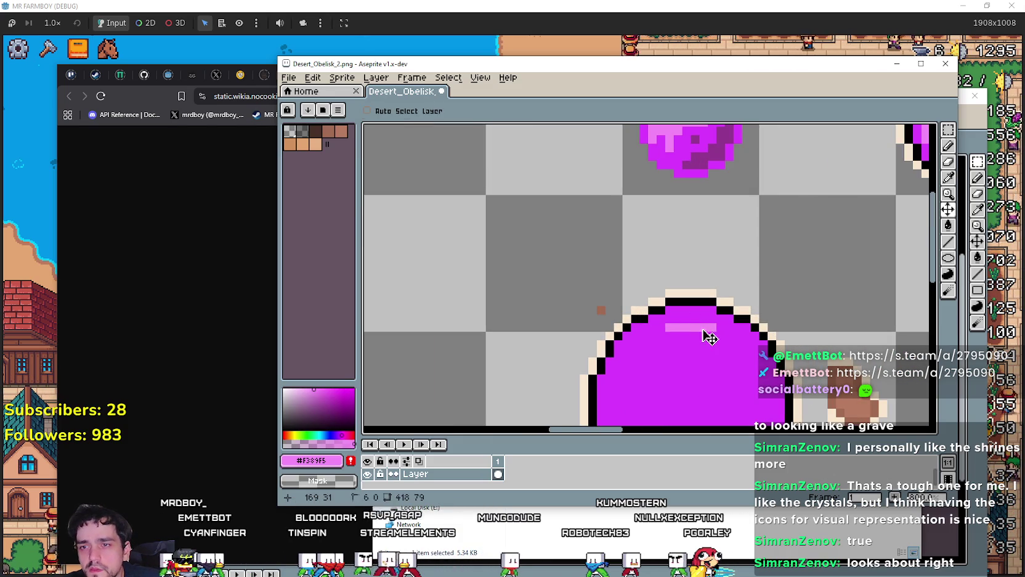
pyautogui.hotkey('ctrl', 'z')
# Step: Redraw the light-pink highlight along the circle's upper-left inner edge and add one pixel
pyautogui.scroll(-1, 671, 317)
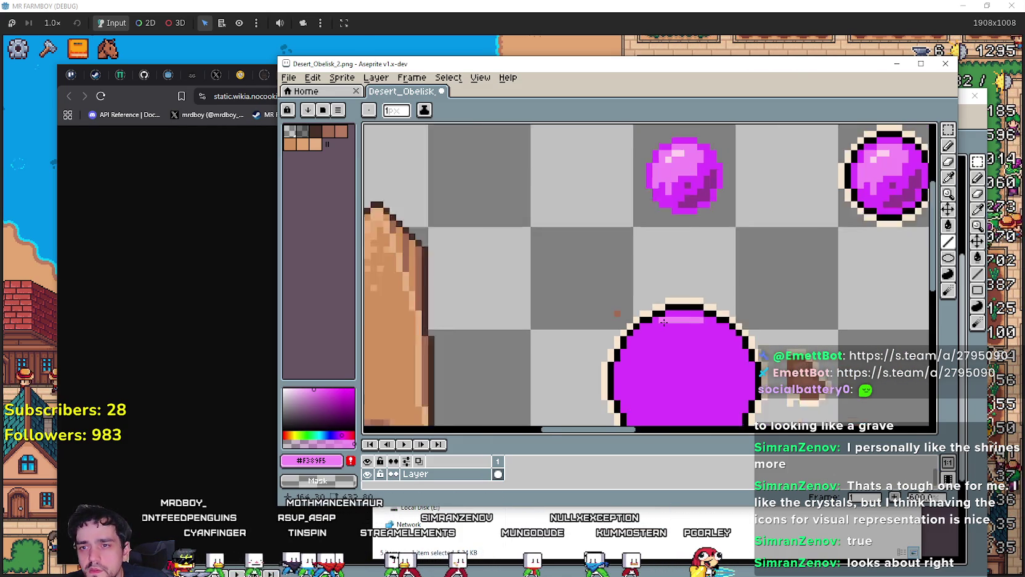
pyautogui.scroll(1, 652, 340)
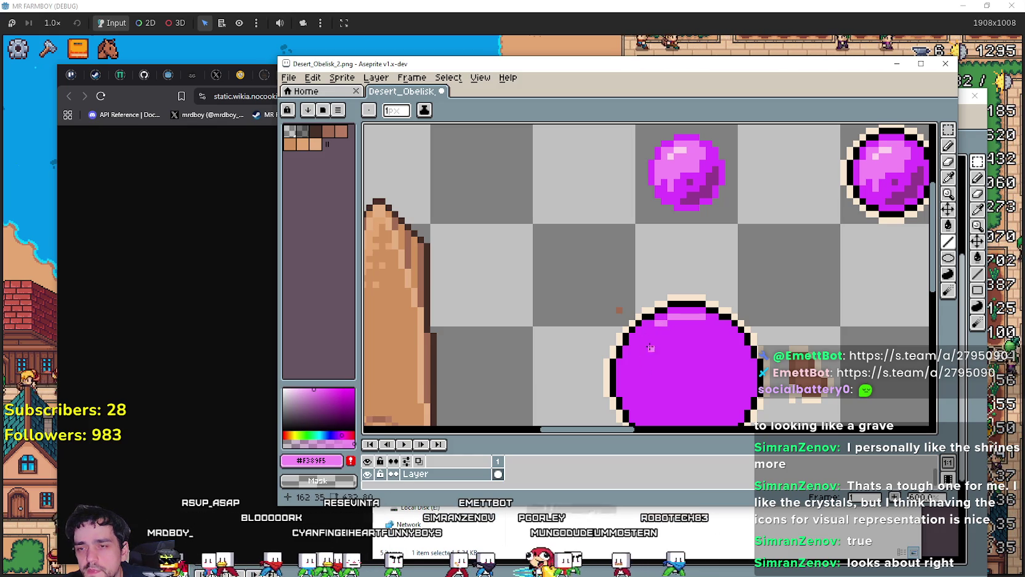
pyautogui.moveTo(651, 329); pyautogui.dragTo(638, 334)
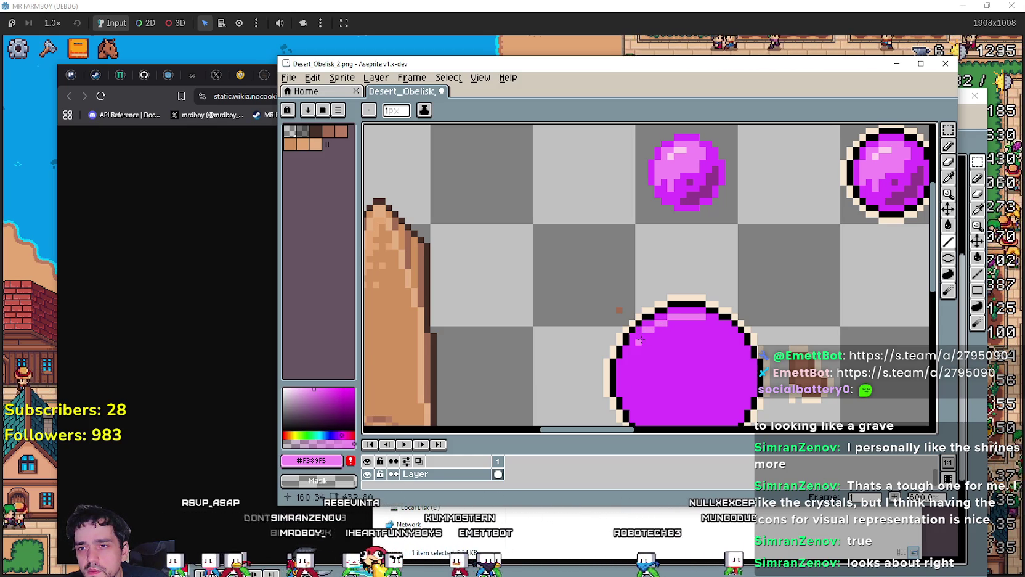
pyautogui.click(637, 342)
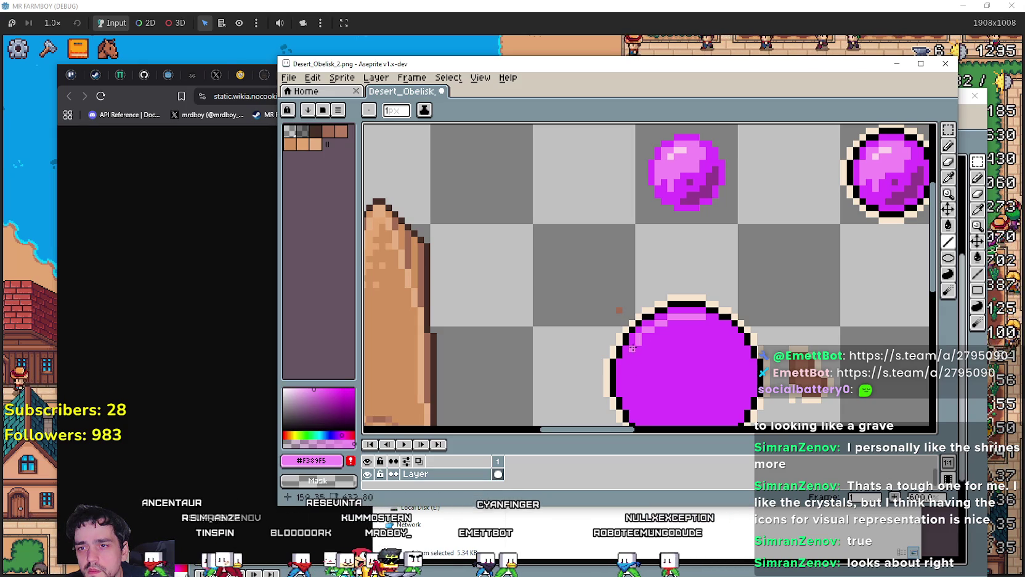
# Step: Draw a light-pink highlight along the circle's lower-left inner edge, undoing unsatisfactory strokes
pyautogui.scroll(-2, 631, 350)
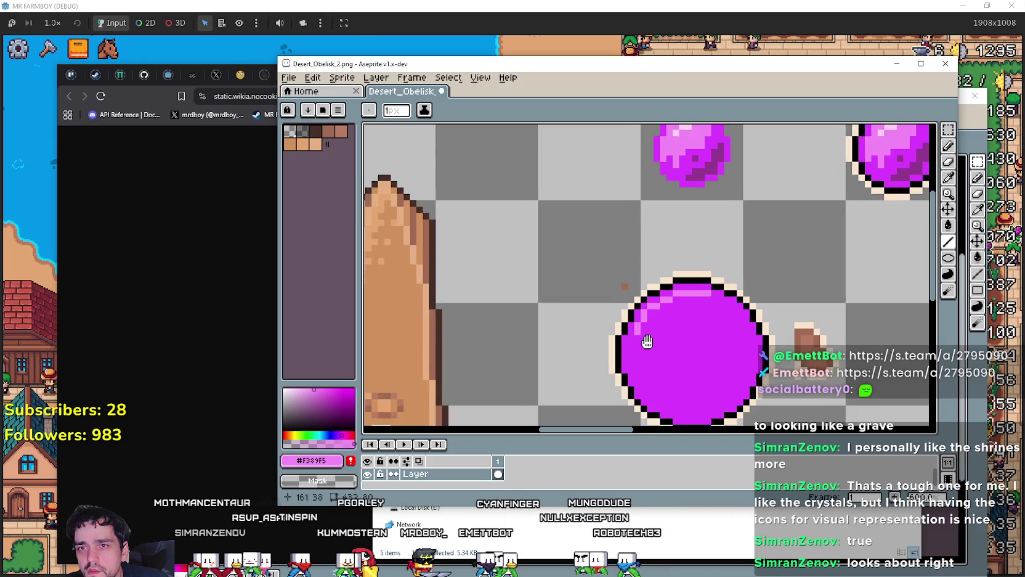
pyautogui.scroll(2, 630, 353)
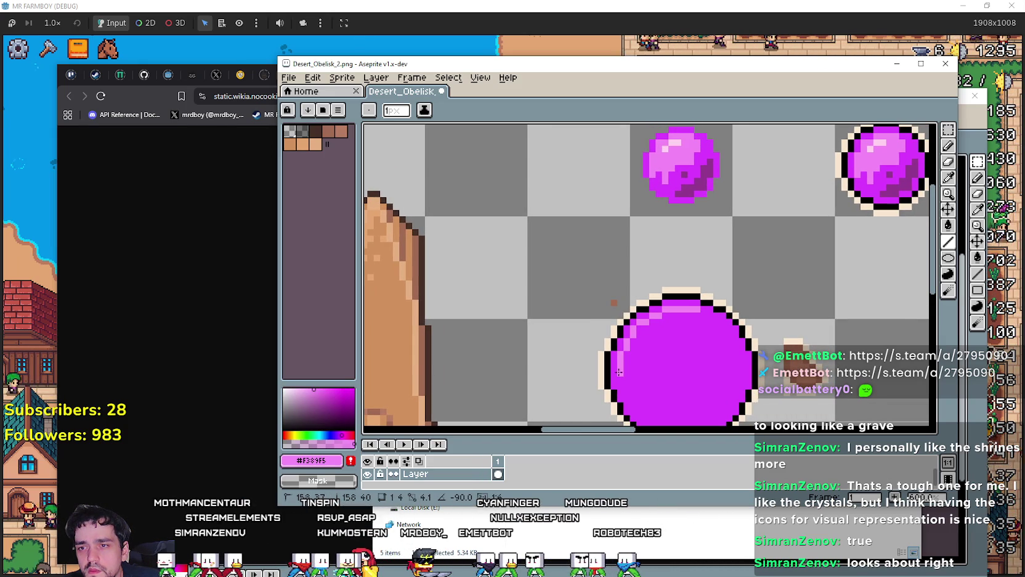
pyautogui.scroll(-1, 633, 394)
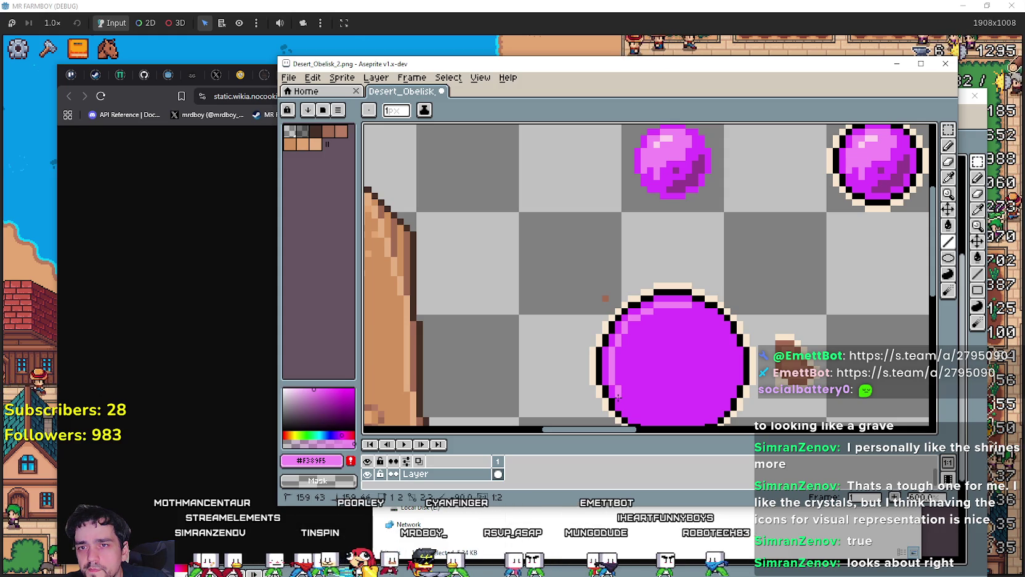
pyautogui.moveTo(618, 397)
pyautogui.mouseDown()
pyautogui.moveTo(599, 371)
pyautogui.moveTo(578, 376)
pyautogui.mouseUp()
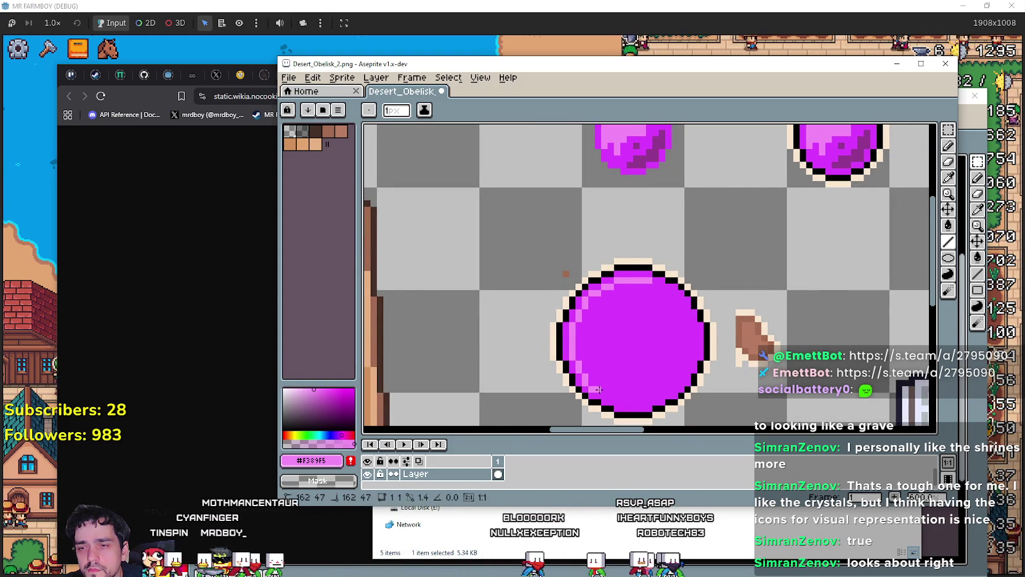
pyautogui.moveTo(598, 390)
pyautogui.mouseDown()
pyautogui.moveTo(602, 401)
pyautogui.moveTo(616, 369)
pyautogui.moveTo(622, 379)
pyautogui.moveTo(627, 369)
pyautogui.mouseUp()
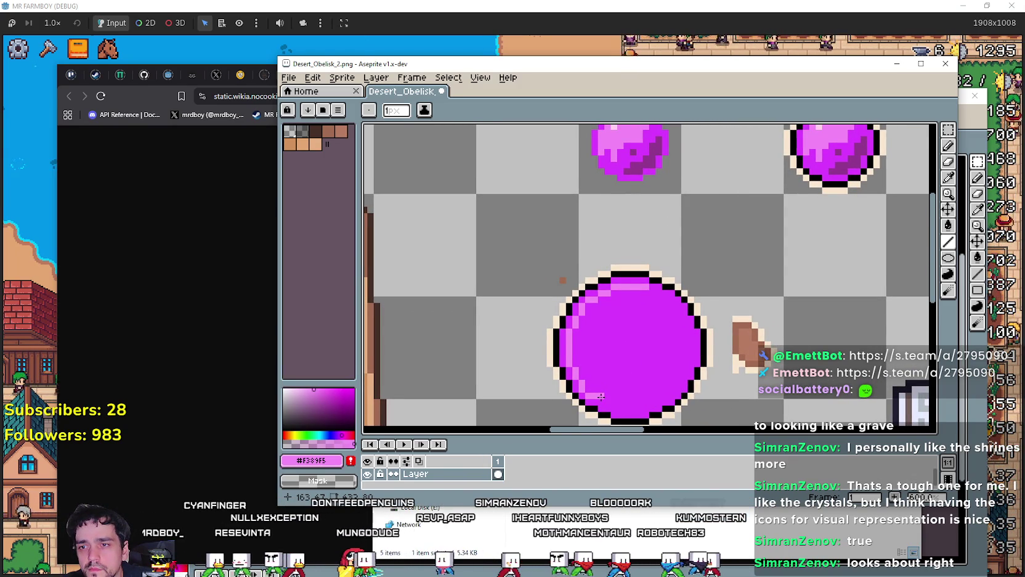
pyautogui.moveTo(601, 395); pyautogui.dragTo(607, 401)
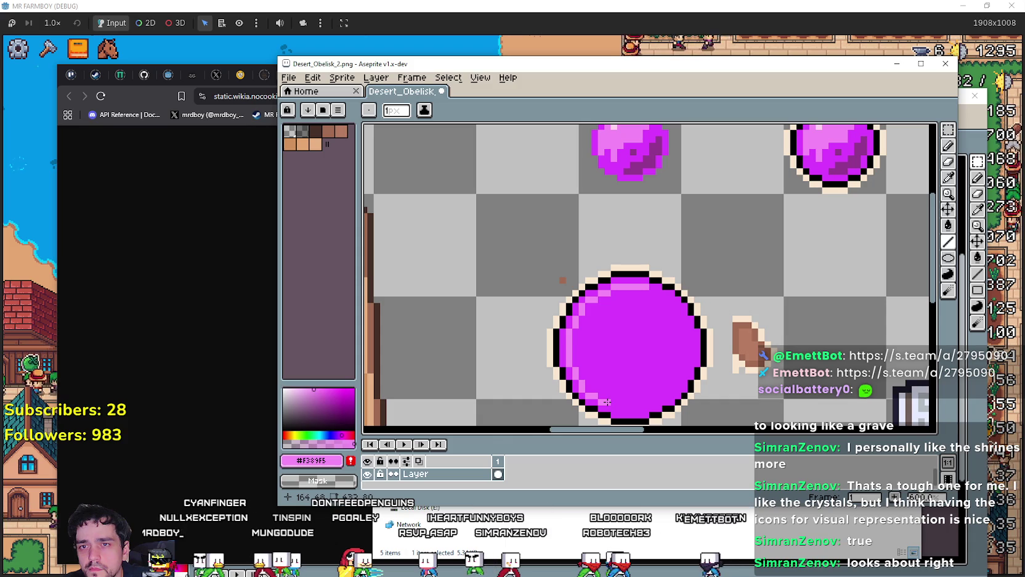
pyautogui.scroll(1, 619, 389)
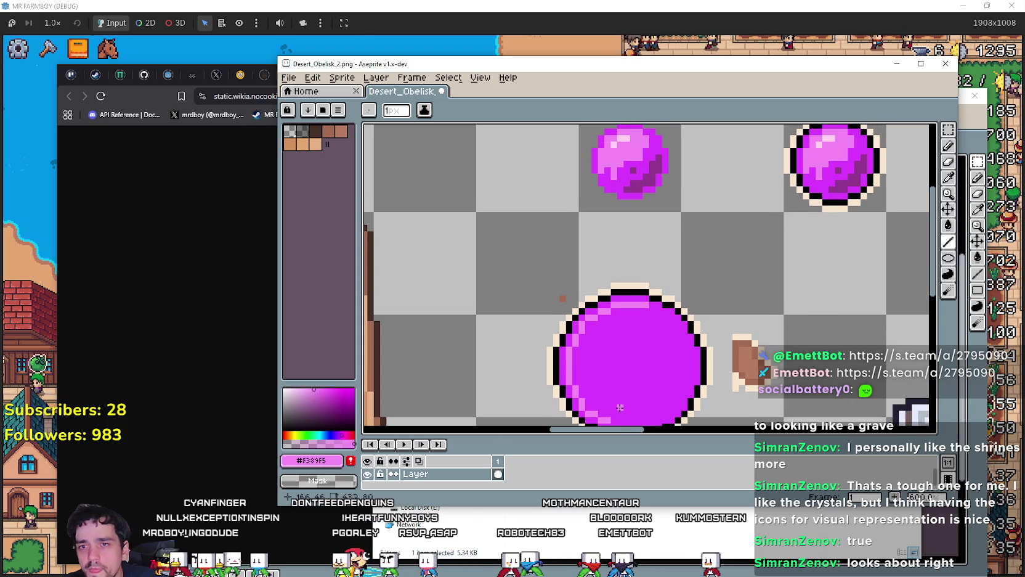
pyautogui.hotkey('ctrl', 'z')
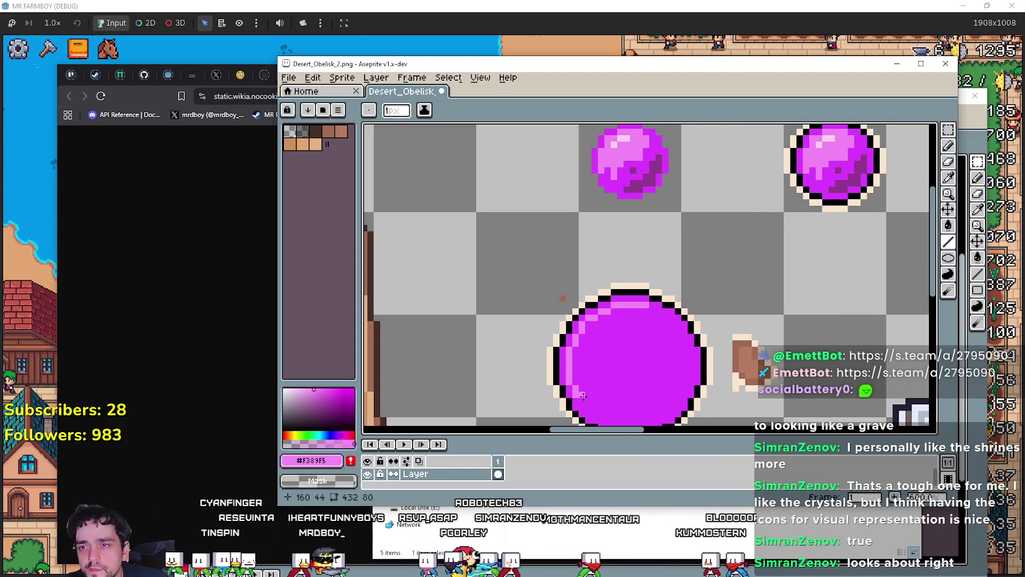
pyautogui.scroll(-1, 584, 397)
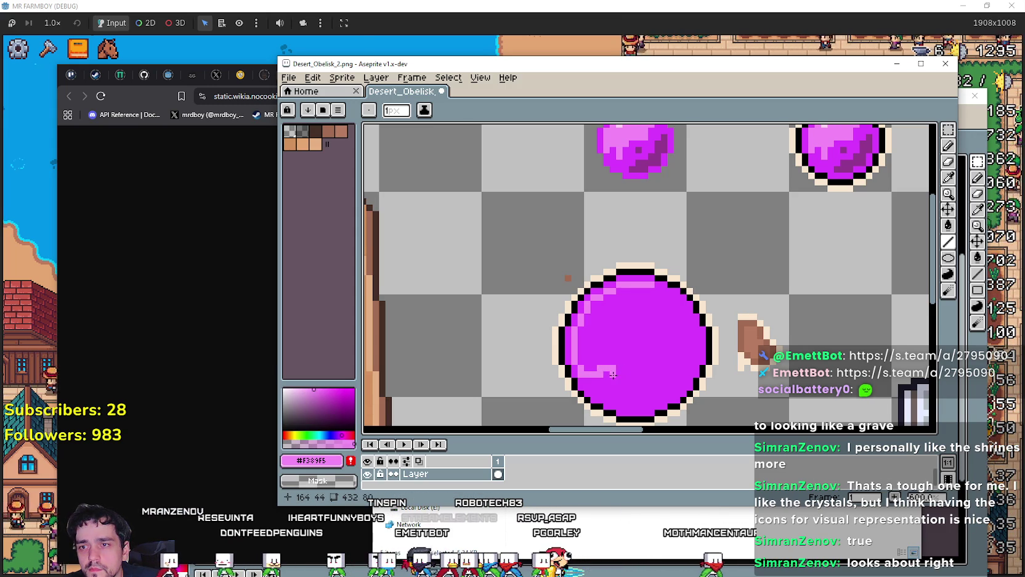
pyautogui.hotkey('ctrl', 'z')
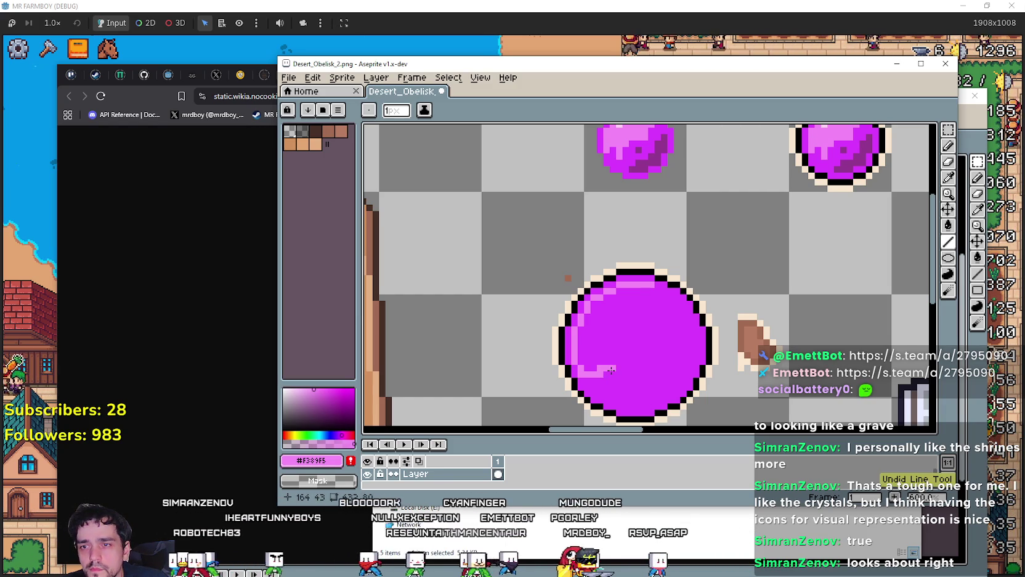
# Step: Lengthen the pink highlight inside the circle with several pencil strokes and pixels
pyautogui.moveTo(611, 369); pyautogui.dragTo(612, 374)
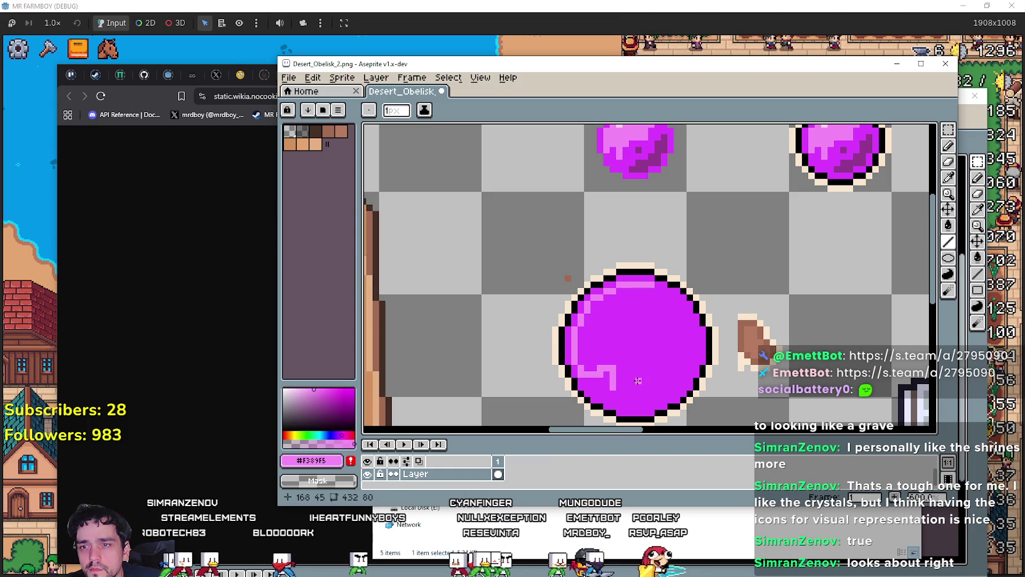
pyautogui.moveTo(607, 369); pyautogui.dragTo(606, 386)
pyautogui.scroll(1, 616, 380)
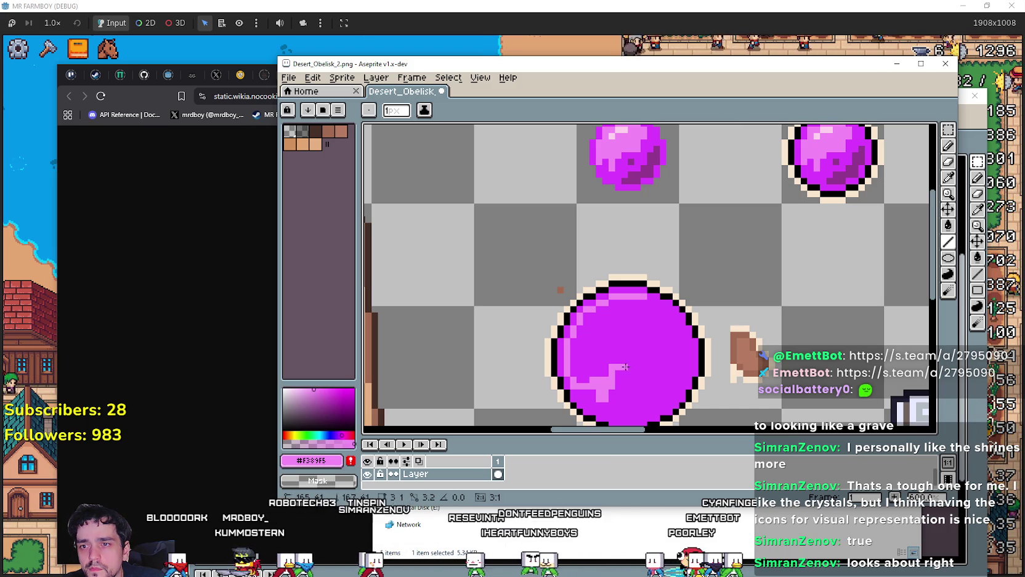
pyautogui.scroll(3, 639, 366)
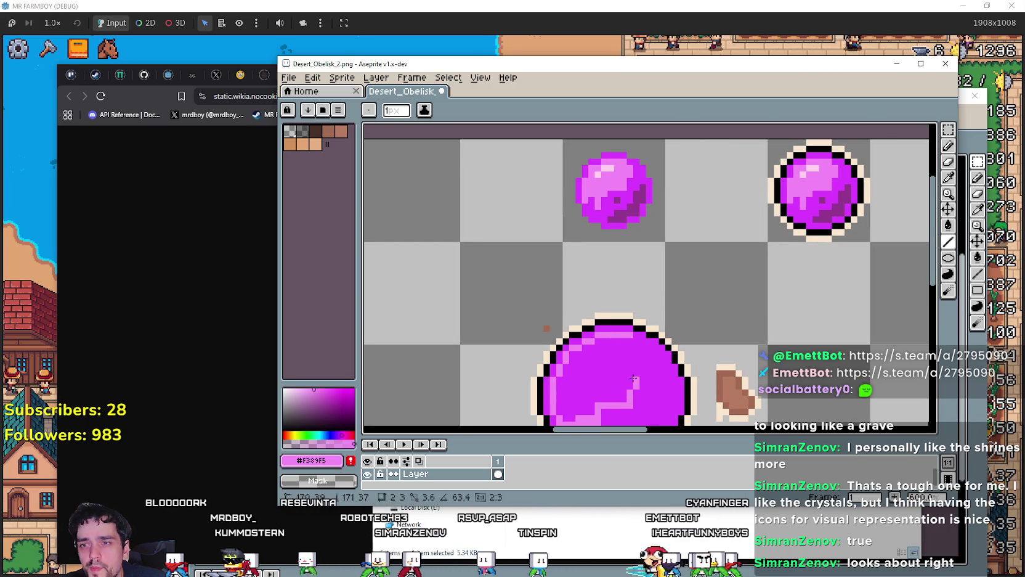
pyautogui.keyDown('shift'); pyautogui.click(633, 377); pyautogui.keyUp('shift')
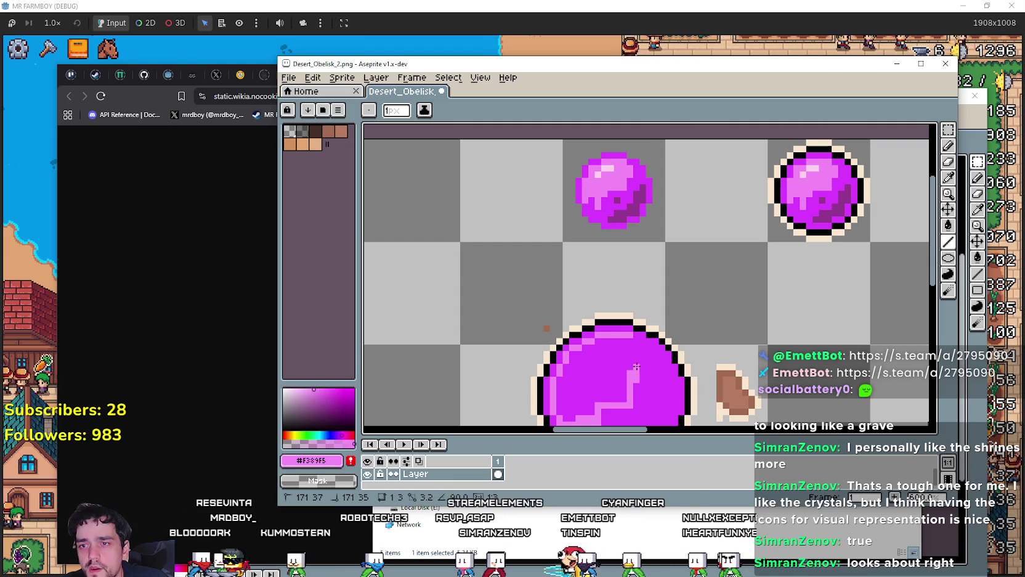
pyautogui.keyDown('shift'); pyautogui.click(635, 342); pyautogui.keyUp('shift')
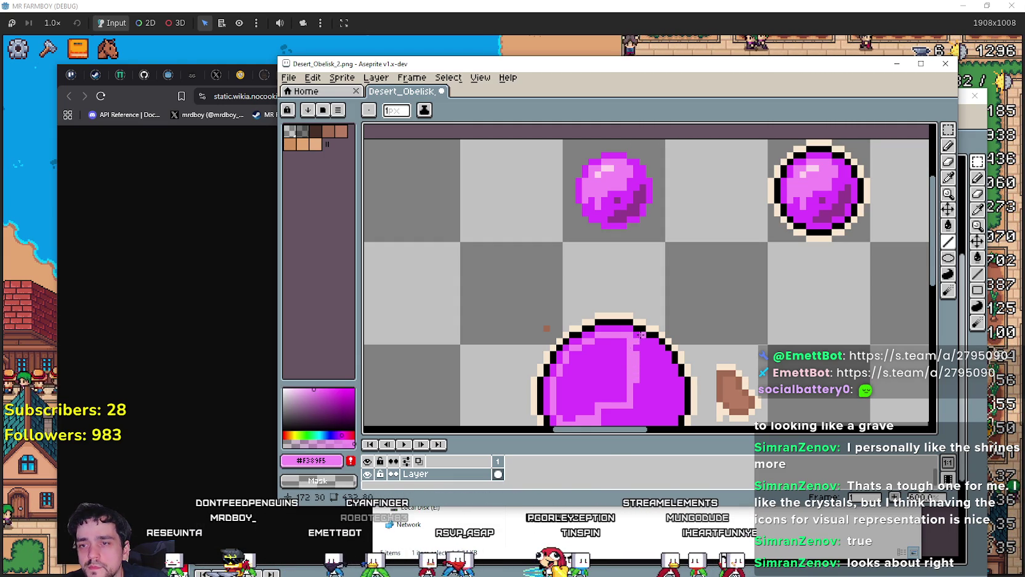
# Step: Try a light-pink paint-bucket fill on the orb, then undo the misfill
pyautogui.click(949, 178)
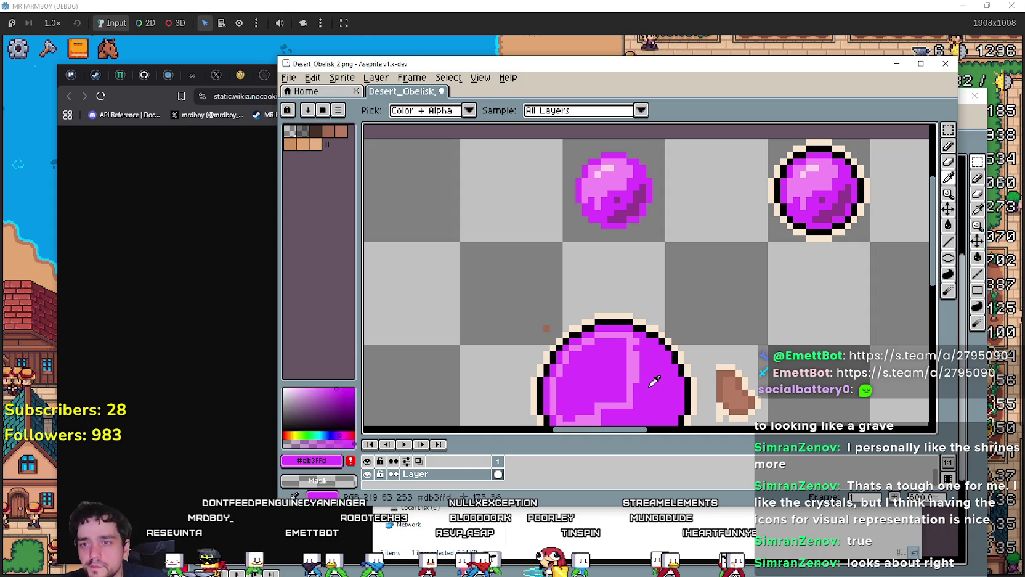
pyautogui.click(949, 145)
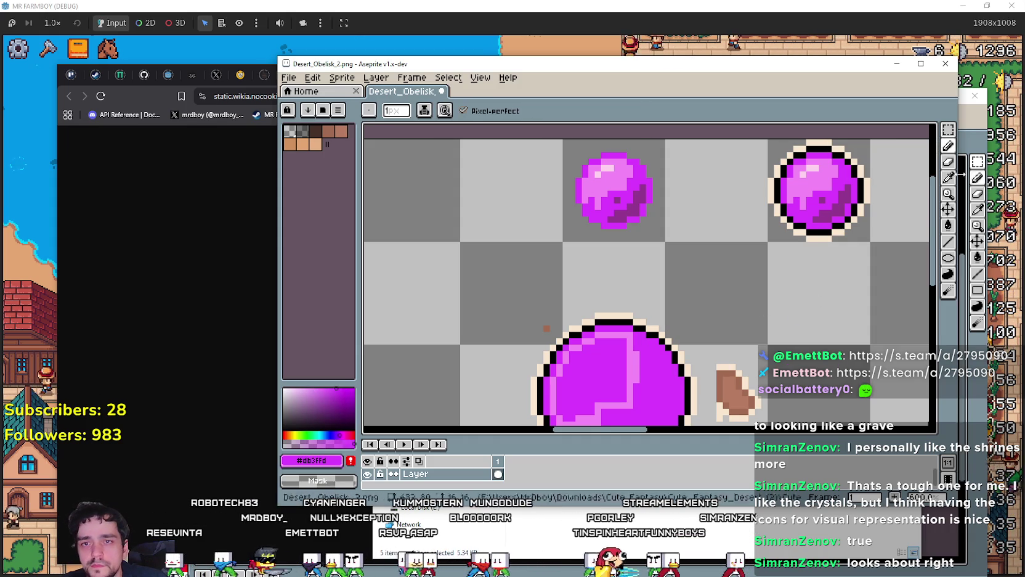
pyautogui.click(948, 179)
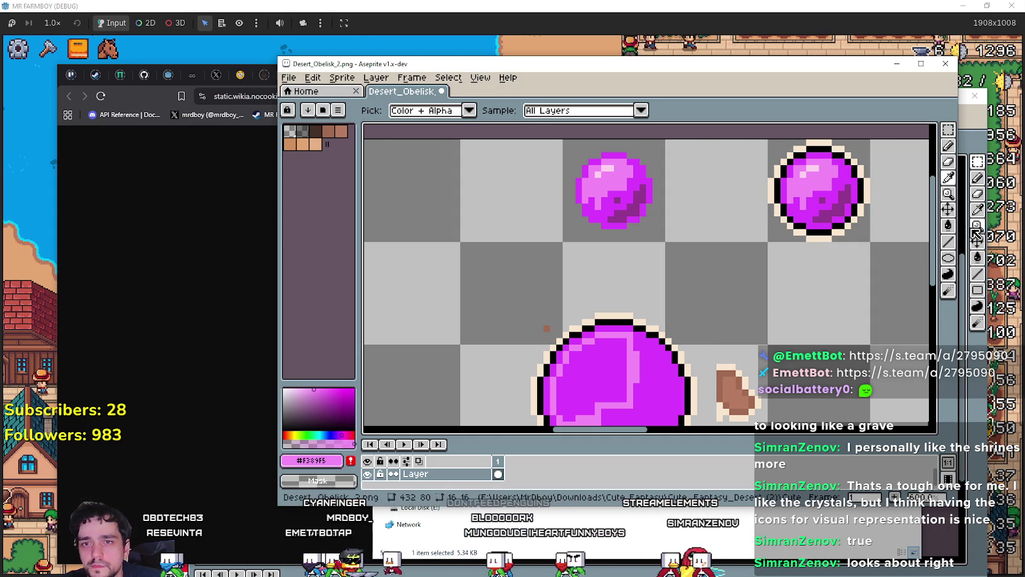
pyautogui.press('g')
pyautogui.click(613, 376)
pyautogui.scroll(-2, 597, 190)
pyautogui.hotkey('ctrl', 'z')
# Step: Bucket-fill the orb's upper-left area with light pink #f389f5 and return to the pencil
pyautogui.press('v')
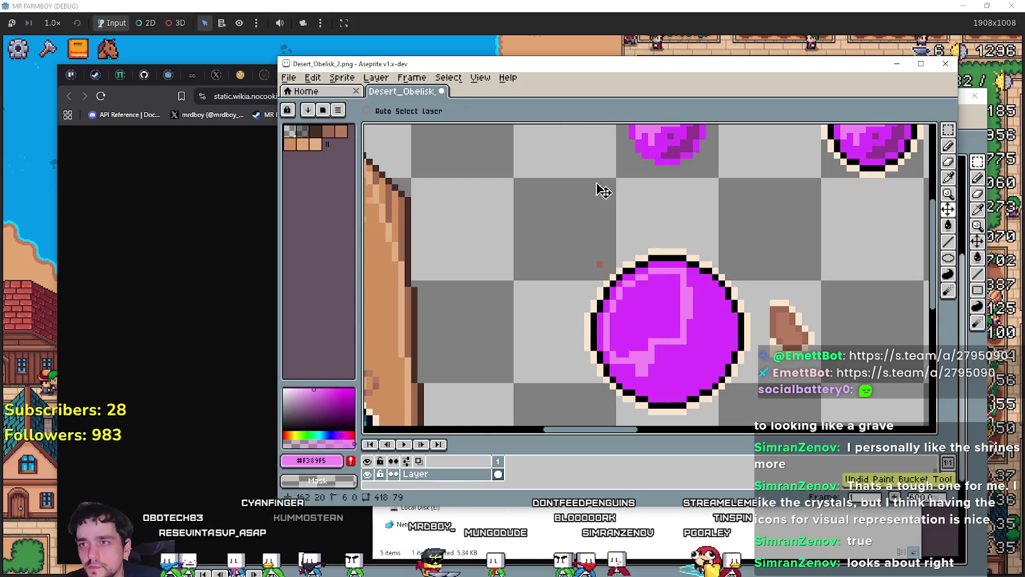
pyautogui.press('g')
pyautogui.click(670, 315)
pyautogui.scroll(-1, 605, 353)
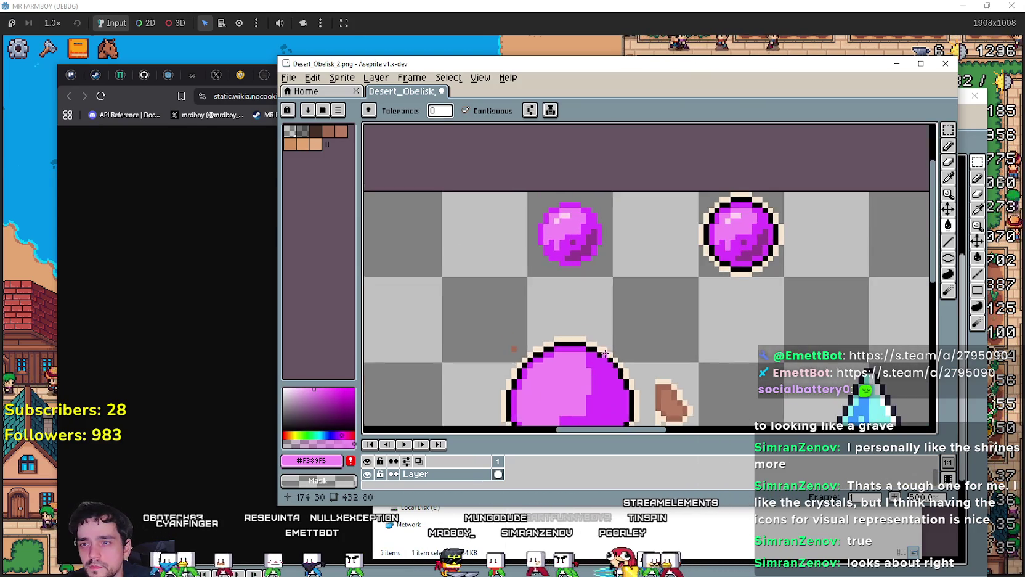
pyautogui.scroll(-1, 677, 309)
pyautogui.scroll(1, 729, 274)
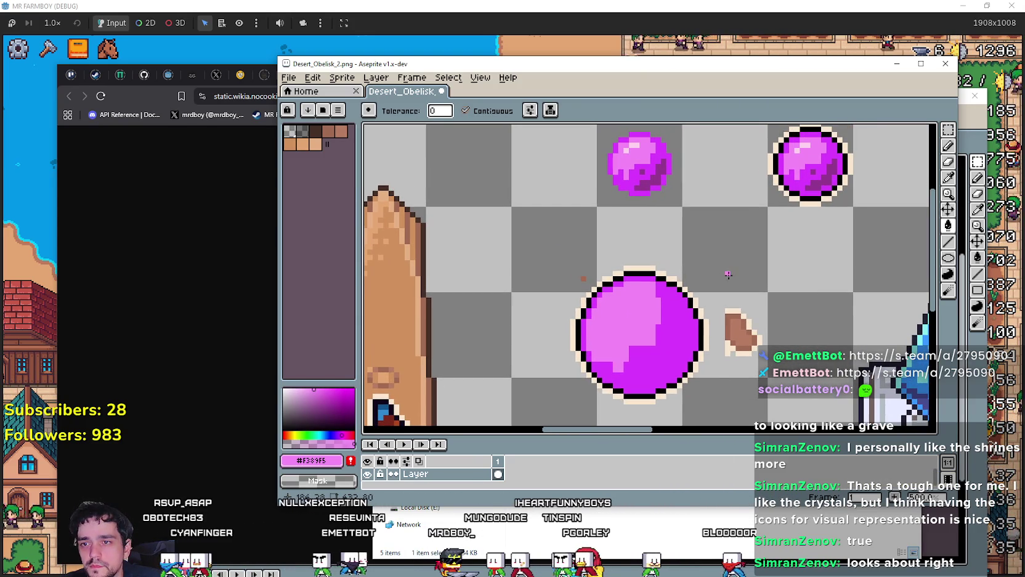
pyautogui.click(953, 146)
pyautogui.scroll(1, 806, 167)
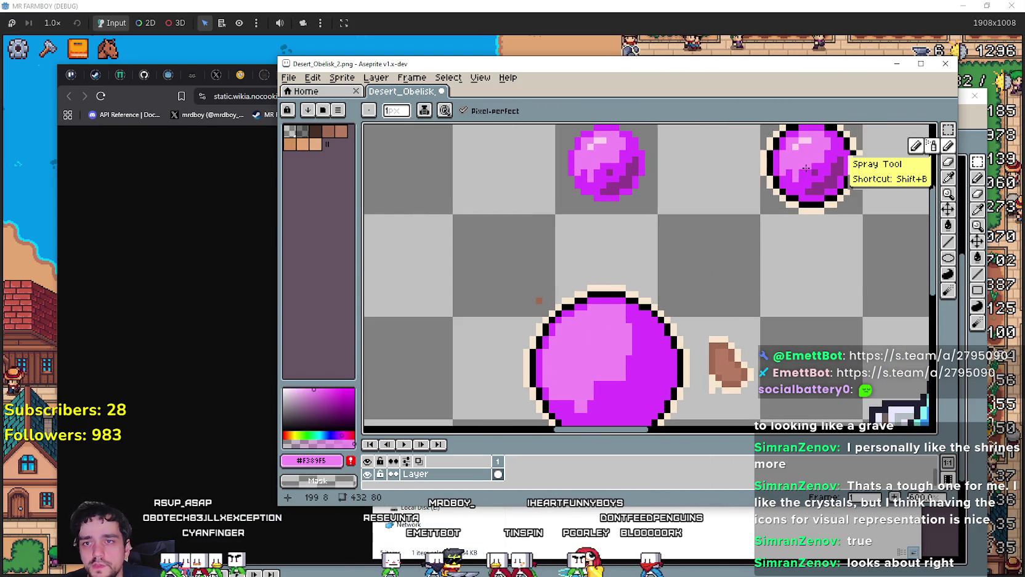
# Step: Sample dark magenta #93388f and pencil a diagonal shading band along the orb's lower-right rim
pyautogui.click(953, 194)
pyautogui.scroll(-2, 840, 211)
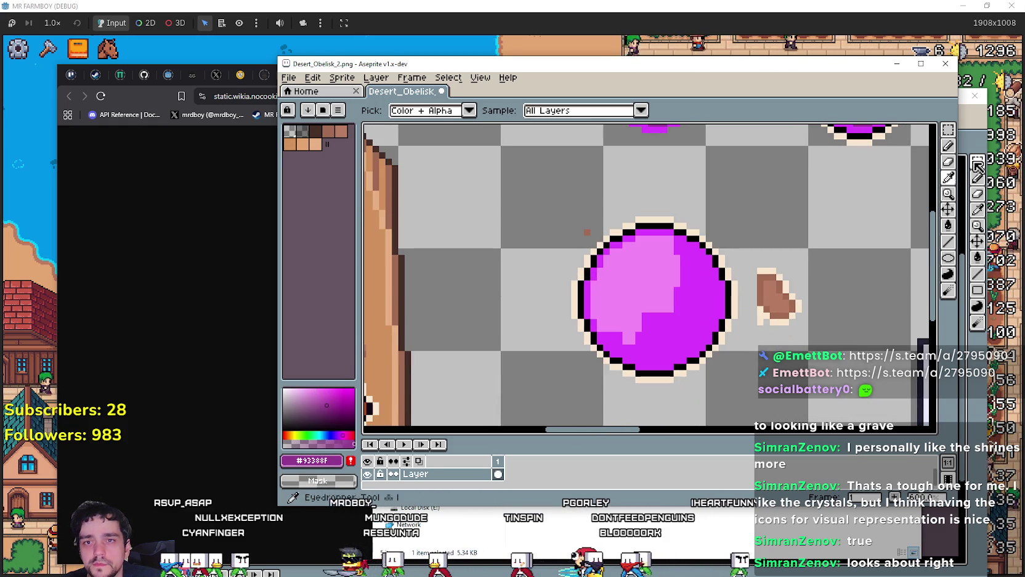
pyautogui.click(949, 148)
pyautogui.scroll(2, 655, 363)
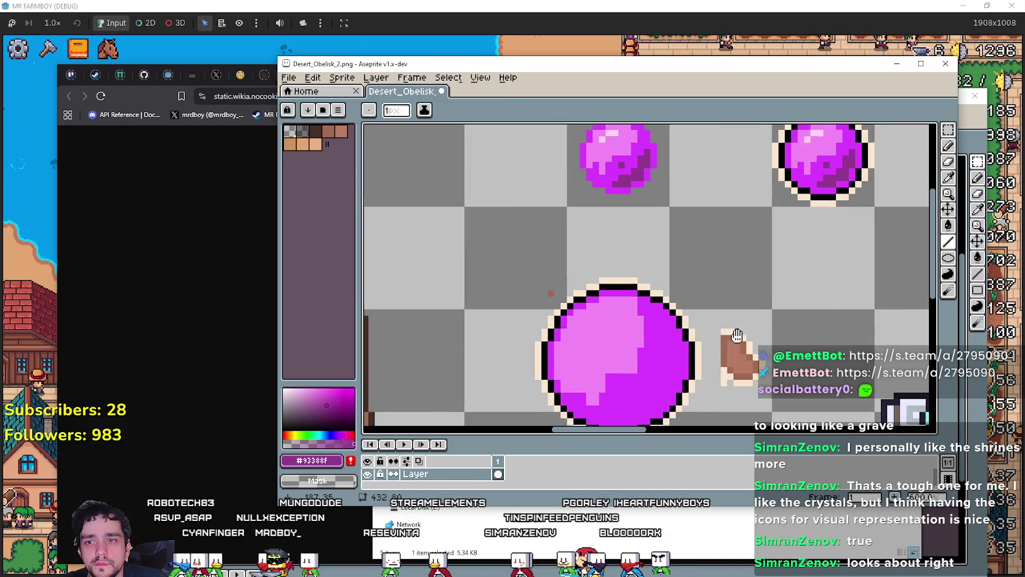
pyautogui.scroll(-2, 654, 362)
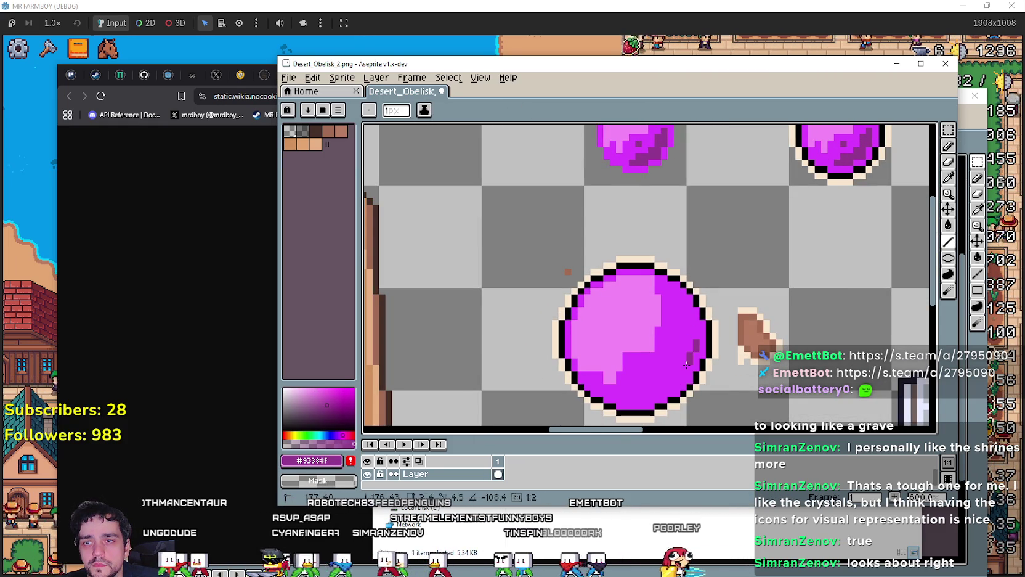
pyautogui.keyDown('shift'); pyautogui.click(661, 390); pyautogui.keyUp('shift')
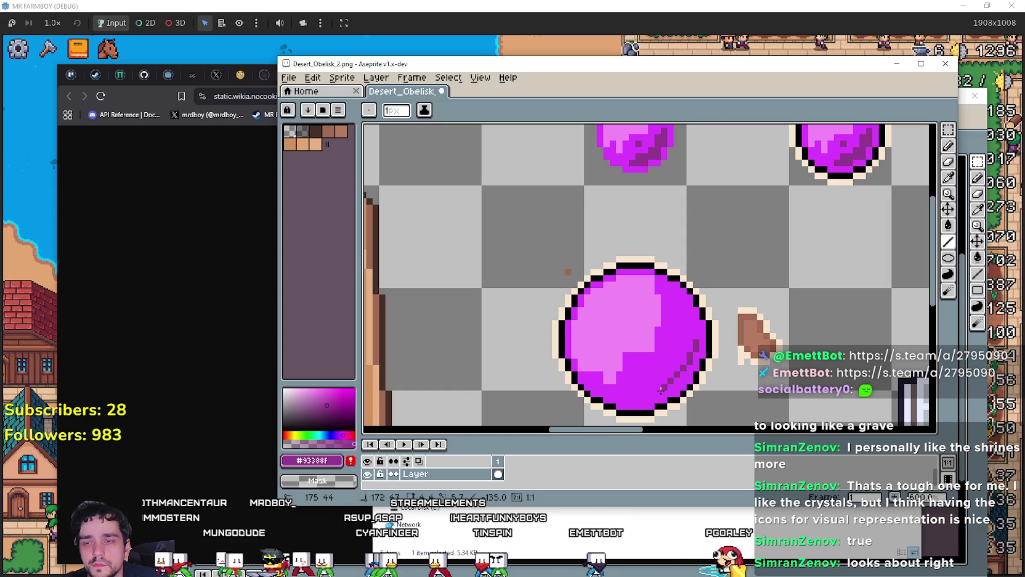
pyautogui.keyDown('shift'); pyautogui.click(631, 395); pyautogui.keyUp('shift')
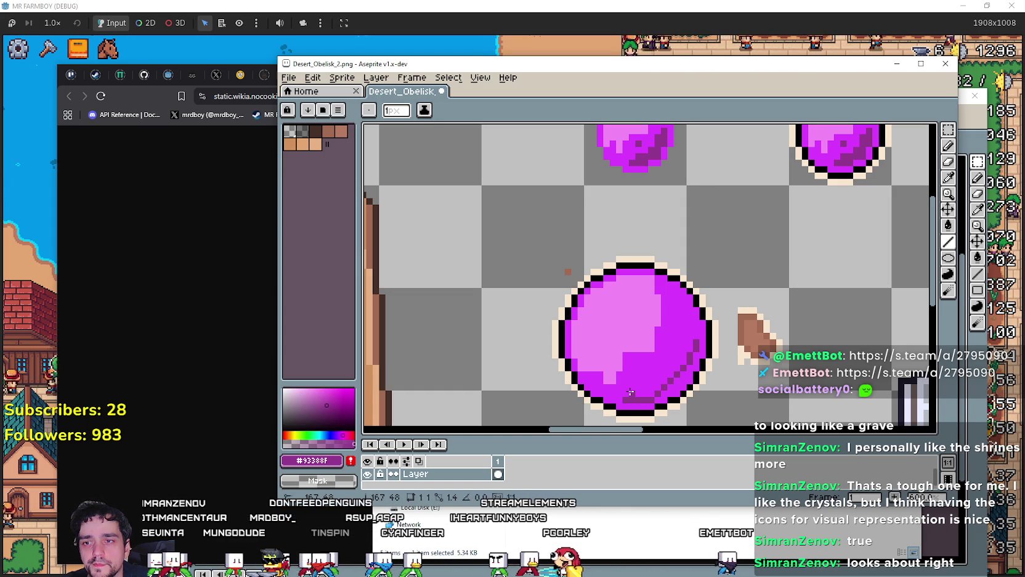
pyautogui.keyDown('shift'); pyautogui.click(646, 382); pyautogui.keyUp('shift')
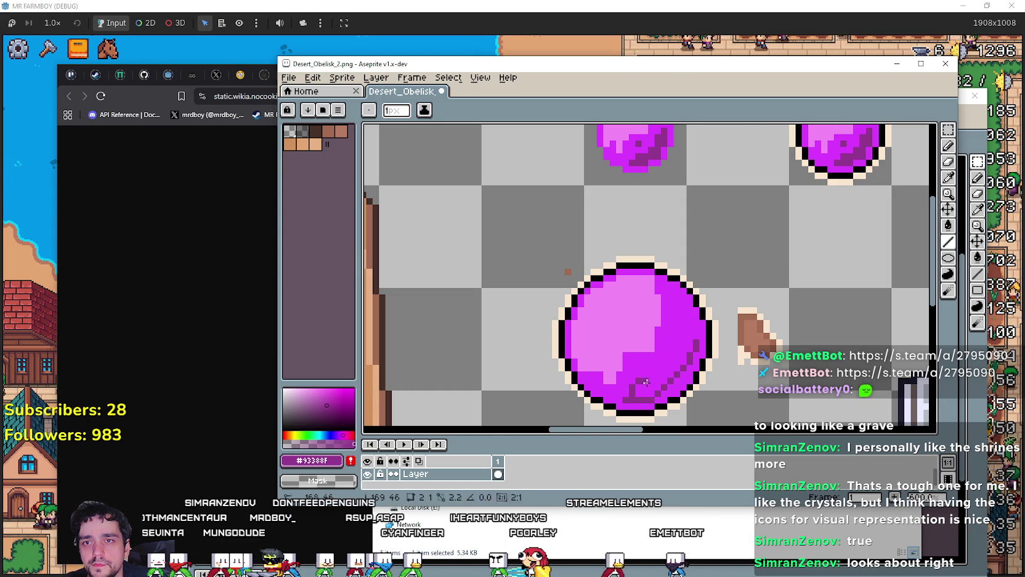
pyautogui.keyDown('shift'); pyautogui.click(681, 349); pyautogui.keyUp('shift')
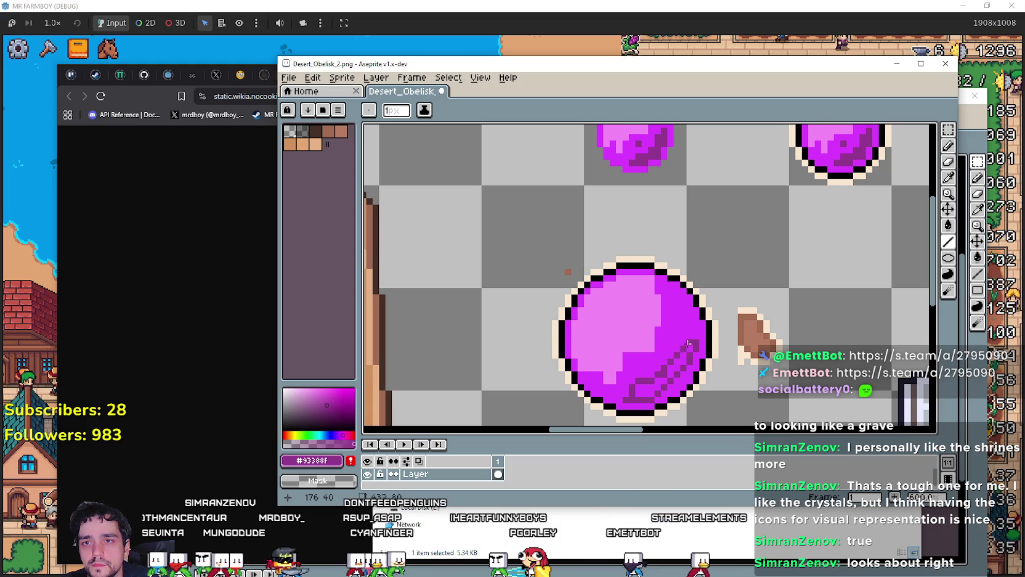
pyautogui.scroll(2, 683, 388)
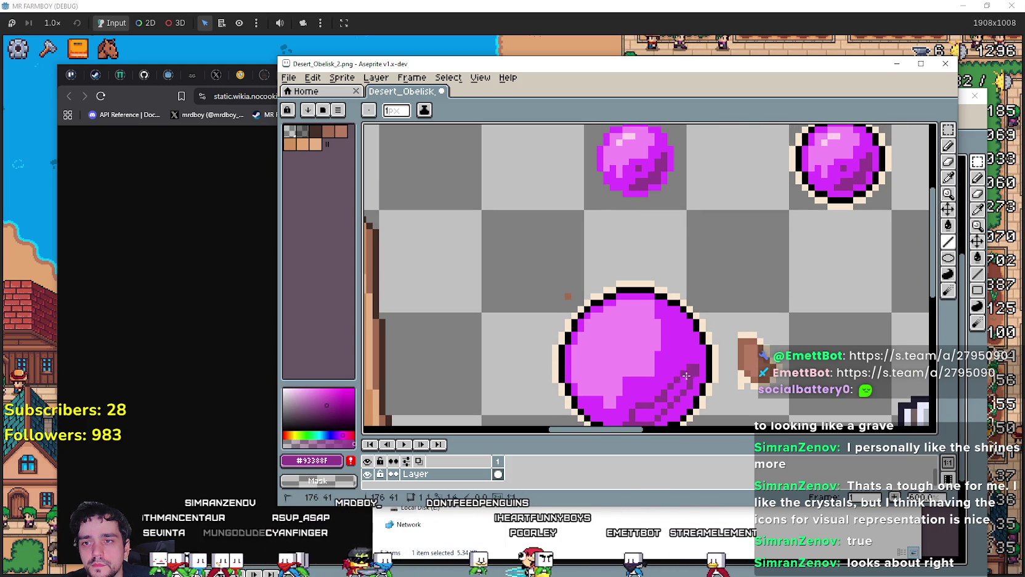
pyautogui.moveTo(667, 398)
pyautogui.mouseDown()
pyautogui.moveTo(695, 351)
pyautogui.moveTo(675, 381)
pyautogui.mouseUp()
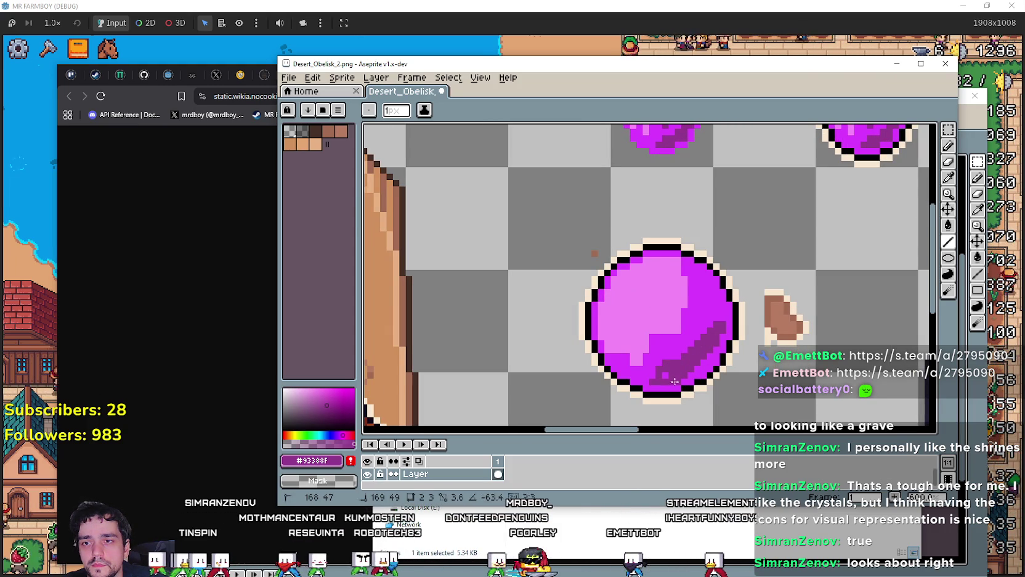
pyautogui.scroll(-1, 659, 317)
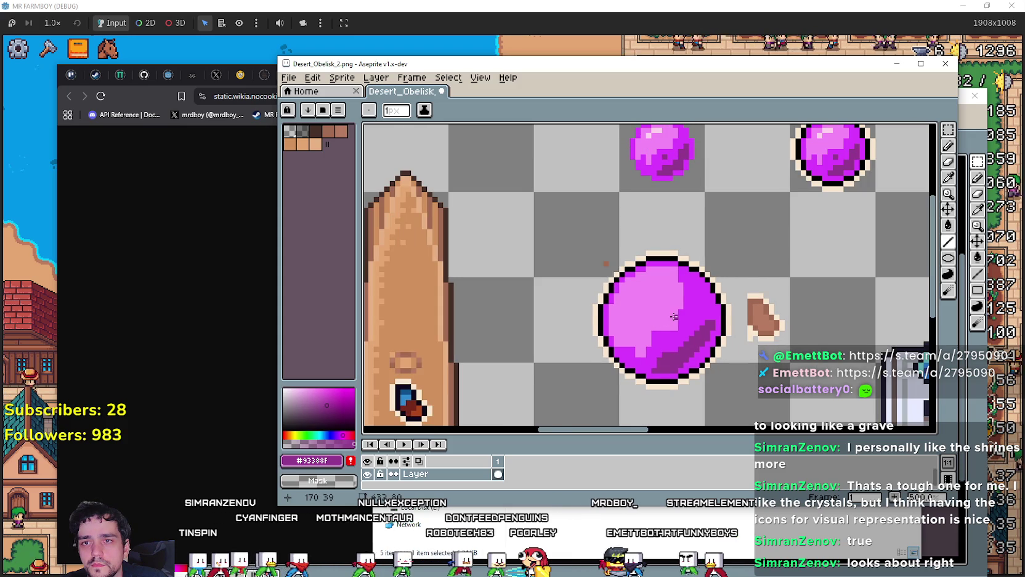
pyautogui.scroll(1, 674, 316)
# Step: Pick up the bright magenta #db3ffd from the canvas and reframe the sprites to compare them
pyautogui.moveTo(695, 333)
pyautogui.mouseDown()
pyautogui.moveTo(713, 357)
pyautogui.moveTo(706, 362)
pyautogui.mouseUp()
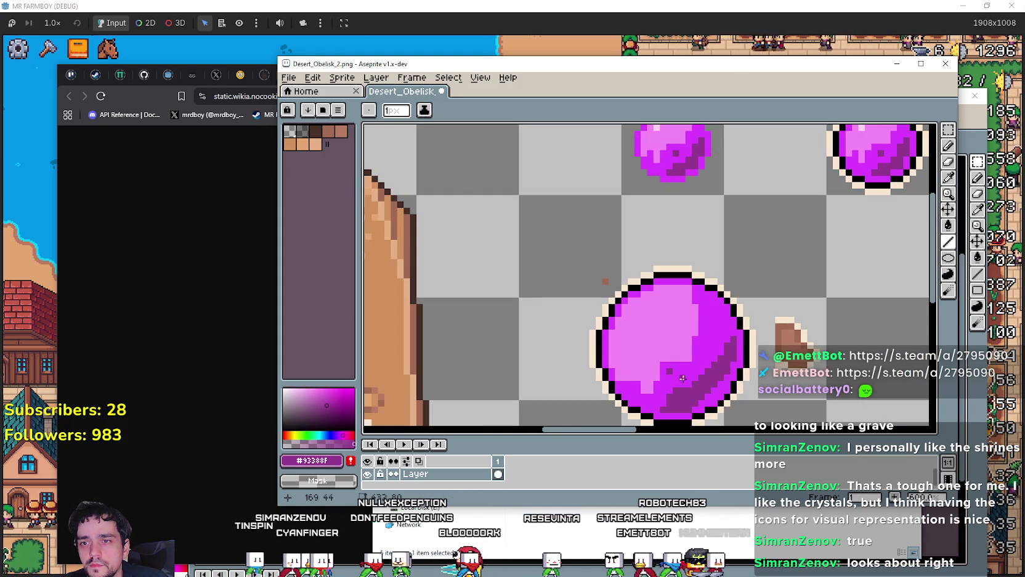
pyautogui.scroll(-1, 730, 403)
pyautogui.scroll(1, 730, 404)
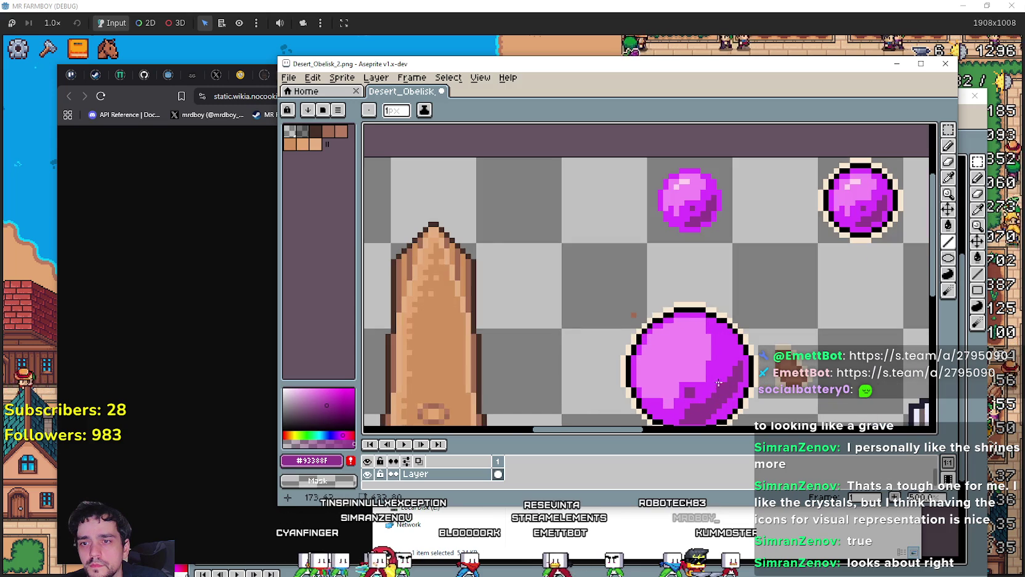
pyautogui.click(948, 163)
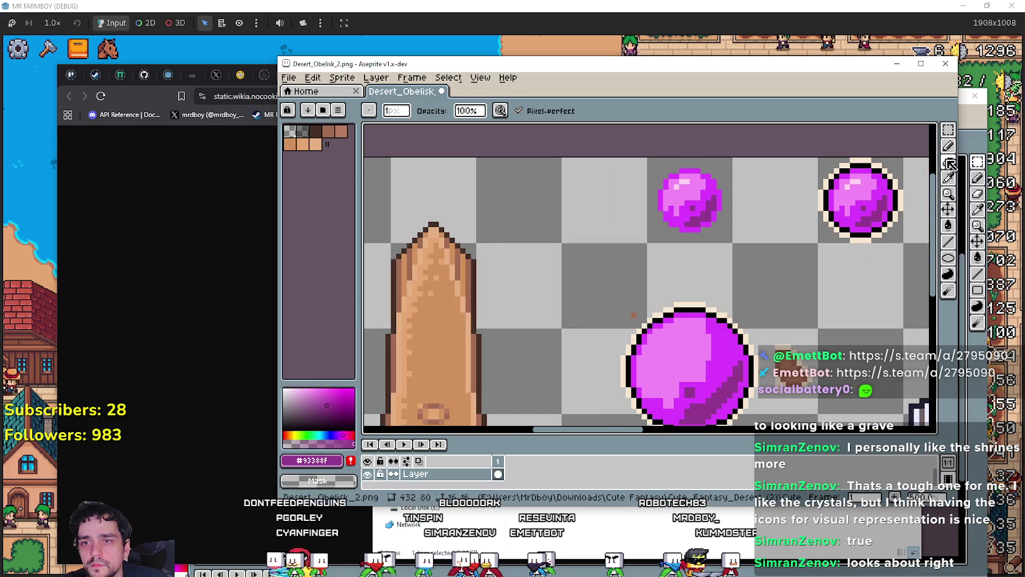
pyautogui.click(948, 177)
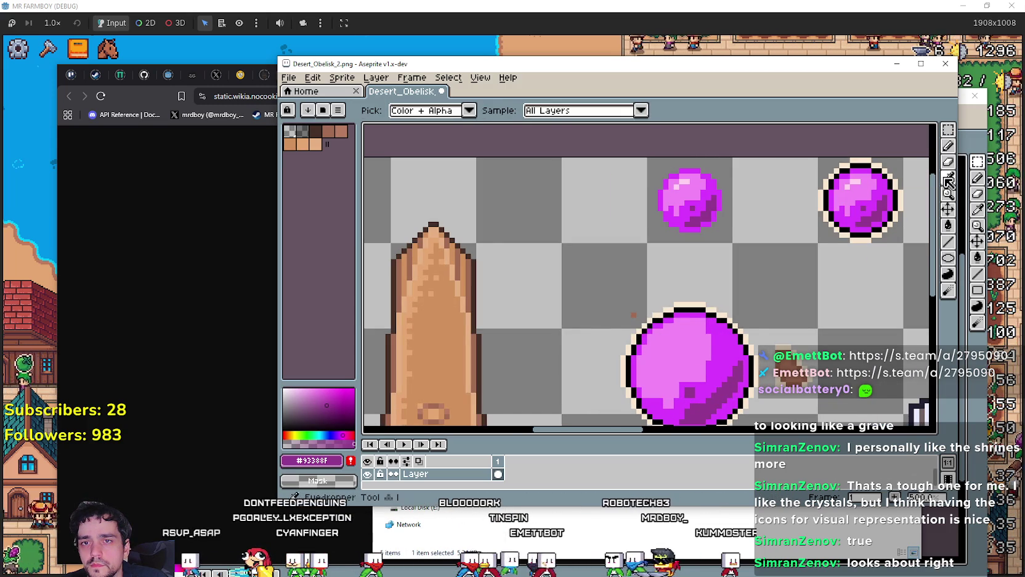
pyautogui.click(730, 341)
pyautogui.click(949, 146)
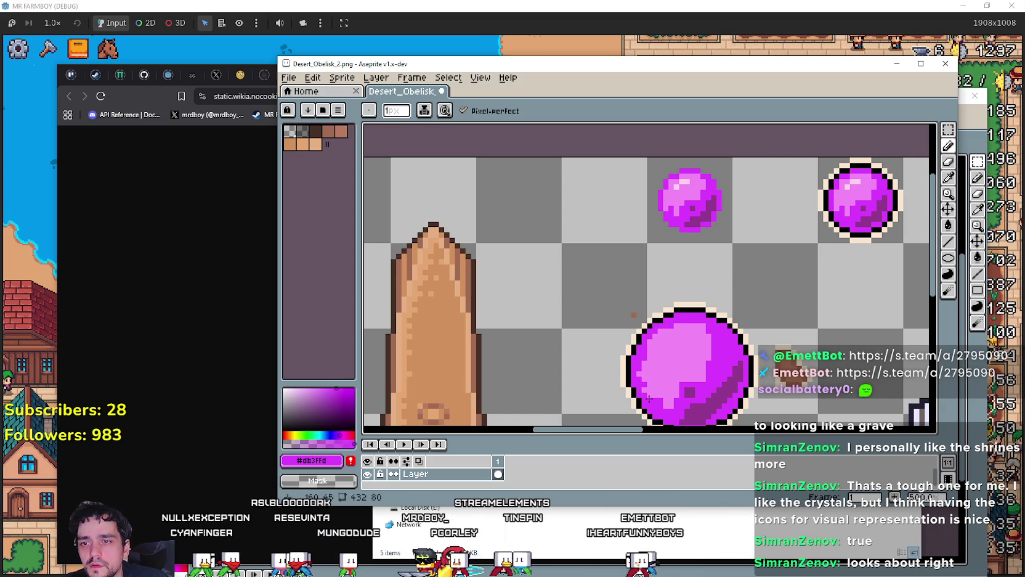
pyautogui.scroll(-2, 649, 397)
pyautogui.scroll(1, 602, 340)
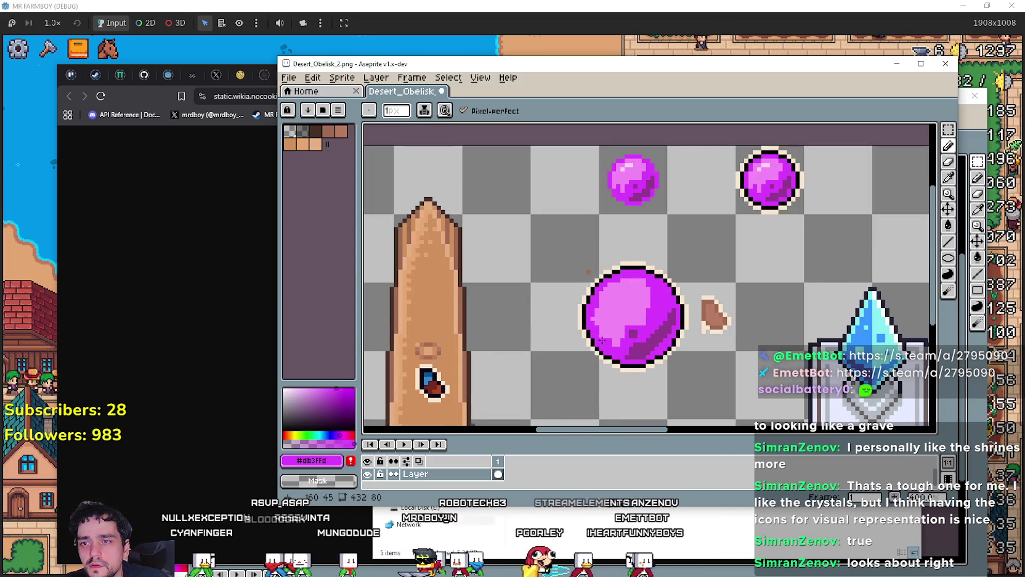
pyautogui.scroll(-3, 602, 321)
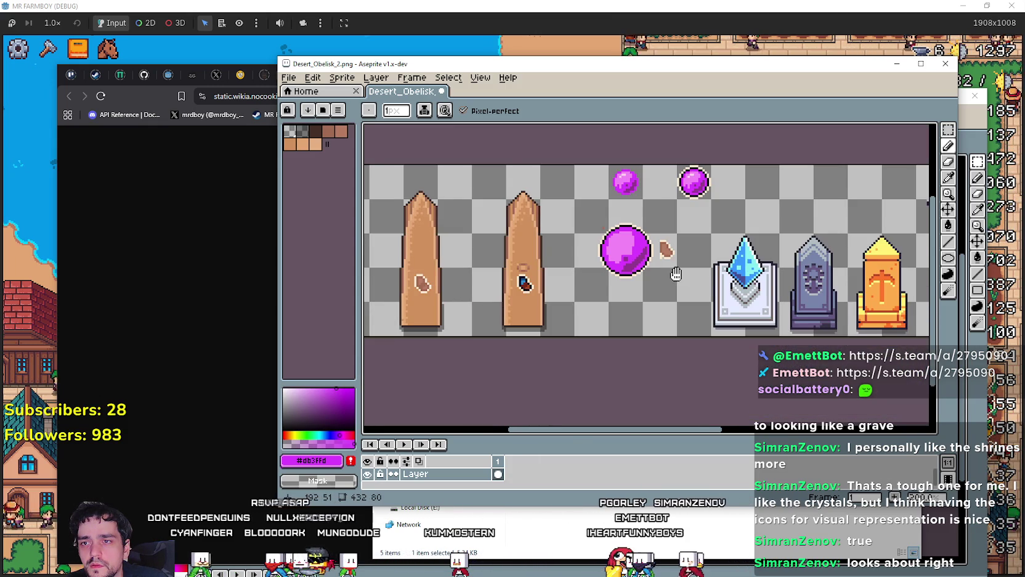
pyautogui.moveTo(676, 274); pyautogui.dragTo(677, 328)
pyautogui.scroll(2, 656, 305)
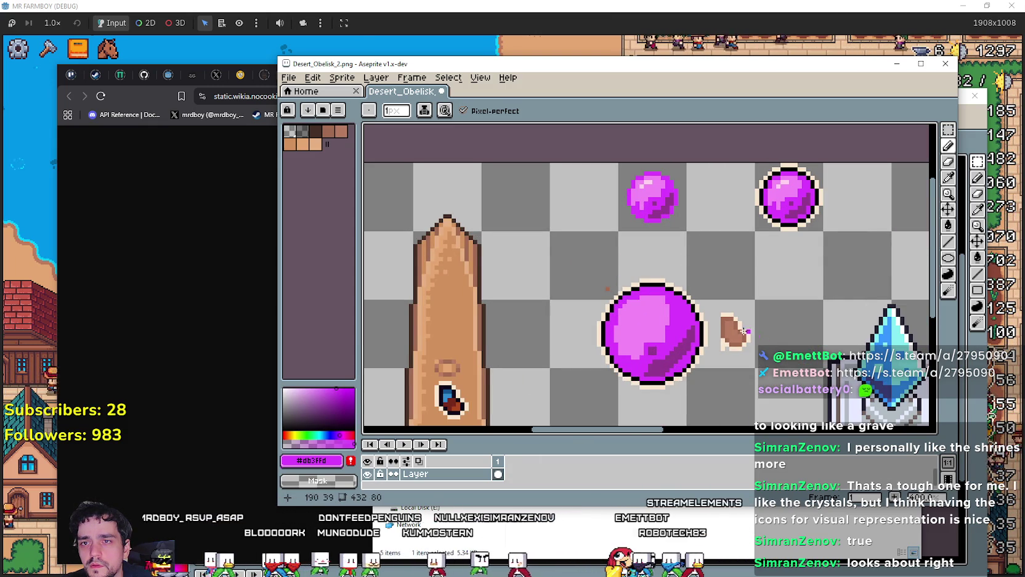
pyautogui.scroll(-2, 744, 331)
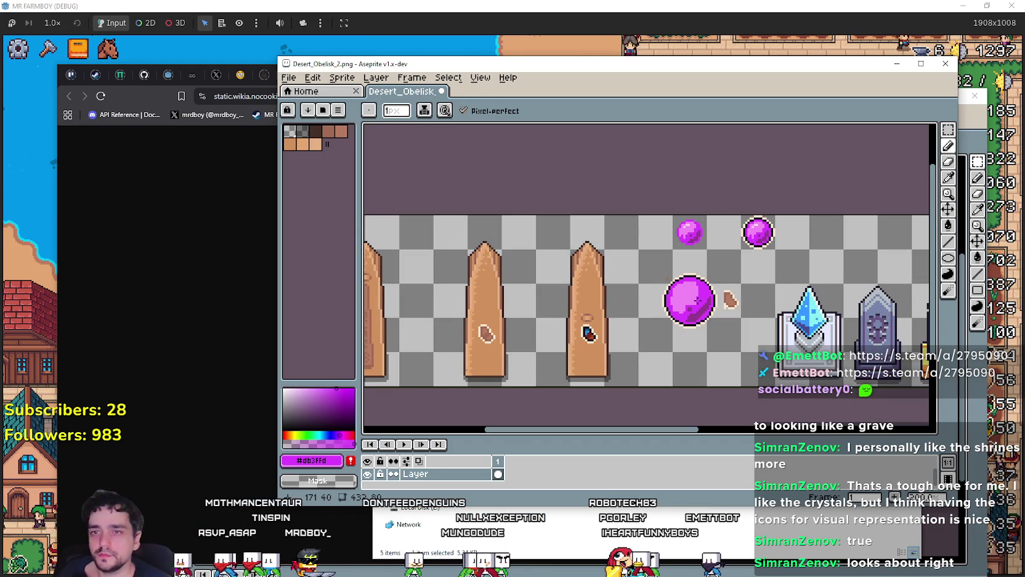
pyautogui.scroll(3, 715, 247)
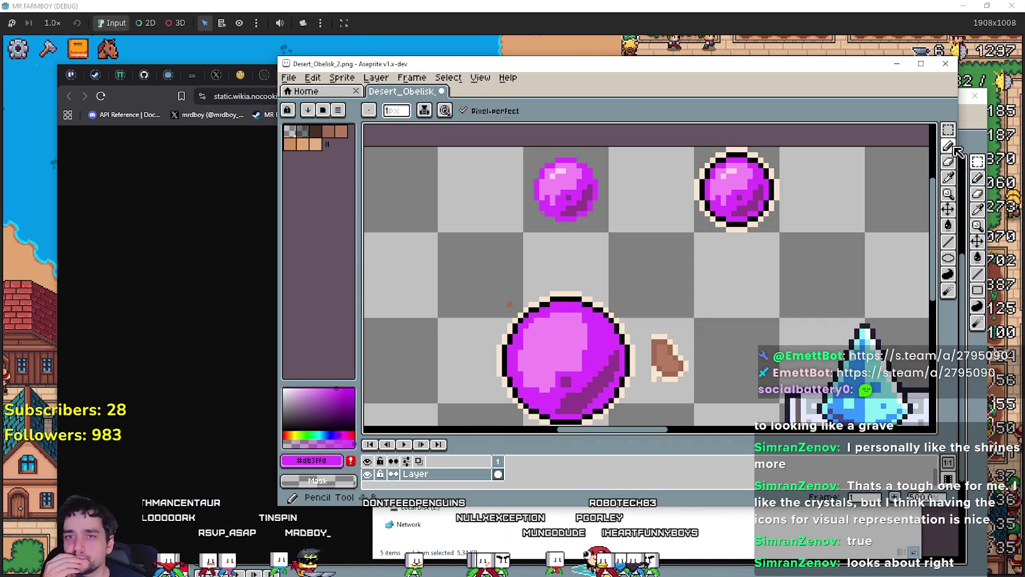
# Step: Sample the pale #fdd2ed highlight colour from the small sphere
pyautogui.click(948, 177)
pyautogui.scroll(1, 731, 164)
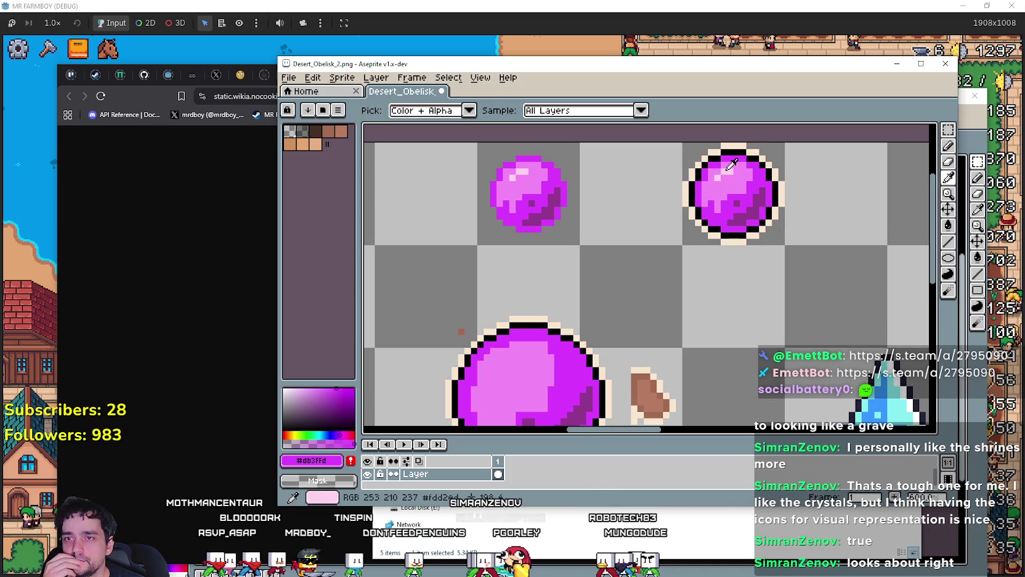
pyautogui.click(731, 164)
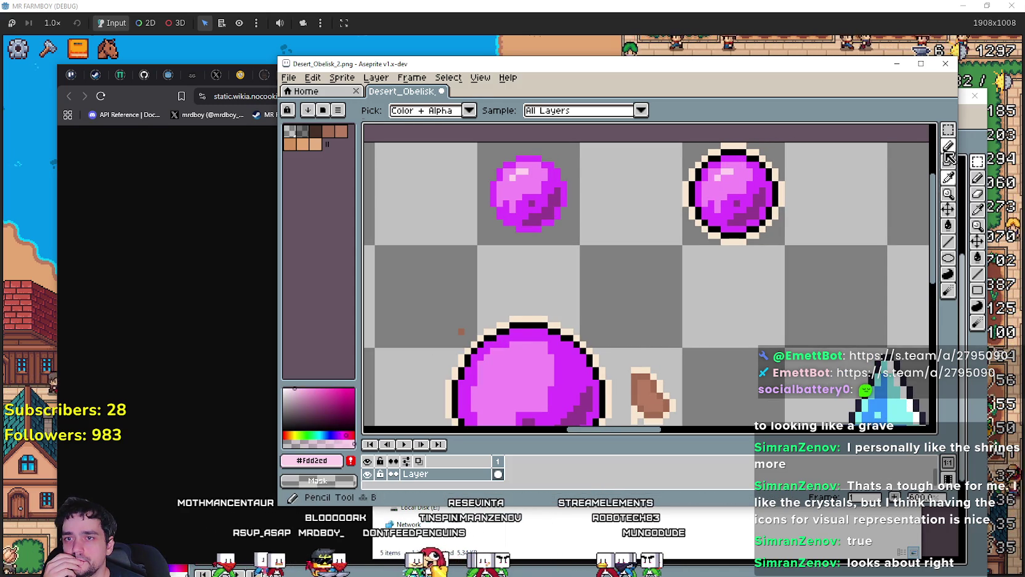
# Step: Draw a short straight light-pink highlight line across the upper left of the large orb
pyautogui.click(948, 241)
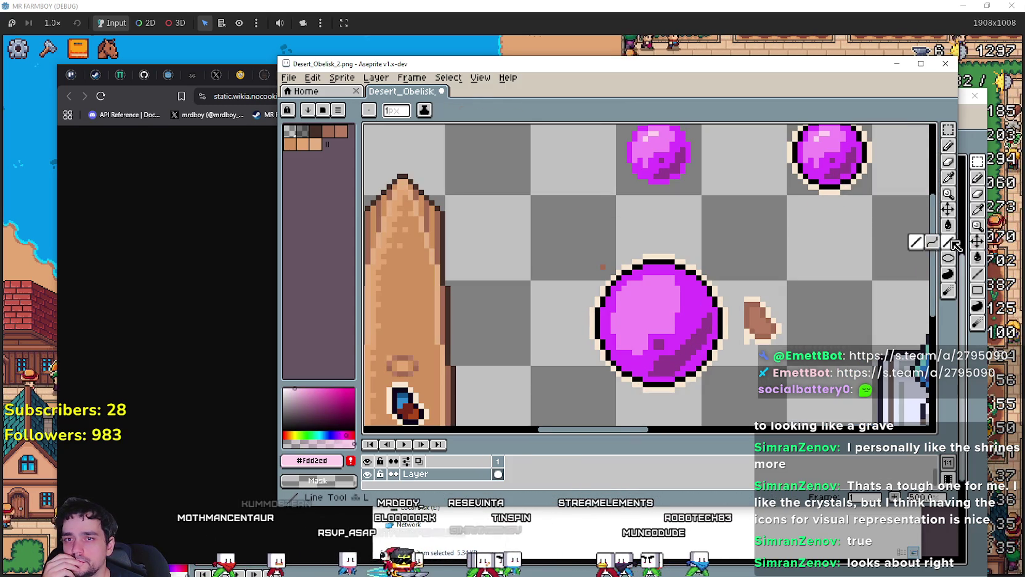
pyautogui.scroll(2, 652, 332)
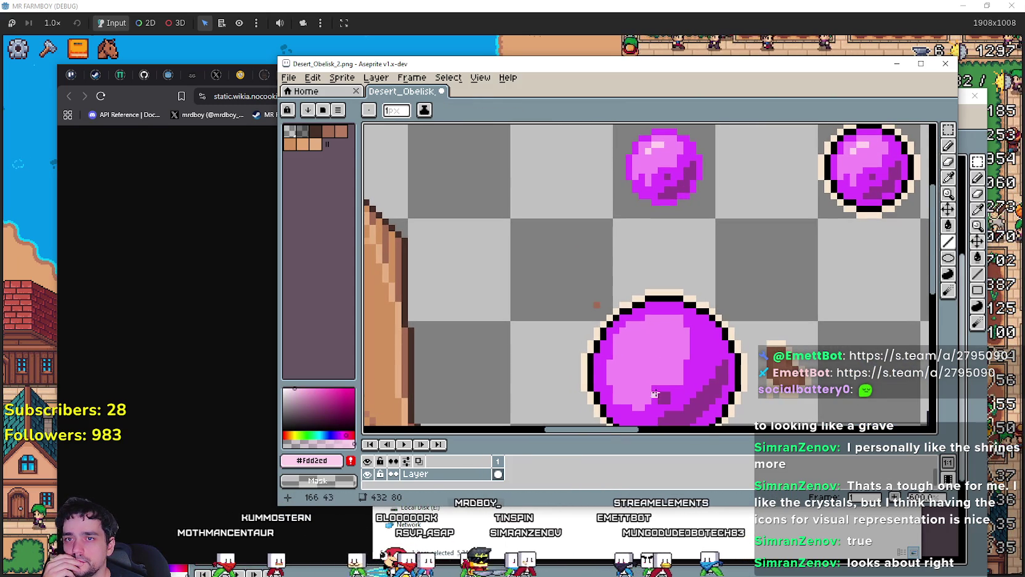
pyautogui.moveTo(656, 324); pyautogui.dragTo(622, 350)
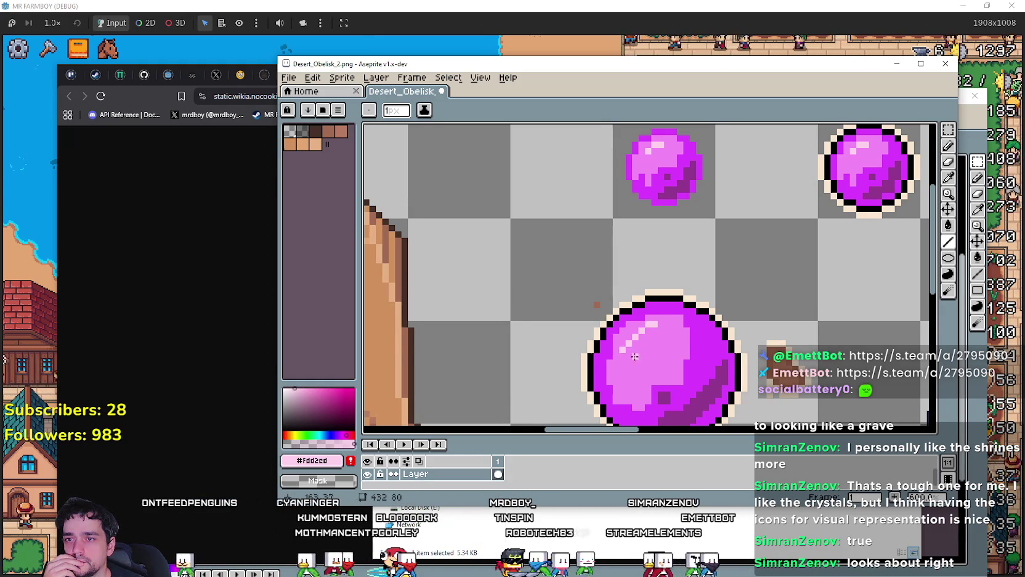
pyautogui.scroll(-2, 635, 356)
pyautogui.scroll(2, 625, 330)
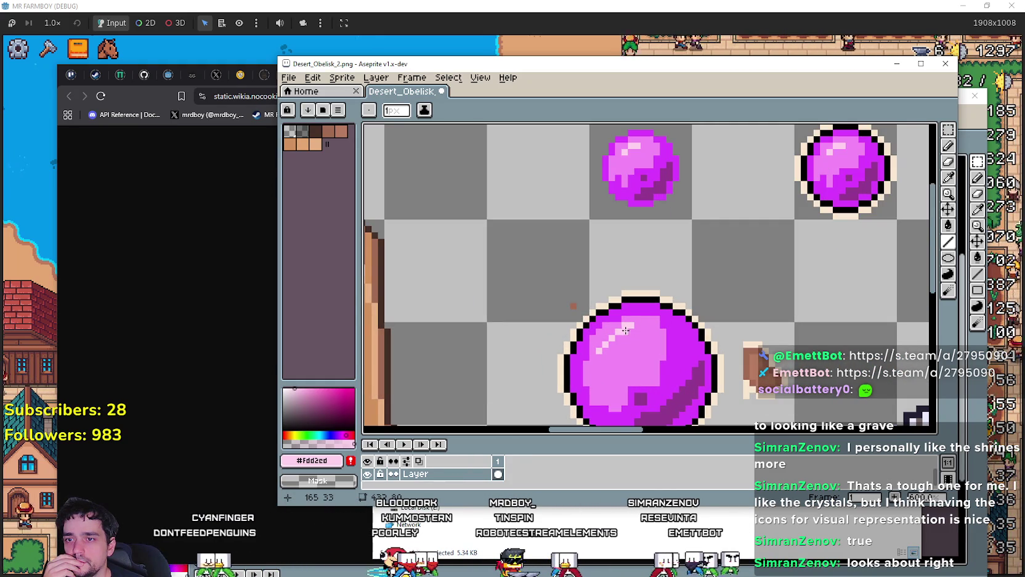
pyautogui.scroll(-3, 626, 333)
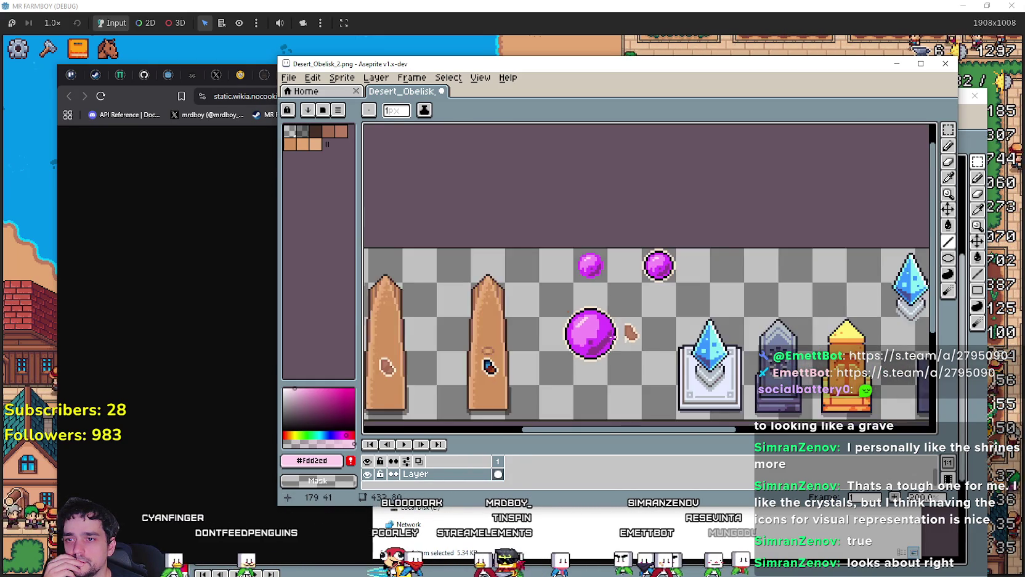
pyautogui.scroll(1, 614, 333)
pyautogui.scroll(-1, 604, 339)
pyautogui.scroll(1, 587, 351)
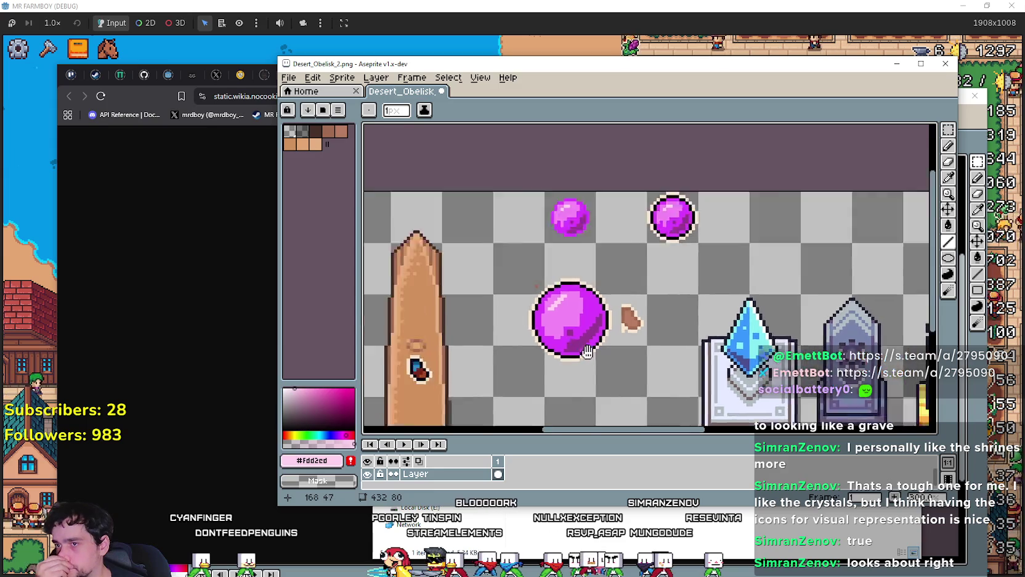
pyautogui.scroll(1, 619, 348)
# Step: Sample the large orb's pink tone with the eyedropper and go back to the pencil
pyautogui.press('i')
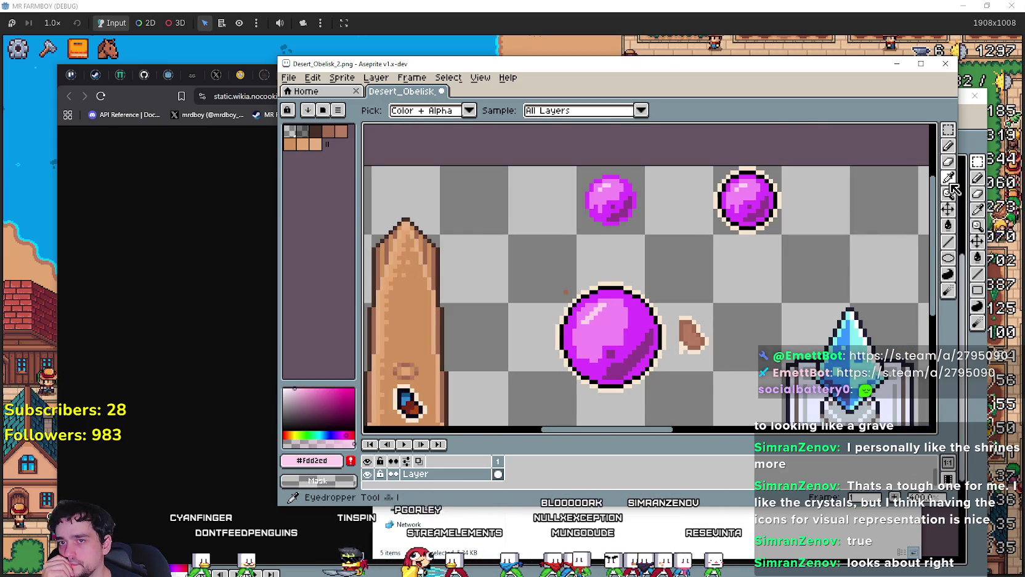
pyautogui.scroll(1, 647, 314)
pyautogui.click(573, 354)
pyautogui.click(950, 146)
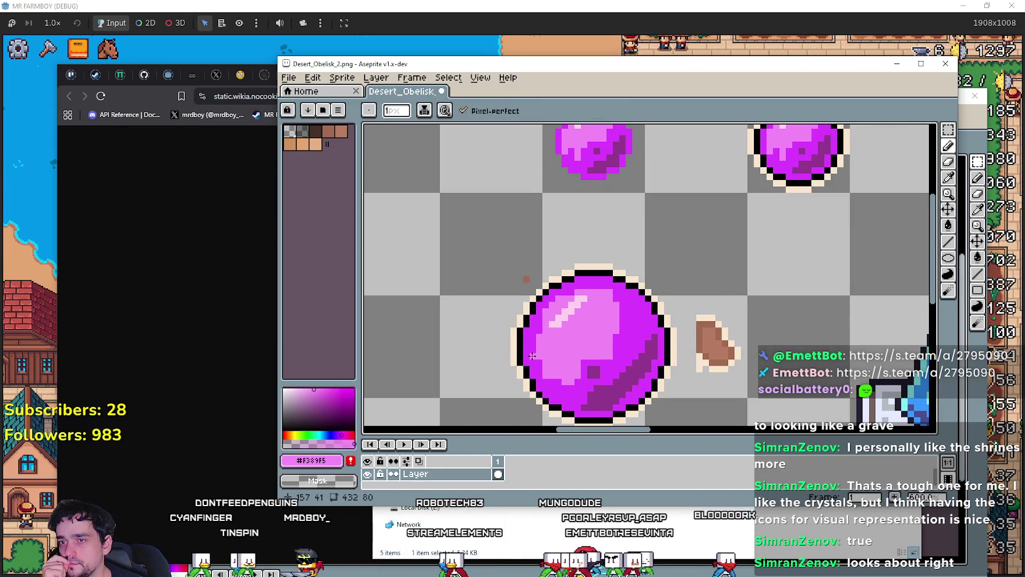
pyautogui.scroll(-2, 583, 361)
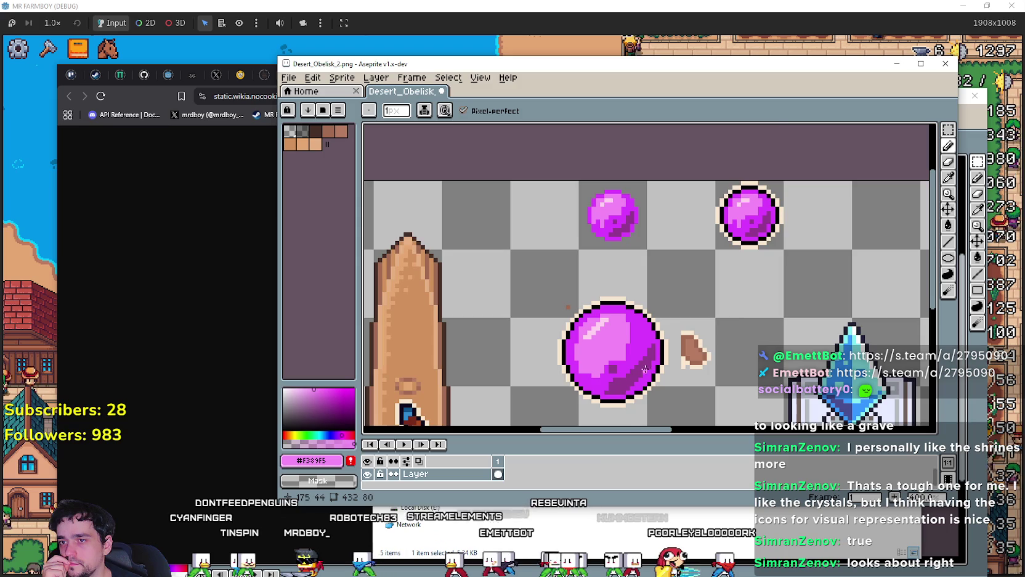
pyautogui.scroll(2, 564, 366)
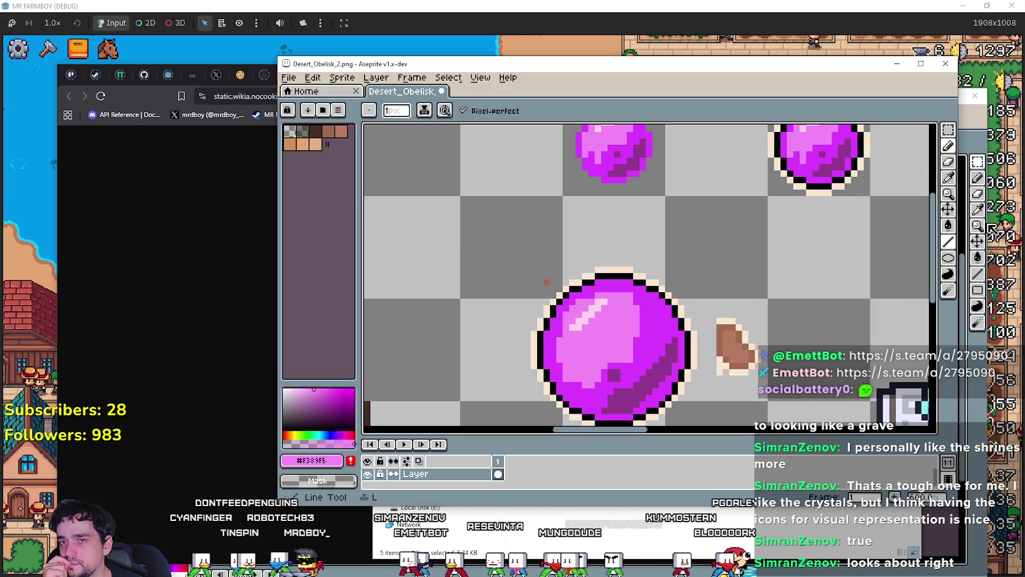
# Step: Pick the bright magenta #db3ffd from the orb's edge and return to the pencil
pyautogui.press('i')
pyautogui.click(626, 358)
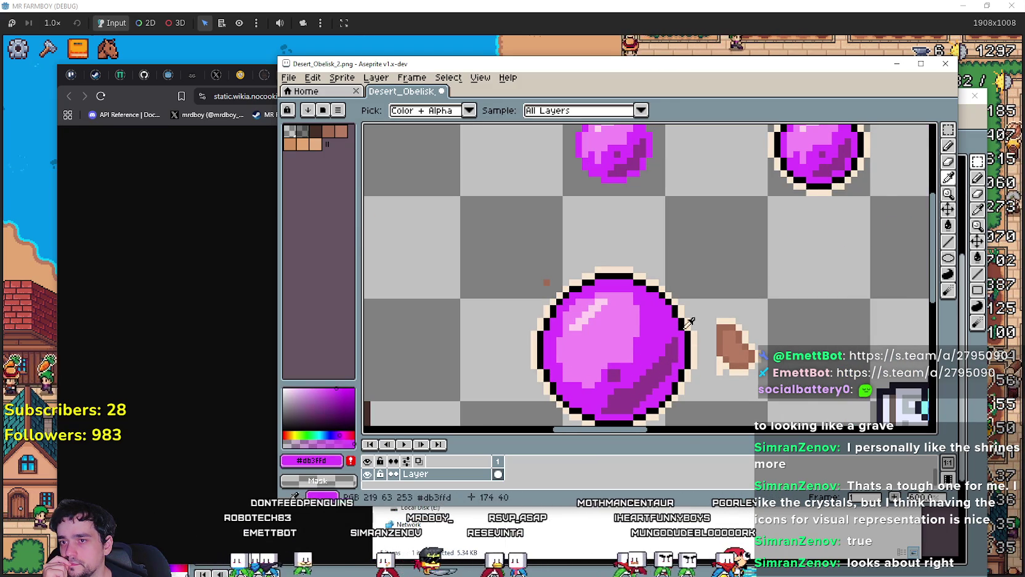
pyautogui.press('b')
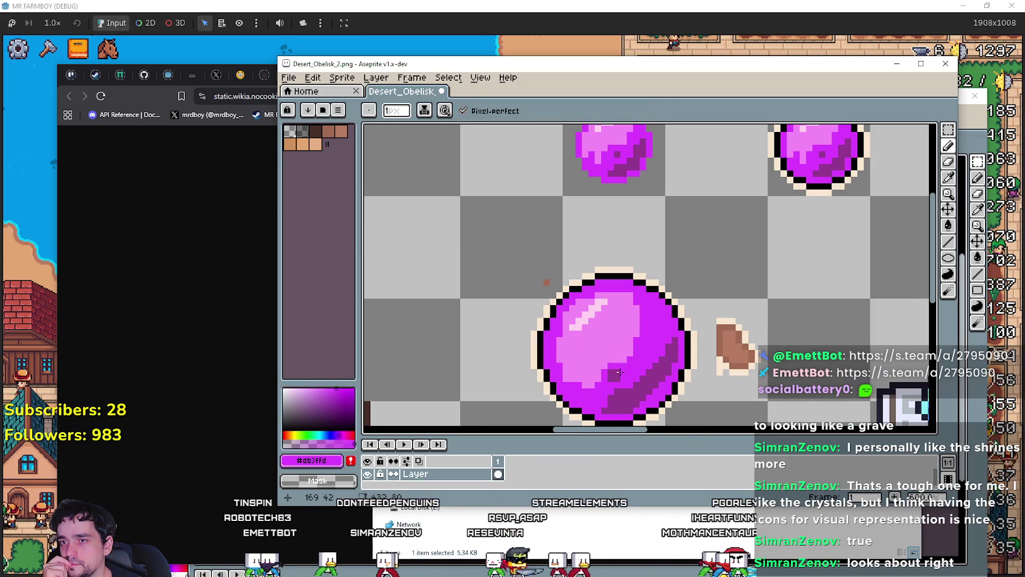
pyautogui.scroll(-3, 652, 330)
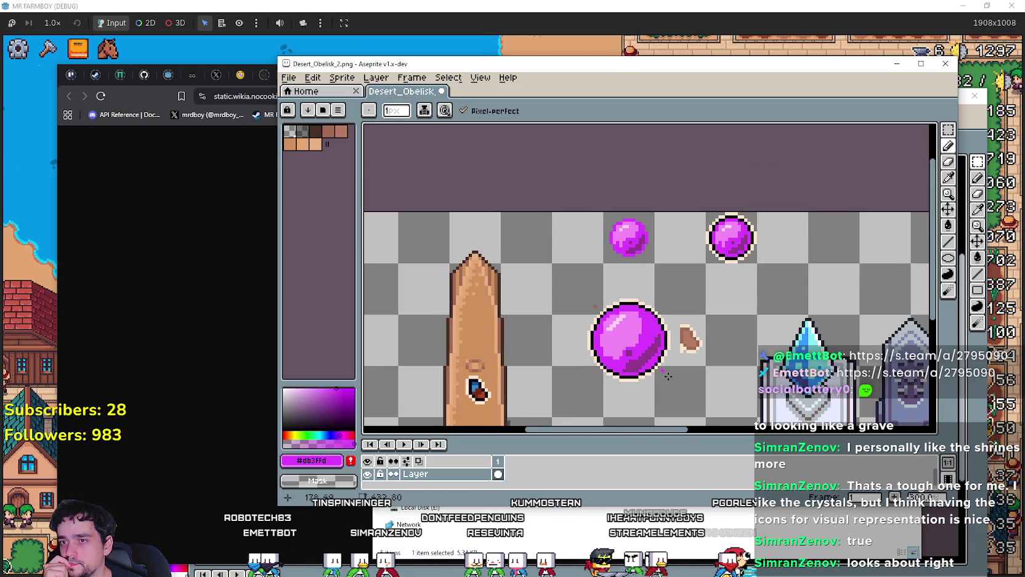
pyautogui.scroll(1, 542, 317)
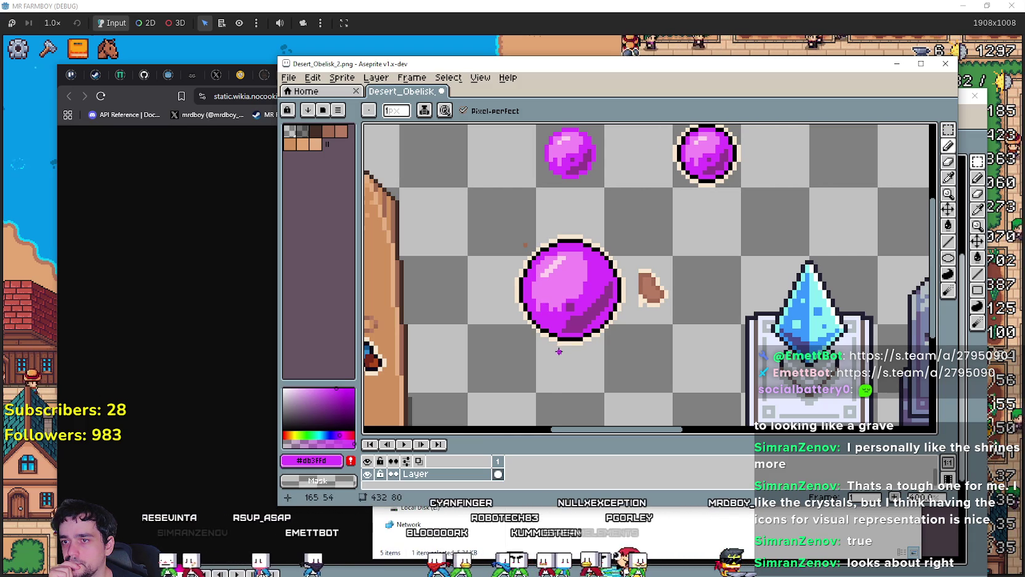
# Step: Resample the orb's pink #f389f5 as the drawing colour and pan across the sheet
pyautogui.press('i')
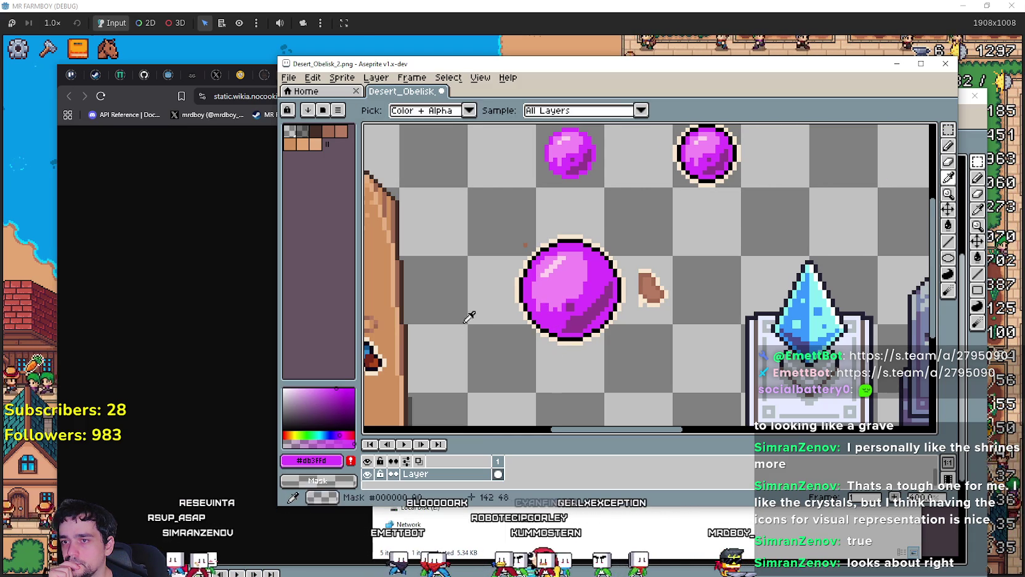
pyautogui.click(550, 264)
pyautogui.press('b')
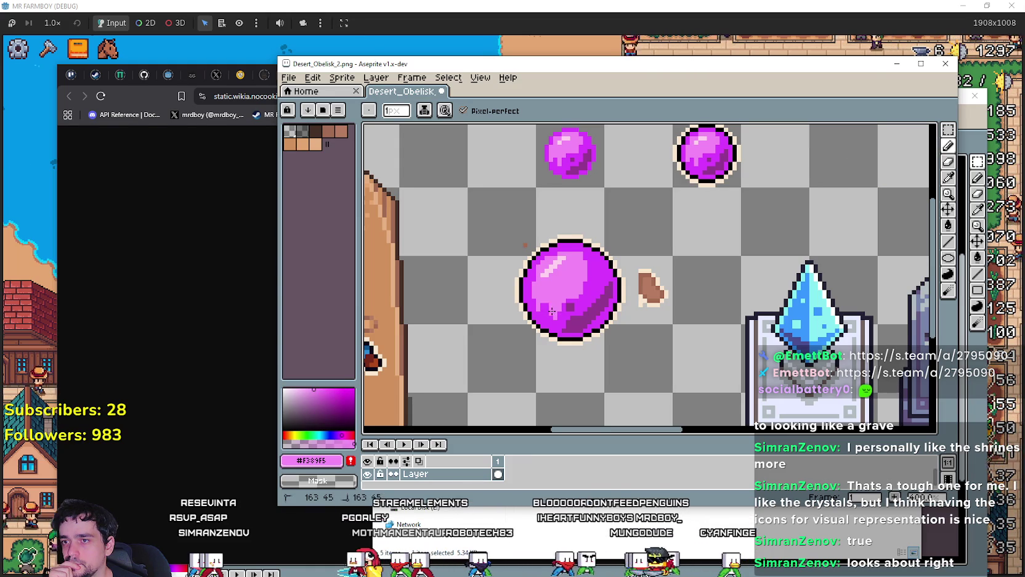
pyautogui.scroll(-2, 607, 319)
pyautogui.scroll(1, 635, 331)
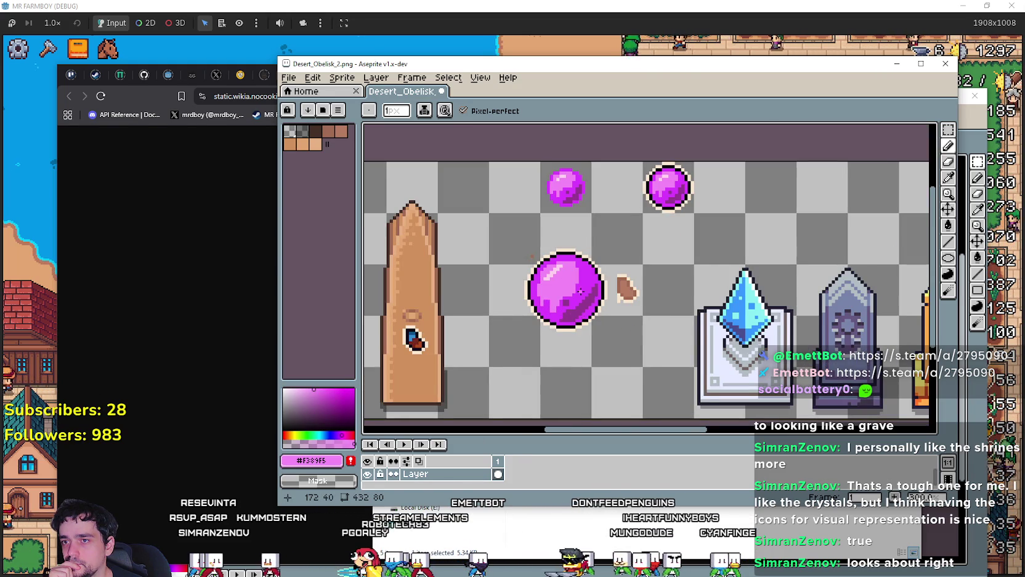
pyautogui.moveTo(636, 306); pyautogui.dragTo(609, 316)
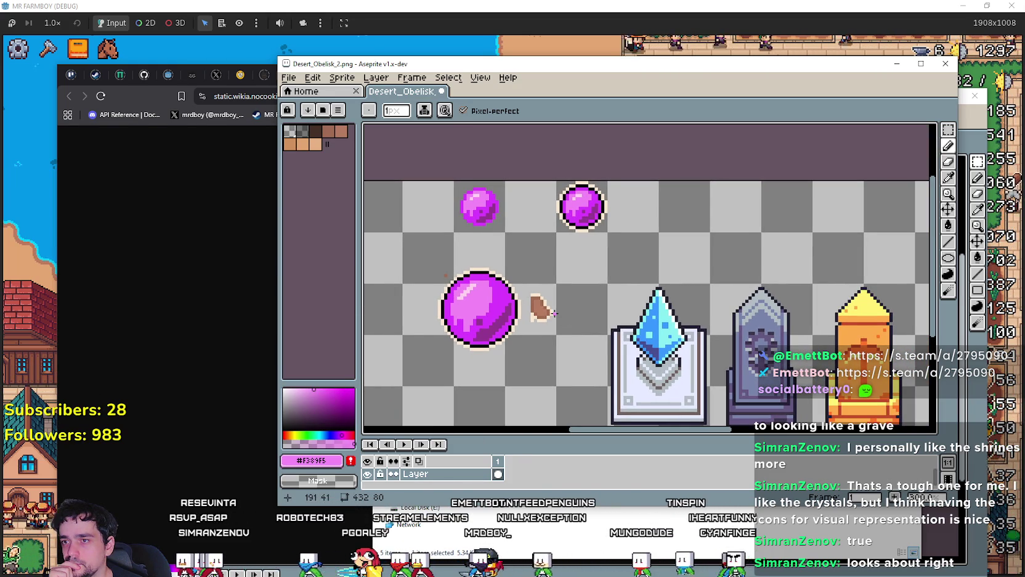
pyautogui.scroll(1, 607, 316)
# Step: Toggle between the eyedropper and pencil tools again while inspecting the orb's shading
pyautogui.press('i')
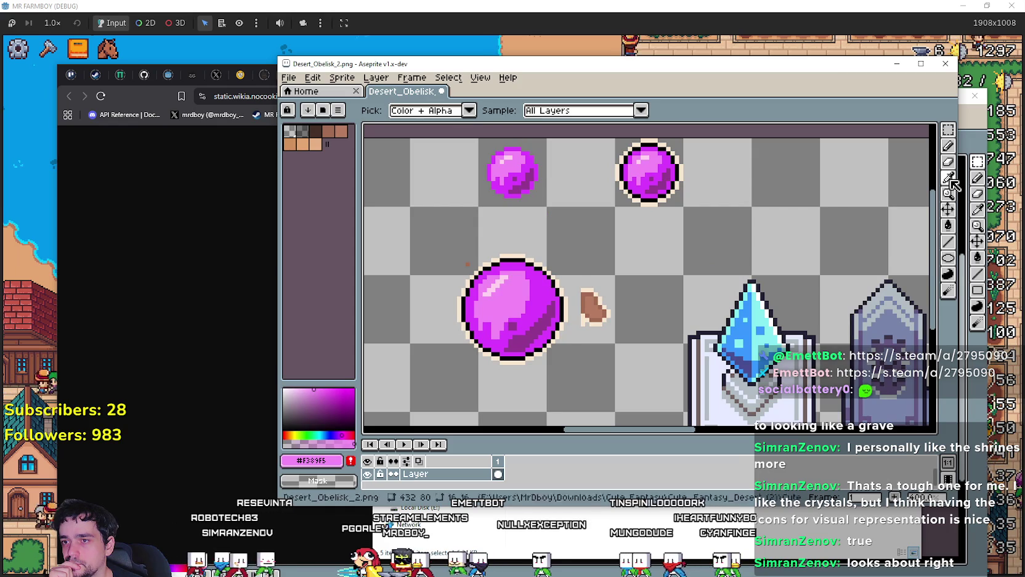
pyautogui.scroll(1, 493, 307)
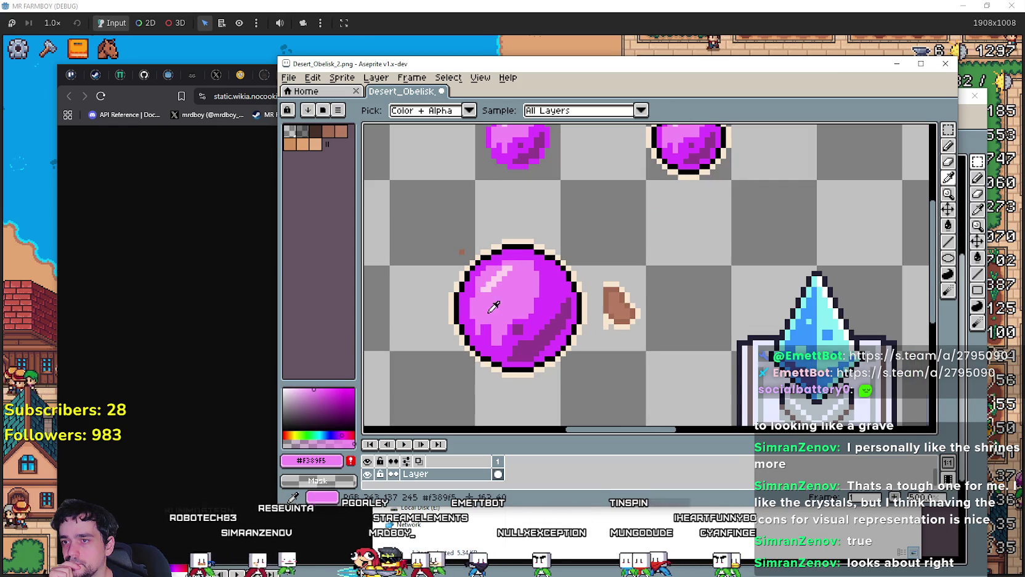
pyautogui.click(949, 148)
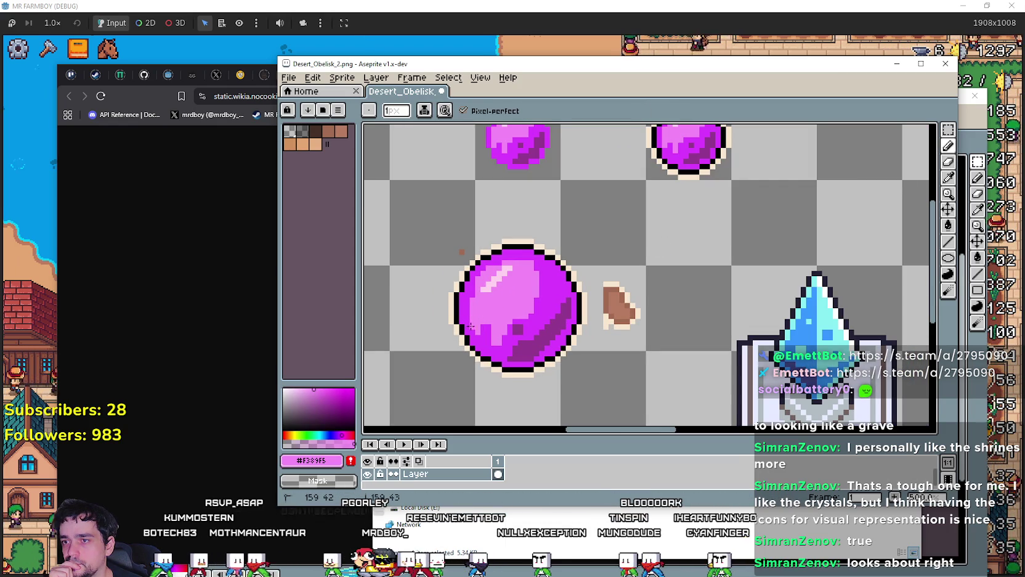
pyautogui.scroll(-4, 524, 334)
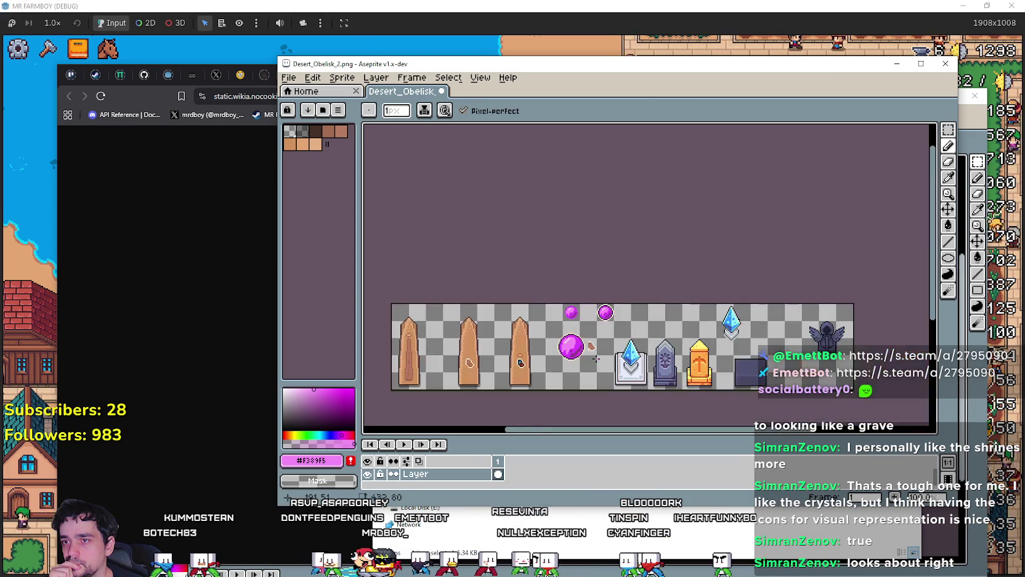
pyautogui.scroll(3, 536, 358)
pyautogui.scroll(2, 546, 376)
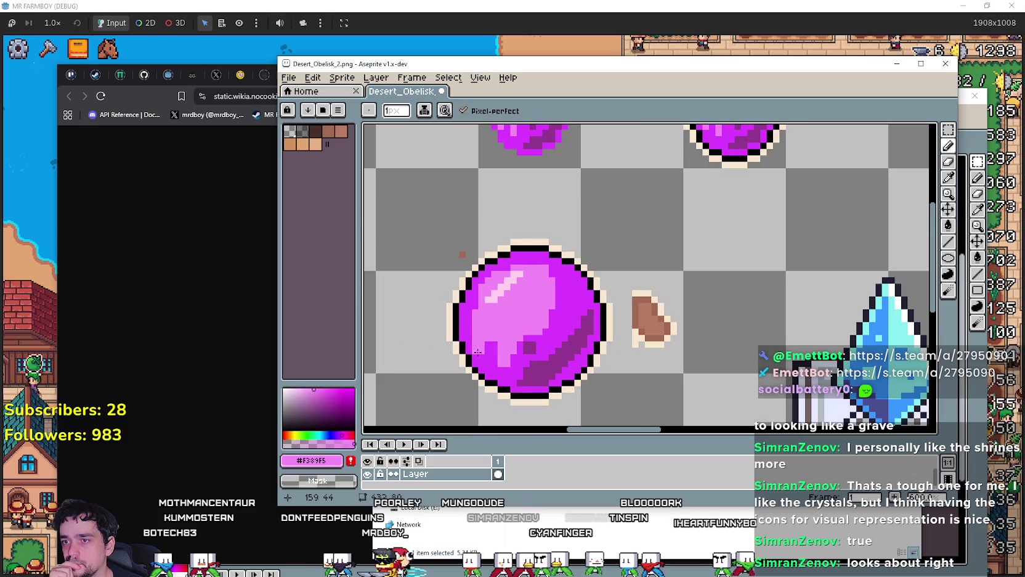
pyautogui.click(950, 179)
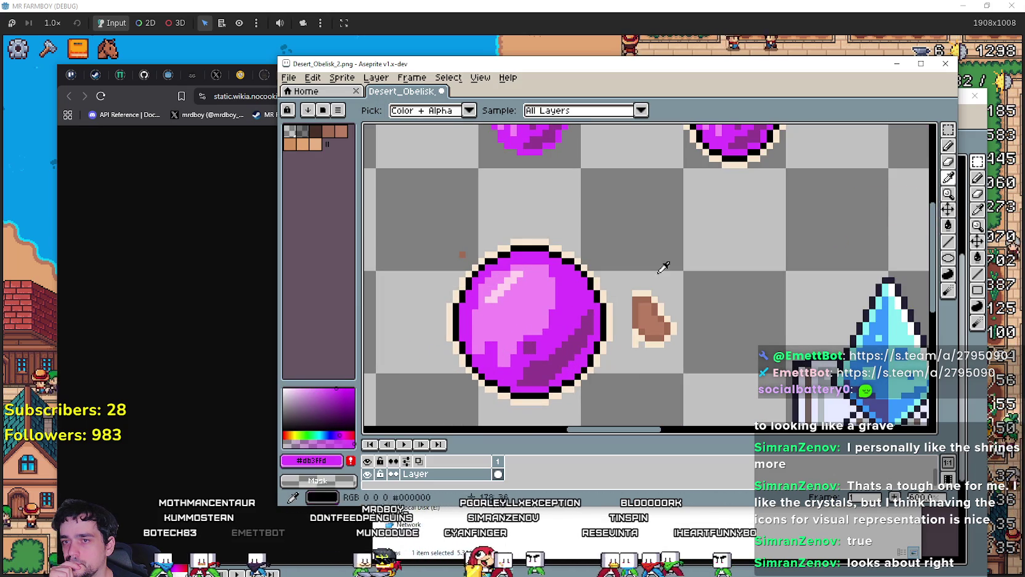
pyautogui.click(948, 161)
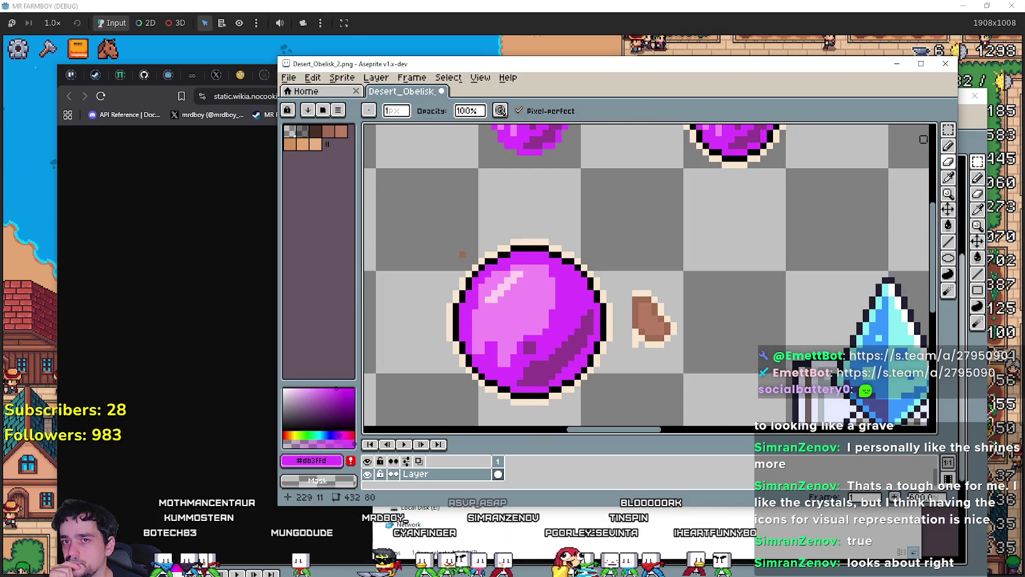
pyautogui.click(947, 145)
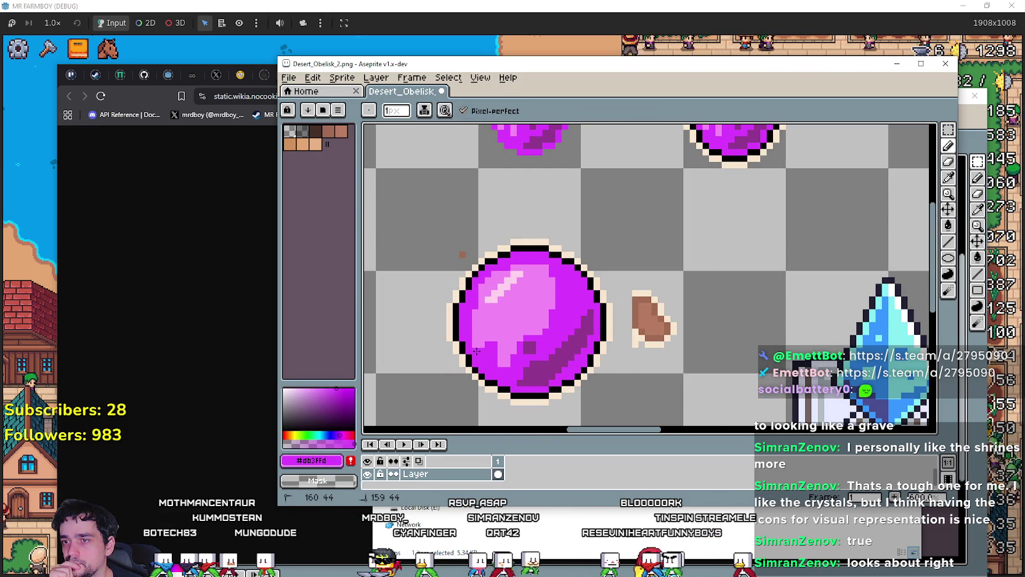
pyautogui.scroll(-4, 492, 364)
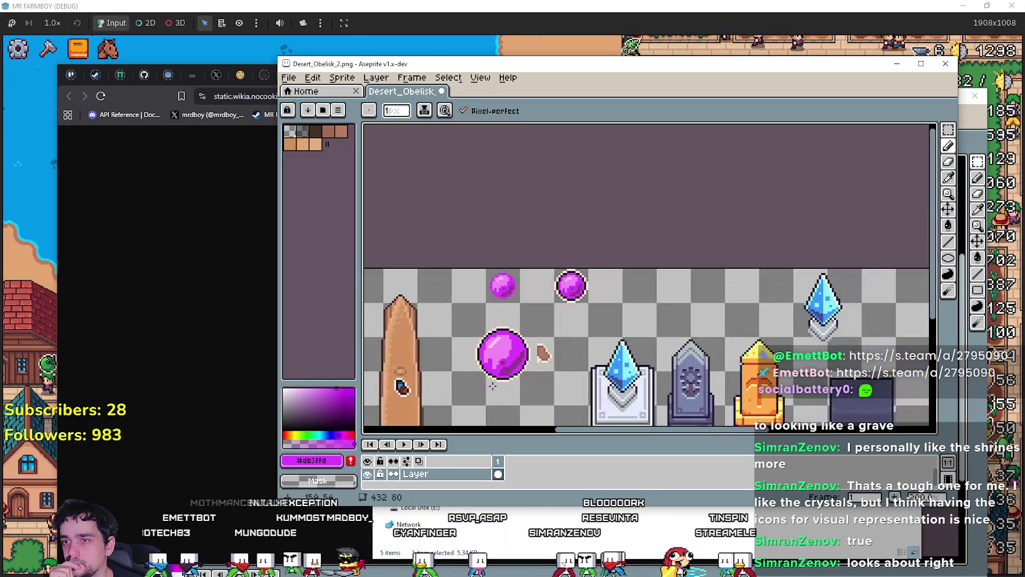
pyautogui.scroll(1, 522, 383)
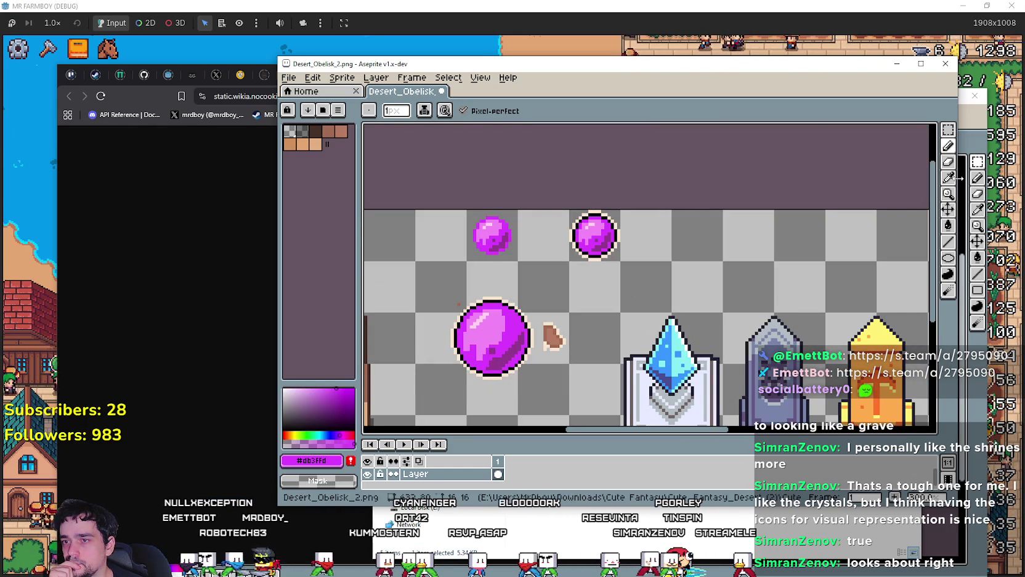
pyautogui.press('i')
pyautogui.scroll(1, 419, 336)
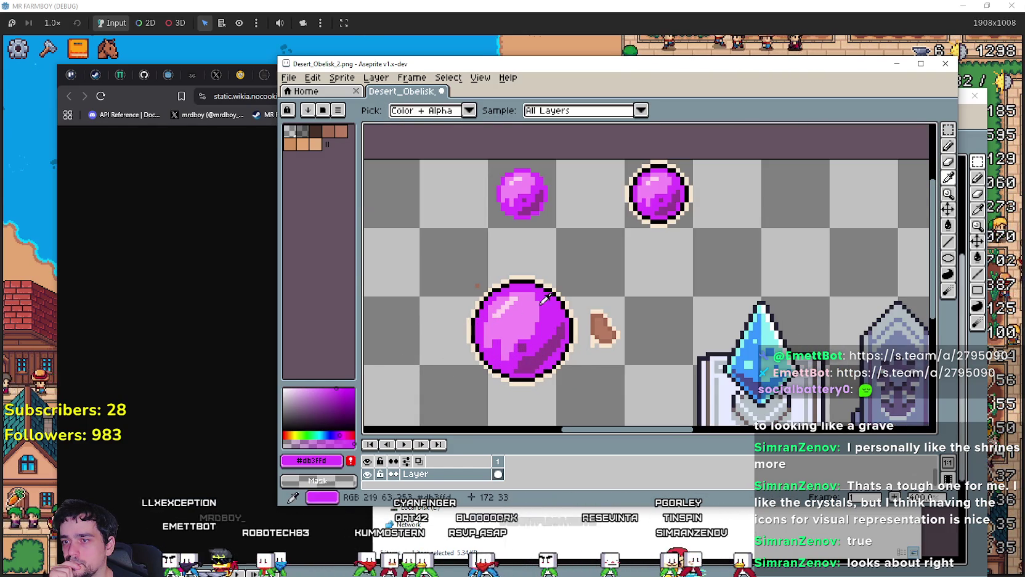
# Step: Use the rectangular marquee (M) to box-select the large purple orb
pyautogui.click(949, 146)
pyautogui.scroll(1, 573, 340)
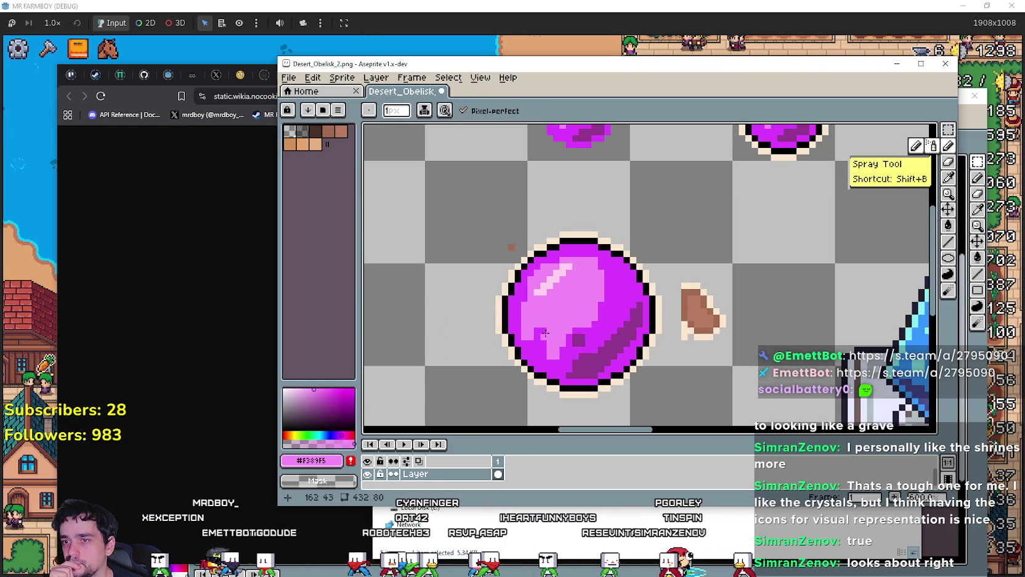
pyautogui.scroll(-2, 542, 329)
pyautogui.scroll(1, 469, 374)
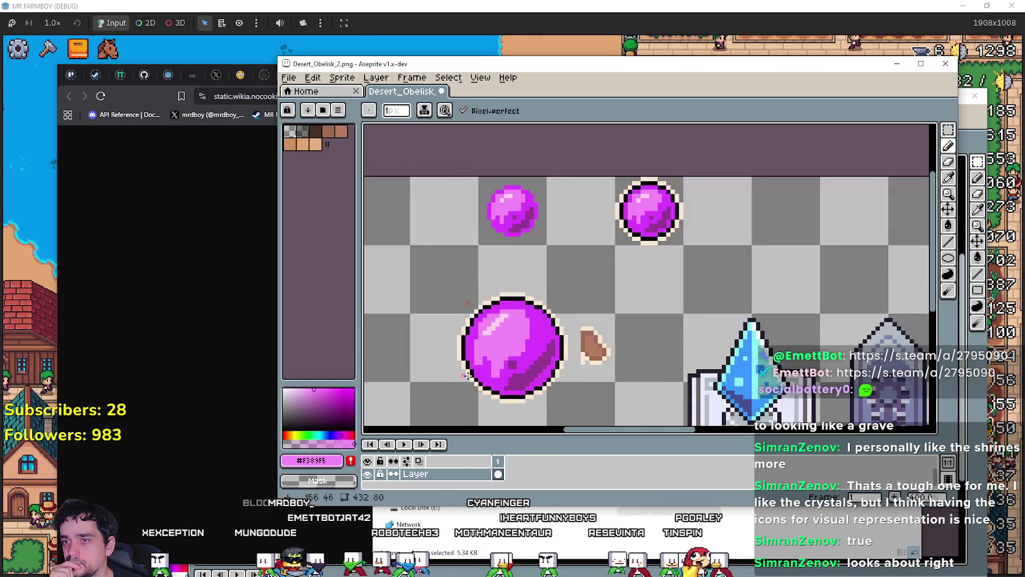
pyautogui.scroll(-3, 536, 339)
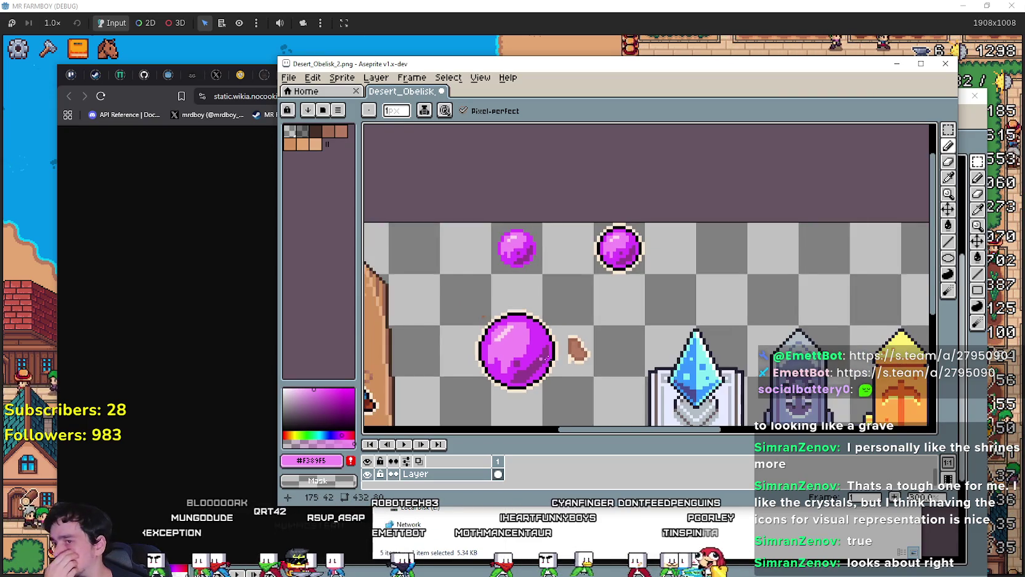
pyautogui.scroll(-1, 583, 298)
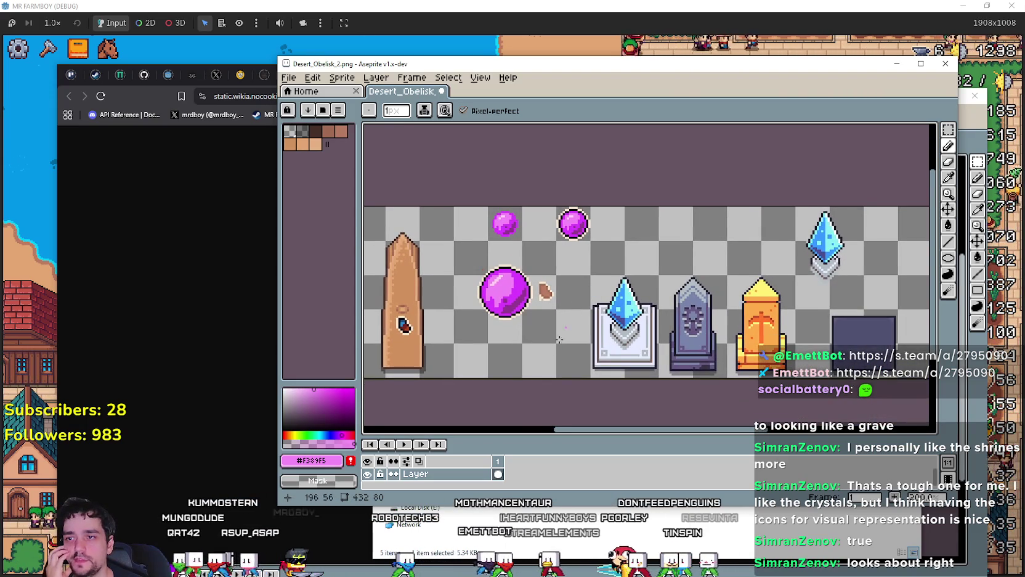
pyautogui.scroll(1, 579, 337)
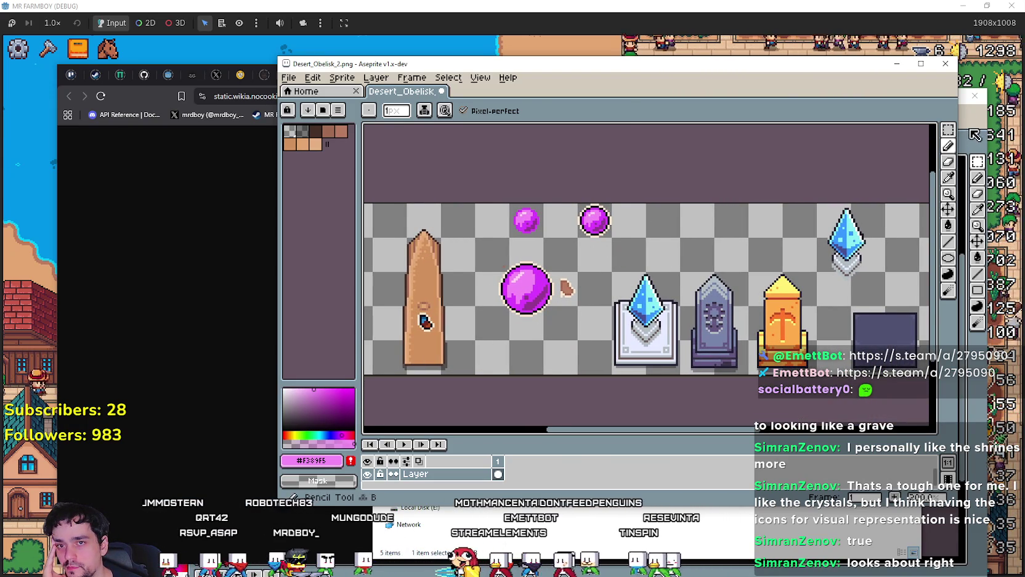
pyautogui.press('m')
pyautogui.moveTo(474, 237); pyautogui.dragTo(579, 342)
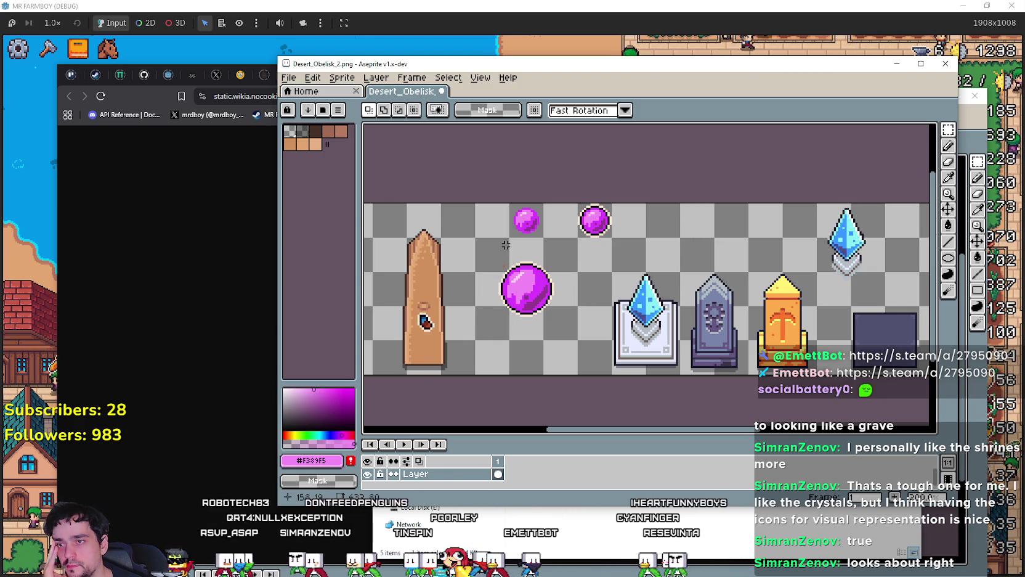
# Step: Move the selected orb beside the crystal and onto the dark stone pedestal
pyautogui.hscroll(3, 489, 314)
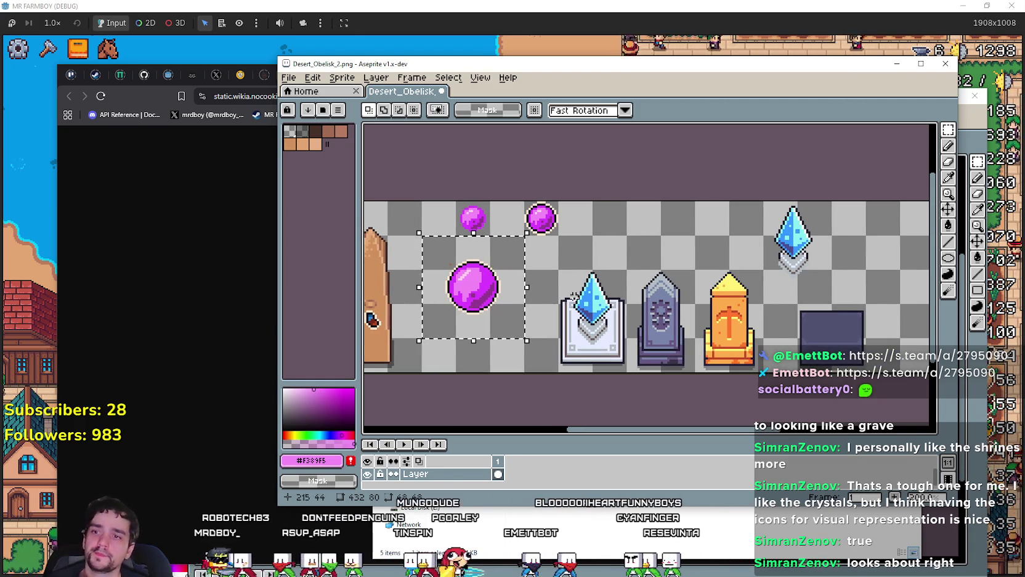
pyautogui.hscroll(5, 567, 302)
pyautogui.moveTo(403, 293)
pyautogui.mouseDown()
pyautogui.moveTo(430, 301)
pyautogui.moveTo(758, 284)
pyautogui.moveTo(750, 331)
pyautogui.mouseUp()
pyautogui.scroll(2, 755, 298)
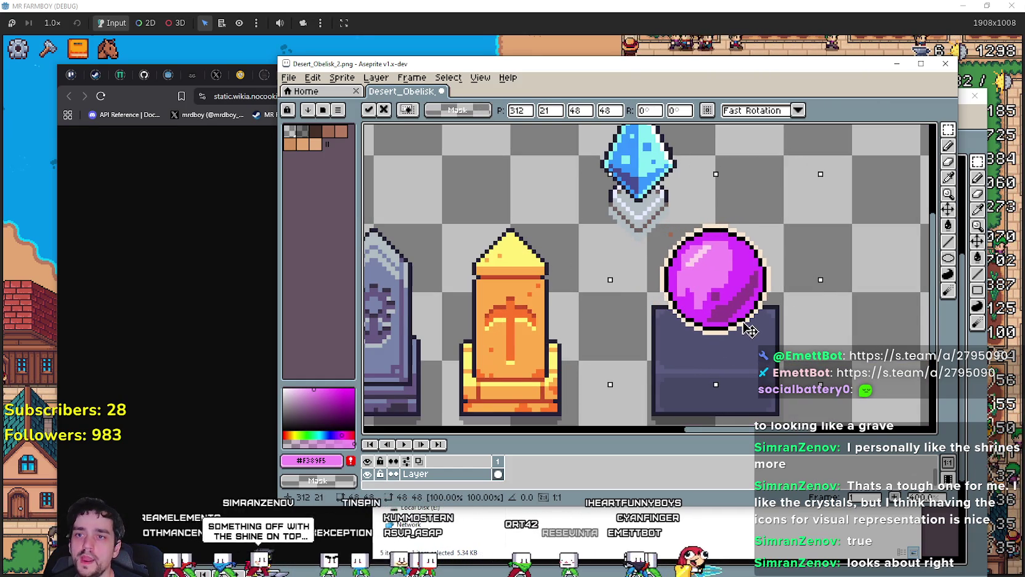
pyautogui.scroll(-2, 748, 327)
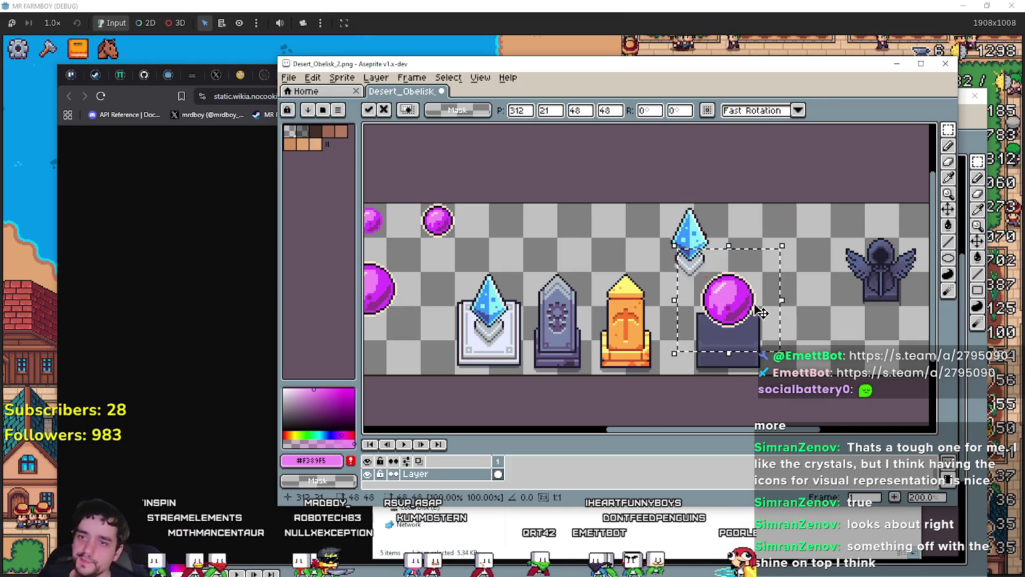
pyautogui.scroll(1, 712, 336)
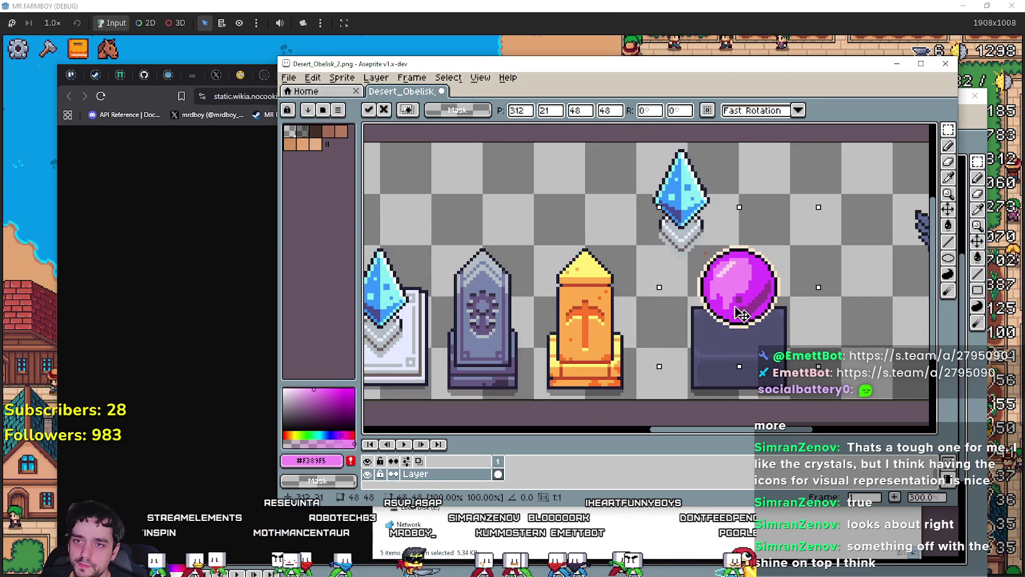
pyautogui.scroll(-1, 741, 314)
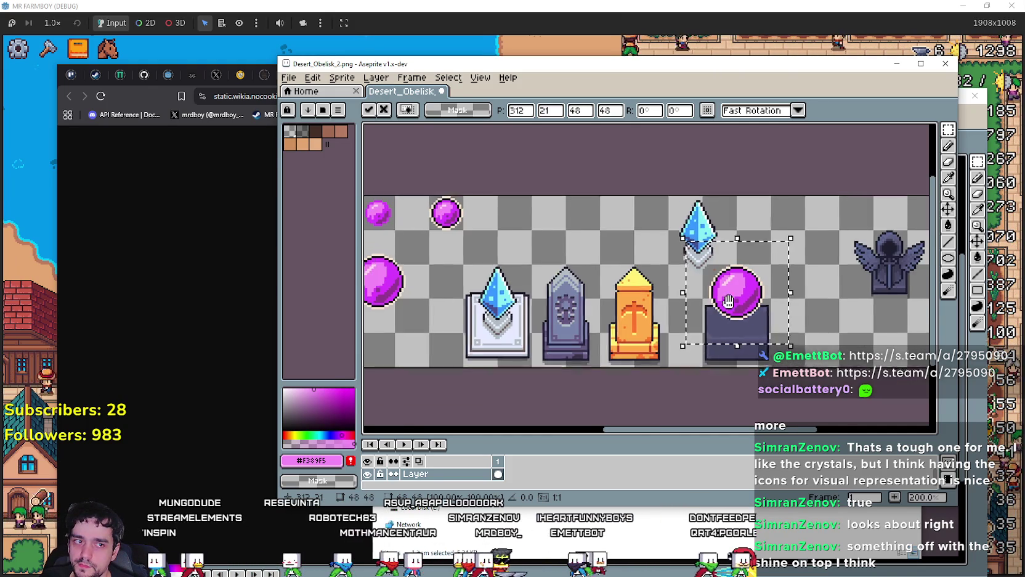
pyautogui.scroll(1, 639, 290)
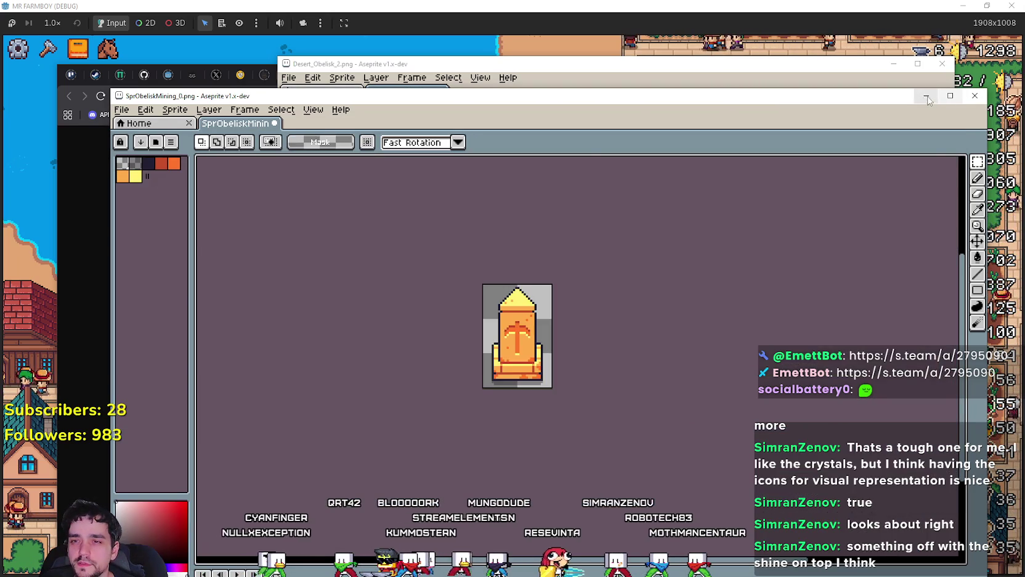
# Step: Minimize the mining obelisk window and narrow the Desert_Obelisk window, moving it over the game
pyautogui.click(926, 97)
pyautogui.moveTo(768, 72); pyautogui.dragTo(356, 74)
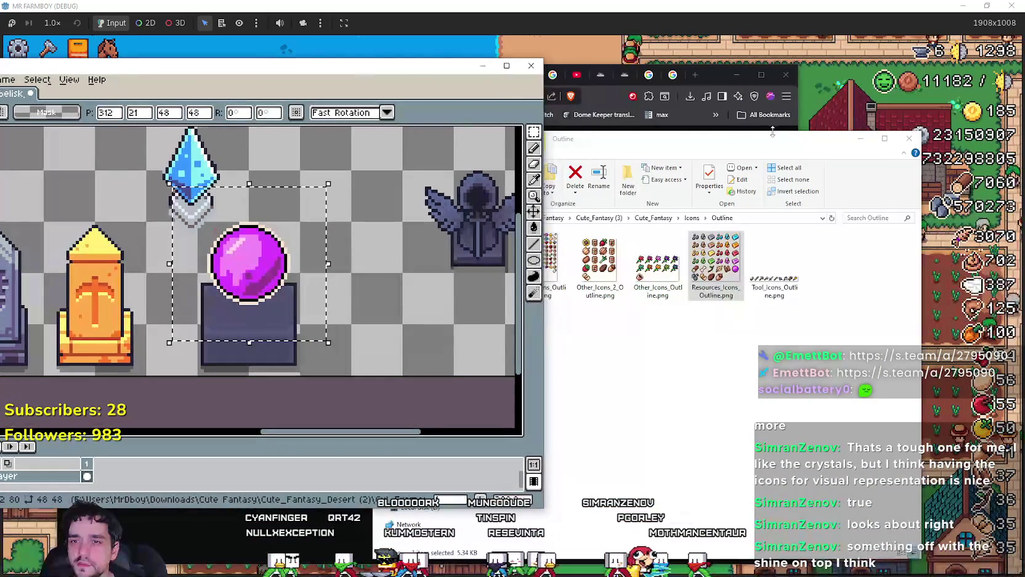
pyautogui.scroll(-2, 426, 356)
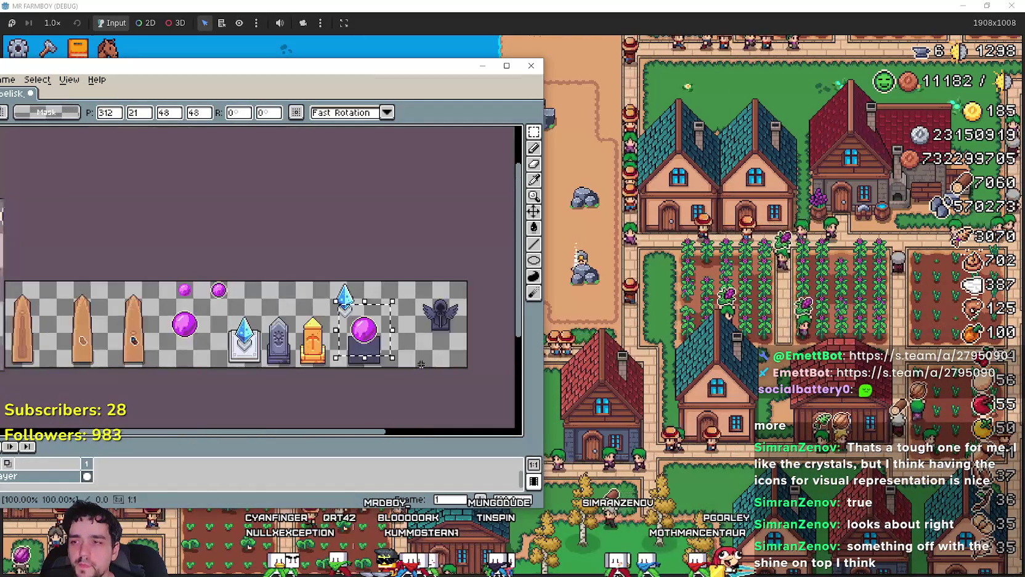
pyautogui.scroll(1, 426, 356)
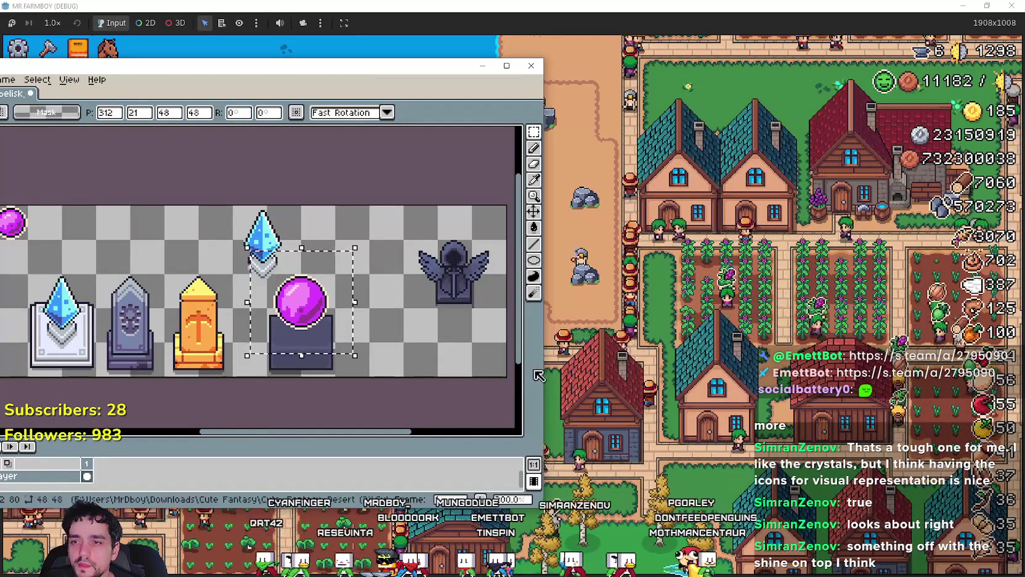
pyautogui.moveTo(543, 364); pyautogui.dragTo(385, 364)
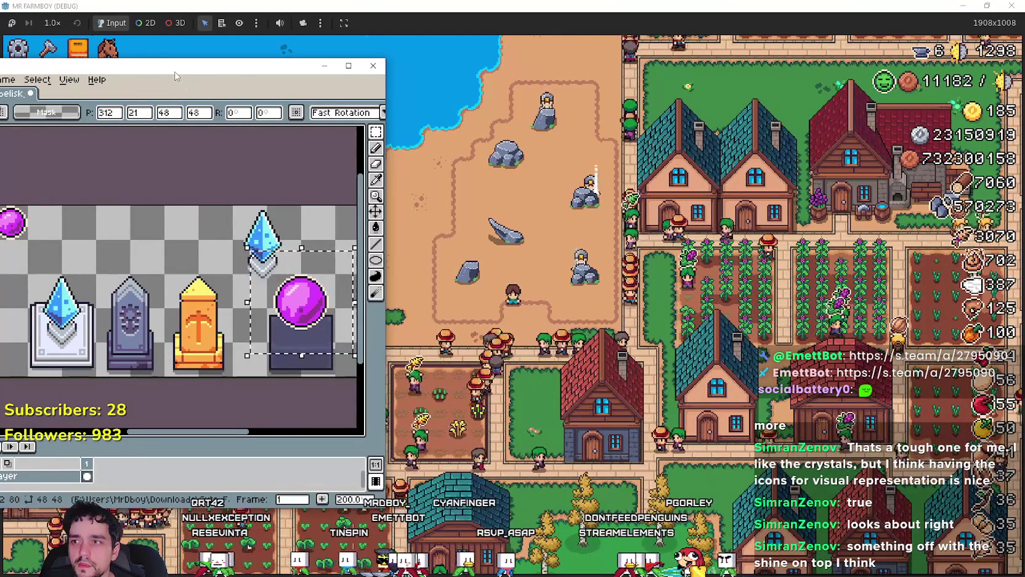
pyautogui.moveTo(203, 65); pyautogui.dragTo(357, 53)
pyautogui.moveTo(27, 302); pyautogui.dragTo(342, 320)
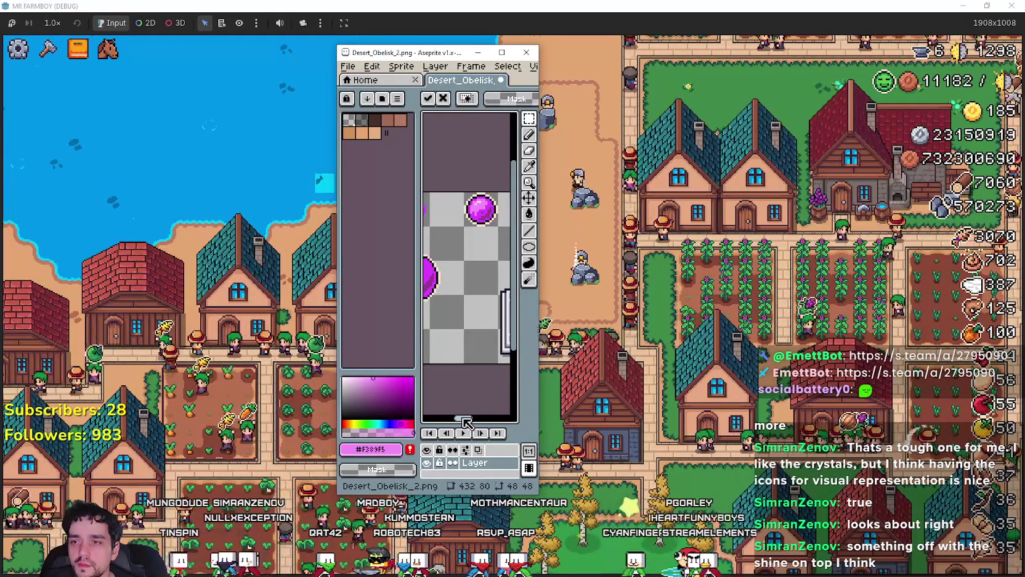
pyautogui.moveTo(464, 419); pyautogui.dragTo(489, 421)
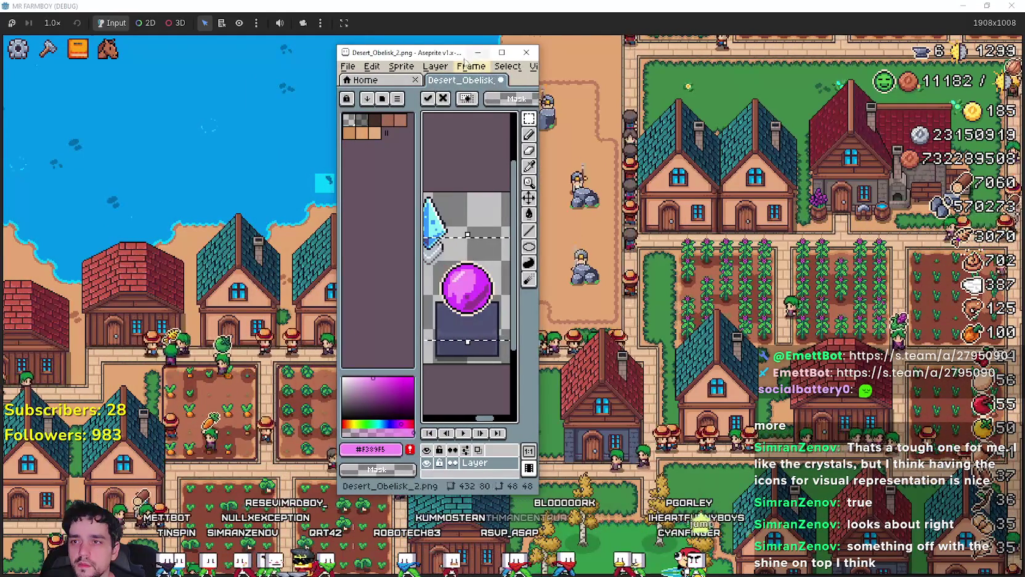
pyautogui.moveTo(465, 59)
pyautogui.mouseDown()
pyautogui.moveTo(397, 45)
pyautogui.moveTo(375, 102)
pyautogui.moveTo(534, 154)
pyautogui.moveTo(514, 155)
pyautogui.moveTo(595, 143)
pyautogui.moveTo(593, 314)
pyautogui.moveTo(559, 303)
pyautogui.moveTo(555, 233)
pyautogui.mouseUp()
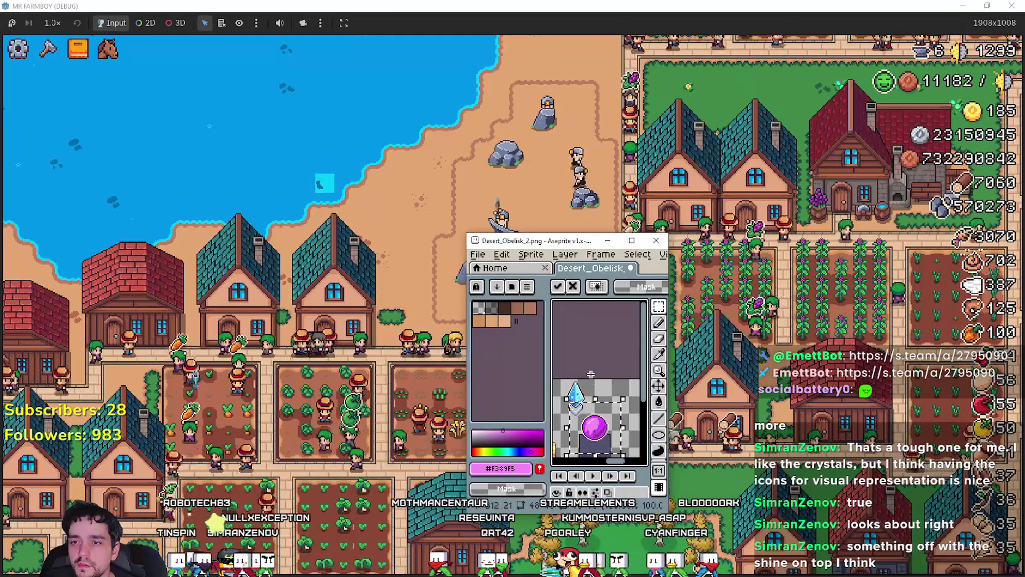
# Step: Frame the crystal and orb in the sprite window, adjust its width, then hide it
pyautogui.scroll(1, 591, 374)
pyautogui.moveTo(590, 374); pyautogui.dragTo(597, 300)
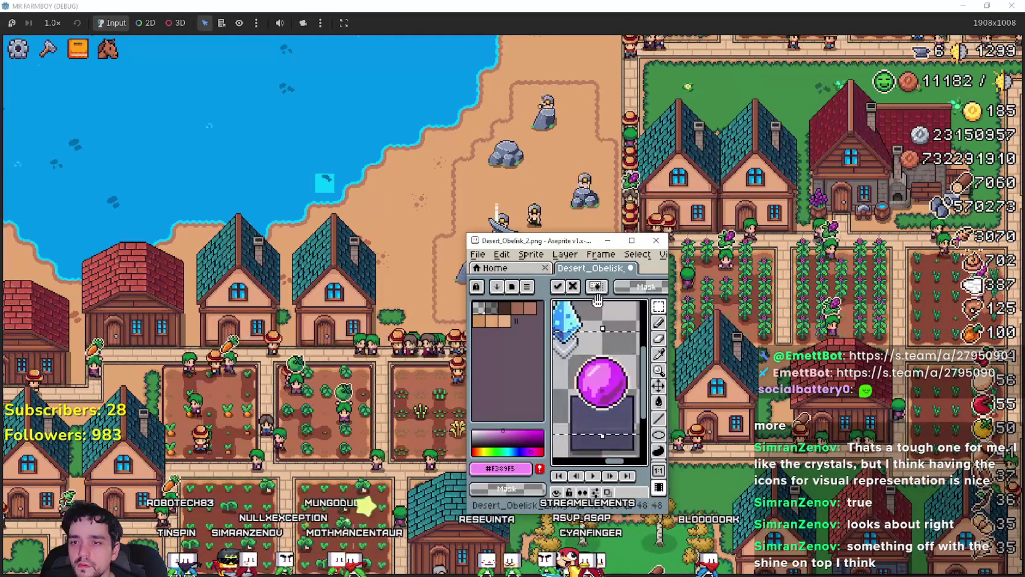
pyautogui.moveTo(569, 241)
pyautogui.mouseDown()
pyautogui.moveTo(551, 226)
pyautogui.moveTo(567, 215)
pyautogui.moveTo(557, 223)
pyautogui.mouseUp()
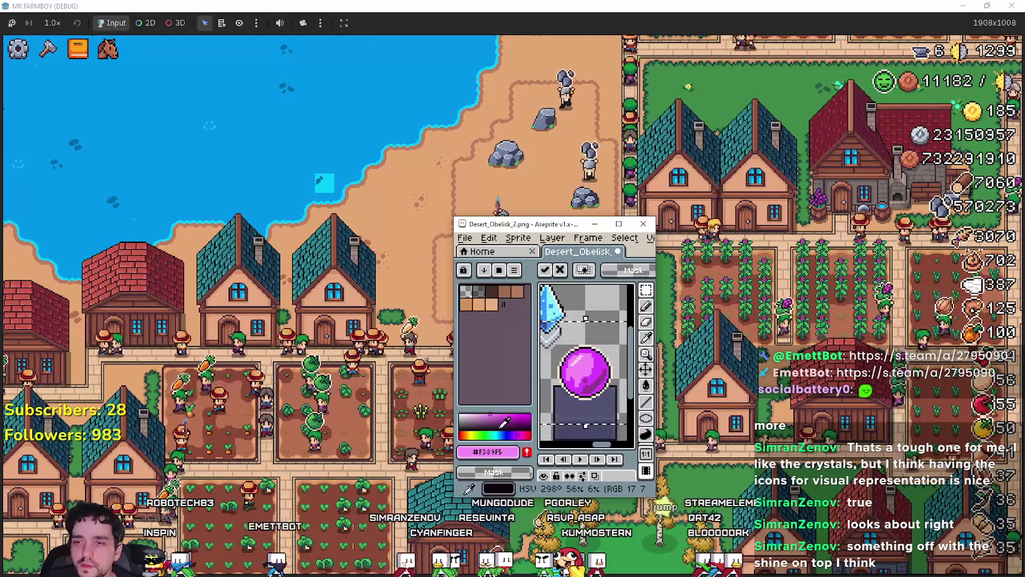
pyautogui.scroll(-1, 583, 366)
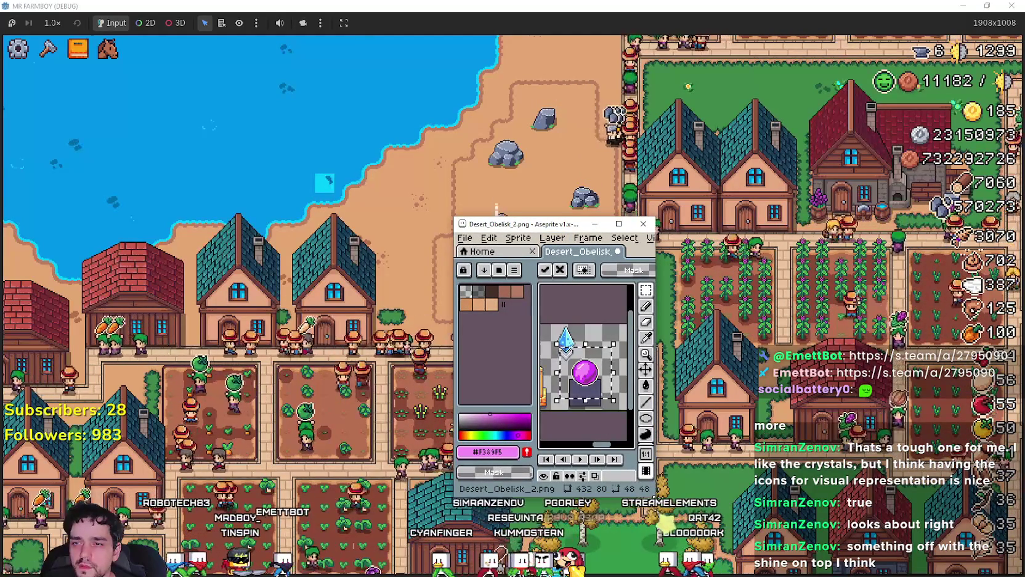
pyautogui.moveTo(655, 495)
pyautogui.mouseDown()
pyautogui.moveTo(888, 492)
pyautogui.moveTo(872, 498)
pyautogui.mouseUp()
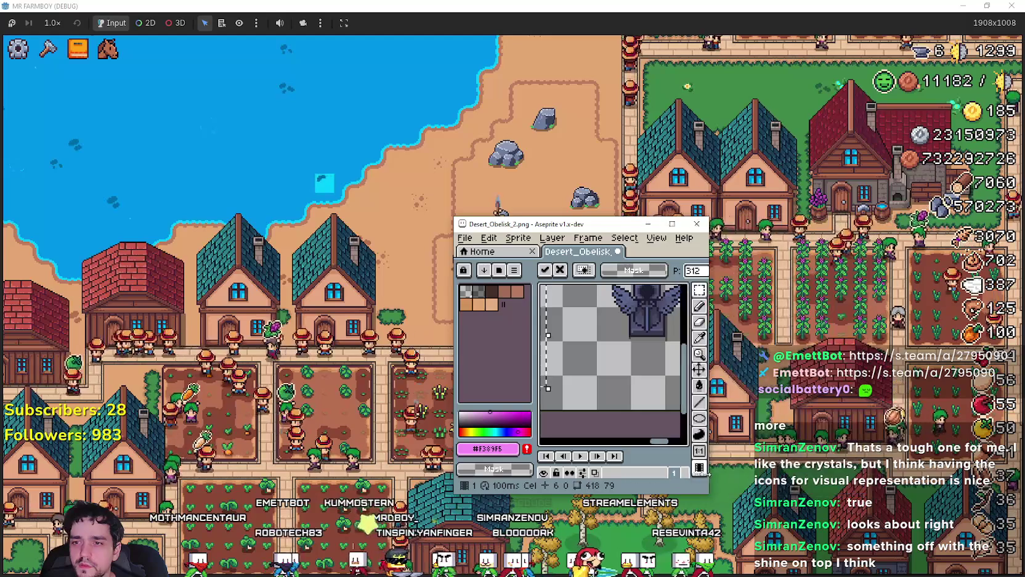
pyautogui.moveTo(709, 475)
pyautogui.mouseDown()
pyautogui.moveTo(591, 460)
pyautogui.moveTo(588, 446)
pyautogui.mouseUp()
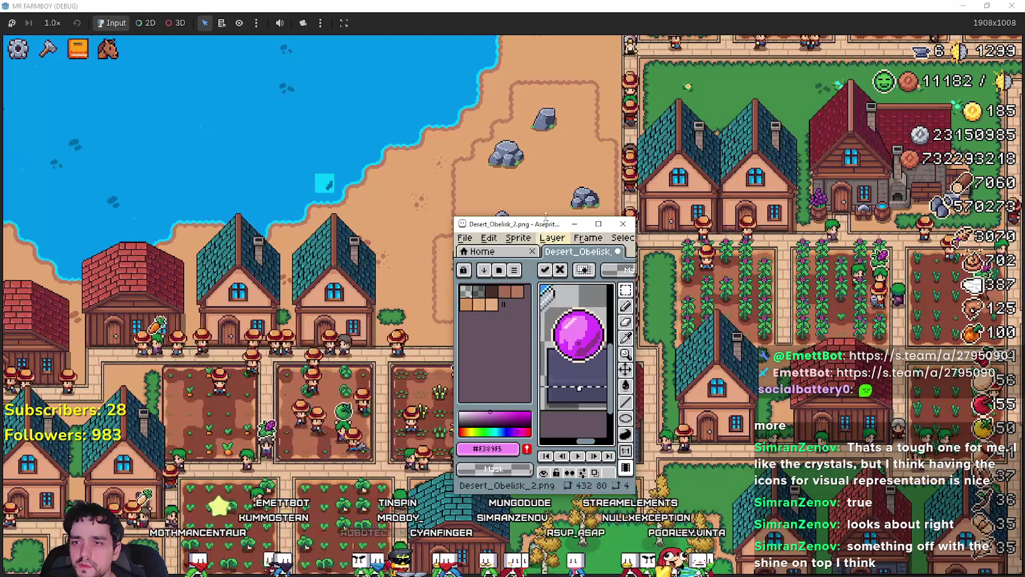
pyautogui.click(575, 224)
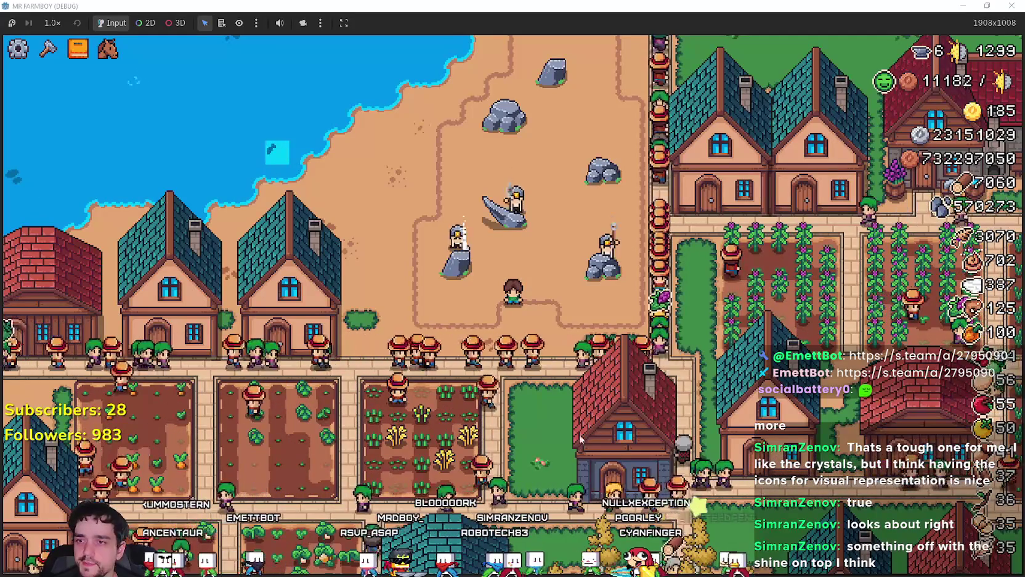
# Step: Walk the player down to the crop plots, swing the tool, and snip the farm area
pyautogui.press('s')
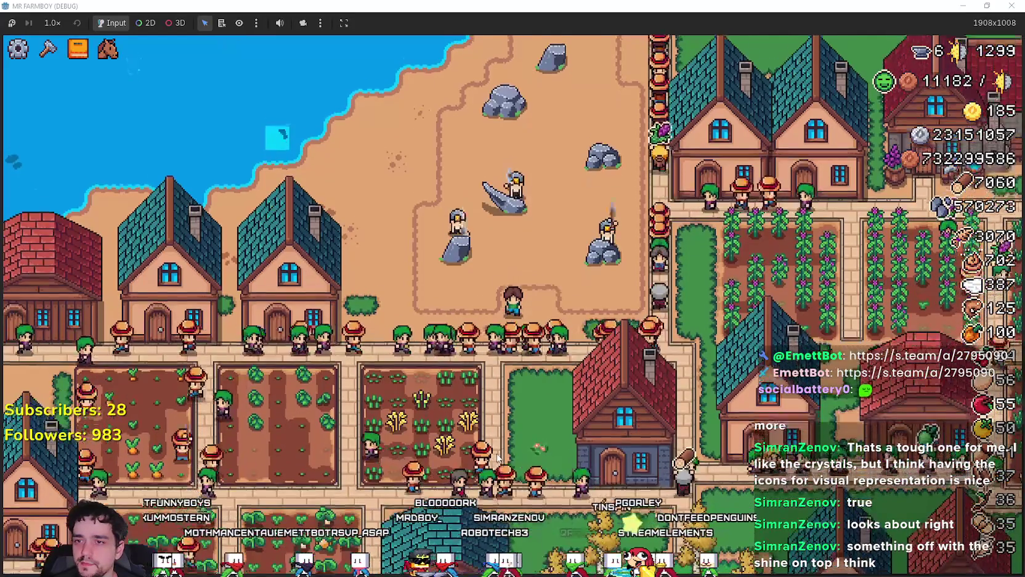
pyautogui.press('s')
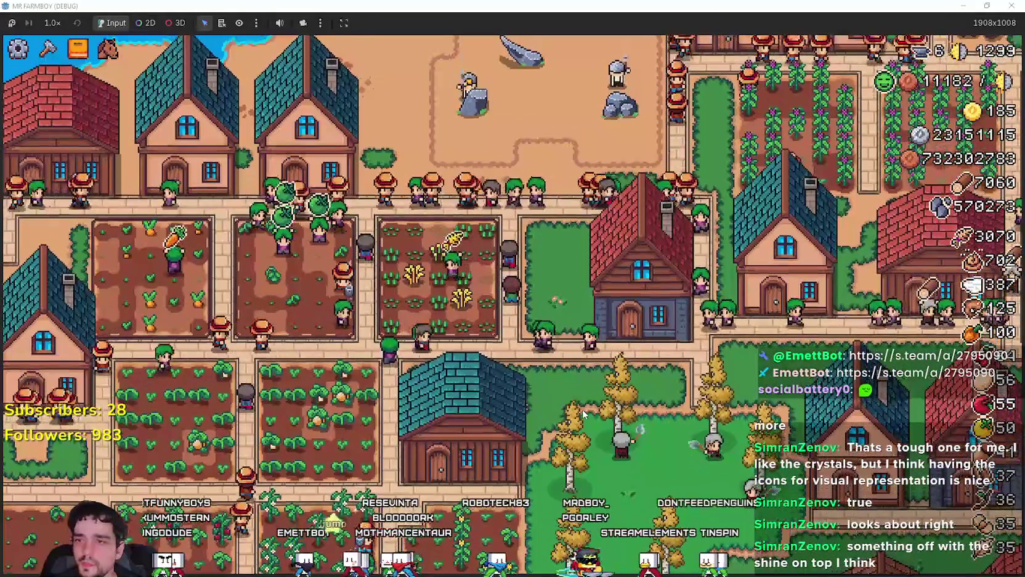
pyautogui.click(584, 408)
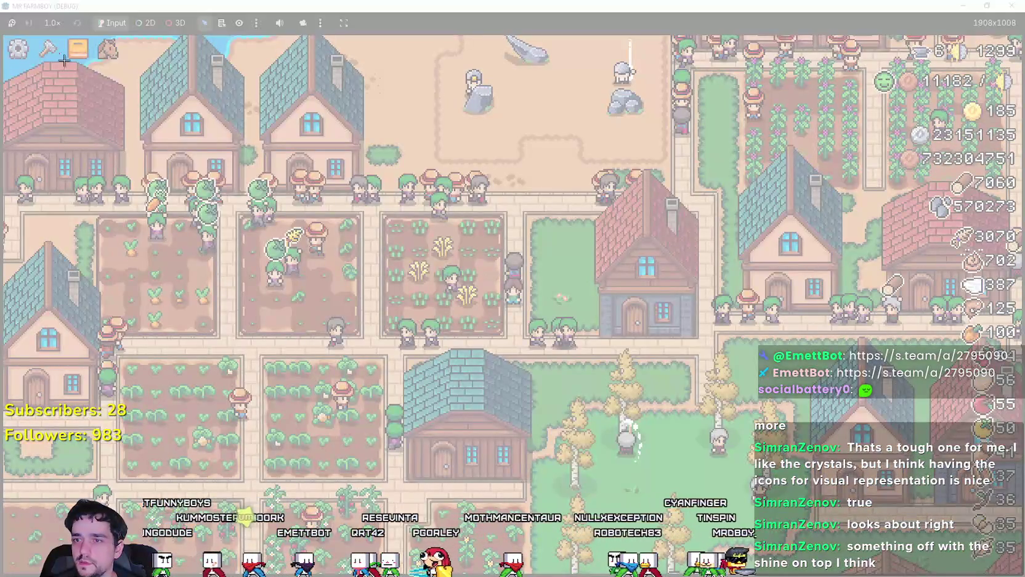
pyautogui.moveTo(59, 54)
pyautogui.mouseDown()
pyautogui.moveTo(616, 309)
pyautogui.moveTo(555, 395)
pyautogui.mouseUp()
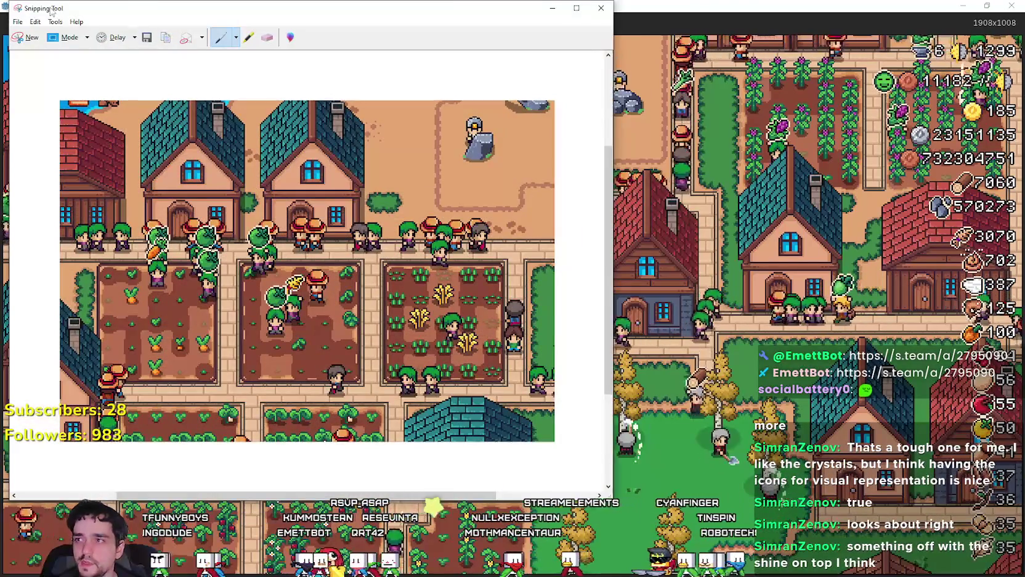
# Step: Take a new snip of the houses and birch trees and paste it into Paint
pyautogui.moveTo(52, 12)
pyautogui.mouseDown()
pyautogui.moveTo(597, 419)
pyautogui.moveTo(670, 404)
pyautogui.mouseUp()
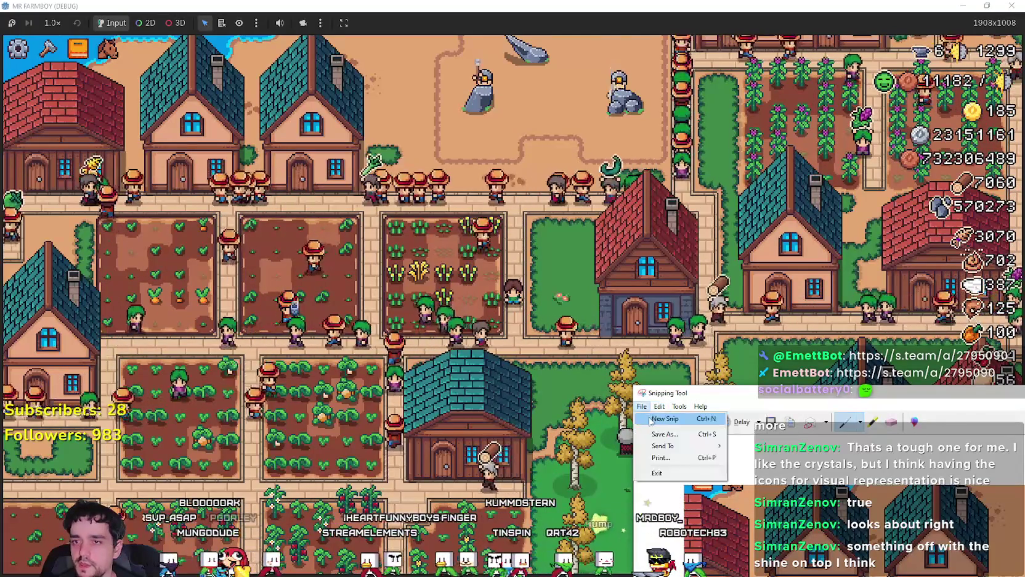
pyautogui.click(642, 406)
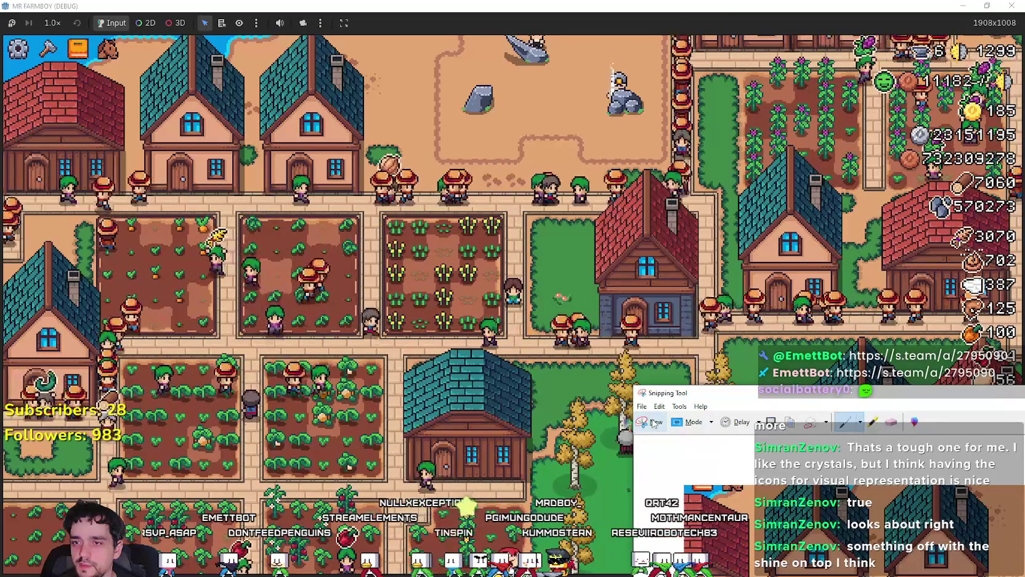
pyautogui.click(654, 422)
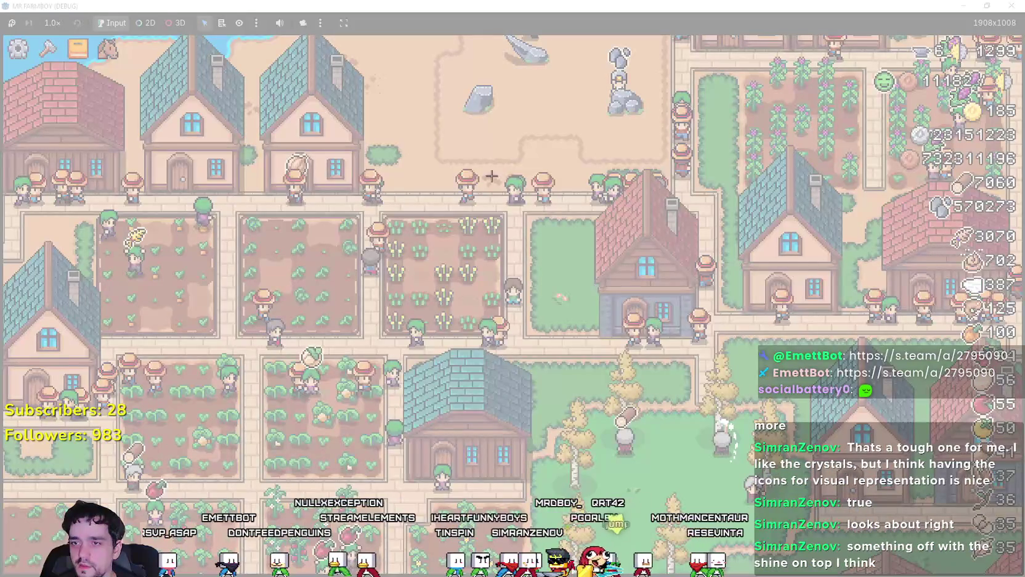
pyautogui.moveTo(415, 128)
pyautogui.mouseDown()
pyautogui.moveTo(729, 408)
pyautogui.moveTo(884, 521)
pyautogui.moveTo(796, 497)
pyautogui.mouseUp()
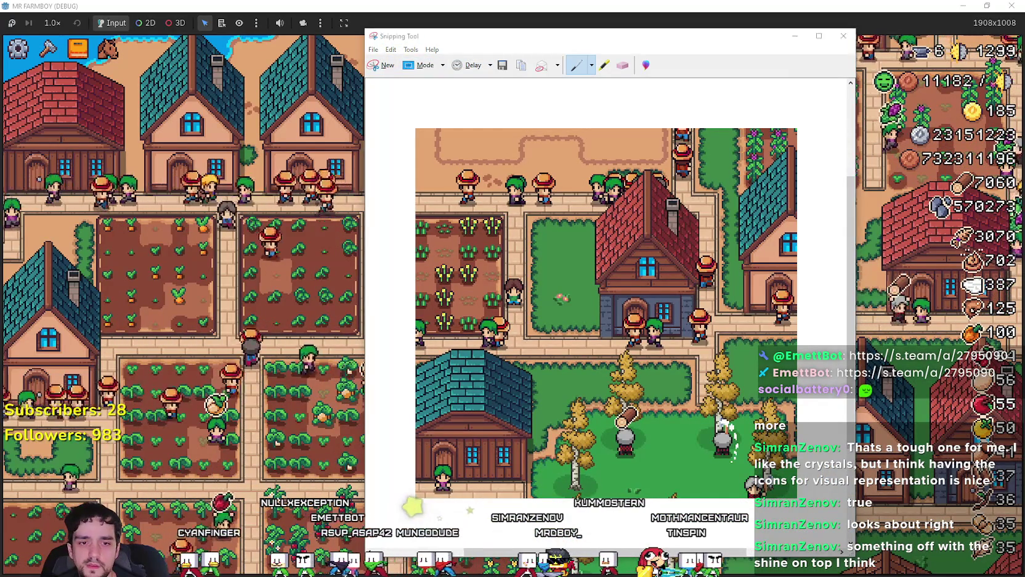
pyautogui.hotkey('ctrl', 'n')
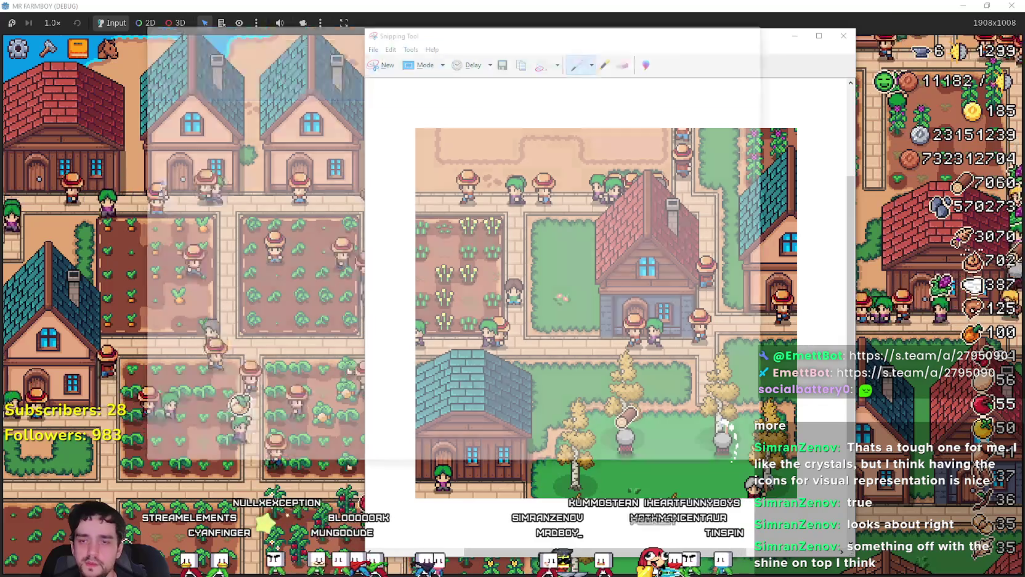
pyautogui.hotkey('ctrl', 'v')
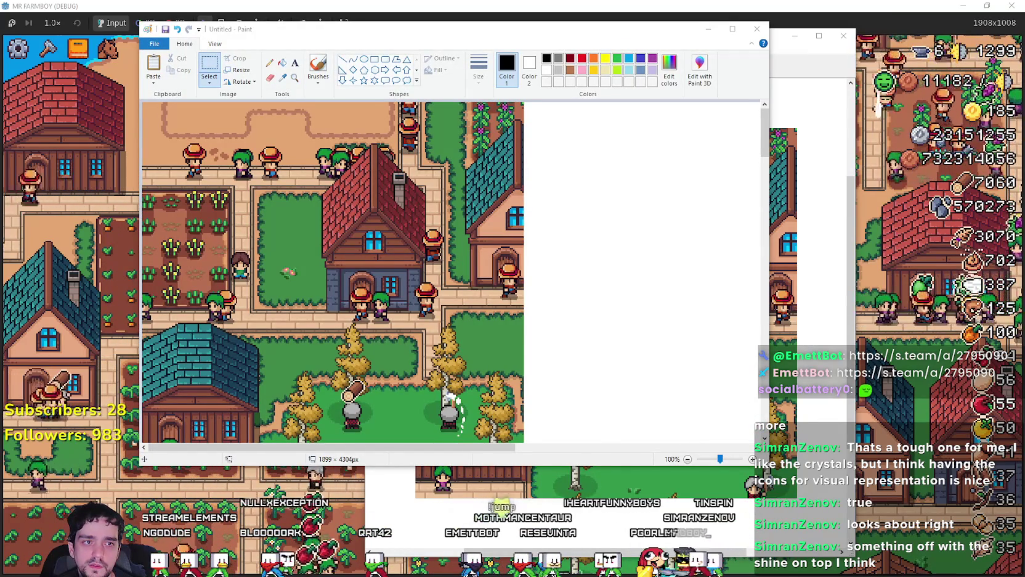
# Step: Position the orb-on-pedestal sprite on the white area beside the pasted screenshot
pyautogui.hotkey('alt', 'Tab')
pyautogui.moveTo(777, 192); pyautogui.dragTo(622, 186)
pyautogui.moveTo(653, 294); pyautogui.dragTo(640, 285)
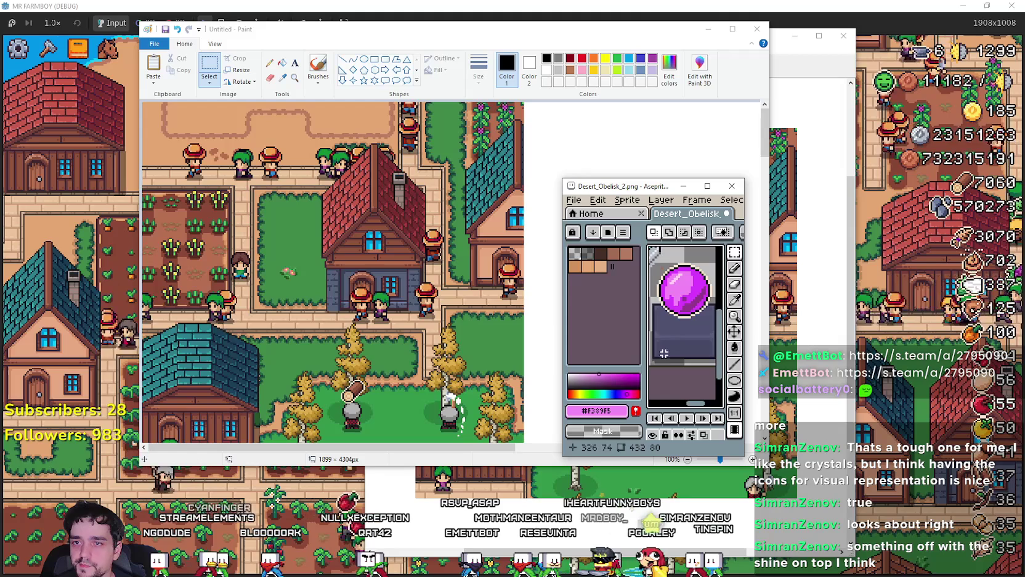
pyautogui.click(379, 347)
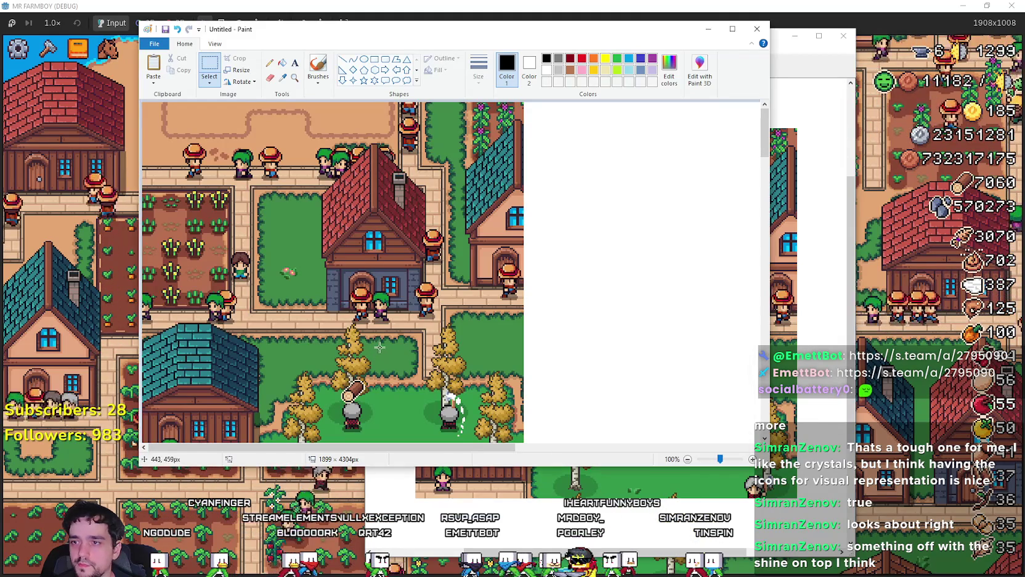
pyautogui.moveTo(156, 114)
pyautogui.mouseDown()
pyautogui.moveTo(361, 259)
pyautogui.moveTo(574, 230)
pyautogui.mouseUp()
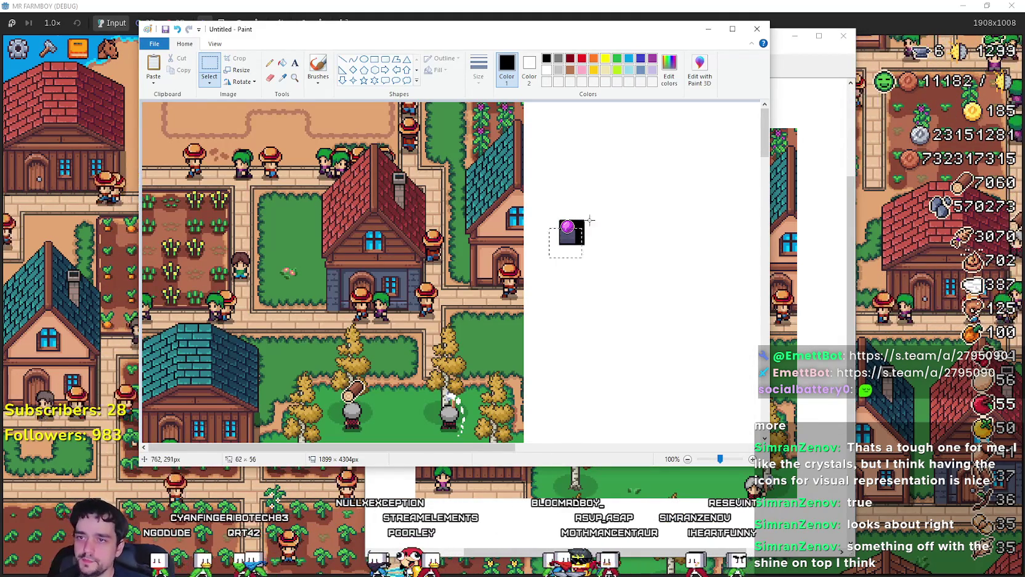
# Step: Resize the orb to 200%, zoom the canvas to 200%, and mark a 30 × 55 px area
pyautogui.click(238, 70)
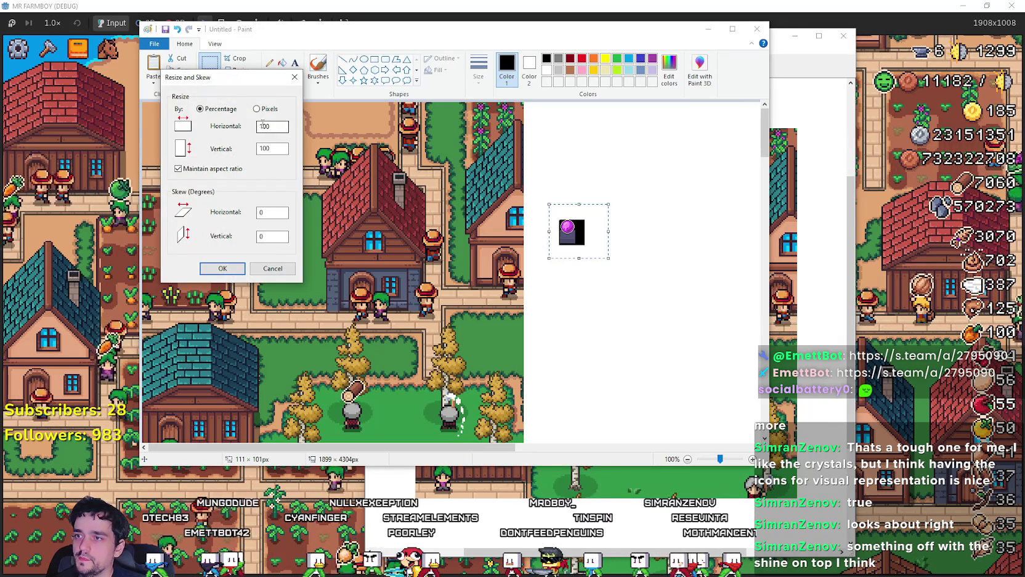
pyautogui.click(222, 268)
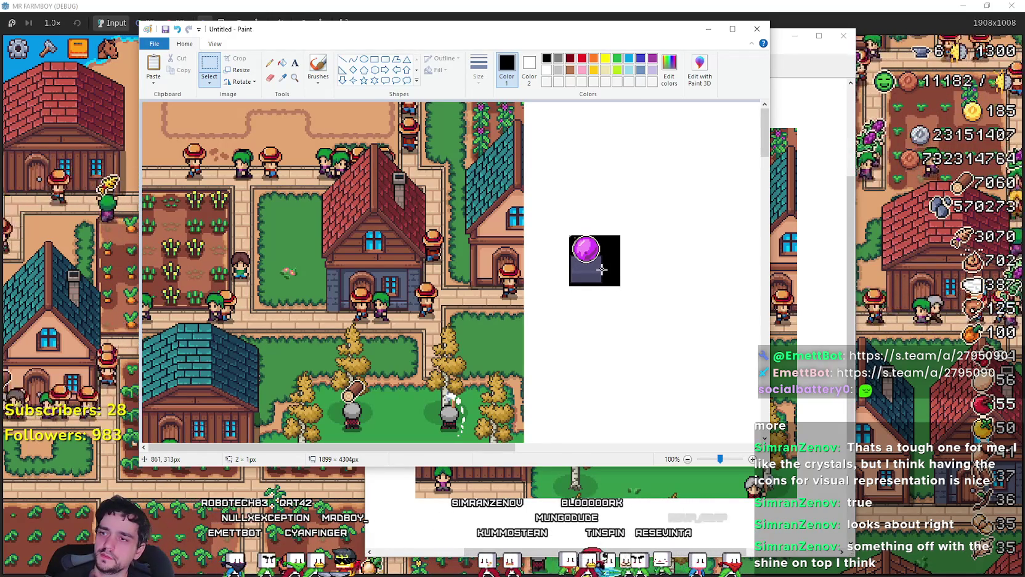
pyautogui.click(213, 43)
pyautogui.click(153, 63)
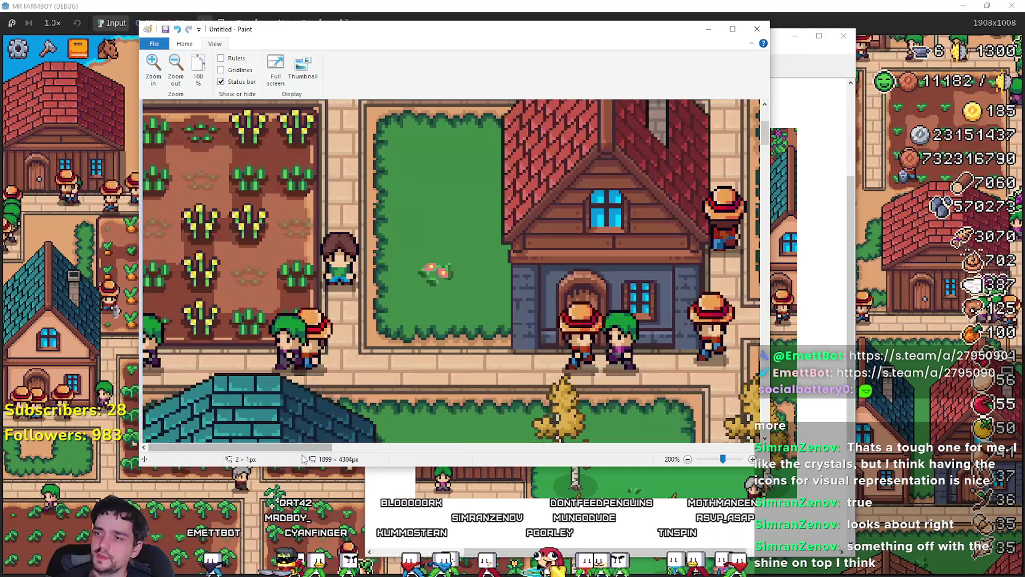
pyautogui.moveTo(299, 447)
pyautogui.mouseDown()
pyautogui.moveTo(491, 448)
pyautogui.moveTo(337, 424)
pyautogui.moveTo(404, 419)
pyautogui.moveTo(354, 411)
pyautogui.moveTo(448, 421)
pyautogui.moveTo(344, 425)
pyautogui.mouseUp()
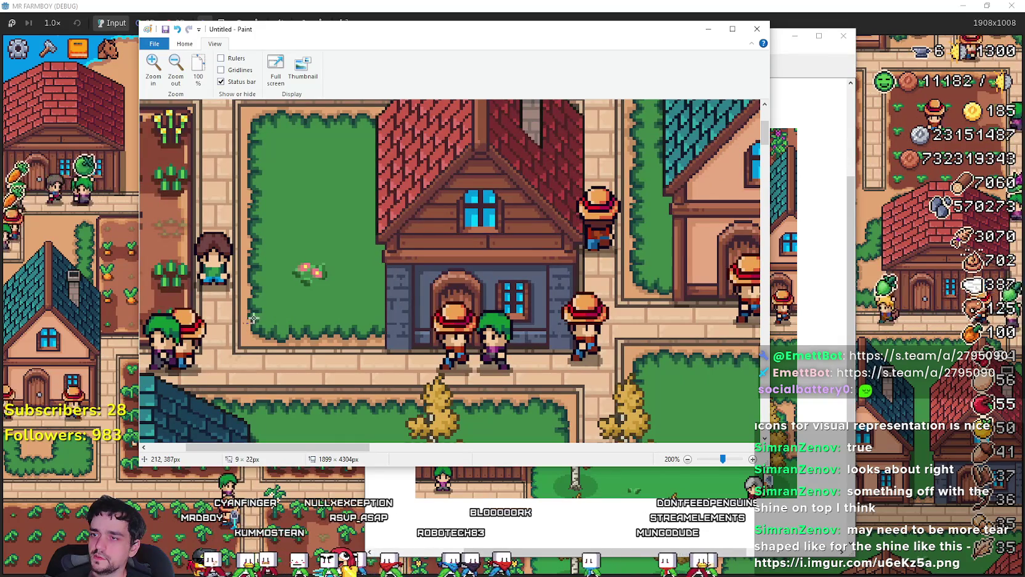
pyautogui.moveTo(242, 346); pyautogui.dragTo(276, 286)
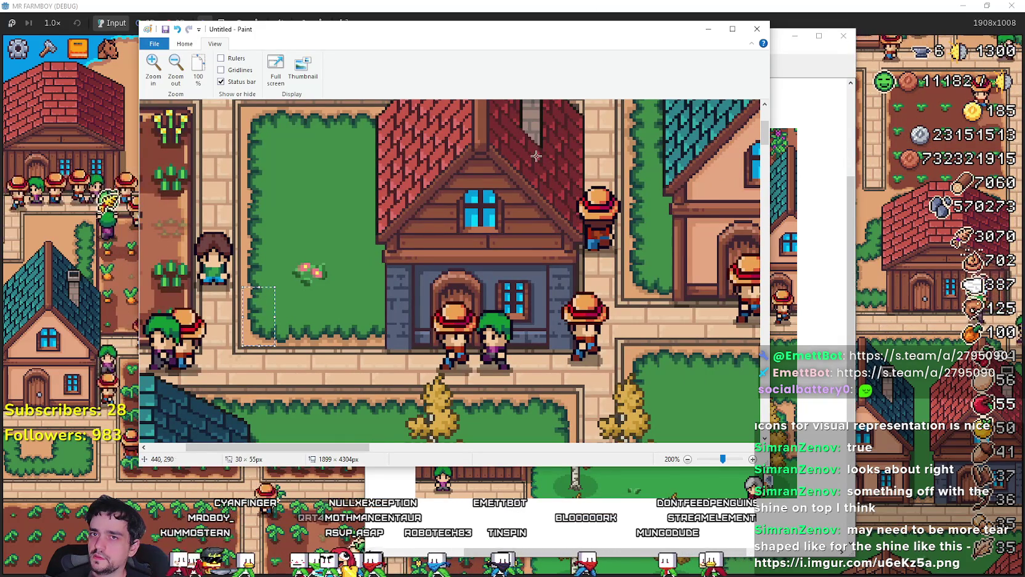
# Step: Restore and resize the game window to about 1280x720, then reposition it
pyautogui.click(595, 6)
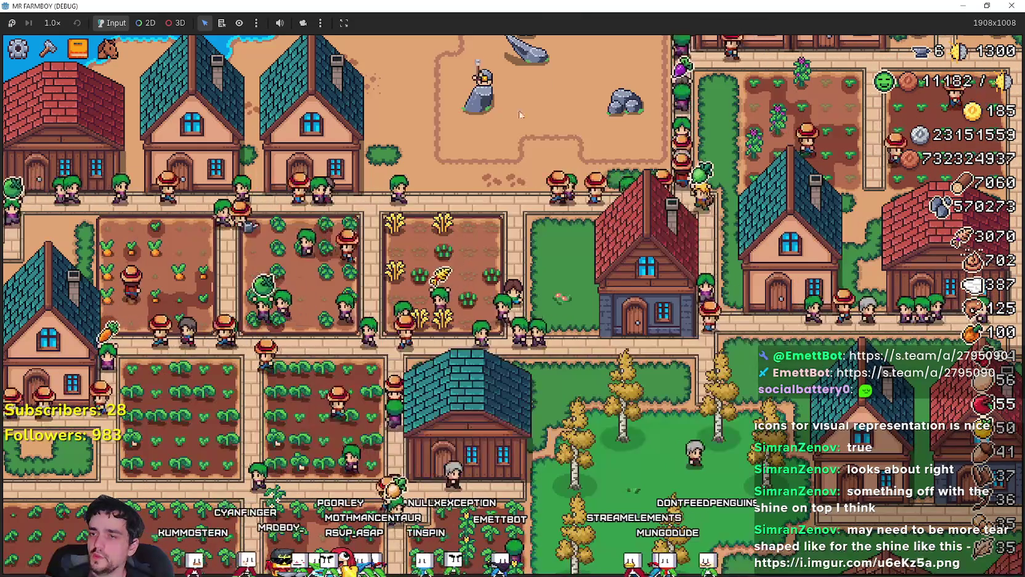
pyautogui.moveTo(595, 6)
pyautogui.mouseDown()
pyautogui.moveTo(565, 46)
pyautogui.moveTo(523, 32)
pyautogui.mouseUp()
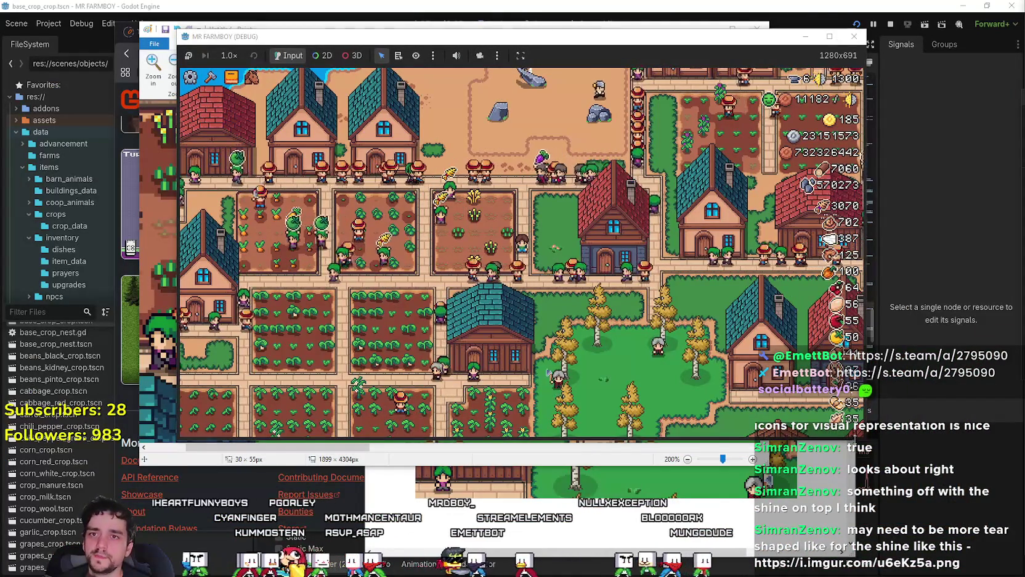
pyautogui.moveTo(524, 439); pyautogui.dragTo(524, 422)
pyautogui.moveTo(852, 424); pyautogui.dragTo(849, 458)
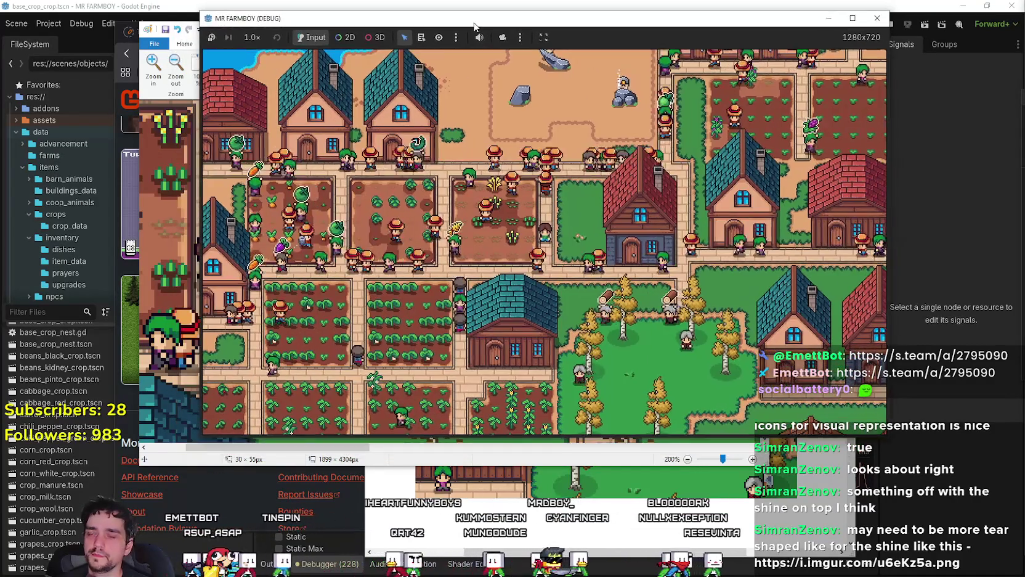
pyautogui.moveTo(453, 37); pyautogui.dragTo(476, 19)
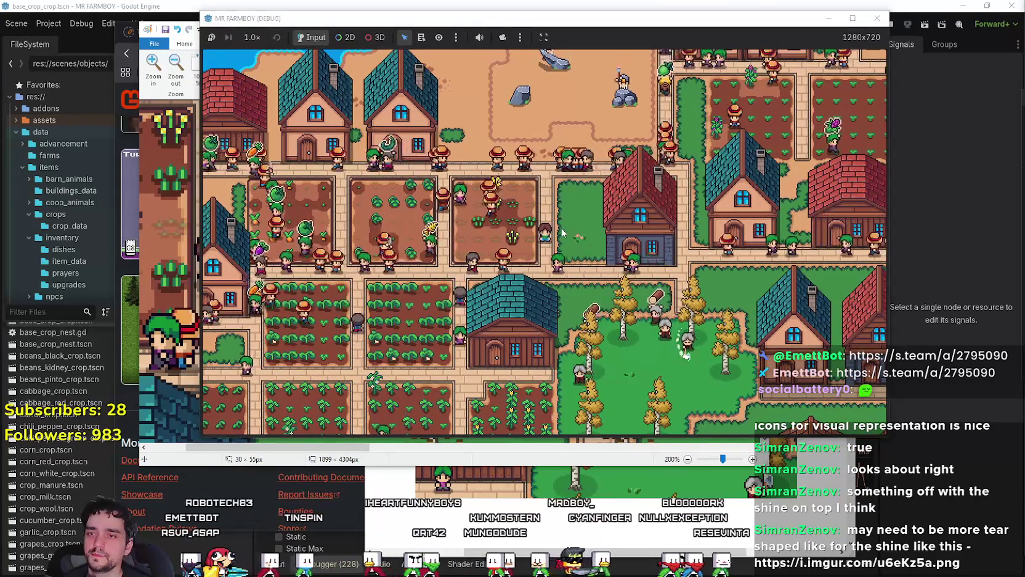
pyautogui.hotkey('alt', 'Tab')
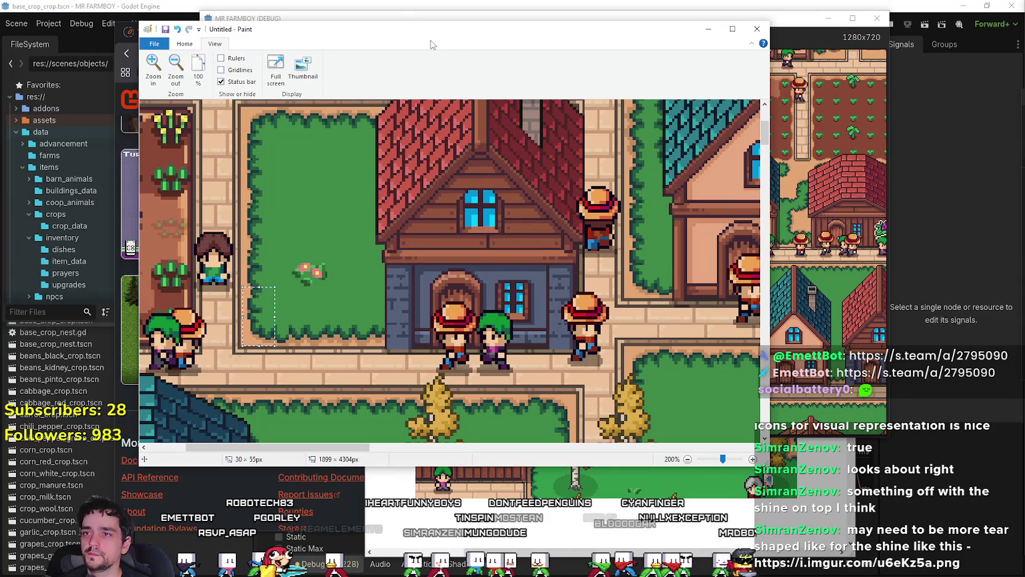
pyautogui.hotkey('alt', 'Tab')
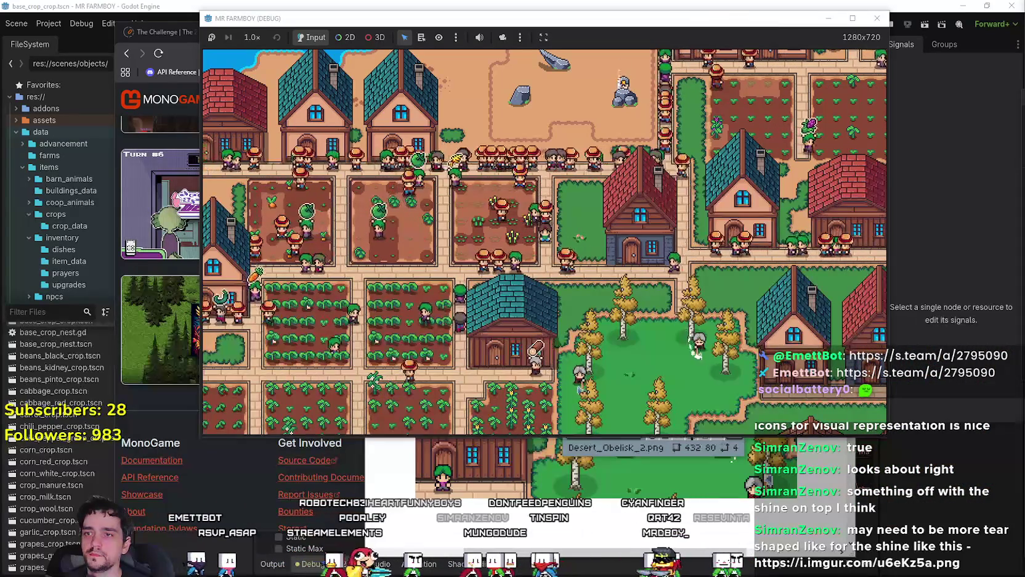
# Step: Test placing Road and land tiles from the Crafting panel, cancelling each placement
pyautogui.press('c')
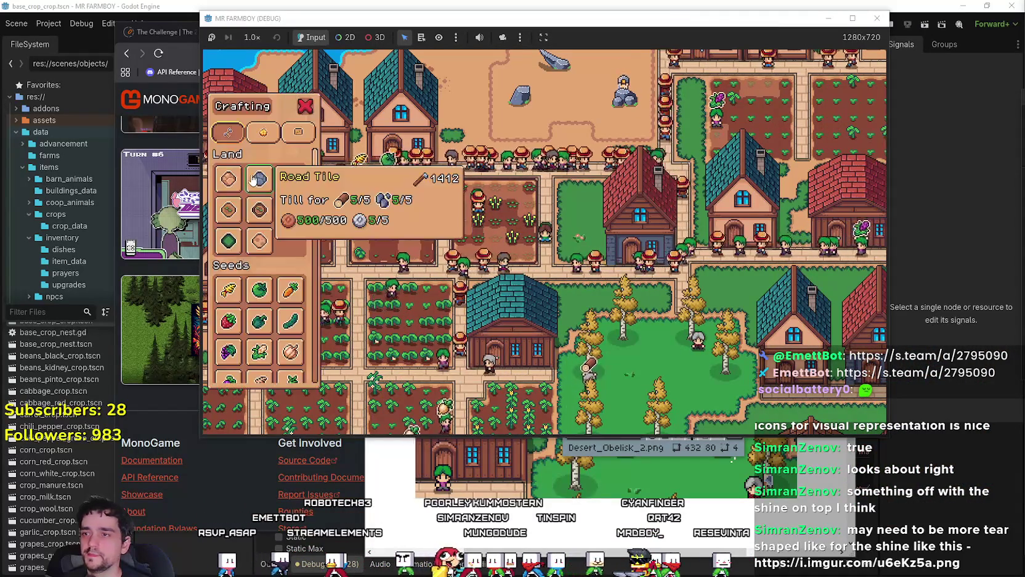
pyautogui.click(291, 180)
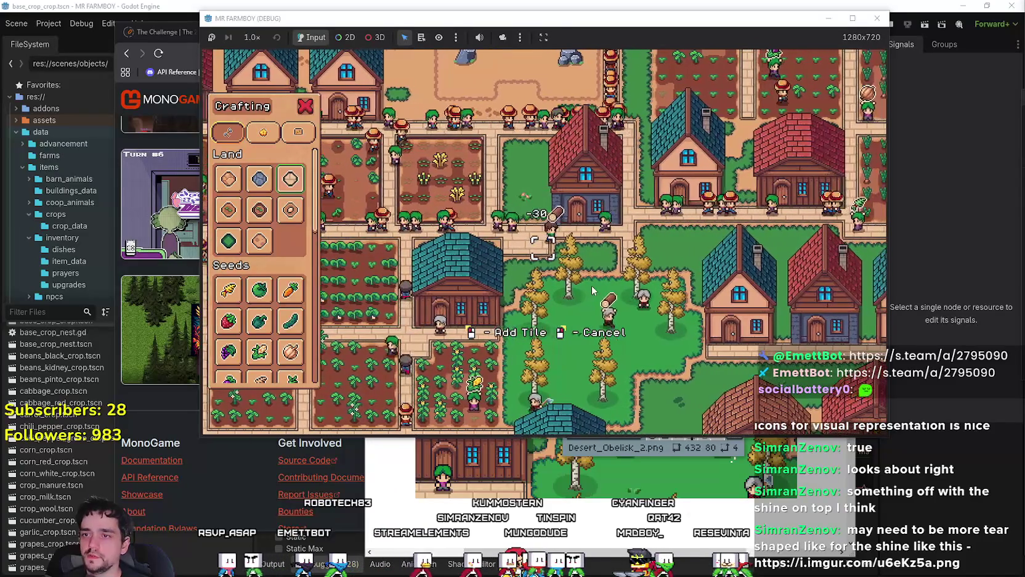
pyautogui.rightClick(522, 271)
pyautogui.press('c')
pyautogui.click(228, 240)
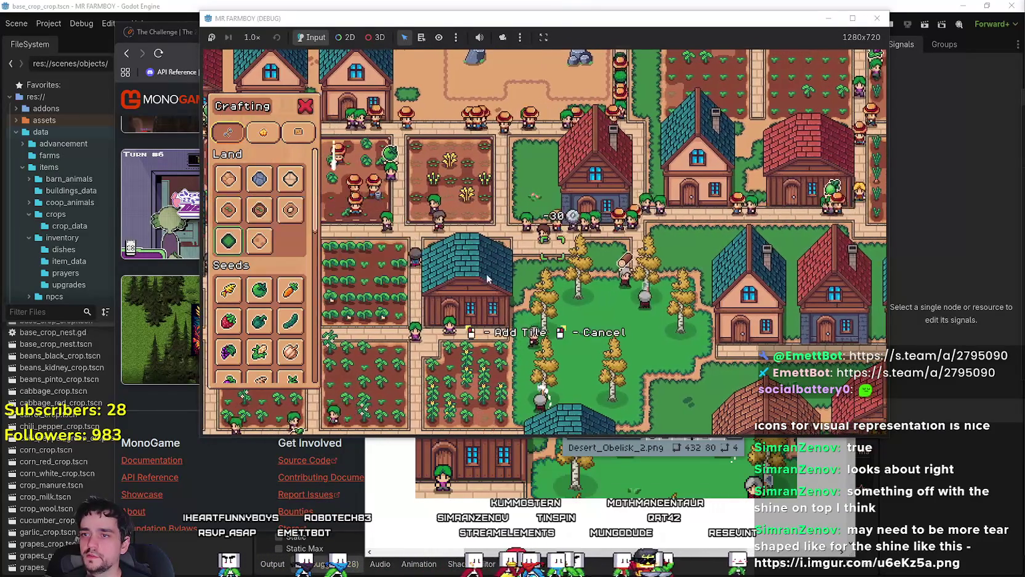
pyautogui.rightClick(567, 302)
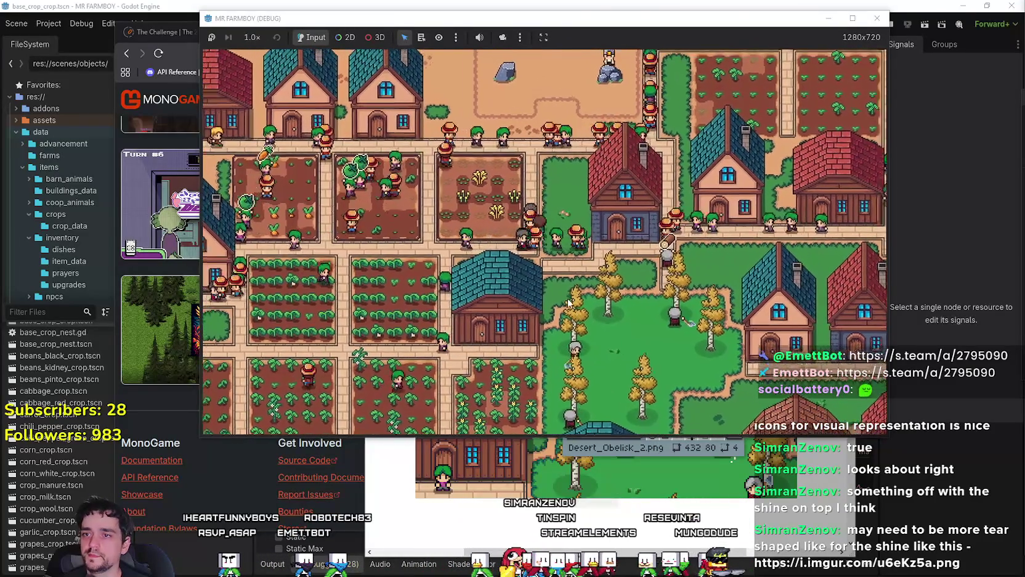
pyautogui.press('c')
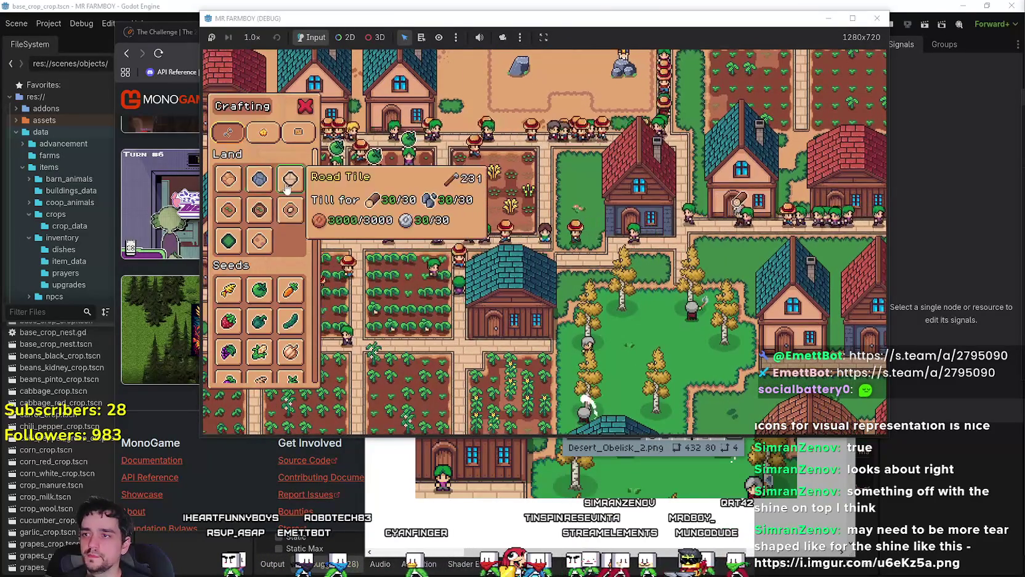
pyautogui.click(291, 178)
pyautogui.rightClick(554, 272)
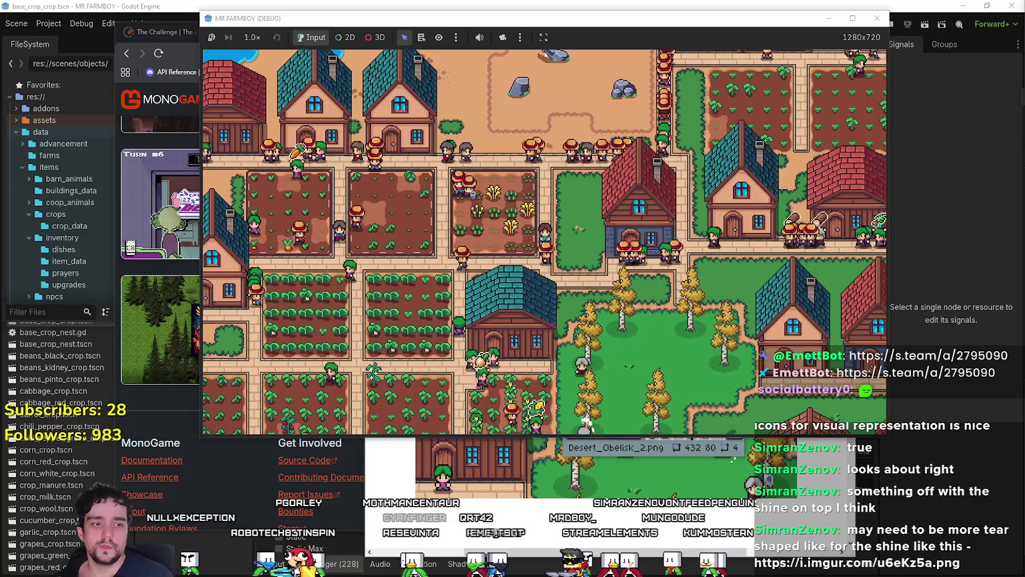
# Step: Snip the farm map, then start a fresh Win+Shift+S screen capture
pyautogui.moveTo(475, 108); pyautogui.dragTo(745, 432)
pyautogui.hotkey('alt', 'Tab')
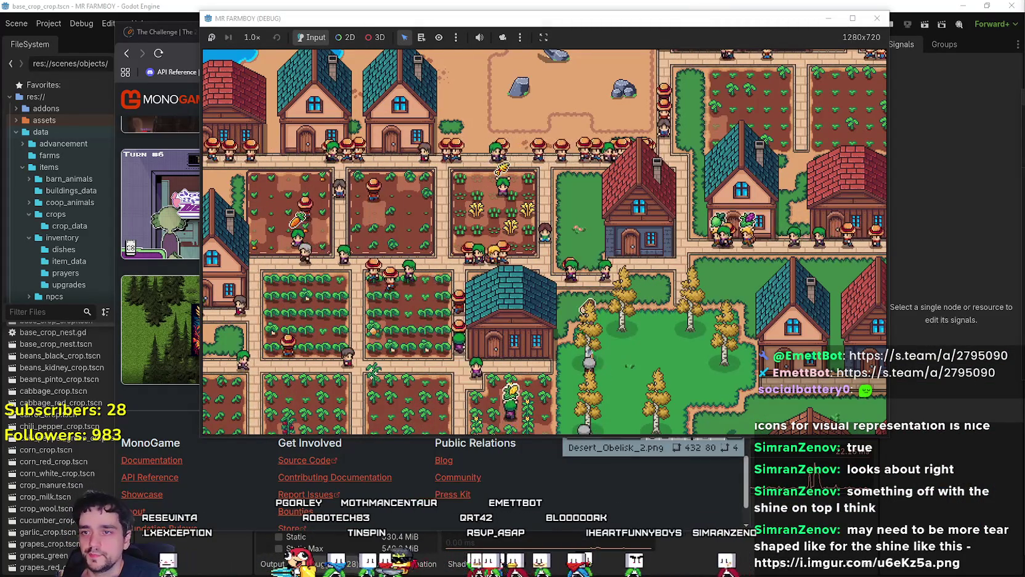
pyautogui.press('super+shift+s')
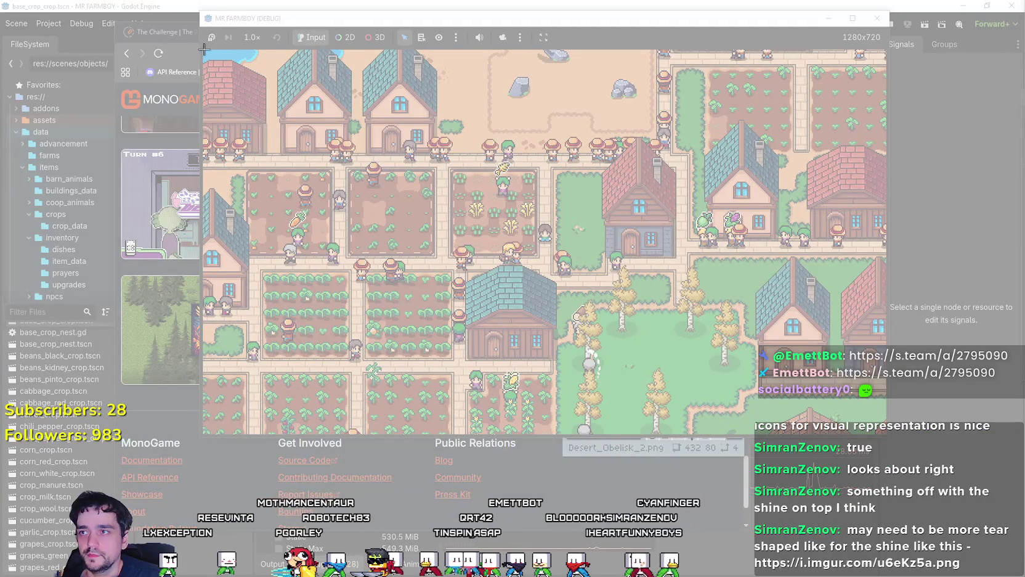
# Step: Capture the whole game view and paste it over Paint's canvas, then scroll to check it
pyautogui.moveTo(203, 48)
pyautogui.mouseDown()
pyautogui.moveTo(606, 435)
pyautogui.moveTo(881, 436)
pyautogui.mouseUp()
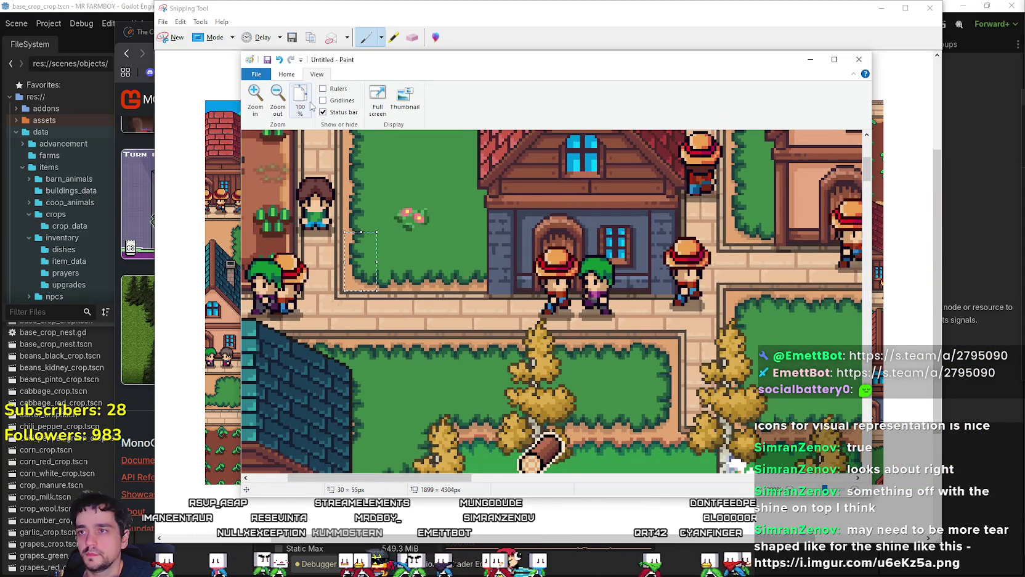
pyautogui.click(300, 101)
pyautogui.hotkey('ctrl', 'v')
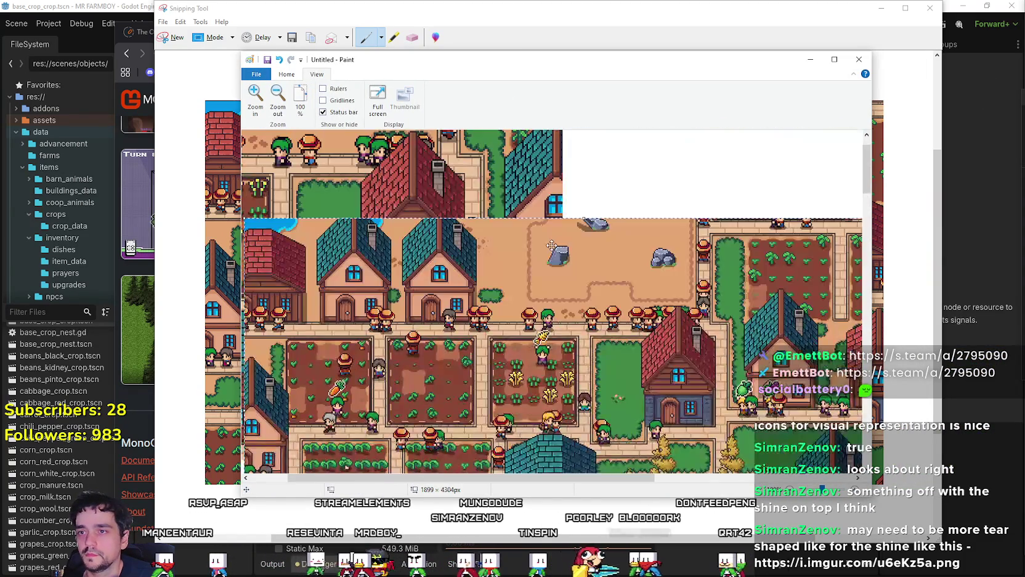
pyautogui.scroll(-3, 552, 259)
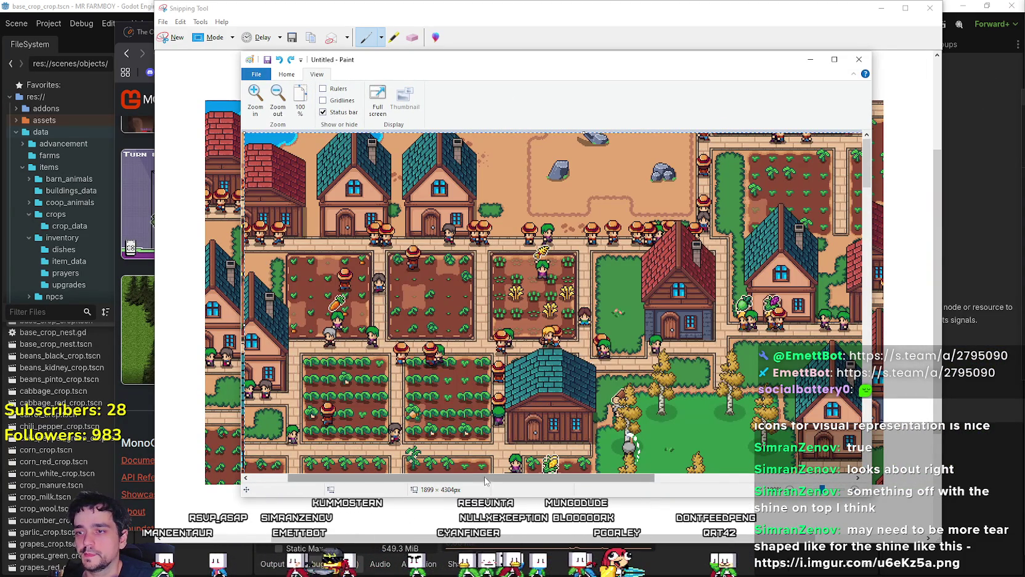
pyautogui.moveTo(366, 474); pyautogui.dragTo(328, 472)
pyautogui.moveTo(404, 478); pyautogui.dragTo(587, 480)
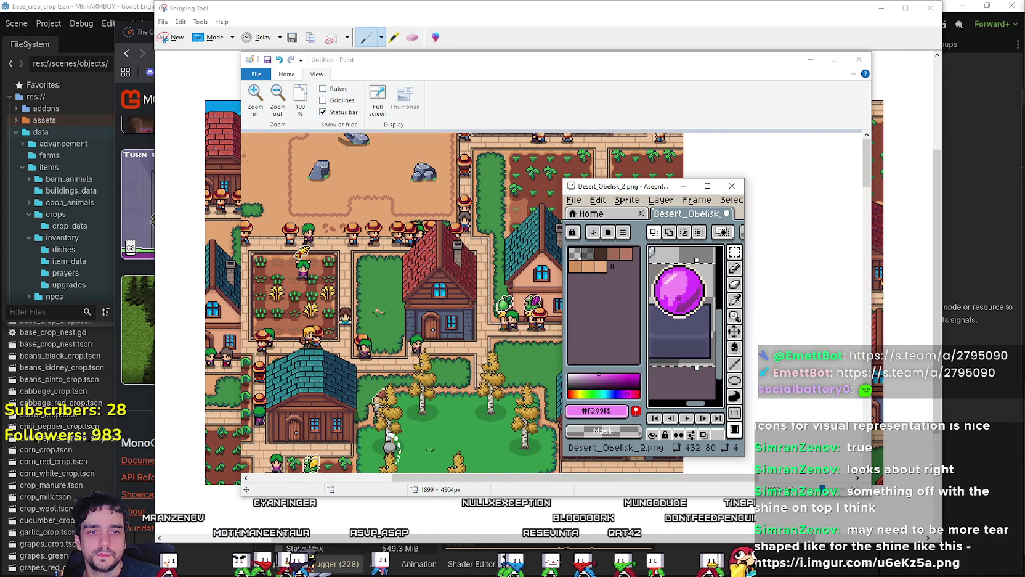
# Step: Enlarge the pasted orb pedestal sprite to 200% and move it onto the white area beside the screenshot
pyautogui.click(625, 110)
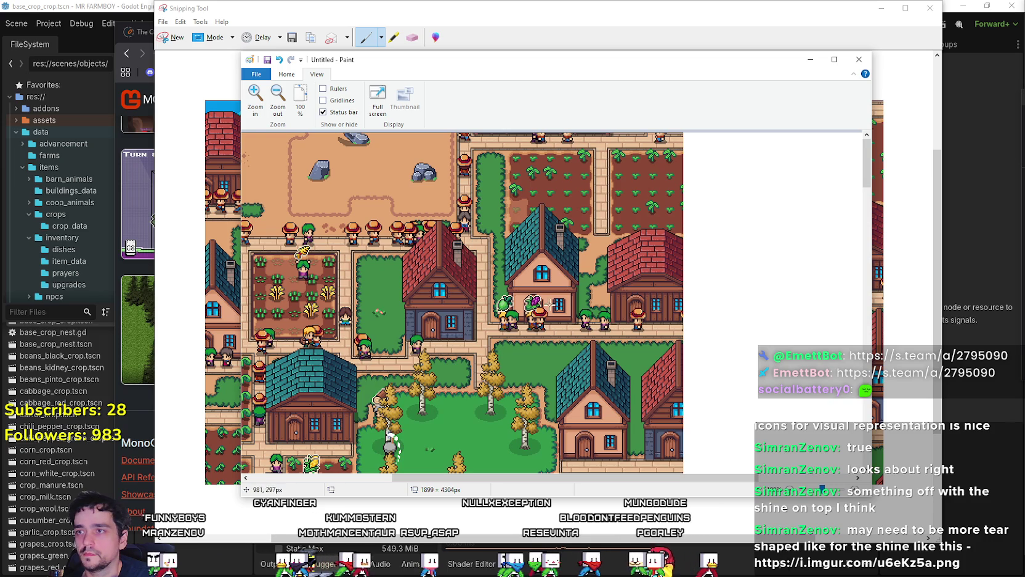
pyautogui.scroll(-3, 551, 304)
pyautogui.scroll(3, 610, 271)
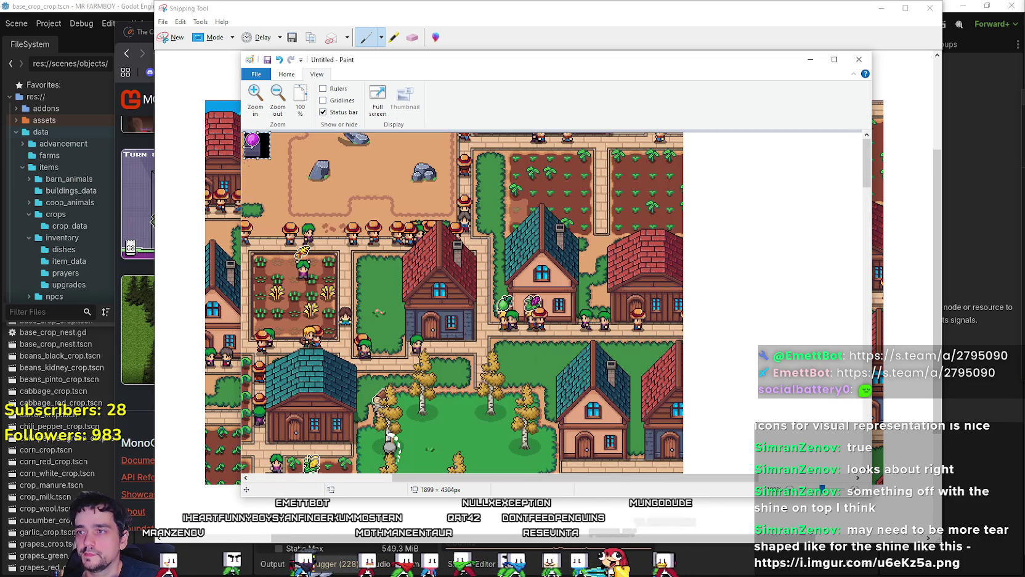
pyautogui.click(287, 74)
pyautogui.click(342, 100)
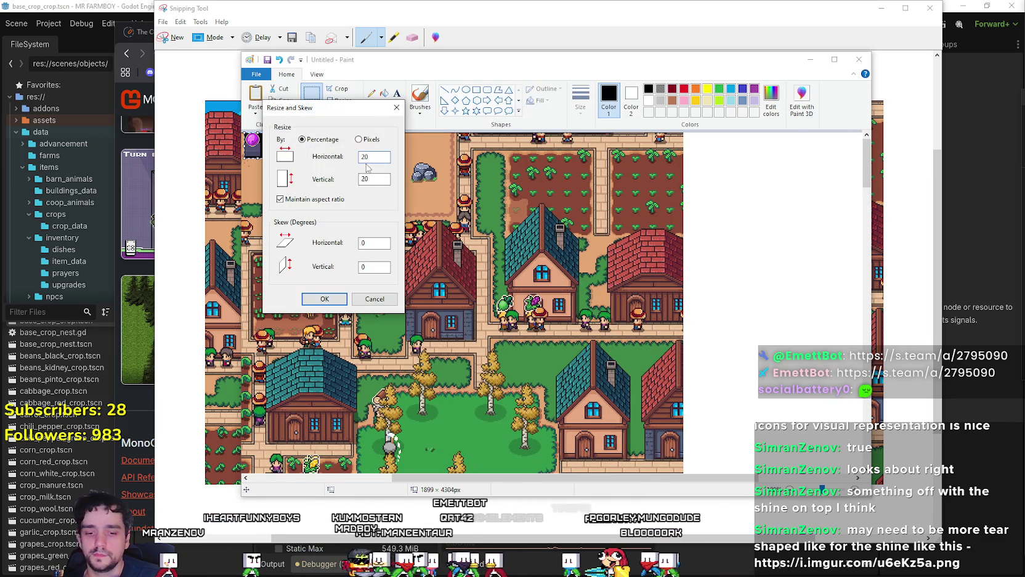
pyautogui.click(325, 298)
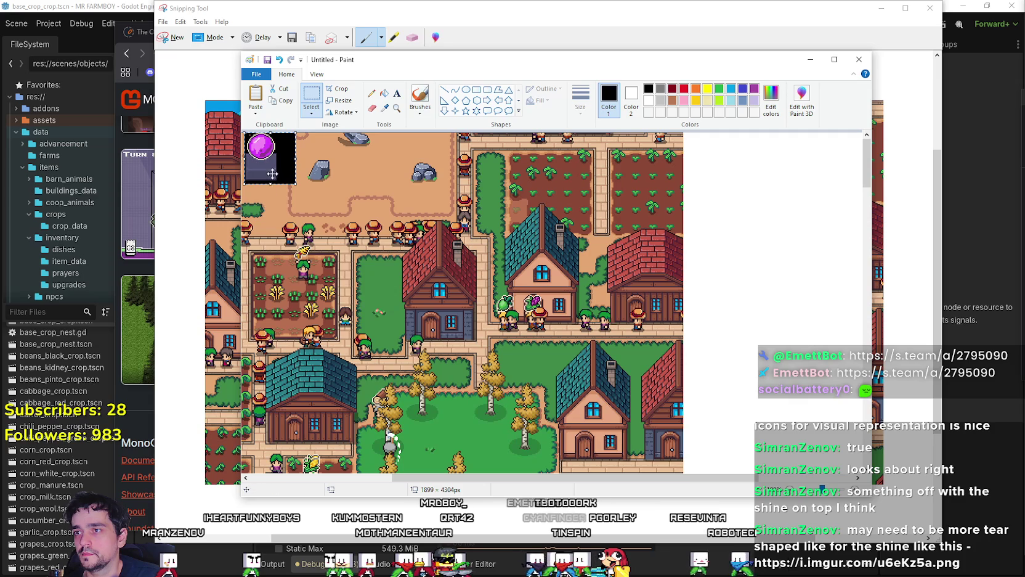
pyautogui.moveTo(262, 152)
pyautogui.mouseDown()
pyautogui.moveTo(383, 322)
pyautogui.moveTo(740, 312)
pyautogui.mouseUp()
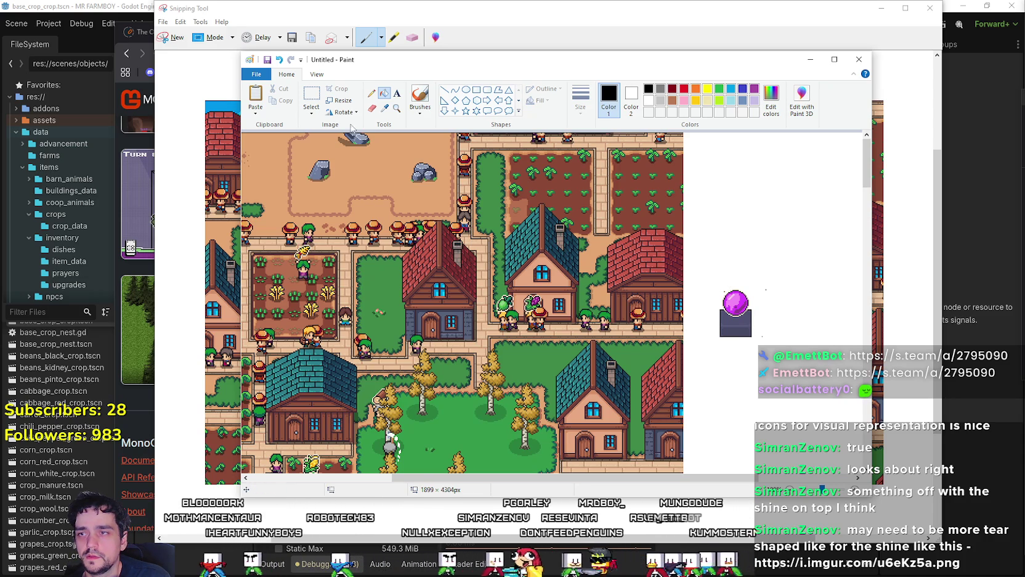
# Step: Zoom in and select the orb pedestal sprite on the white area
pyautogui.click(315, 75)
pyautogui.click(255, 98)
pyautogui.scroll(1, 430, 452)
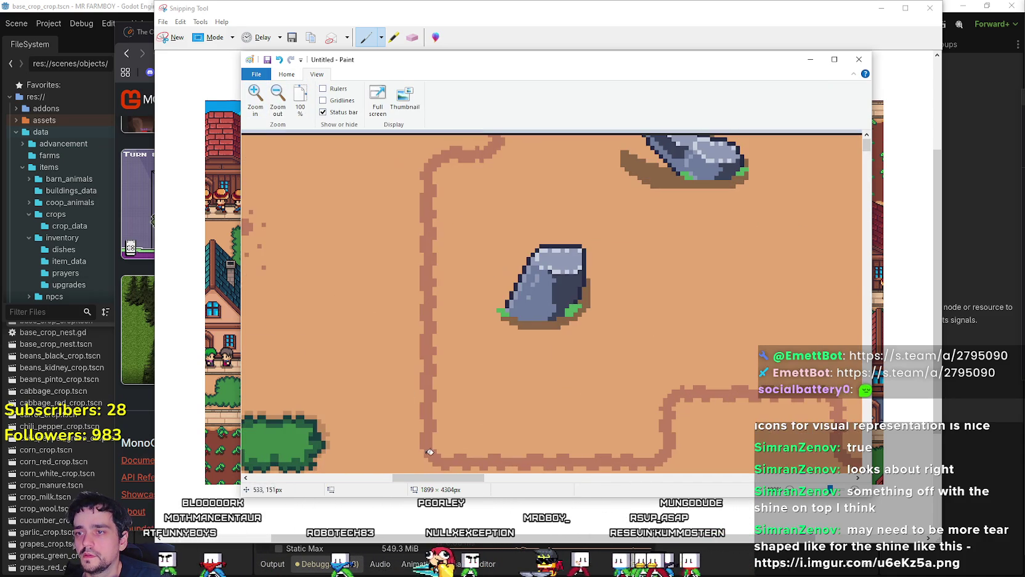
pyautogui.moveTo(430, 478); pyautogui.dragTo(673, 479)
pyautogui.scroll(-5, 621, 411)
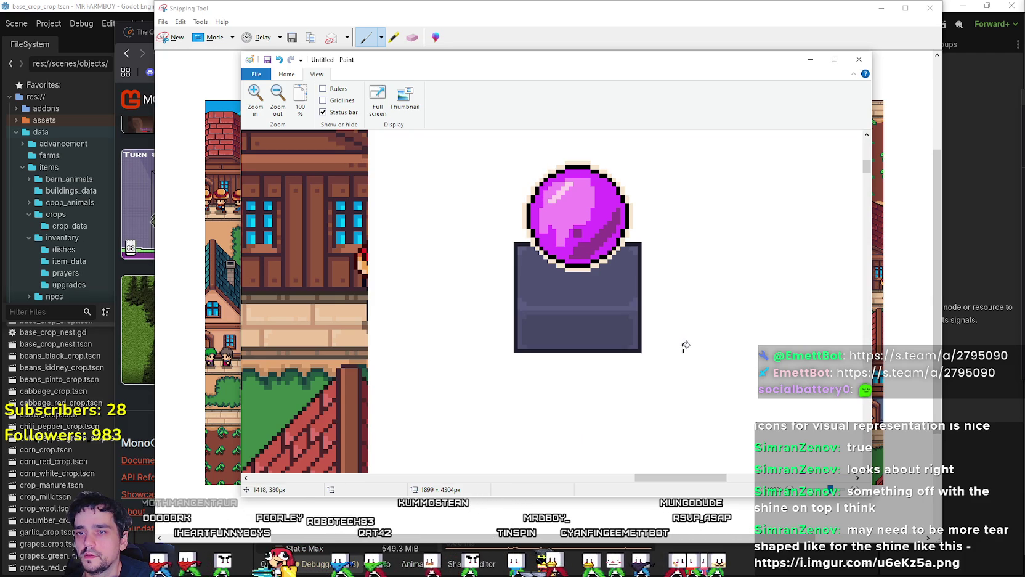
pyautogui.click(287, 75)
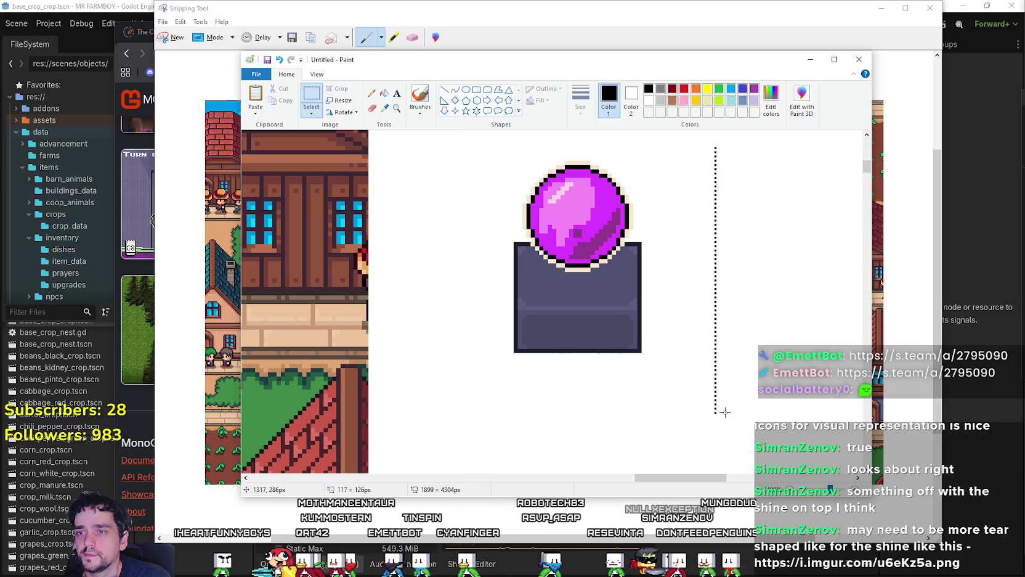
pyautogui.moveTo(725, 412); pyautogui.dragTo(704, 372)
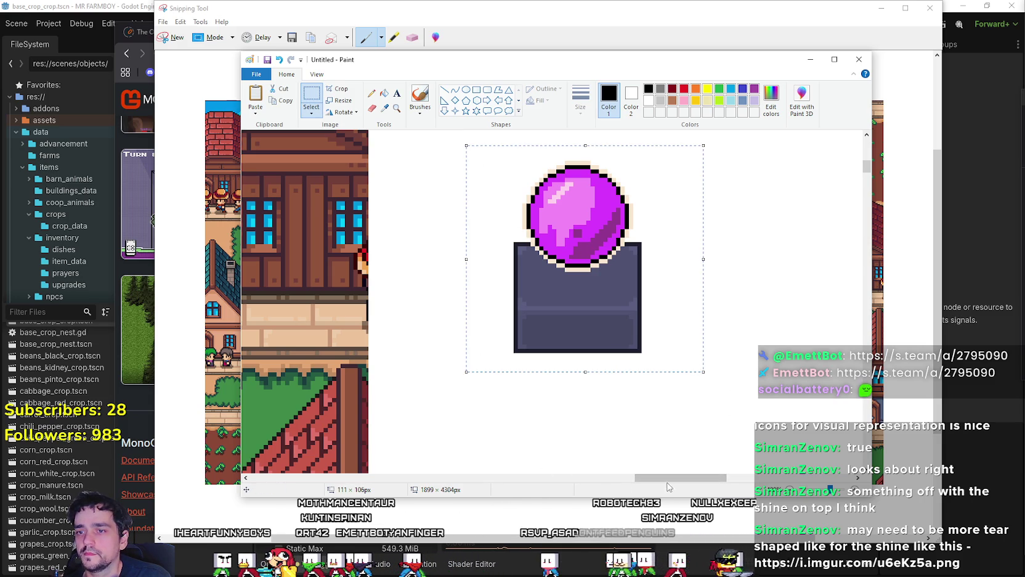
pyautogui.hscroll(-10, 567, 472)
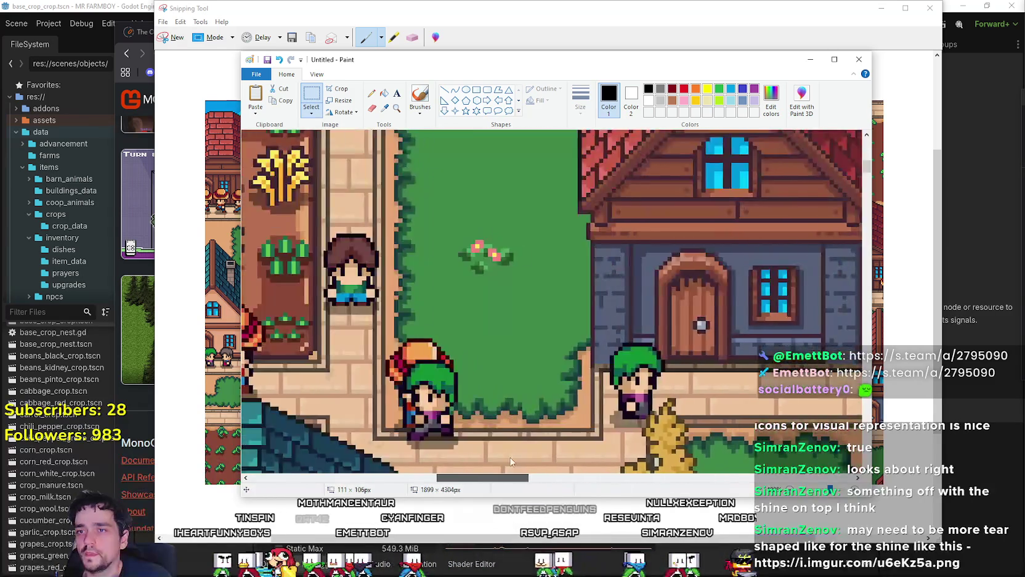
# Step: Paste the orb with transparent selection so its white background disappears, and drag it onto the lawn
pyautogui.hotkey('ctrl', 'v')
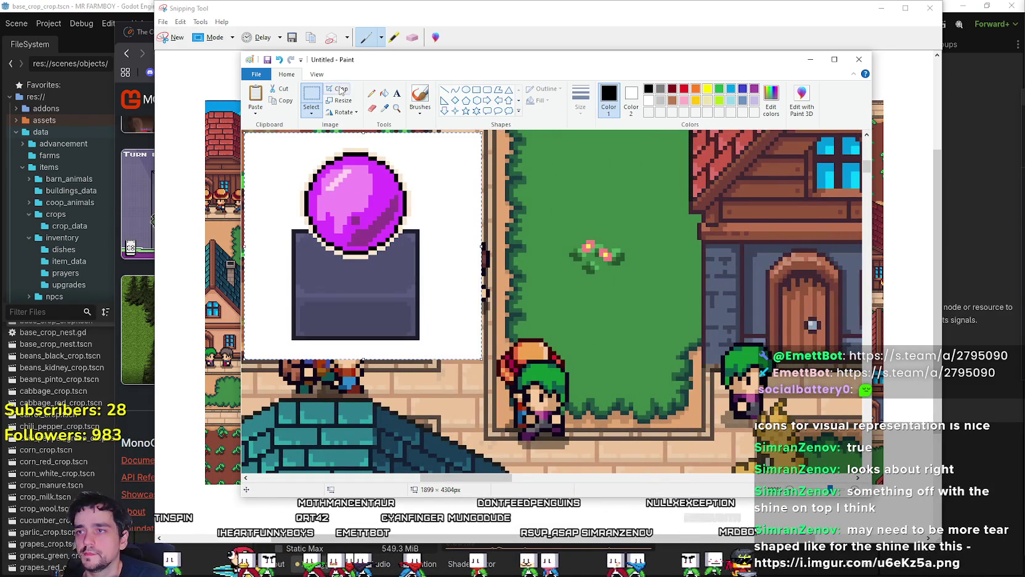
pyautogui.click(312, 114)
pyautogui.click(336, 208)
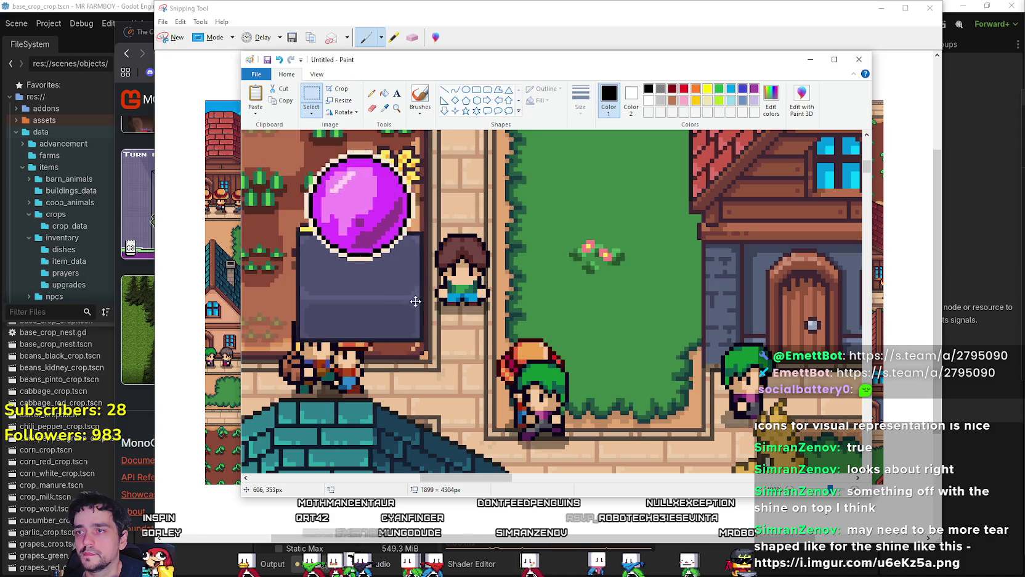
pyautogui.moveTo(388, 286); pyautogui.dragTo(652, 286)
pyautogui.scroll(-3, 652, 286)
# Step: Move the pasted orb up near the rocks and nudge it into place
pyautogui.scroll(6, 617, 329)
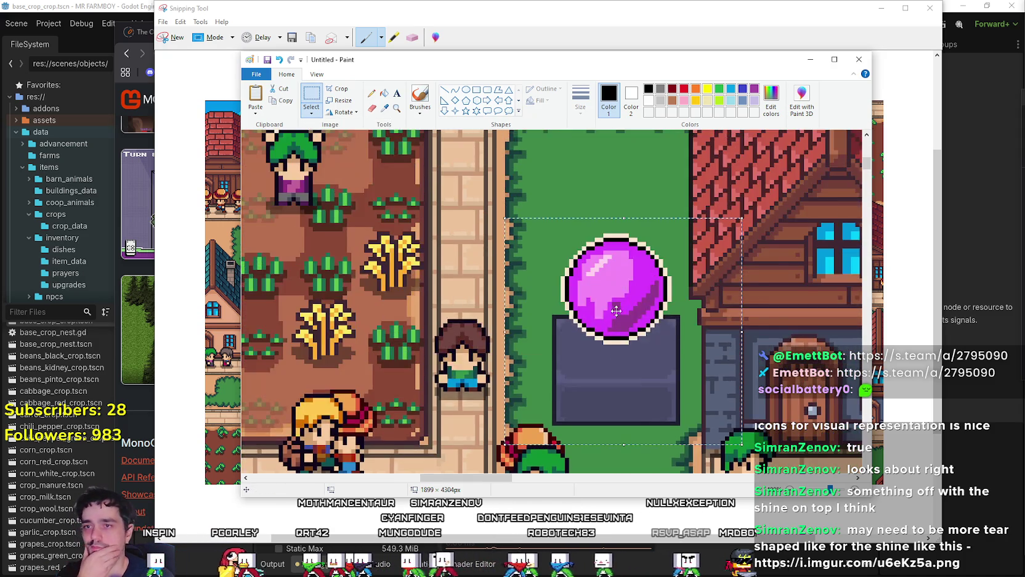
pyautogui.moveTo(617, 329)
pyautogui.mouseDown()
pyautogui.moveTo(598, 148)
pyautogui.moveTo(552, 148)
pyautogui.moveTo(551, 117)
pyautogui.mouseUp()
pyautogui.scroll(3, 582, 401)
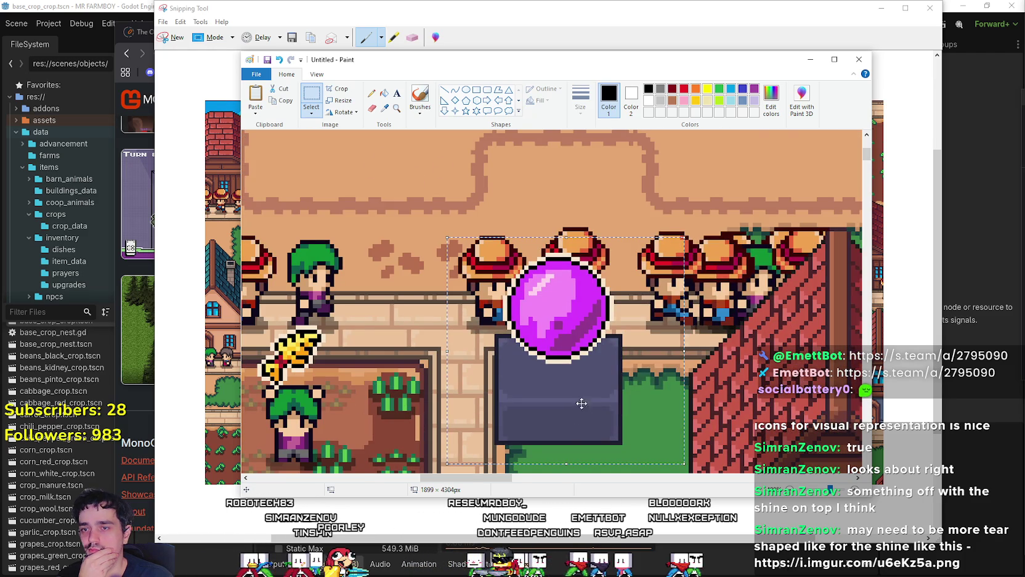
pyautogui.scroll(-3, 581, 402)
pyautogui.moveTo(565, 308); pyautogui.dragTo(573, 342)
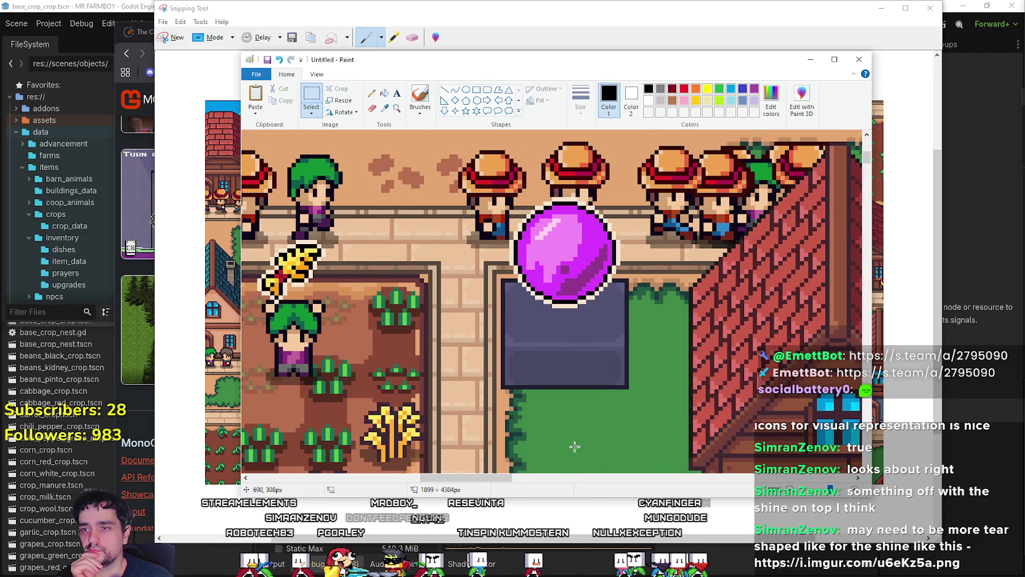
pyautogui.scroll(-9, 575, 446)
pyautogui.scroll(6, 573, 450)
pyautogui.scroll(-9, 570, 468)
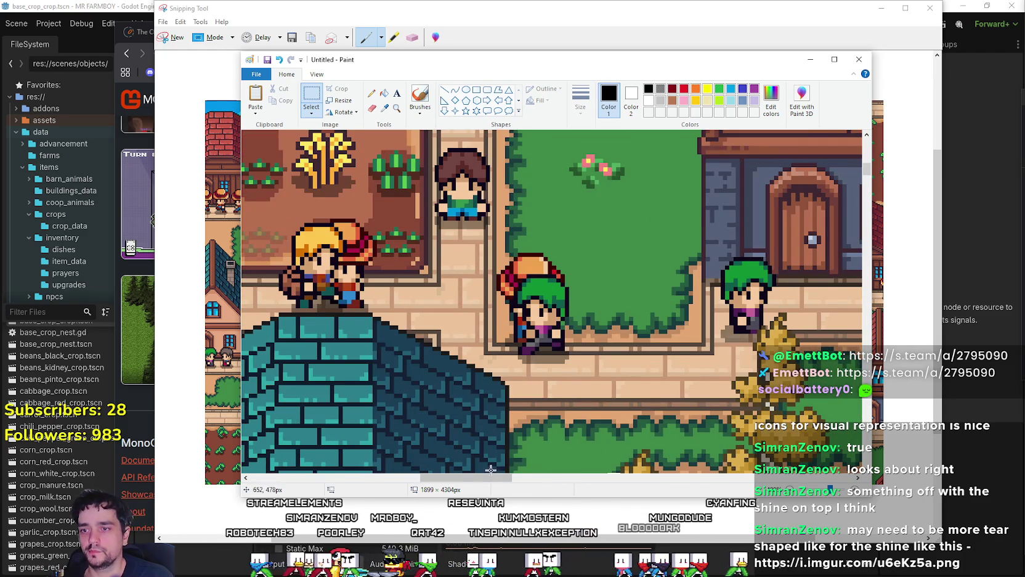
# Step: Paste a second orb copy and position it on the map
pyautogui.moveTo(490, 469)
pyautogui.mouseDown()
pyautogui.moveTo(541, 474)
pyautogui.moveTo(311, 468)
pyautogui.mouseUp()
pyautogui.scroll(6, 385, 357)
pyautogui.scroll(-3, 386, 357)
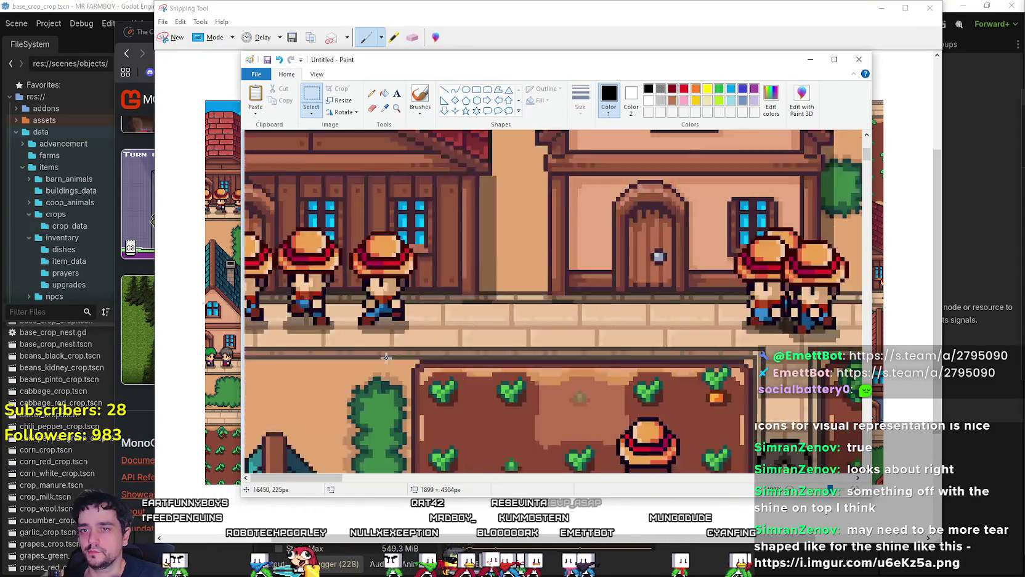
pyautogui.scroll(-3, 386, 358)
pyautogui.moveTo(325, 478); pyautogui.dragTo(420, 479)
pyautogui.scroll(8, 422, 420)
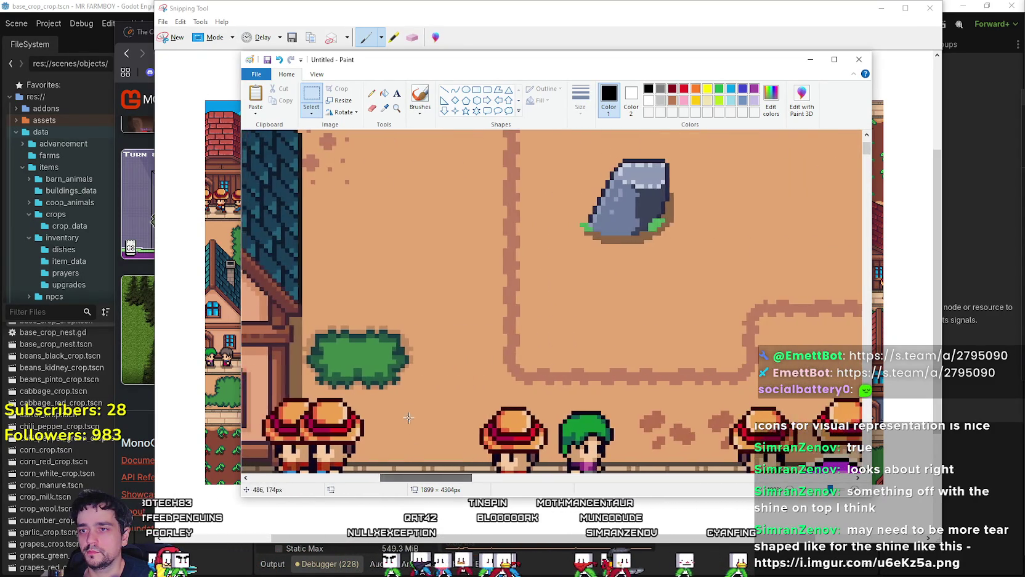
pyautogui.scroll(-7, 407, 404)
pyautogui.scroll(7, 399, 360)
pyautogui.hotkey('ctrl', 'v')
pyautogui.moveTo(389, 297); pyautogui.dragTo(435, 341)
pyautogui.scroll(-8, 441, 356)
pyautogui.scroll(-6, 441, 355)
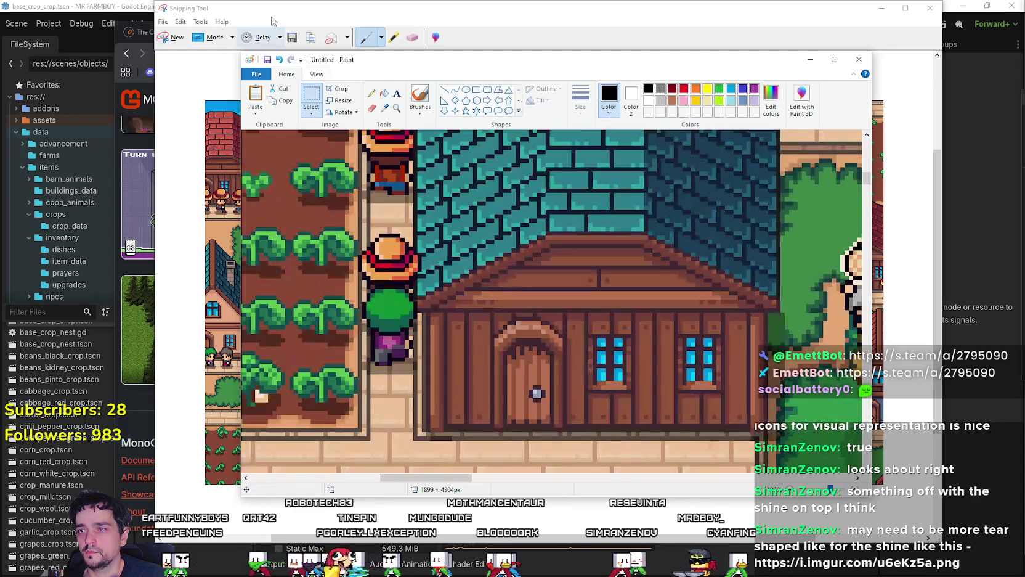
# Step: Show the image at actual size, maximize the Paint window, and zoom in on the screenshot
pyautogui.click(317, 74)
pyautogui.click(300, 98)
pyautogui.scroll(5, 418, 203)
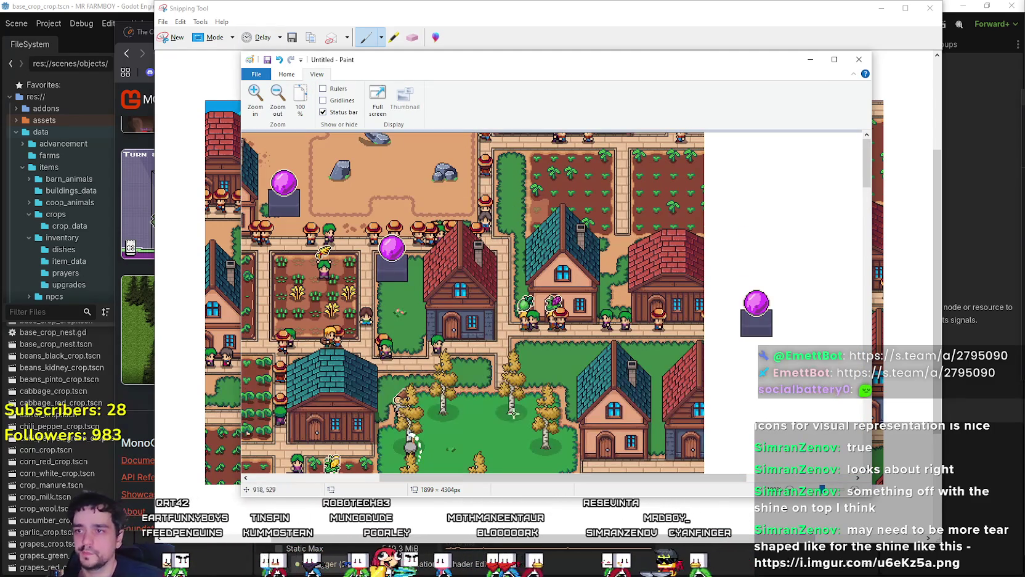
pyautogui.moveTo(592, 479); pyautogui.dragTo(459, 479)
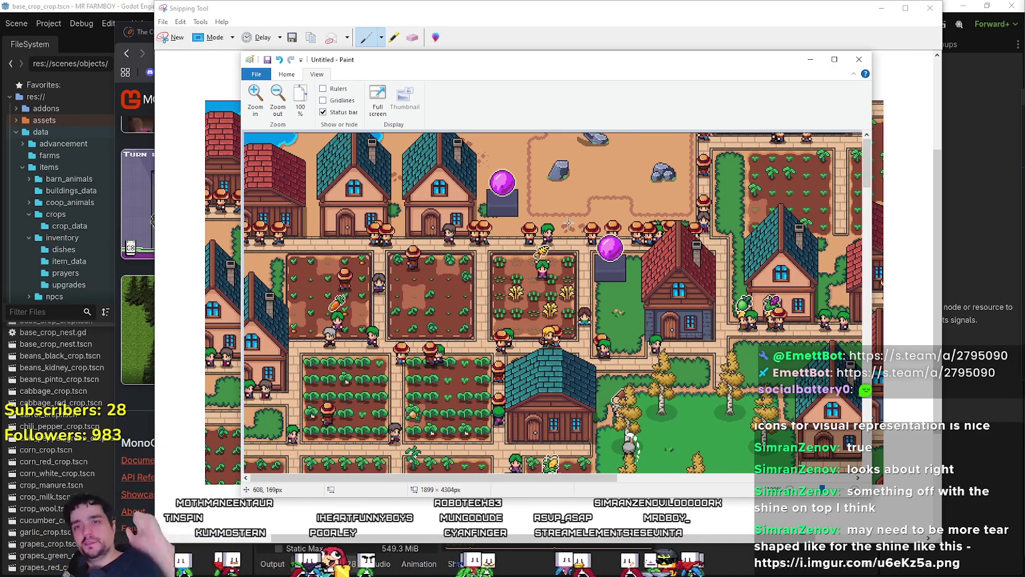
pyautogui.click(833, 61)
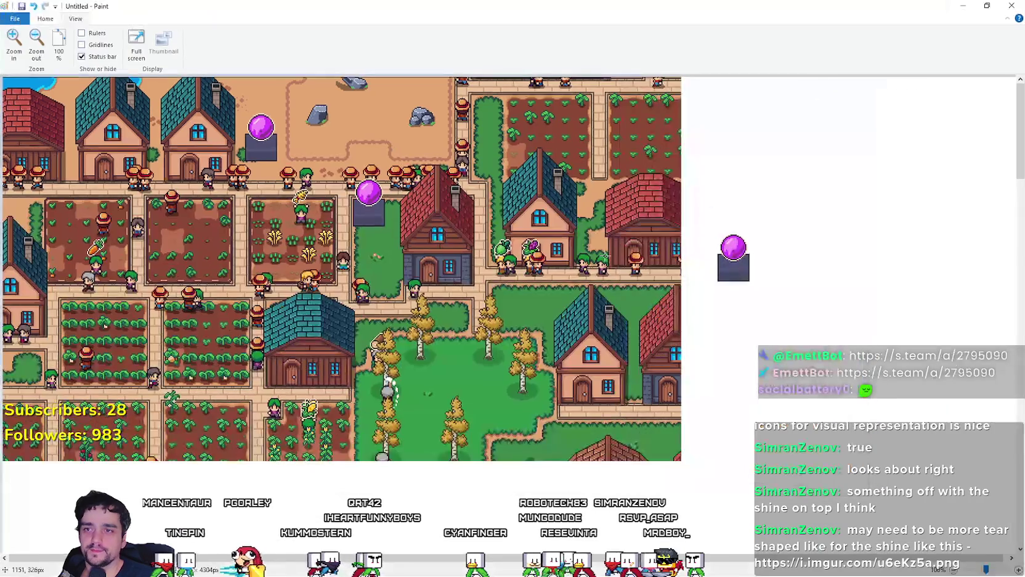
pyautogui.click(24, 44)
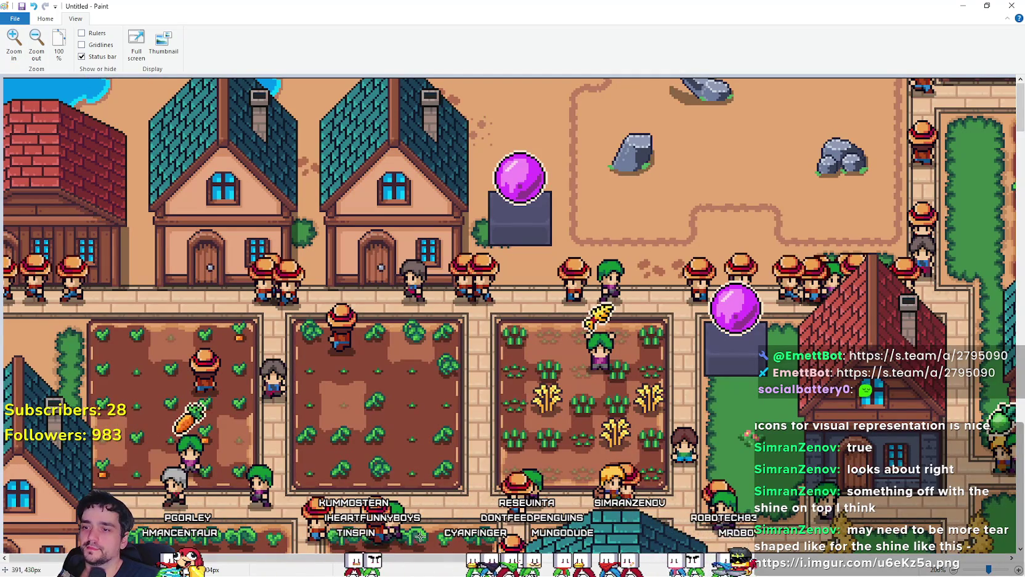
# Step: Inspect the map, comparing the orbs' scale at actual size and at 200% zoom
pyautogui.hscroll(3, 403, 560)
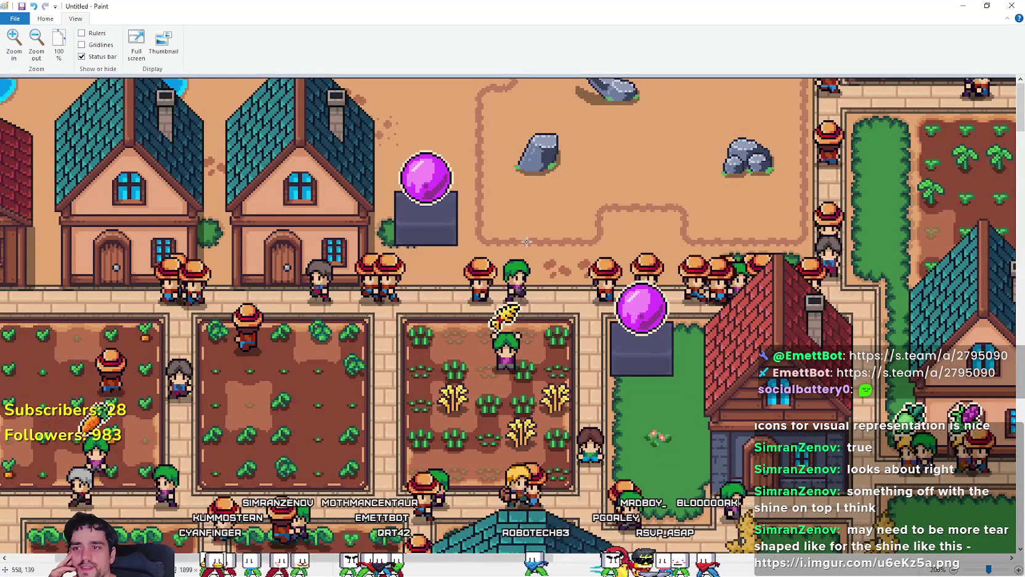
pyautogui.scroll(-2, 529, 373)
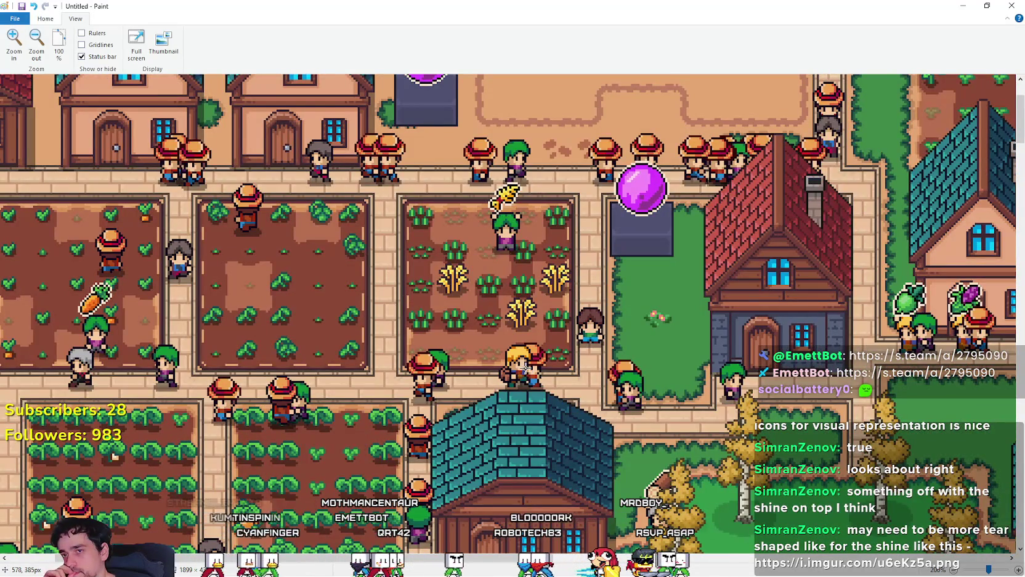
pyautogui.scroll(2, 525, 365)
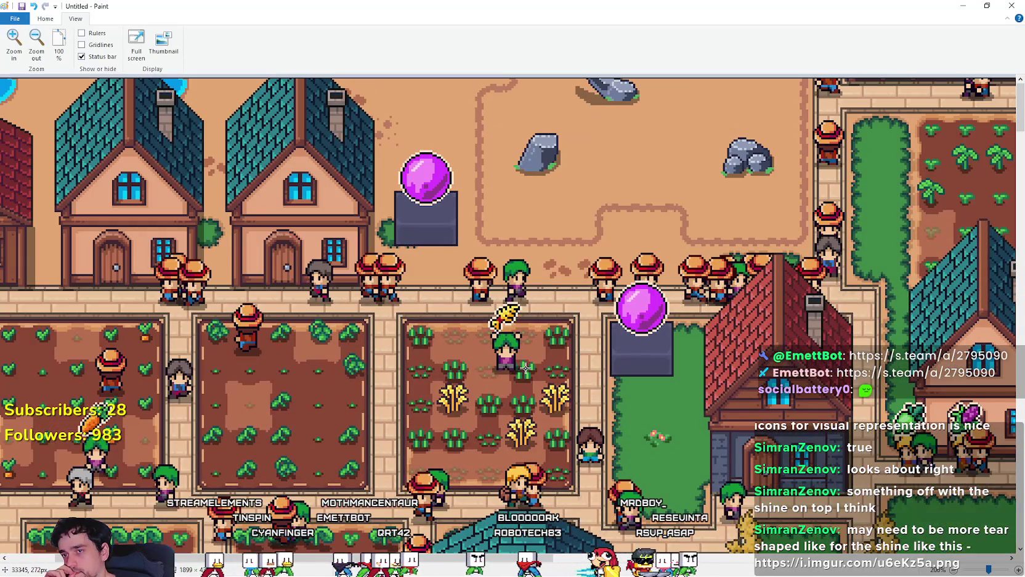
pyautogui.click(58, 59)
pyautogui.click(37, 46)
pyautogui.click(17, 51)
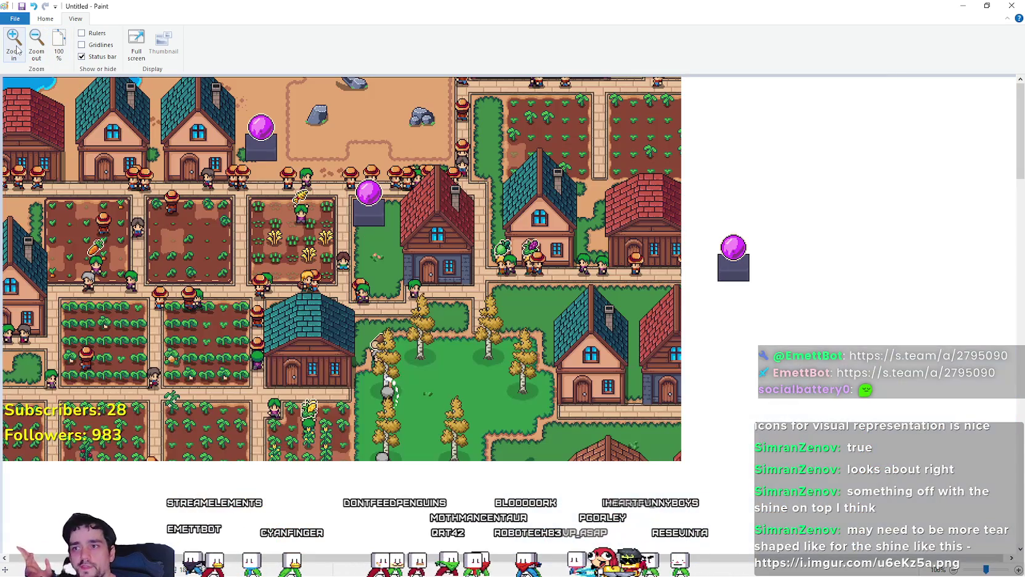
pyautogui.click(18, 50)
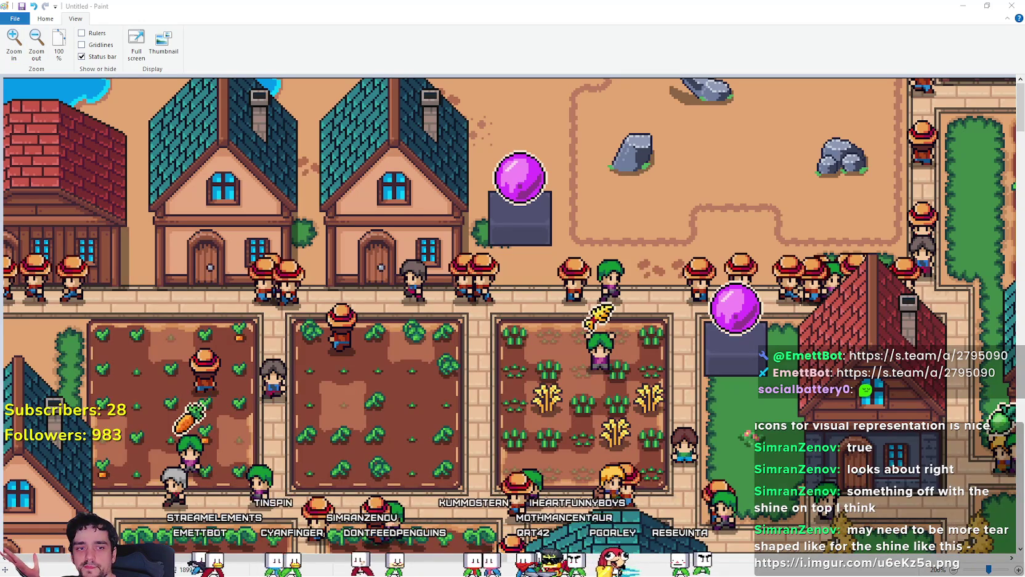
# Step: In the Desert_Obelisk_2.png sprite sheet, select and copy the grey obelisk
pyautogui.hotkey('alt', 'Tab')
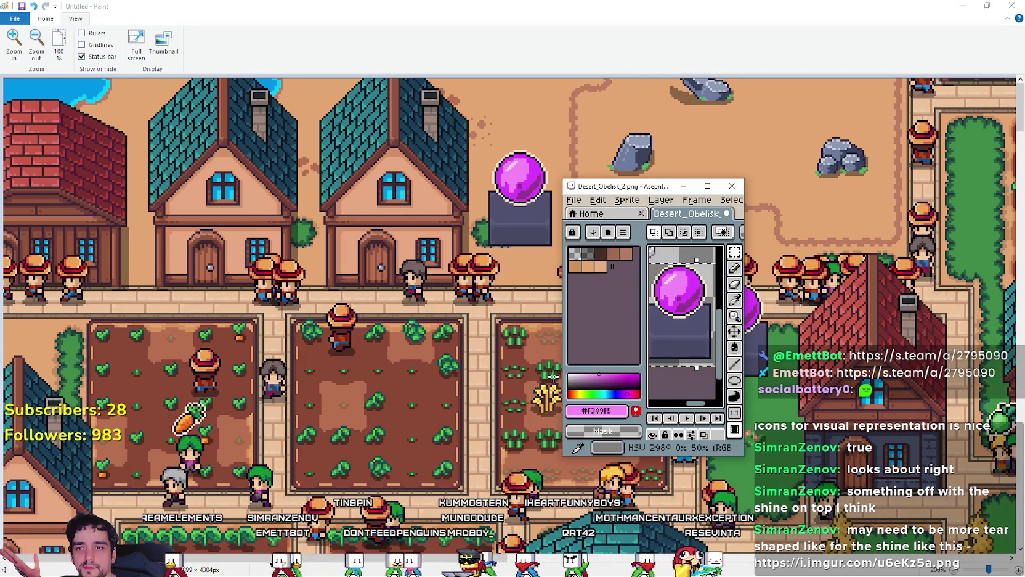
pyautogui.moveTo(518, 363); pyautogui.dragTo(245, 363)
pyautogui.hscroll(-5, 521, 341)
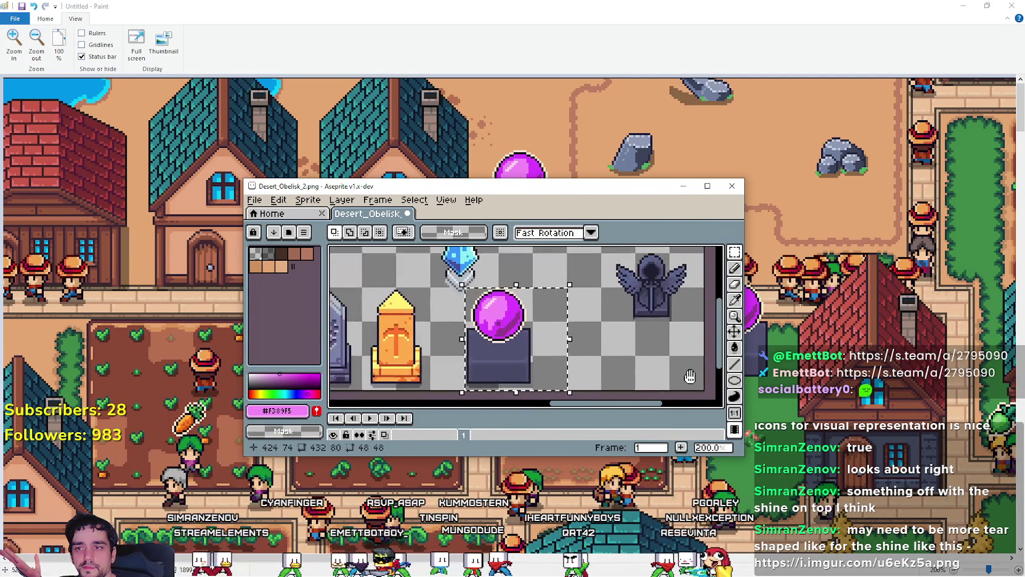
pyautogui.click(477, 368)
pyautogui.scroll(-2, 458, 367)
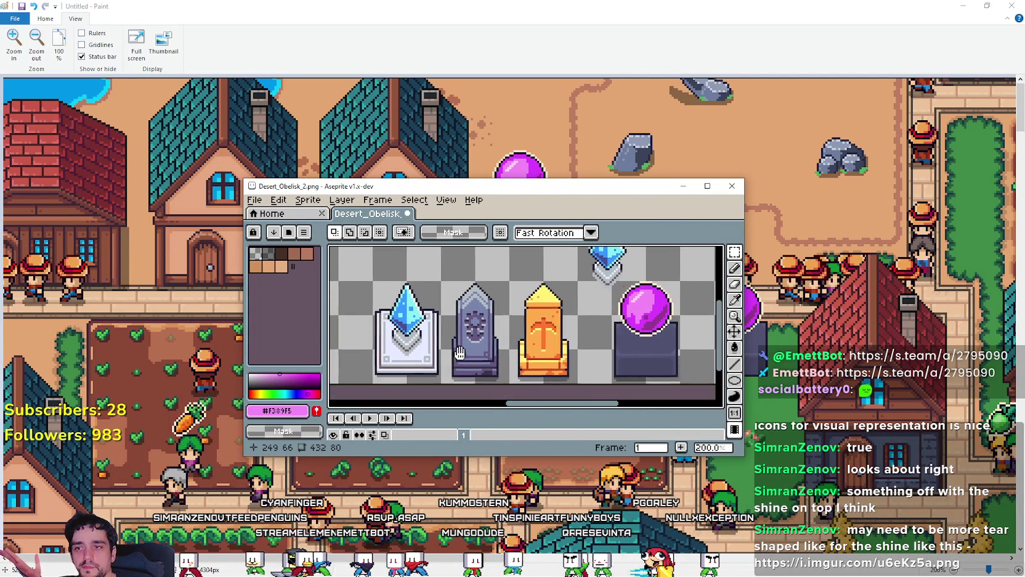
pyautogui.moveTo(440, 381); pyautogui.dragTo(509, 278)
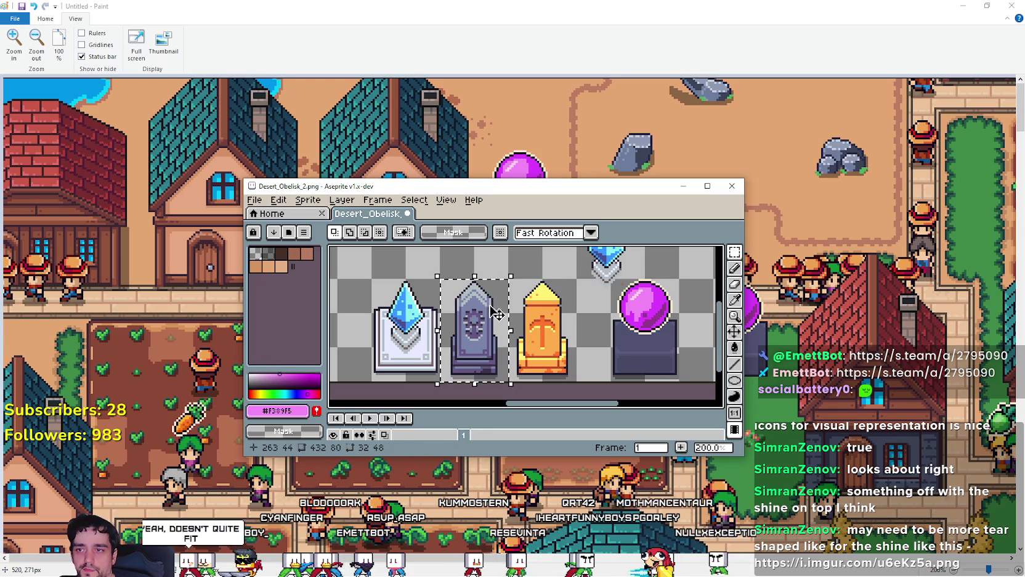
pyautogui.hotkey('ctrl', 'c')
# Step: Paste the grey obelisk into Paint, resize it to 200%, and move it to the upper orb's spot
pyautogui.hotkey('alt', 'Tab')
pyautogui.hotkey('ctrl', 'v')
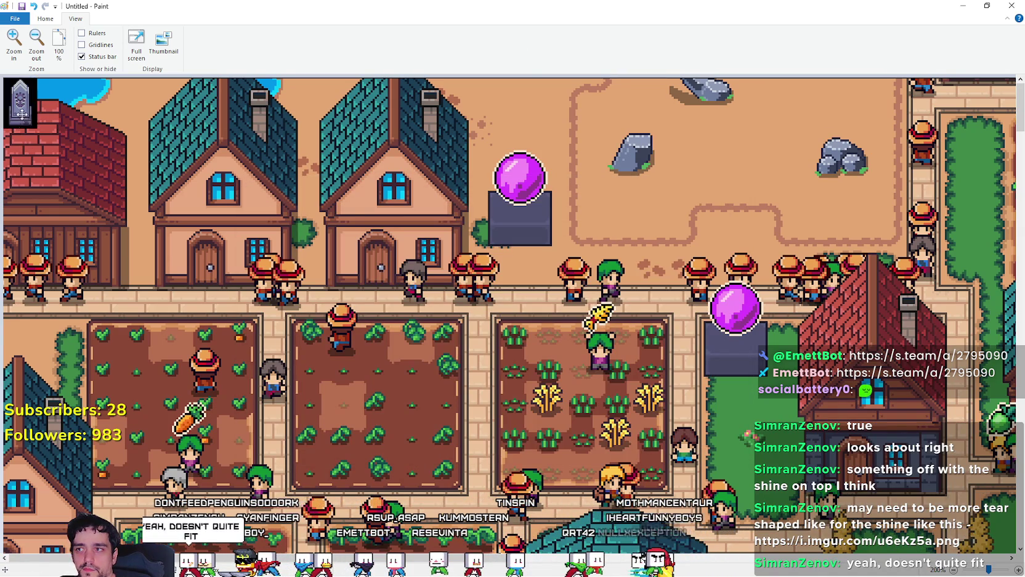
pyautogui.moveTo(20, 104)
pyautogui.mouseDown()
pyautogui.moveTo(647, 273)
pyautogui.moveTo(592, 269)
pyautogui.mouseUp()
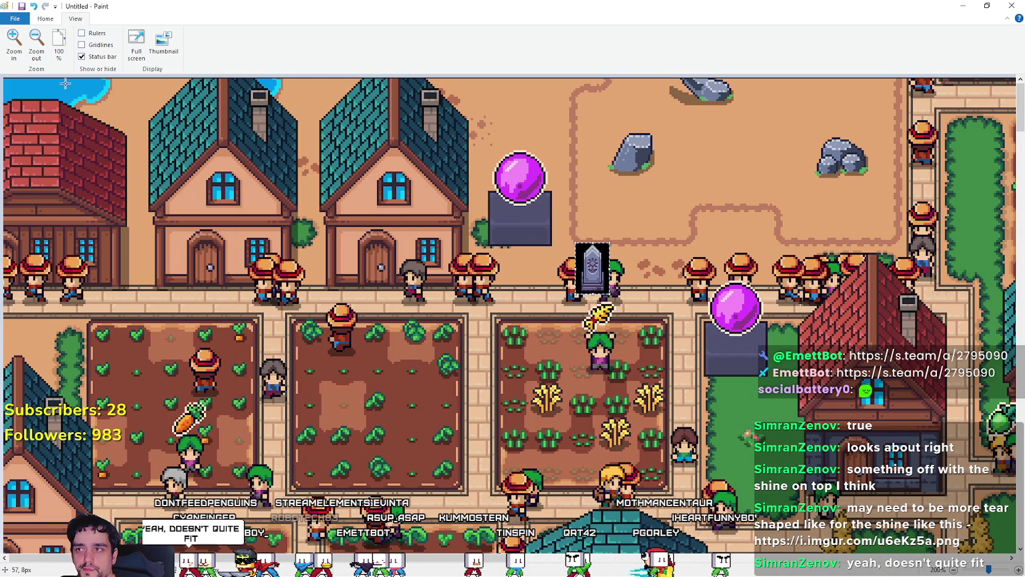
pyautogui.click(45, 19)
pyautogui.click(70, 55)
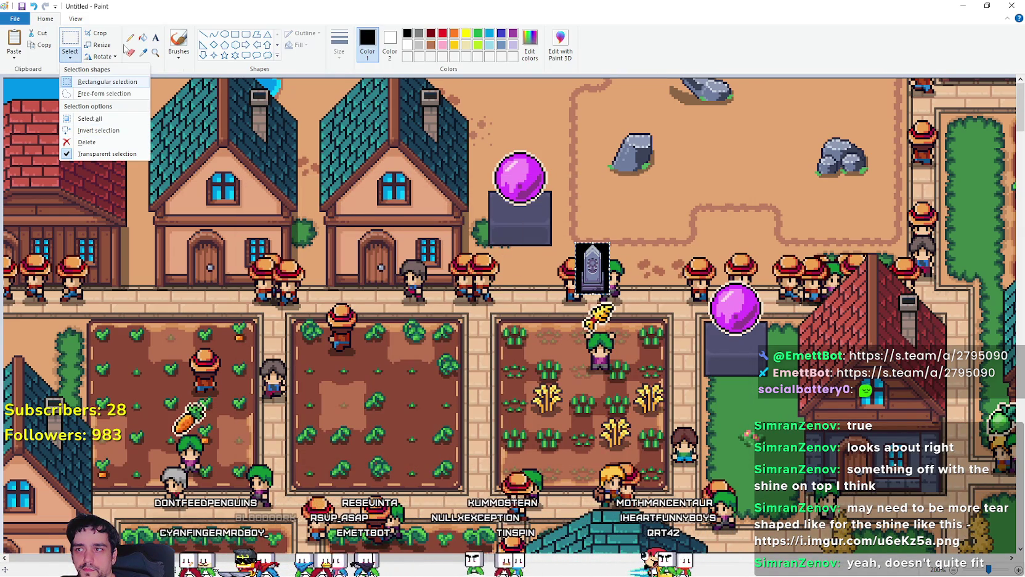
pyautogui.click(102, 81)
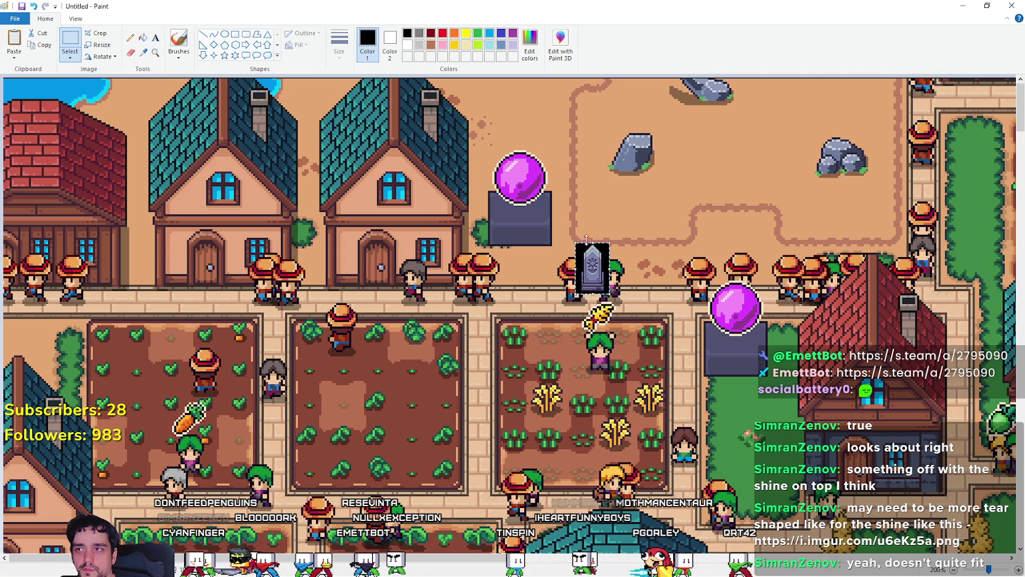
pyautogui.click(102, 45)
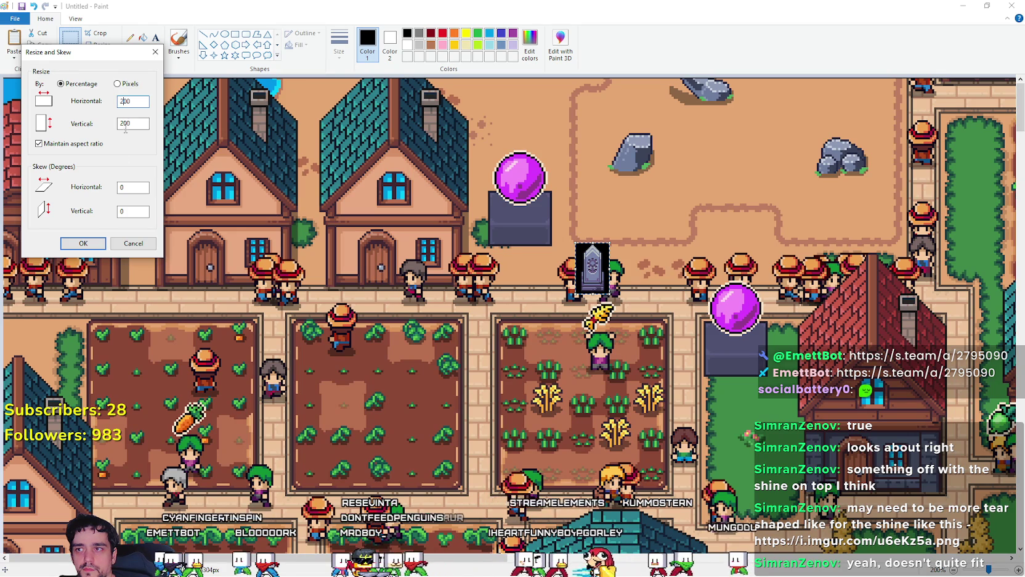
pyautogui.click(83, 242)
pyautogui.moveTo(602, 313); pyautogui.dragTo(511, 212)
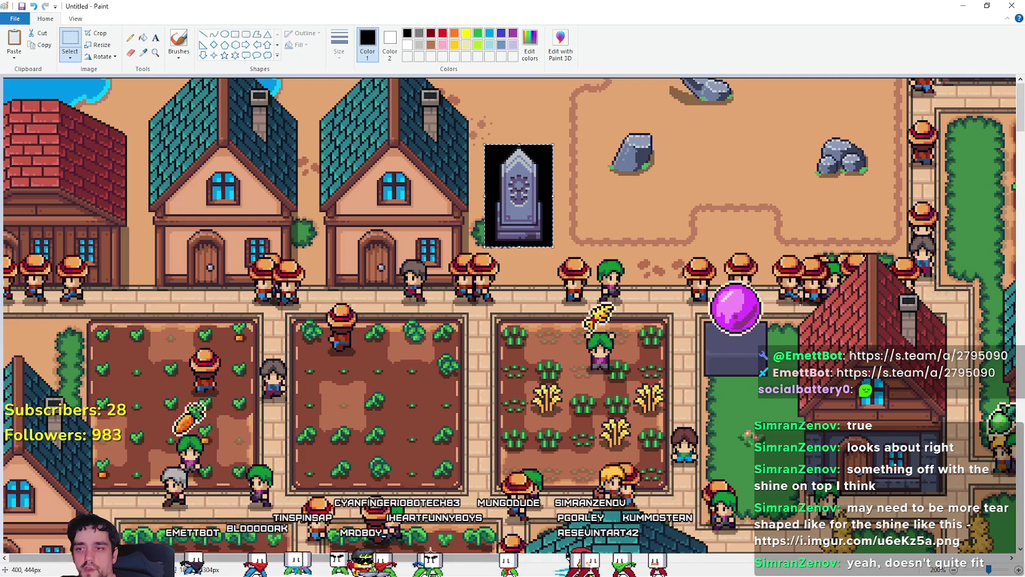
pyautogui.moveTo(450, 558); pyautogui.dragTo(746, 558)
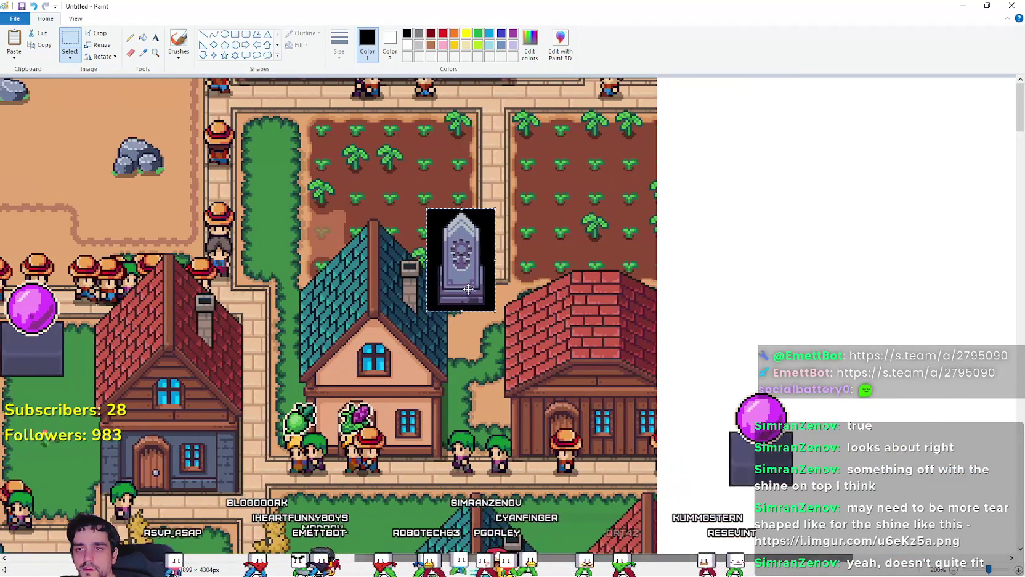
# Step: In Aseprite, select and copy the orange obelisk sprite
pyautogui.moveTo(467, 278)
pyautogui.mouseDown()
pyautogui.moveTo(707, 248)
pyautogui.moveTo(718, 210)
pyautogui.mouseUp()
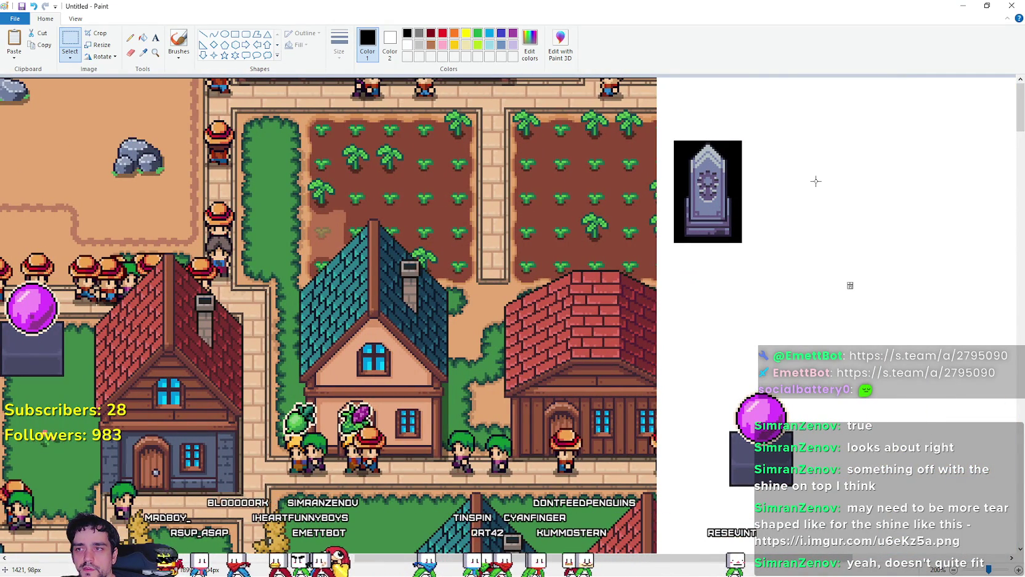
pyautogui.hotkey('alt', 'Tab')
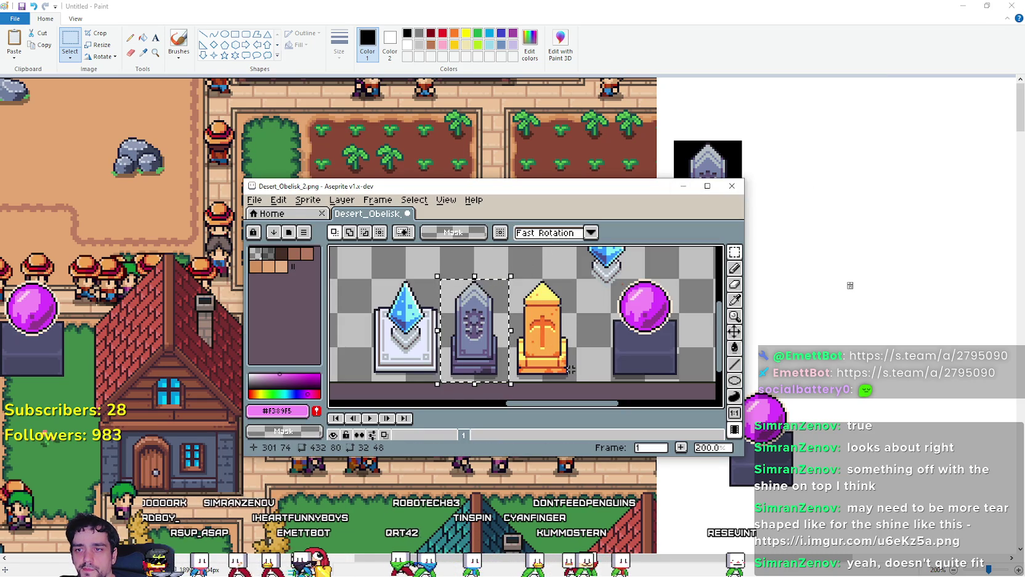
pyautogui.moveTo(574, 384); pyautogui.dragTo(507, 276)
pyautogui.moveTo(543, 332)
pyautogui.mouseDown()
pyautogui.moveTo(570, 335)
pyautogui.moveTo(710, 271)
pyautogui.moveTo(561, 290)
pyautogui.mouseUp()
pyautogui.press('Escape')
# Step: Paste the orange obelisk beside the grey tombstone and resize it to 200%
pyautogui.hotkey('alt', 'Tab')
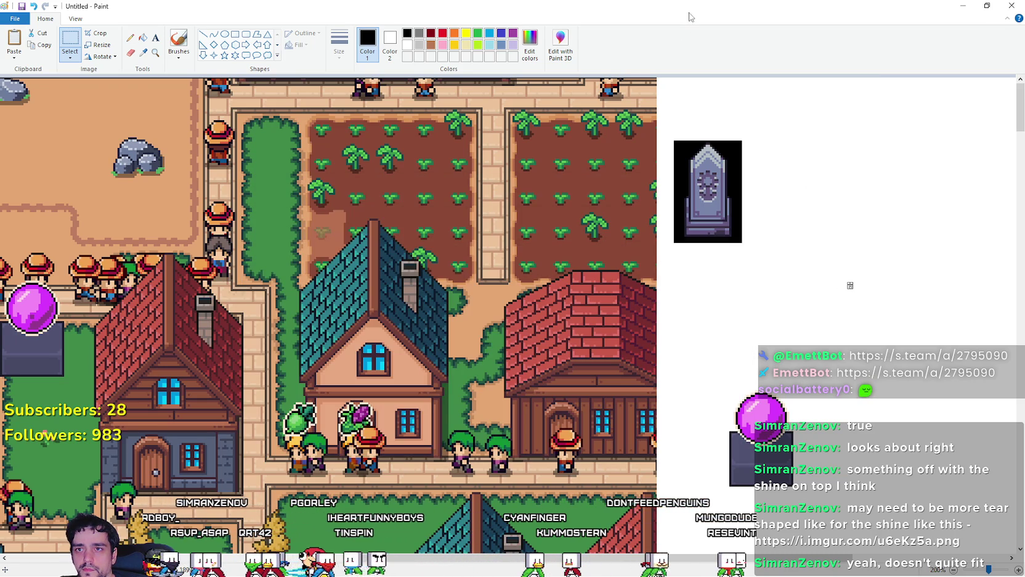
pyautogui.hotkey('ctrl', 'v')
pyautogui.moveTo(27, 111); pyautogui.dragTo(783, 241)
pyautogui.click(98, 44)
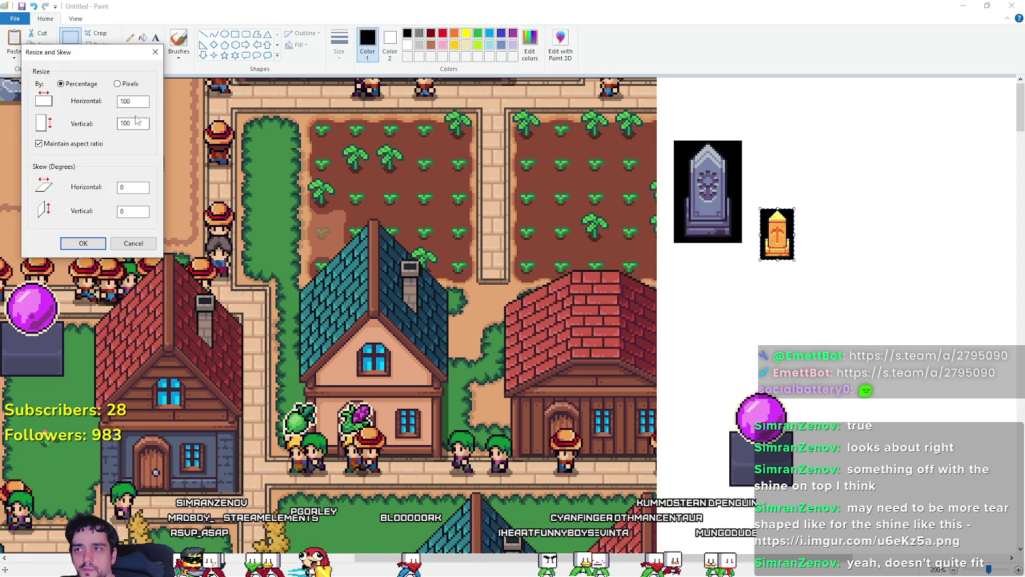
pyautogui.click(124, 102)
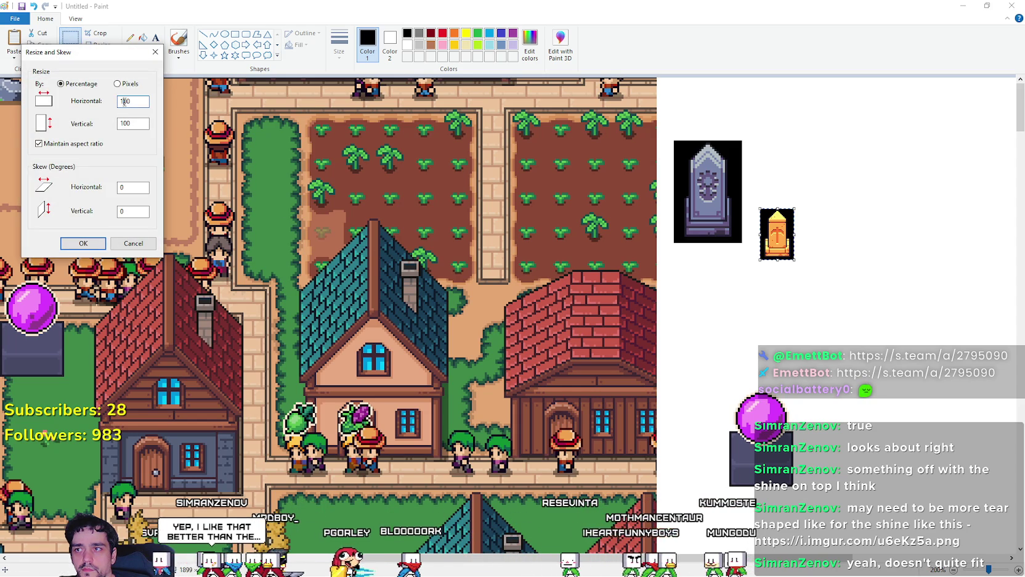
pyautogui.write('200')
pyautogui.press('Return')
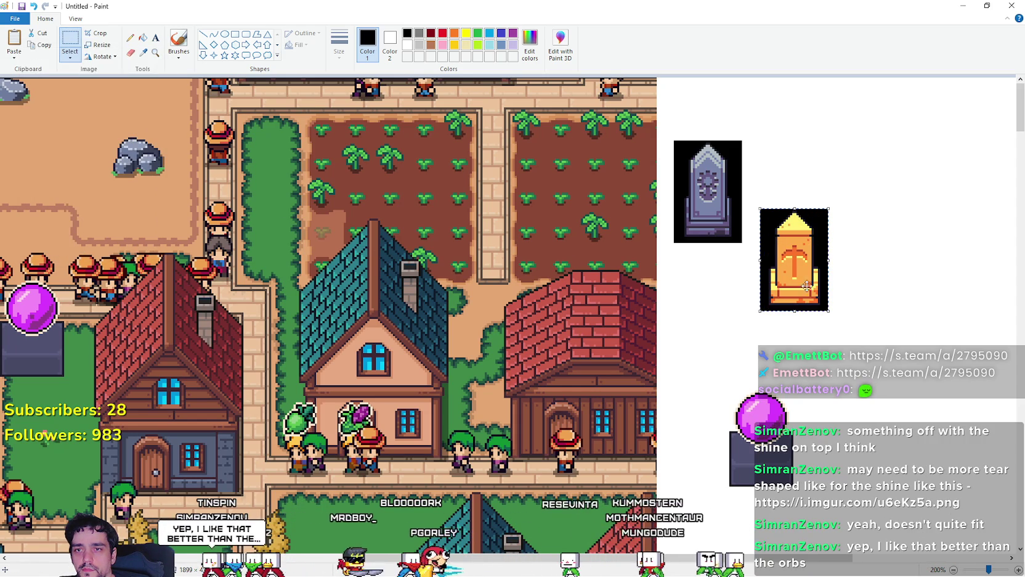
# Step: Fill the black backgrounds of the obelisk and tombstone sprites with white
pyautogui.click(142, 38)
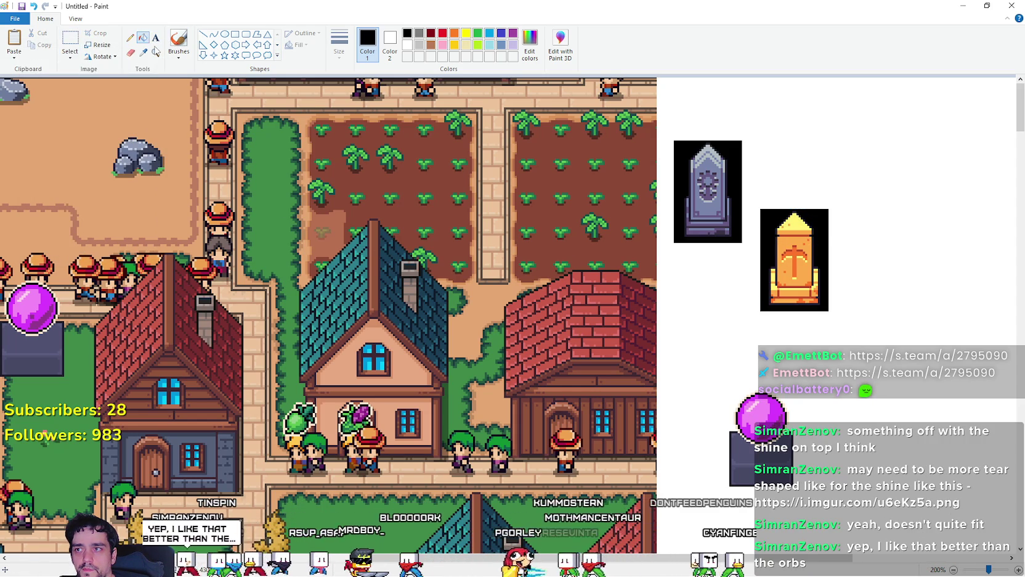
pyautogui.rightClick(818, 233)
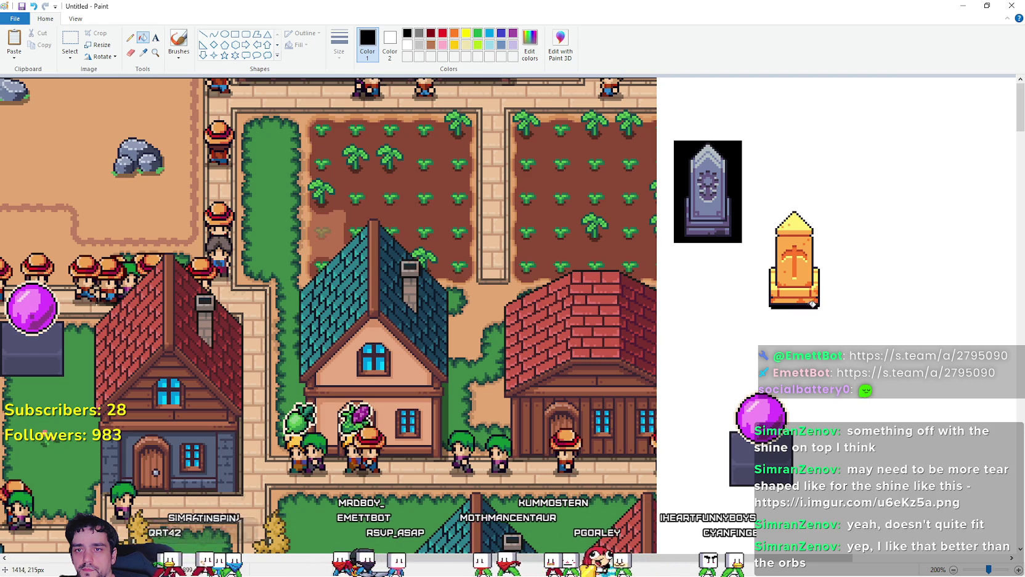
pyautogui.rightClick(733, 175)
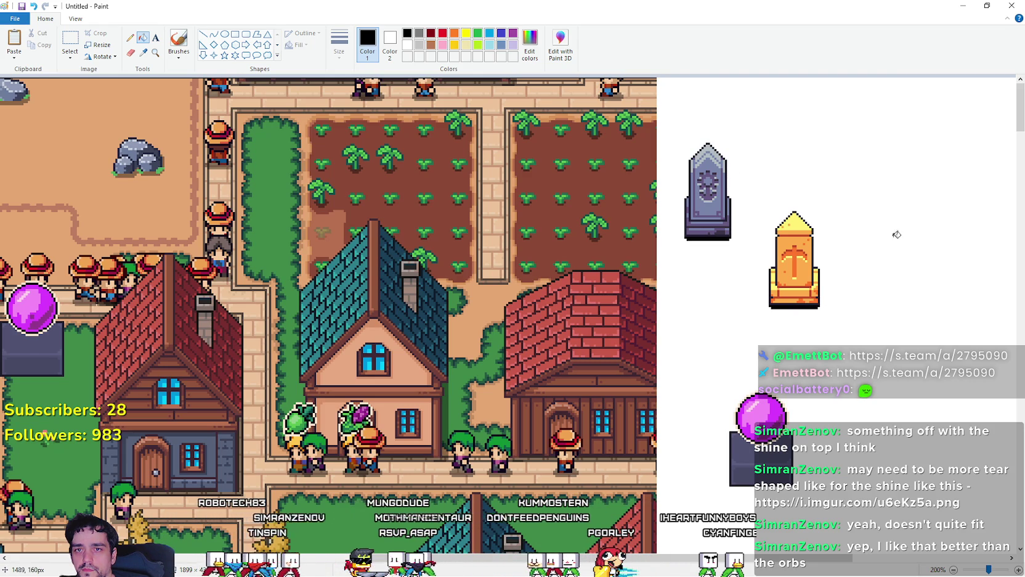
pyautogui.rightClick(778, 302)
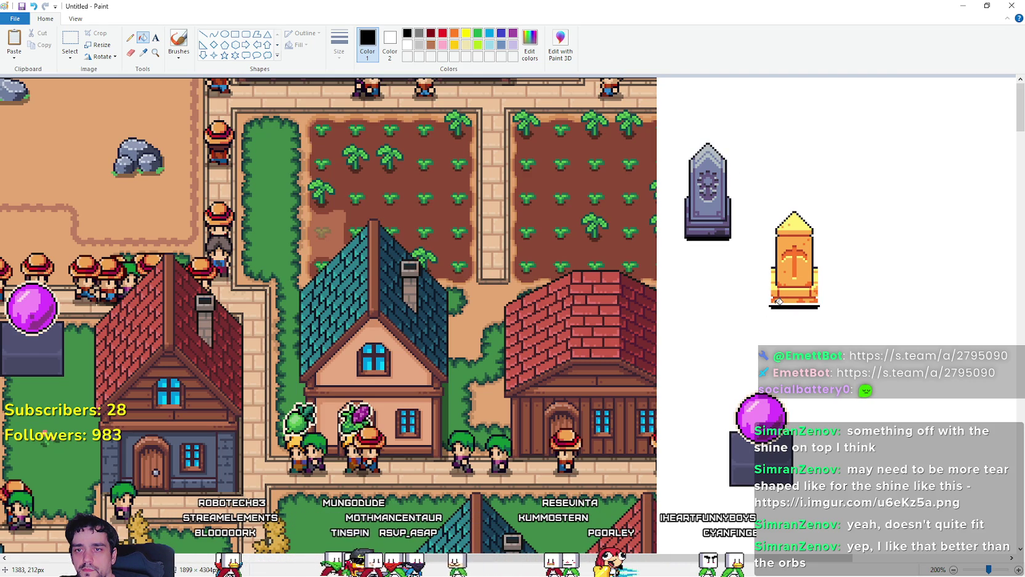
pyautogui.hotkey('ctrl', 'z')
pyautogui.rightClick(781, 305)
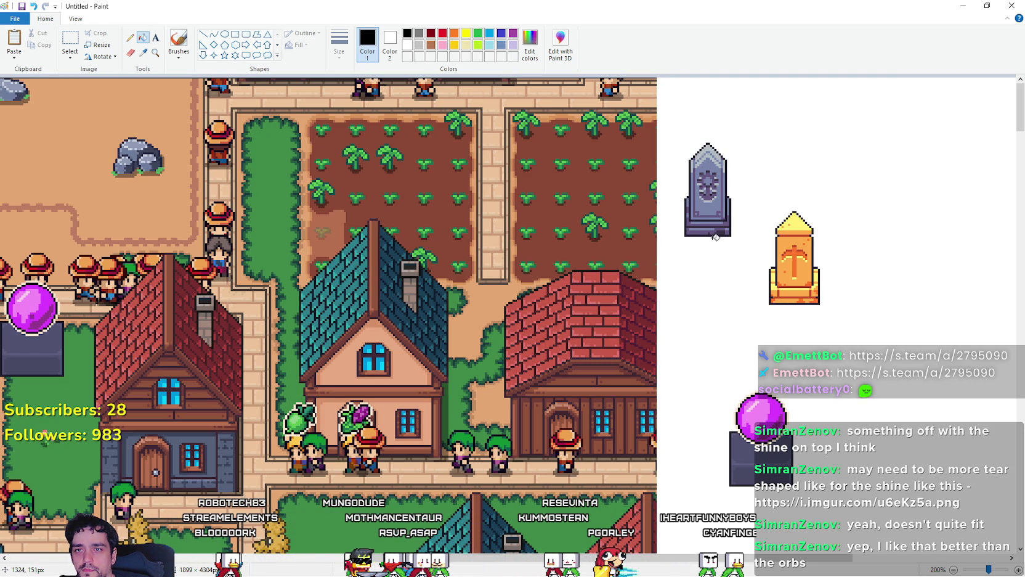
# Step: Copy the grey tombstone and place the copy on the map's hedge strip
pyautogui.click(70, 39)
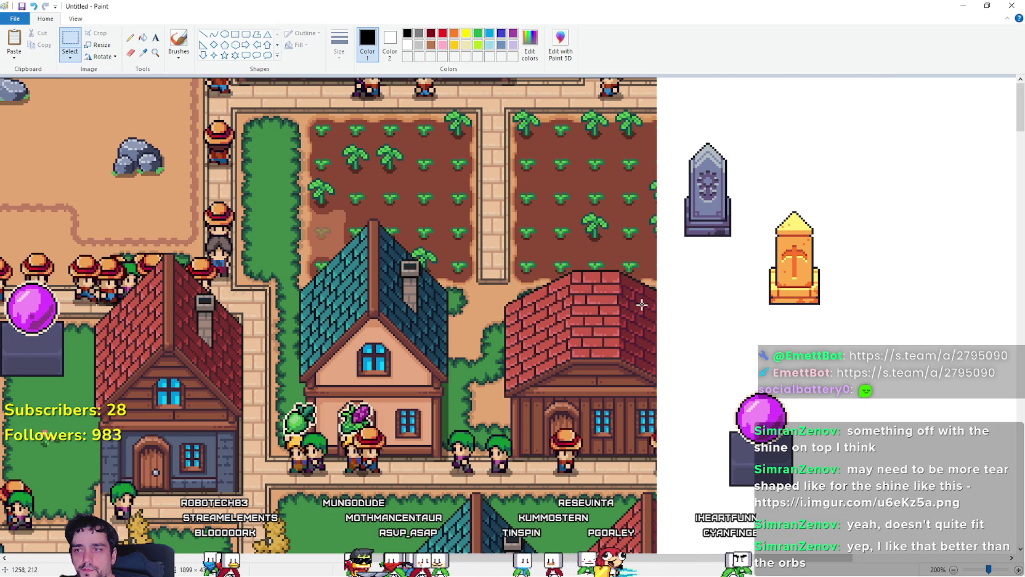
pyautogui.moveTo(752, 148); pyautogui.dragTo(679, 131)
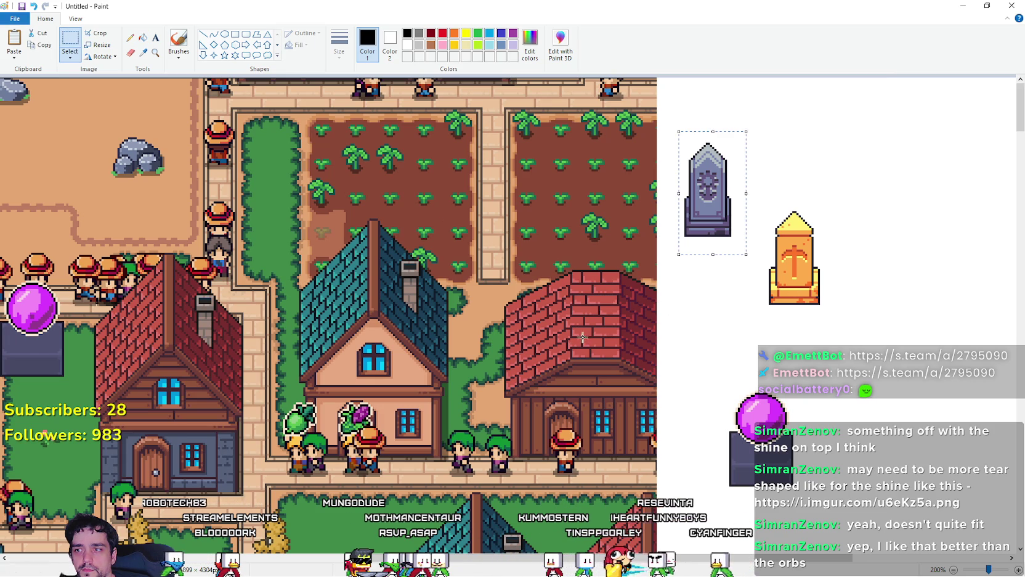
pyautogui.hotkey('ctrl', 'c')
pyautogui.hotkey('ctrl', 'v')
pyautogui.moveTo(40, 170)
pyautogui.mouseDown()
pyautogui.moveTo(275, 249)
pyautogui.moveTo(271, 265)
pyautogui.mouseUp()
pyautogui.click(400, 431)
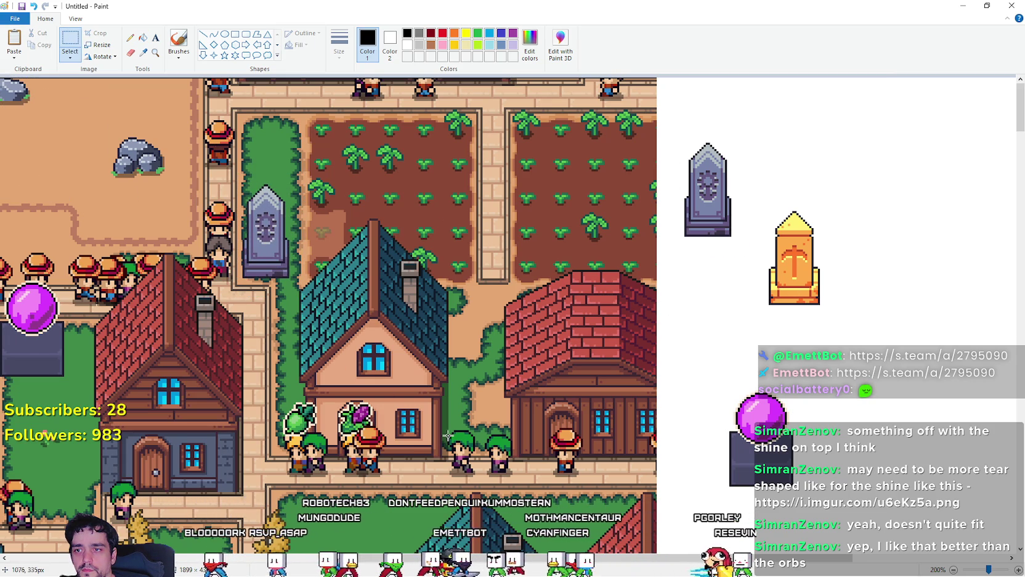
# Step: Copy the orange obelisk and place it on the path near the villagers
pyautogui.moveTo(780, 290); pyautogui.dragTo(841, 192)
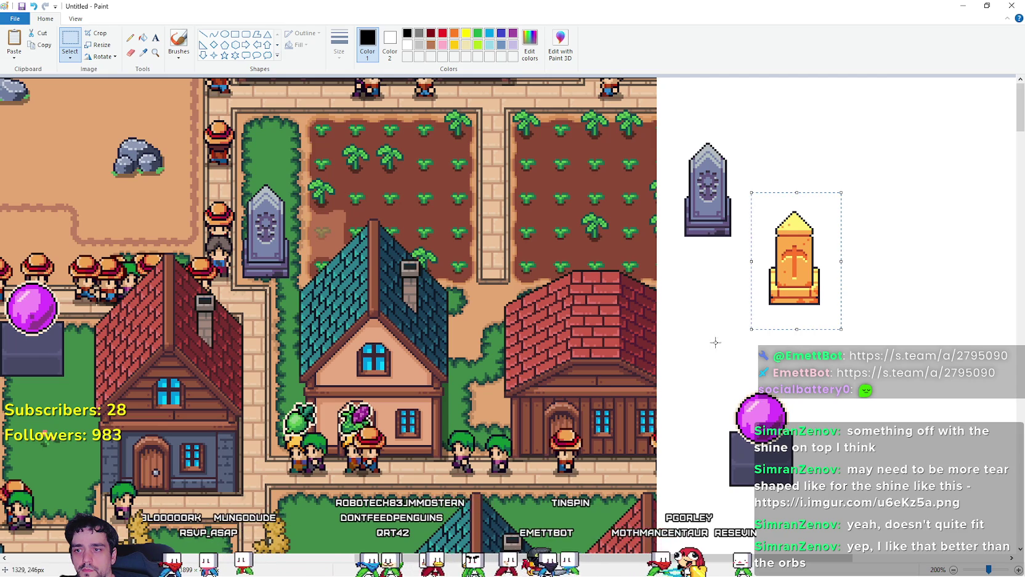
pyautogui.scroll(-5, 442, 426)
pyautogui.hotkey('ctrl', 'v')
pyautogui.moveTo(45, 157)
pyautogui.mouseDown()
pyautogui.moveTo(63, 173)
pyautogui.moveTo(337, 251)
pyautogui.moveTo(300, 264)
pyautogui.moveTo(360, 284)
pyautogui.moveTo(362, 302)
pyautogui.mouseUp()
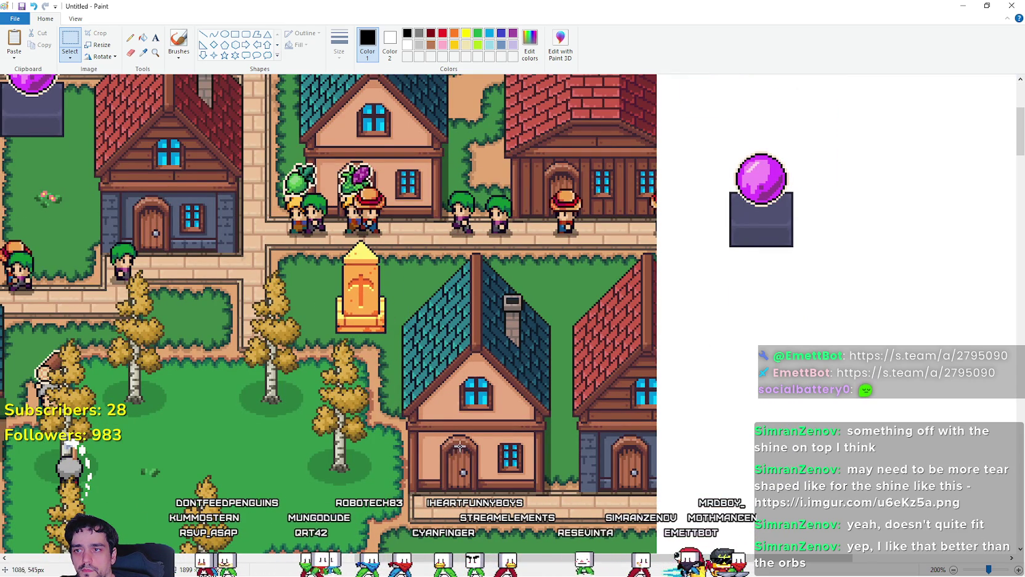
# Step: Check the sprites' scale against the map by zooming out to 100% and back to 200%
pyautogui.hscroll(-5, 324, 289)
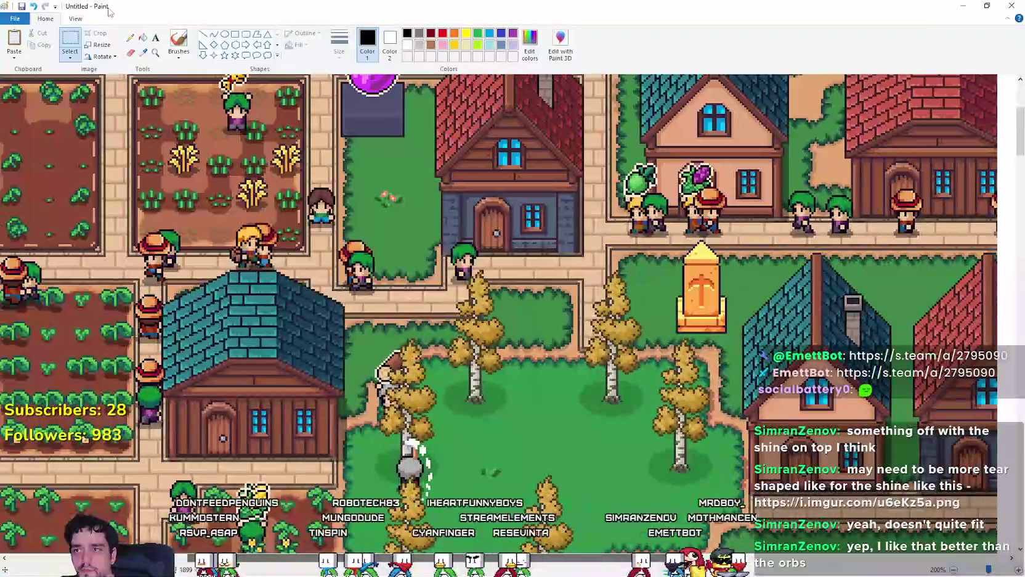
pyautogui.scroll(4, 370, 339)
pyautogui.scroll(-2, 363, 330)
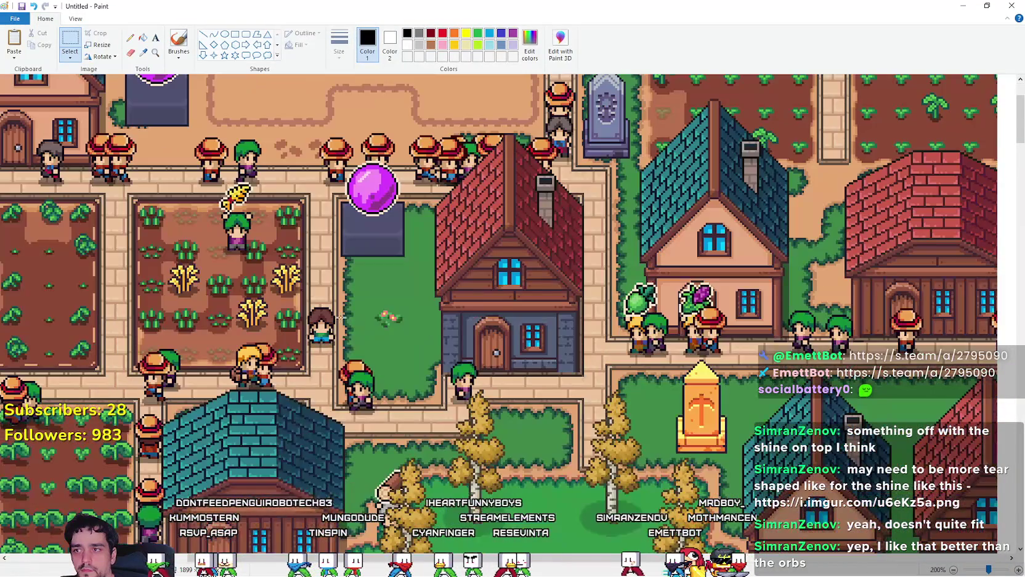
pyautogui.click(75, 18)
pyautogui.click(37, 43)
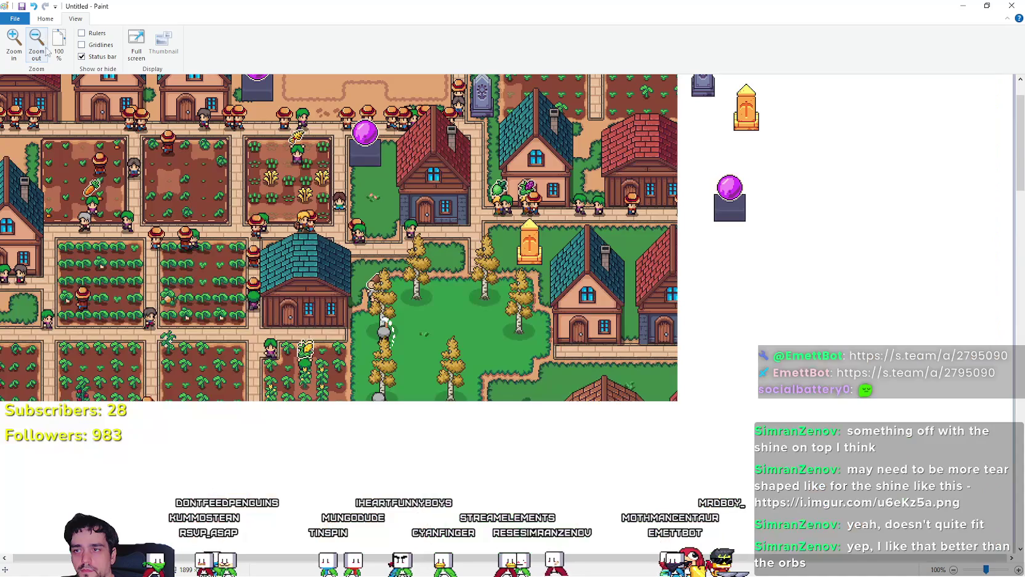
pyautogui.scroll(1, 266, 302)
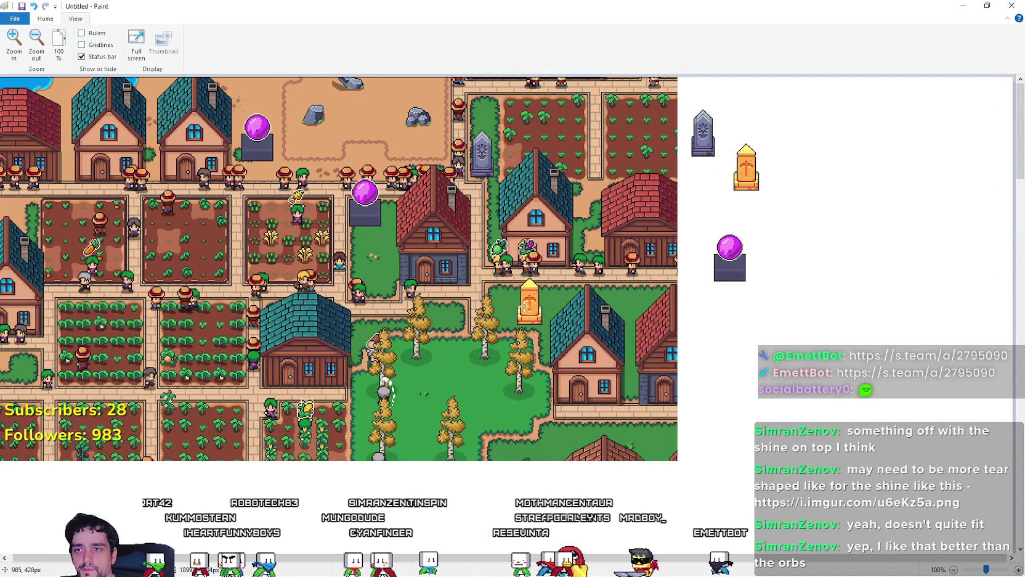
pyautogui.click(13, 43)
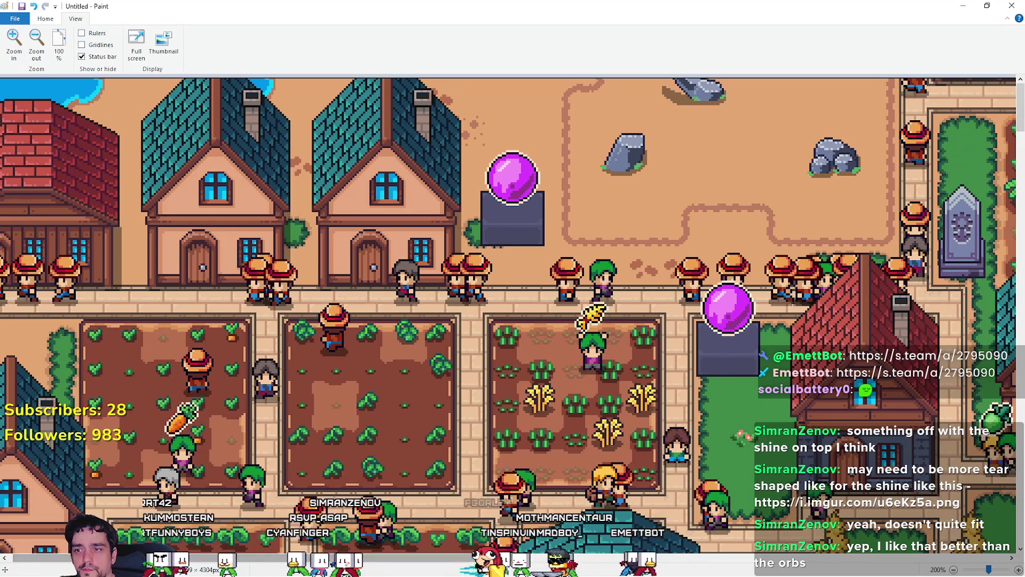
pyautogui.hscroll(8, 556, 488)
pyautogui.scroll(-2, 557, 488)
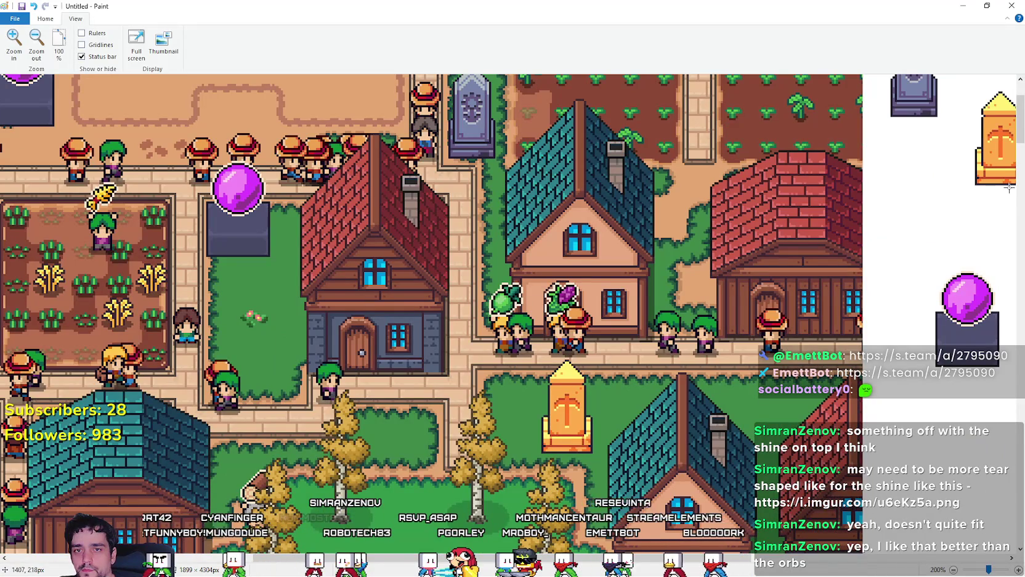
pyautogui.moveTo(1021, 120); pyautogui.dragTo(1020, 113)
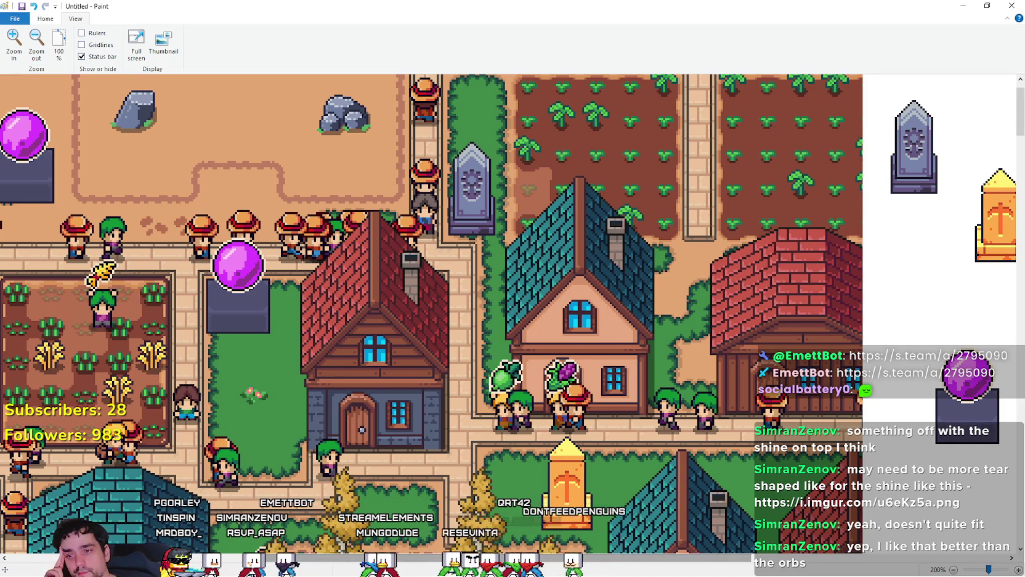
pyautogui.hscroll(4, 667, 207)
# Step: Select the area around both sprites on the white area, then bring up the Discord feedback forum
pyautogui.moveTo(801, 92); pyautogui.dragTo(641, 264)
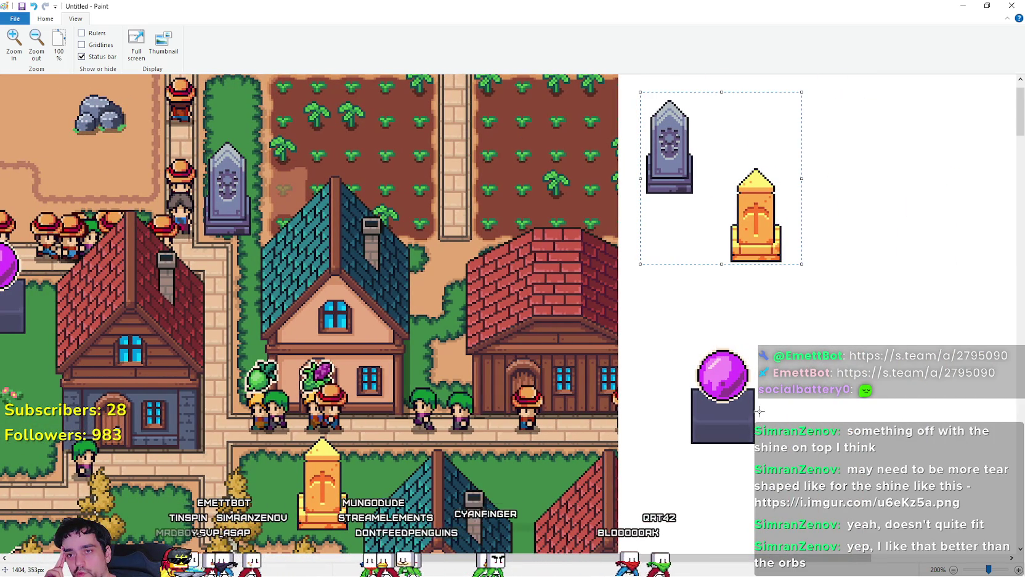
pyautogui.click(831, 282)
pyautogui.moveTo(846, 319)
pyautogui.mouseDown()
pyautogui.moveTo(778, 222)
pyautogui.moveTo(615, 77)
pyautogui.moveTo(635, 83)
pyautogui.mouseUp()
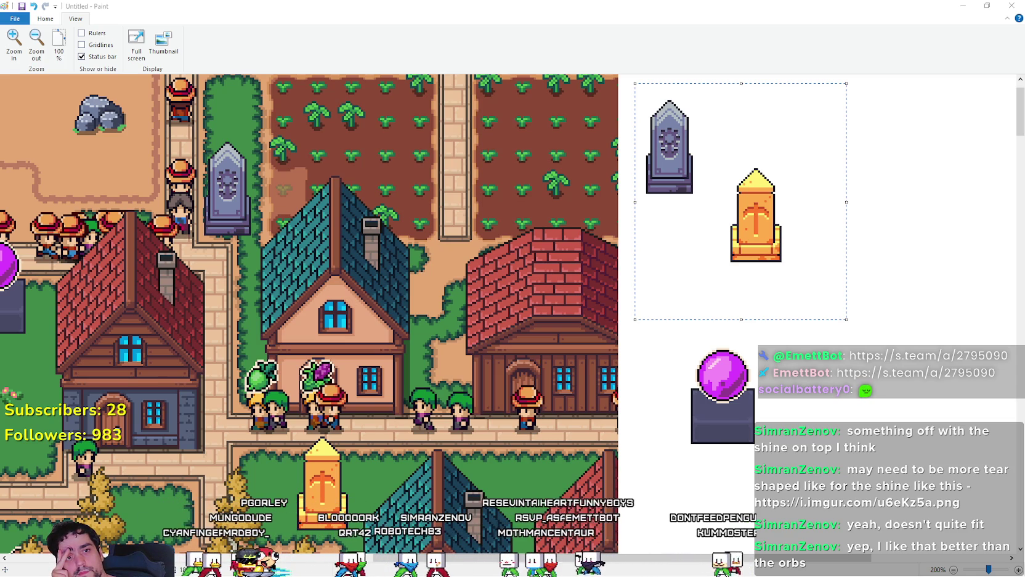
pyautogui.hotkey('alt', 'Tab')
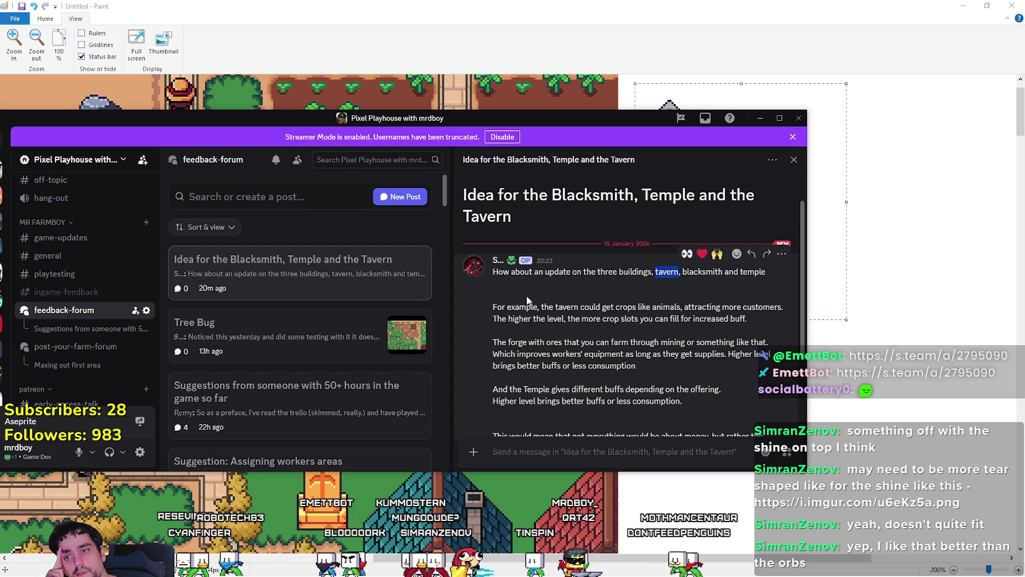
pyautogui.moveTo(566, 307)
pyautogui.mouseDown()
pyautogui.moveTo(678, 307)
pyautogui.moveTo(602, 303)
pyautogui.mouseUp()
pyautogui.moveTo(681, 307); pyautogui.dragTo(604, 307)
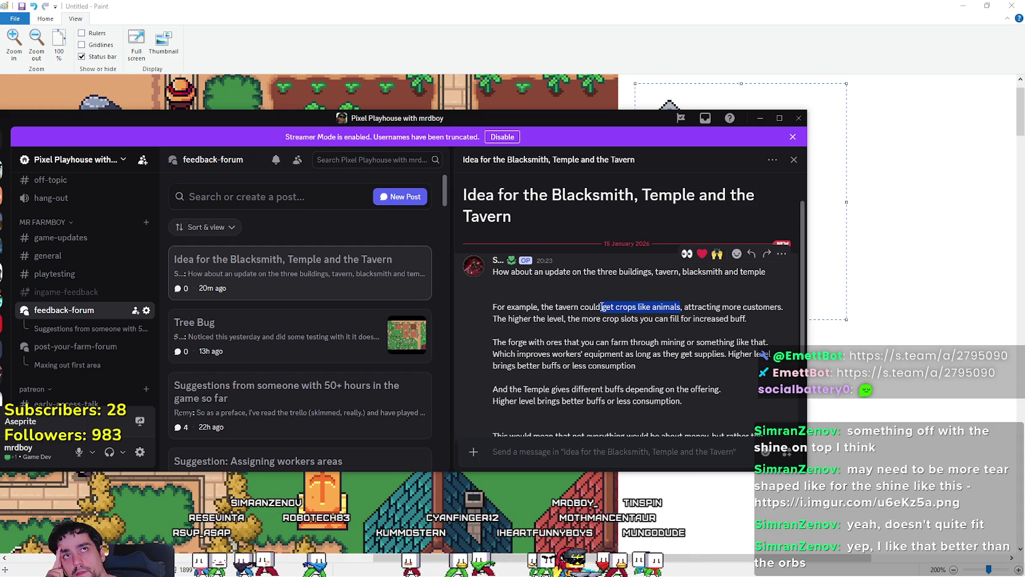
pyautogui.moveTo(684, 307); pyautogui.dragTo(781, 307)
pyautogui.moveTo(684, 307); pyautogui.dragTo(782, 307)
pyautogui.moveTo(564, 318)
pyautogui.mouseDown()
pyautogui.moveTo(508, 319)
pyautogui.moveTo(679, 319)
pyautogui.mouseUp()
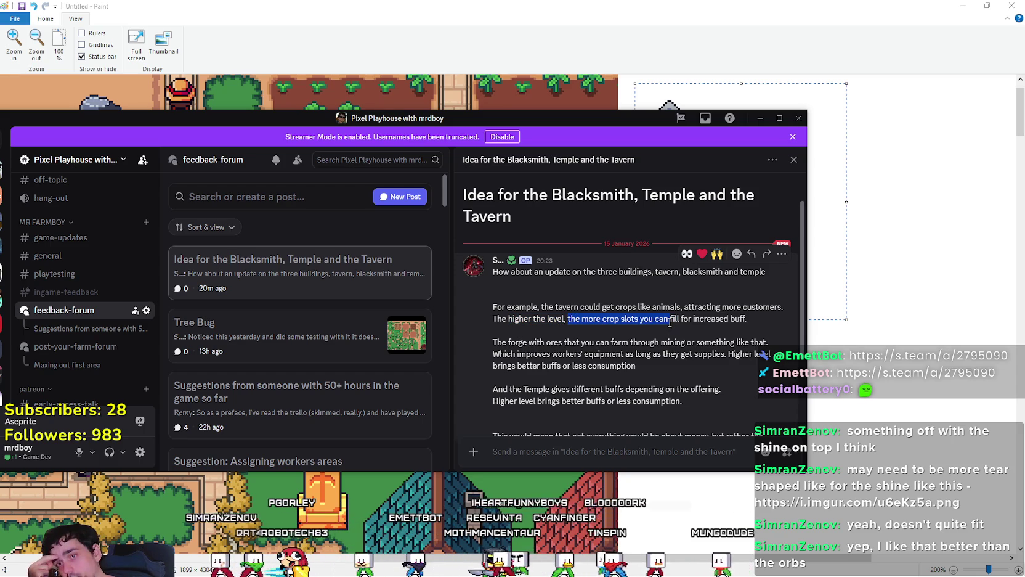
pyautogui.moveTo(673, 323)
pyautogui.mouseDown()
pyautogui.moveTo(700, 321)
pyautogui.moveTo(499, 315)
pyautogui.mouseUp()
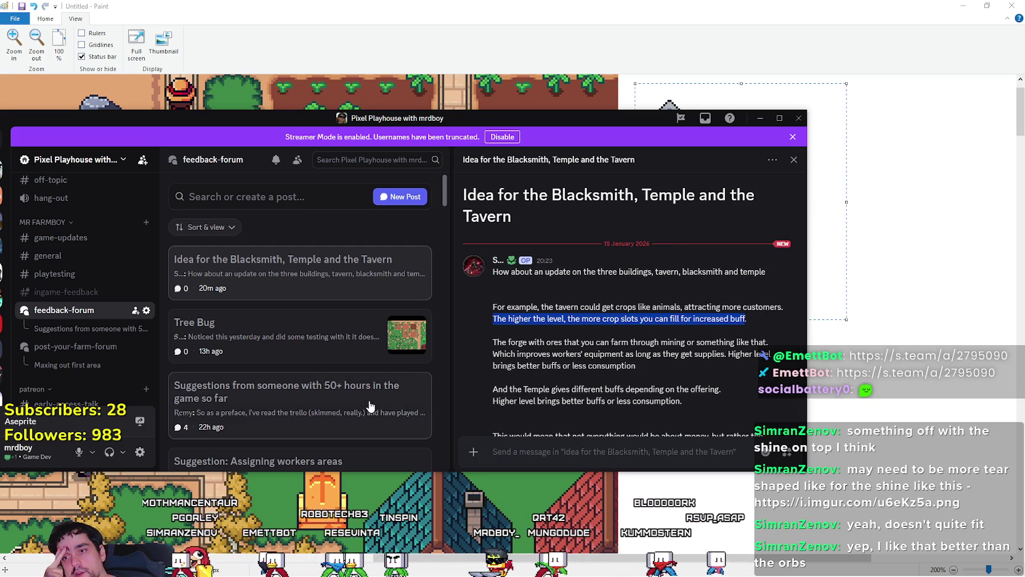
pyautogui.click(544, 363)
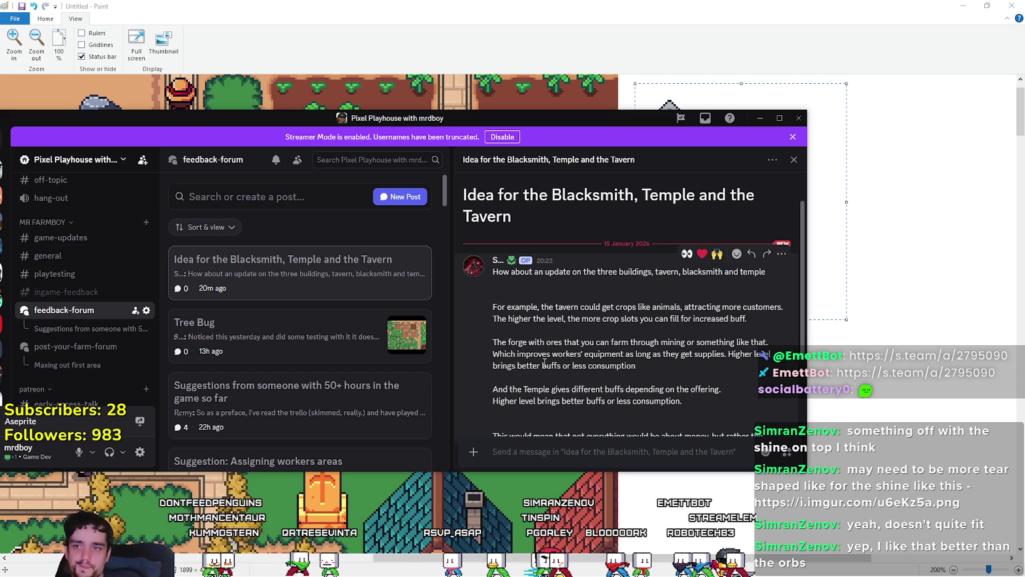
pyautogui.scroll(-2, 565, 327)
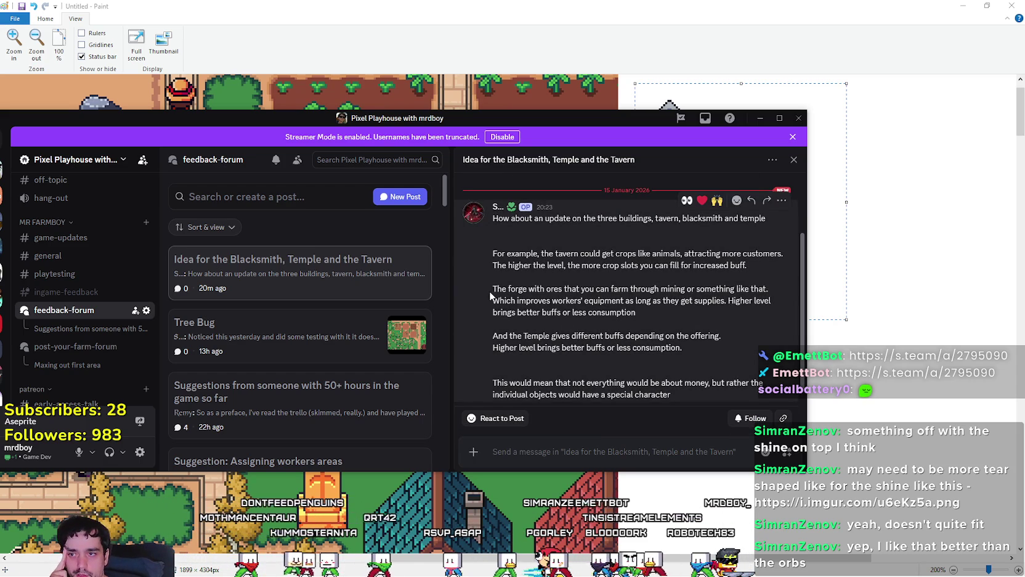
pyautogui.moveTo(491, 289)
pyautogui.mouseDown()
pyautogui.moveTo(636, 289)
pyautogui.moveTo(600, 300)
pyautogui.moveTo(610, 289)
pyautogui.moveTo(685, 288)
pyautogui.moveTo(764, 302)
pyautogui.moveTo(591, 301)
pyautogui.moveTo(578, 313)
pyautogui.moveTo(633, 300)
pyautogui.mouseUp()
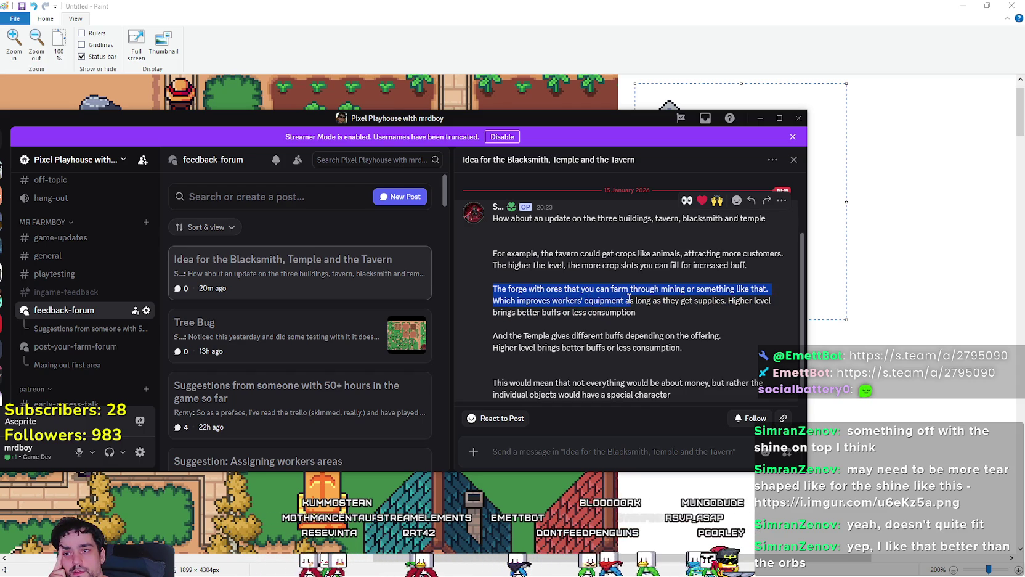
pyautogui.click(677, 319)
pyautogui.moveTo(715, 289)
pyautogui.mouseDown()
pyautogui.moveTo(770, 301)
pyautogui.moveTo(502, 276)
pyautogui.mouseUp()
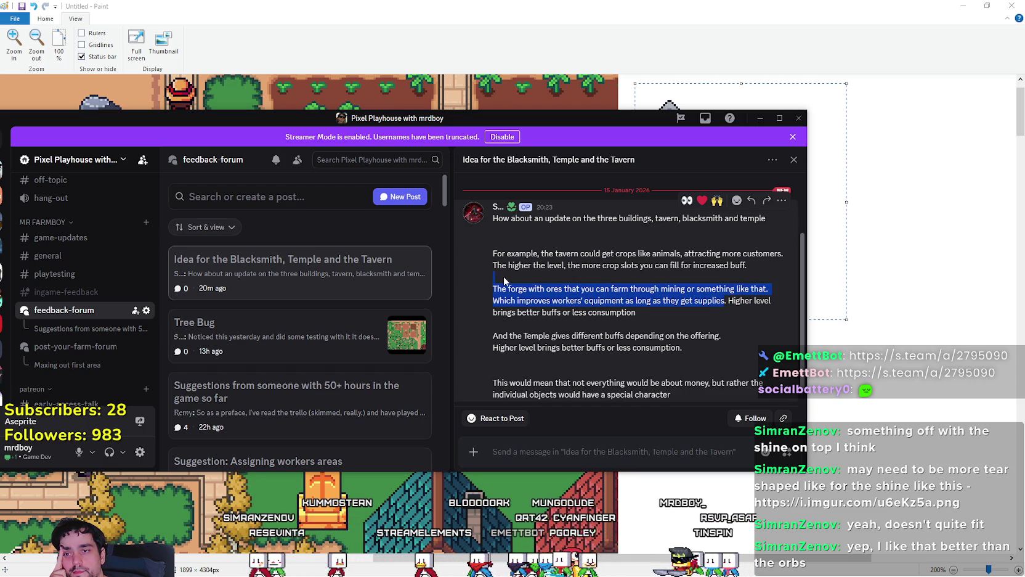
pyautogui.click(660, 309)
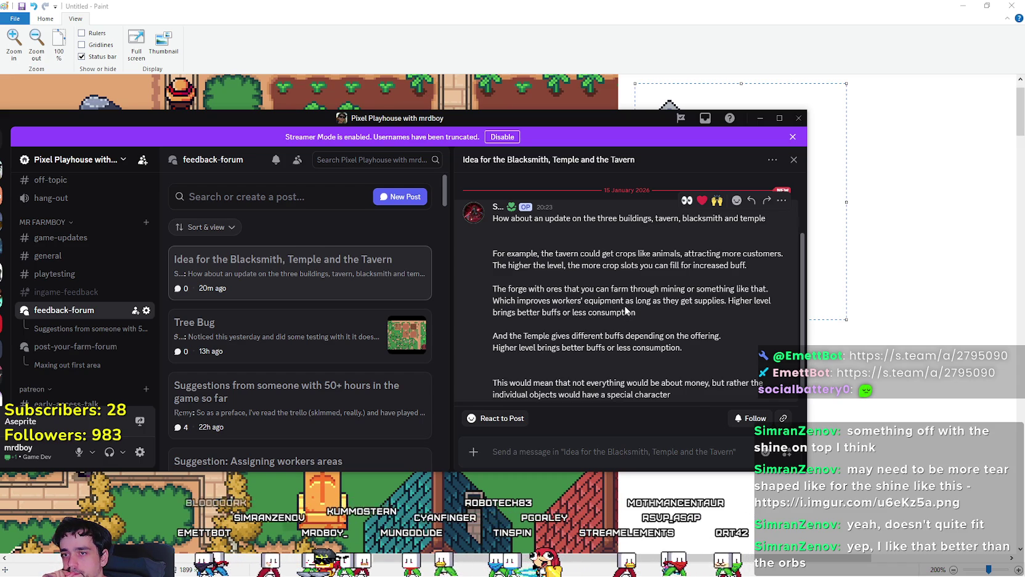
pyautogui.doubleClick(627, 305)
pyautogui.tripleClick(494, 287)
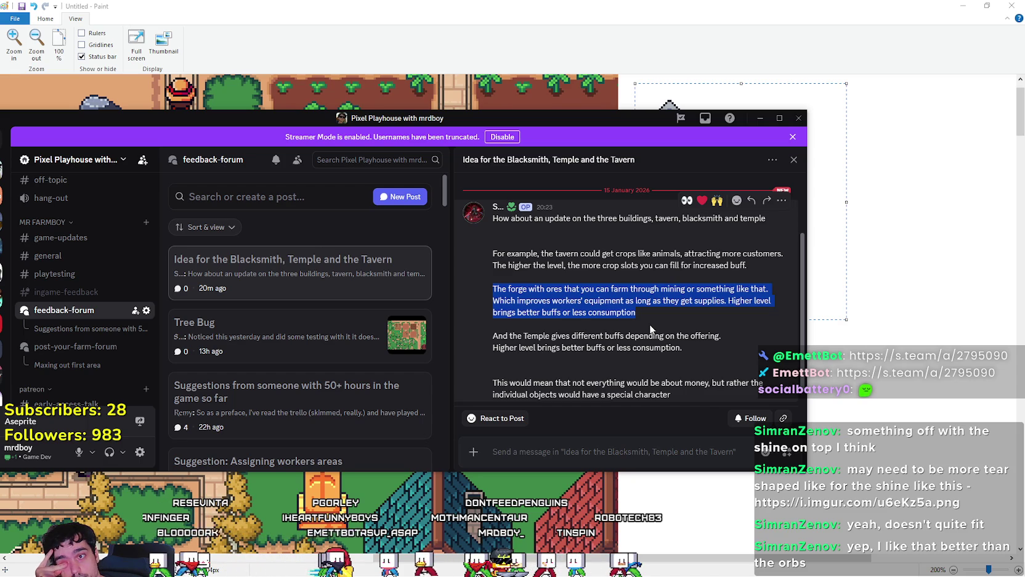
pyautogui.scroll(-2, 635, 311)
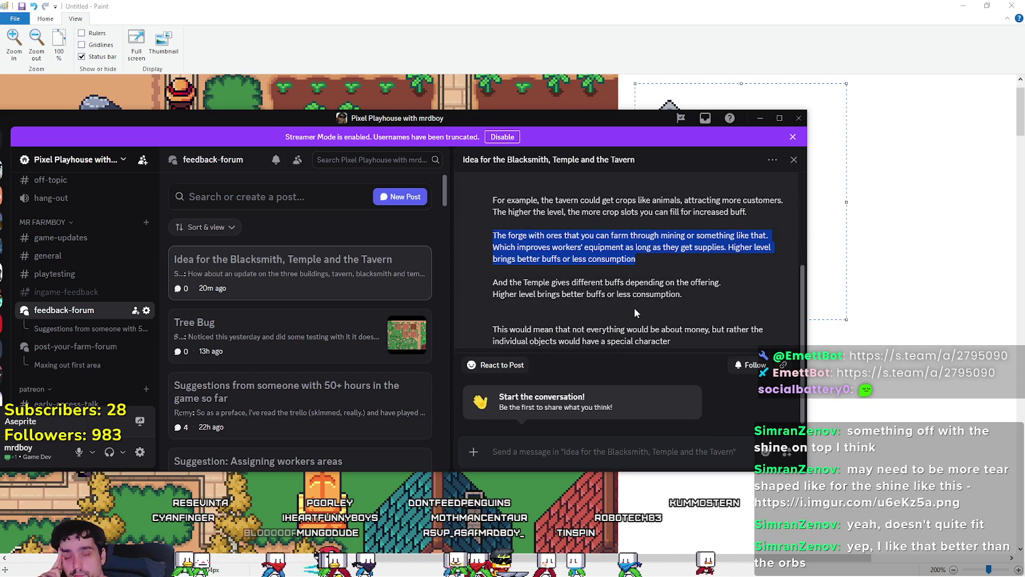
pyautogui.scroll(2, 636, 310)
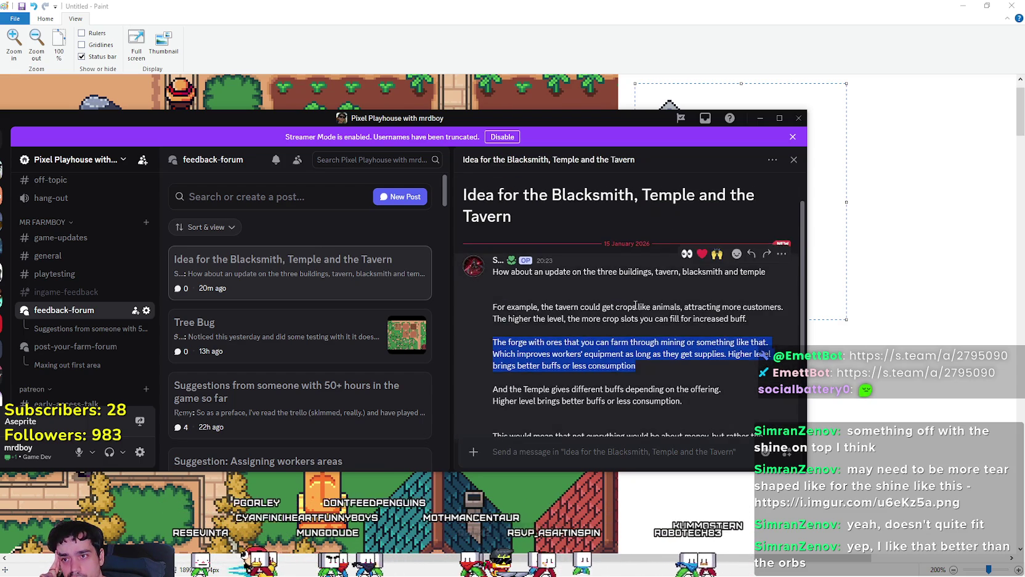
pyautogui.scroll(-2, 636, 310)
pyautogui.click(634, 302)
pyautogui.scroll(2, 659, 332)
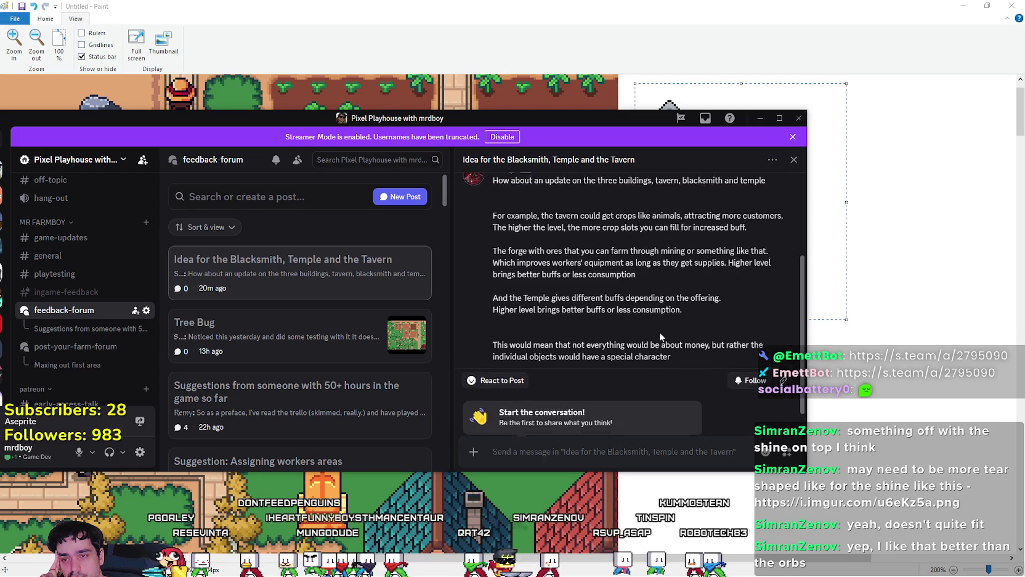
pyautogui.scroll(-2, 658, 327)
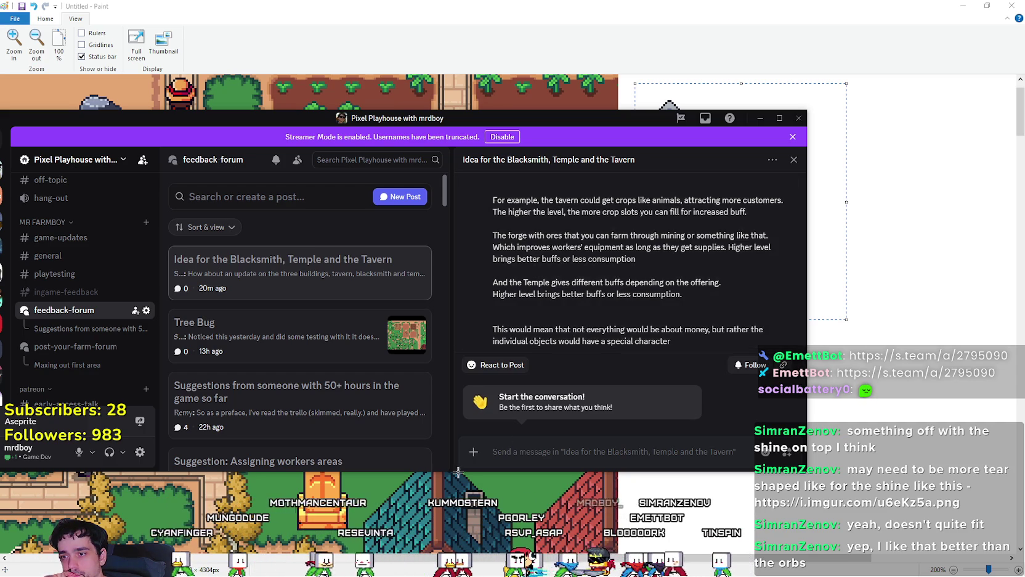
pyautogui.scroll(3, 592, 265)
pyautogui.scroll(-2, 548, 240)
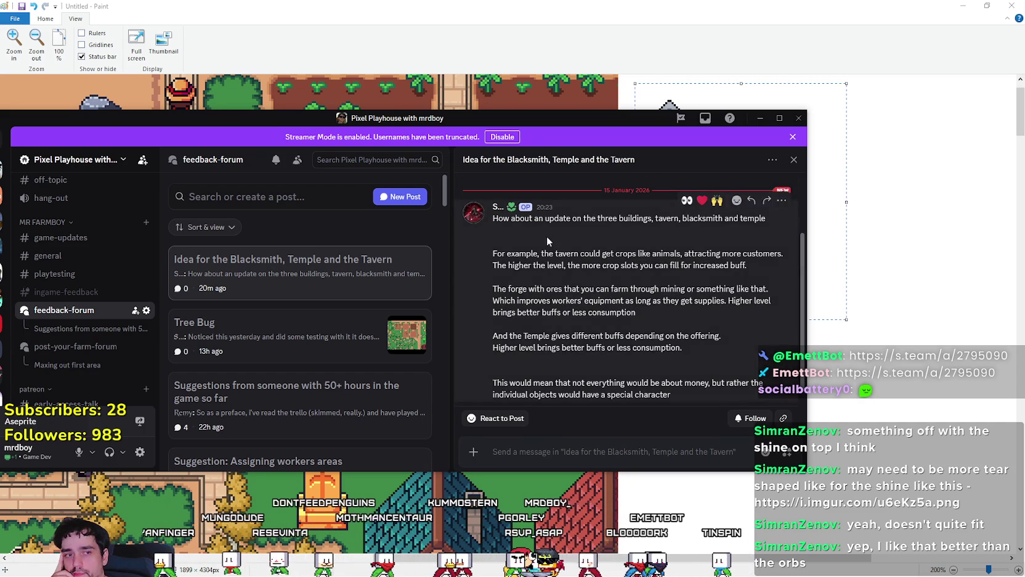
pyautogui.moveTo(547, 237)
pyautogui.mouseDown()
pyautogui.moveTo(647, 385)
pyautogui.moveTo(615, 356)
pyautogui.mouseUp()
pyautogui.scroll(-2, 615, 357)
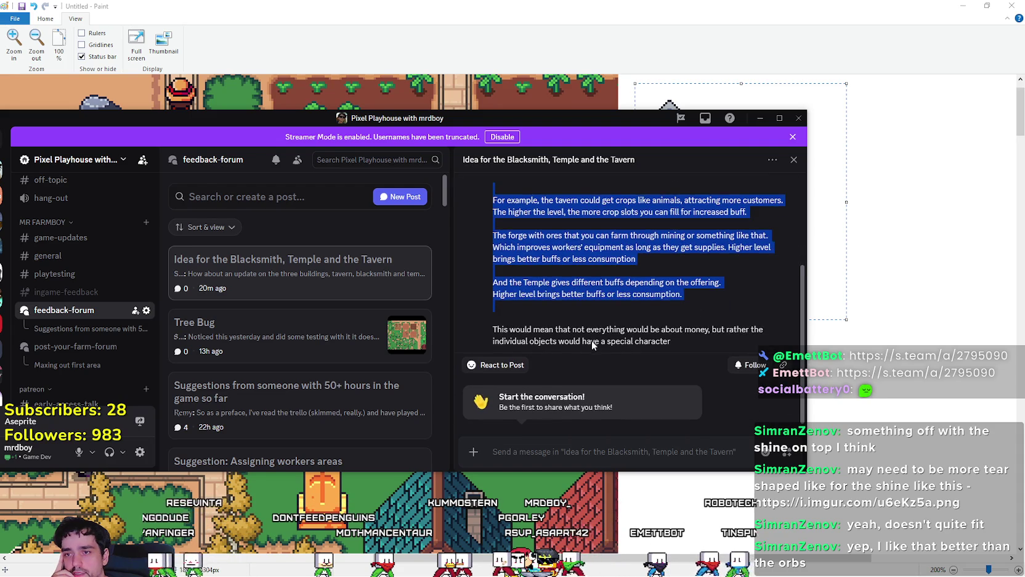
pyautogui.click(593, 345)
pyautogui.moveTo(676, 329); pyautogui.dragTo(517, 247)
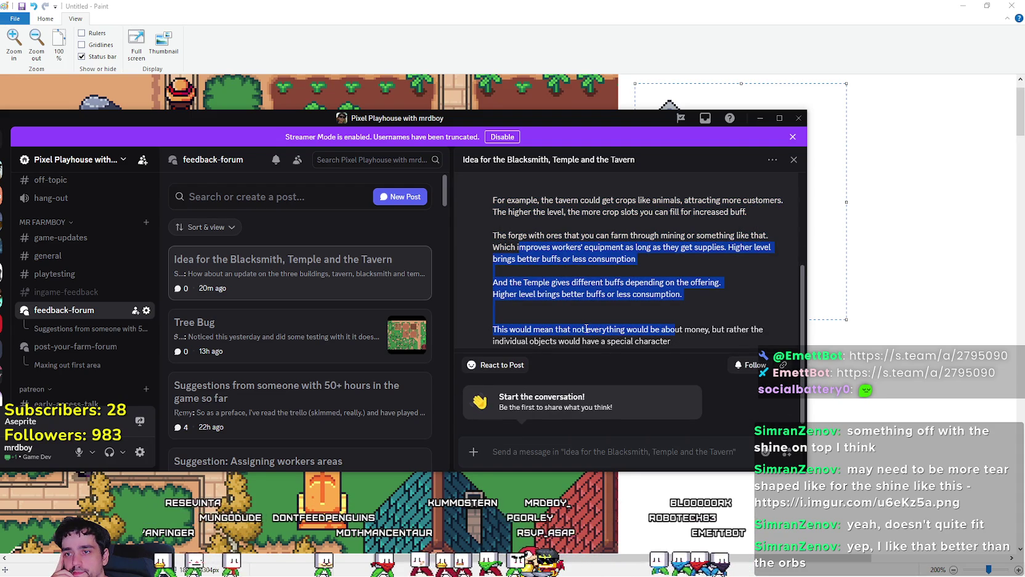
pyautogui.moveTo(671, 341)
pyautogui.mouseDown()
pyautogui.moveTo(493, 329)
pyautogui.moveTo(493, 247)
pyautogui.mouseUp()
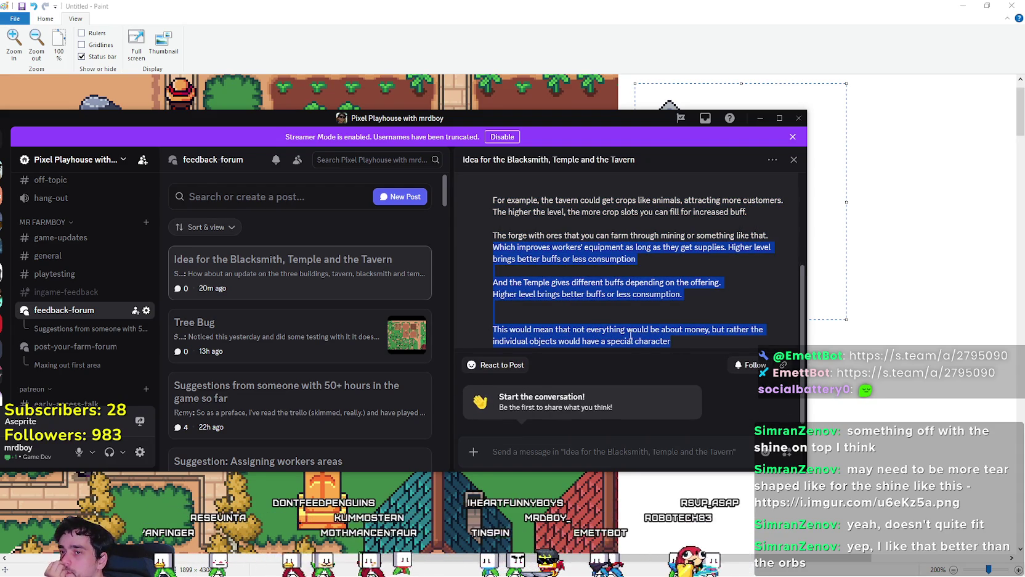
pyautogui.scroll(2, 621, 332)
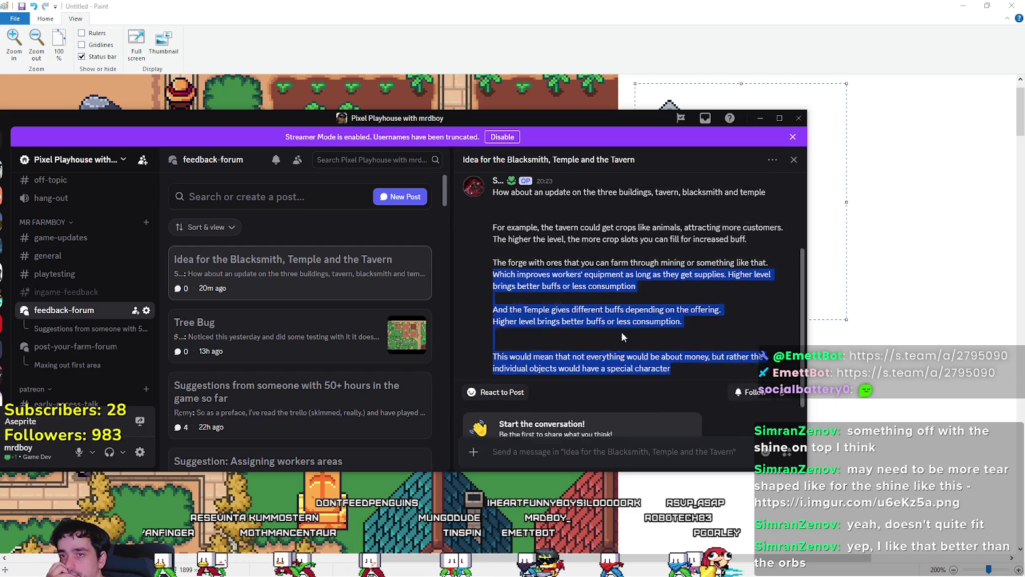
pyautogui.click(526, 244)
pyautogui.moveTo(491, 218)
pyautogui.mouseDown()
pyautogui.moveTo(601, 265)
pyautogui.moveTo(603, 284)
pyautogui.mouseUp()
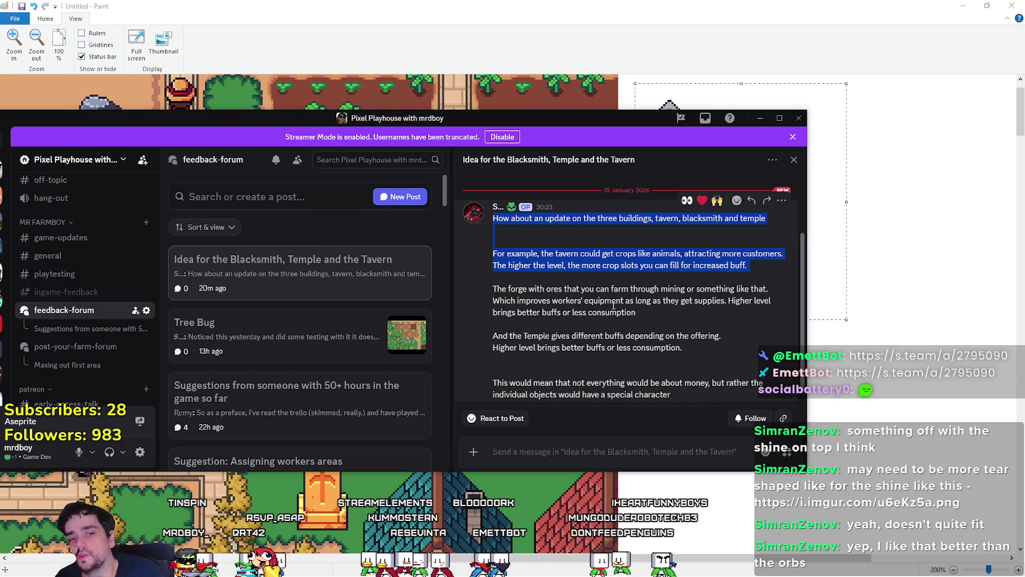
# Step: In MR FARMBOY, walk the player left and down across the farm to the Inn
pyautogui.hotkey('alt', 'Tab')
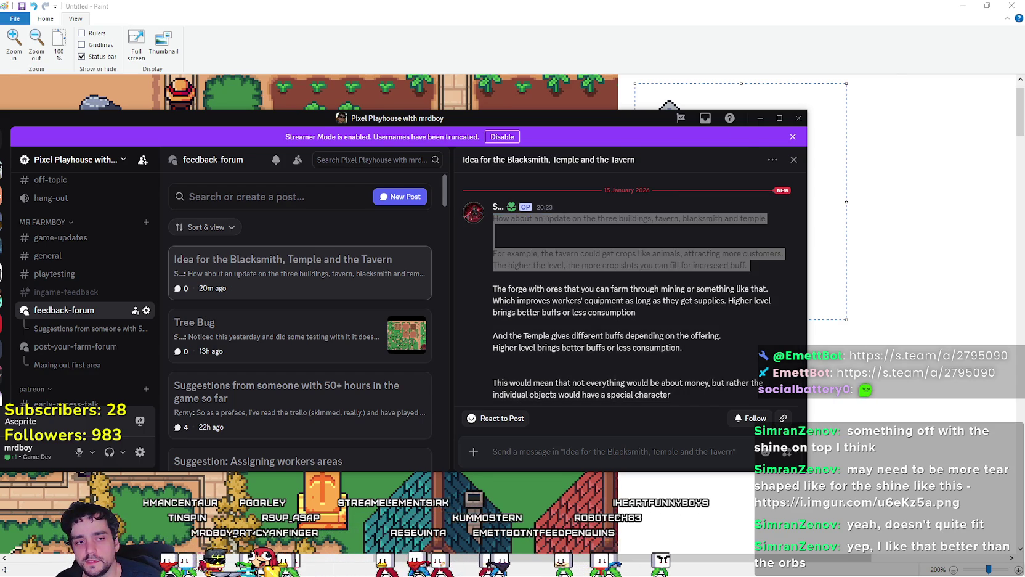
pyautogui.press('a')
pyautogui.press('s')
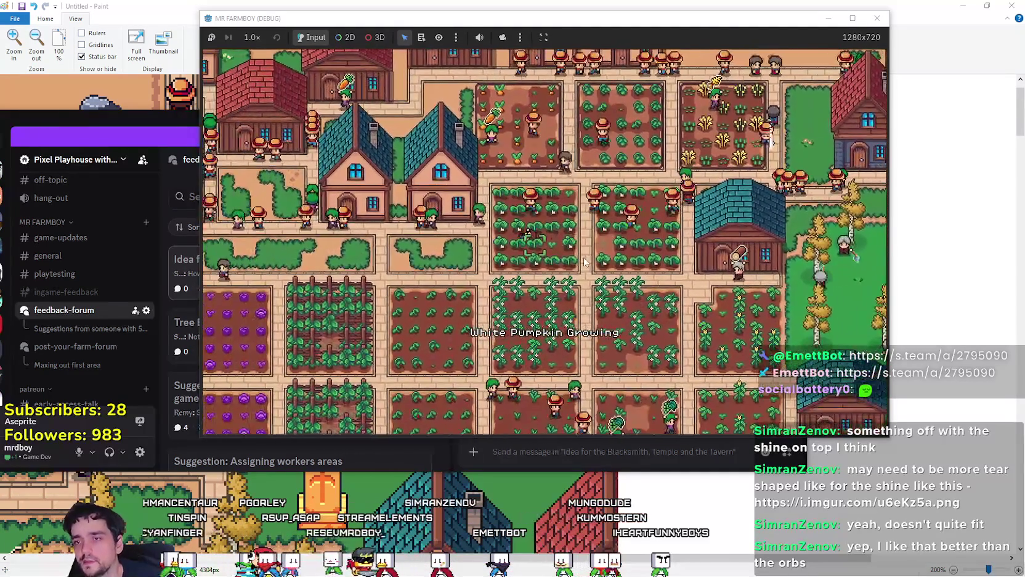
pyautogui.press('a')
pyautogui.press('s')
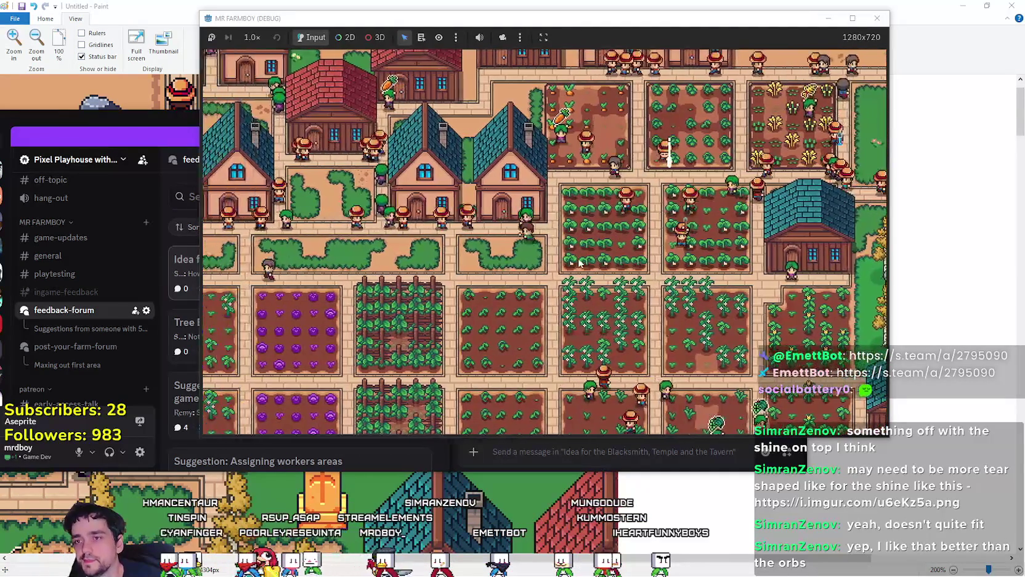
pyautogui.press('a')
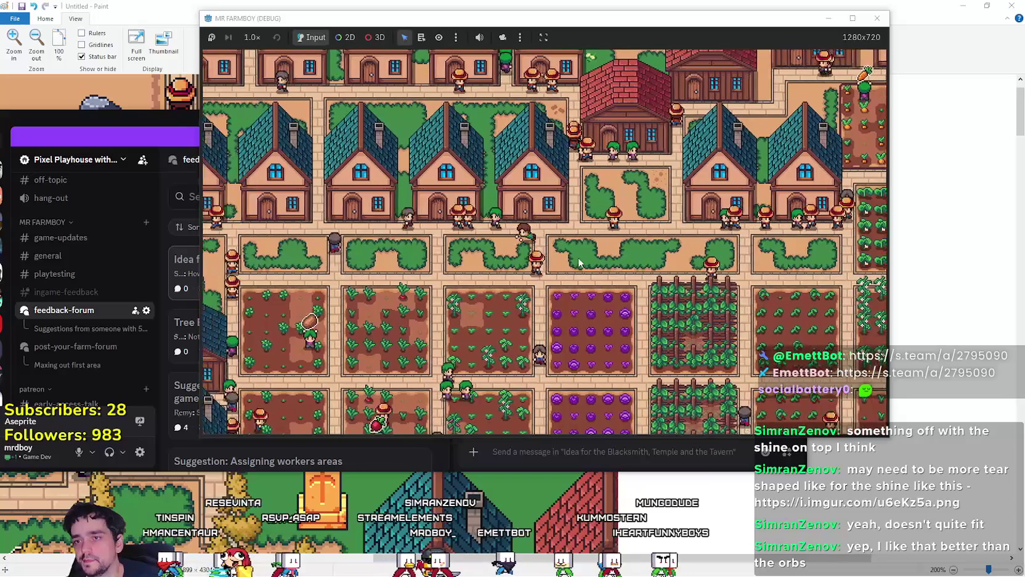
pyautogui.press('a')
pyautogui.press('s')
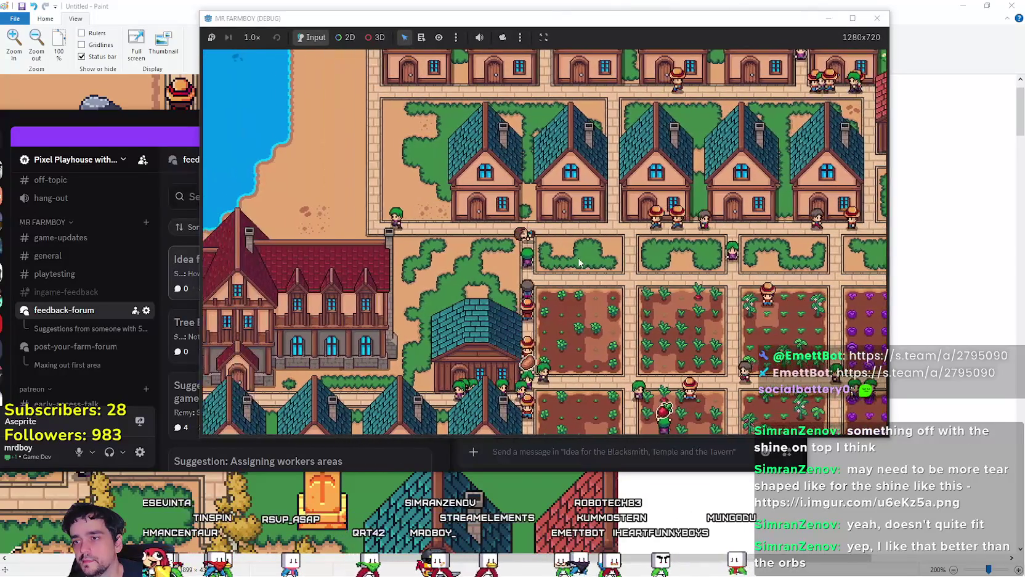
pyautogui.press('a')
# Step: Open the Inn's dishes and upgrades panel, review the dish buffs, then return to the forum post
pyautogui.press('s')
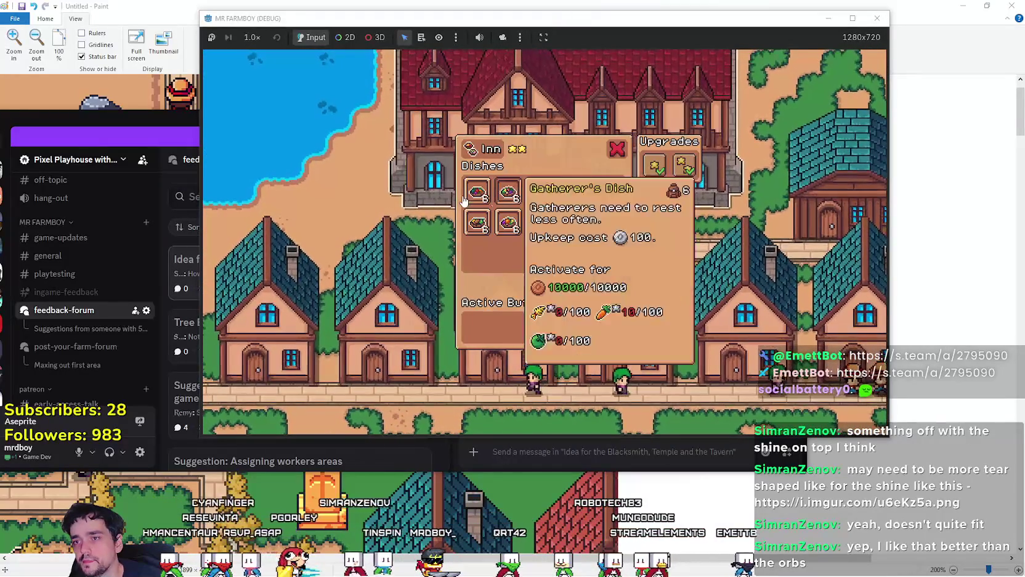
pyautogui.moveTo(475, 222)
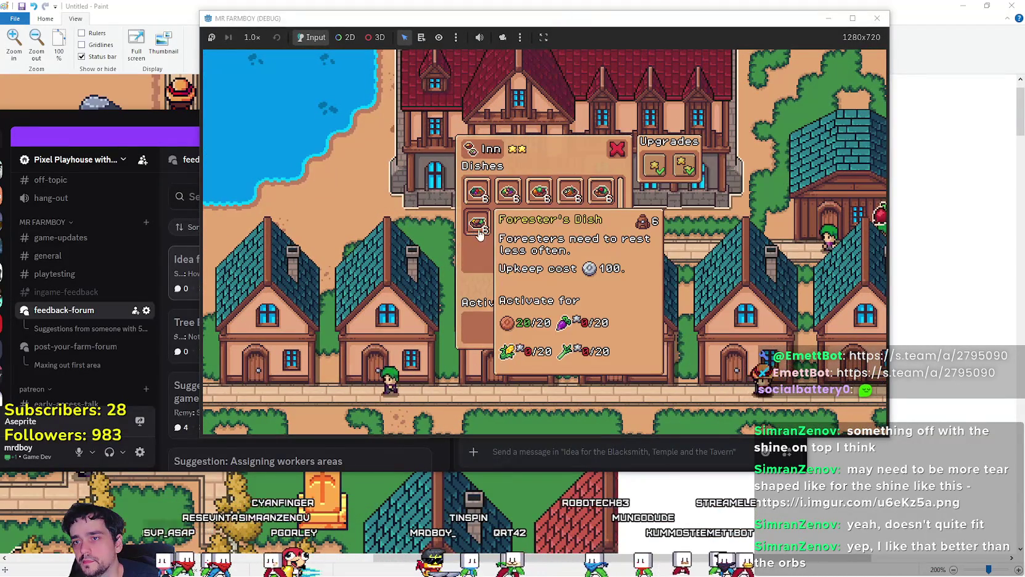
pyautogui.moveTo(517, 237)
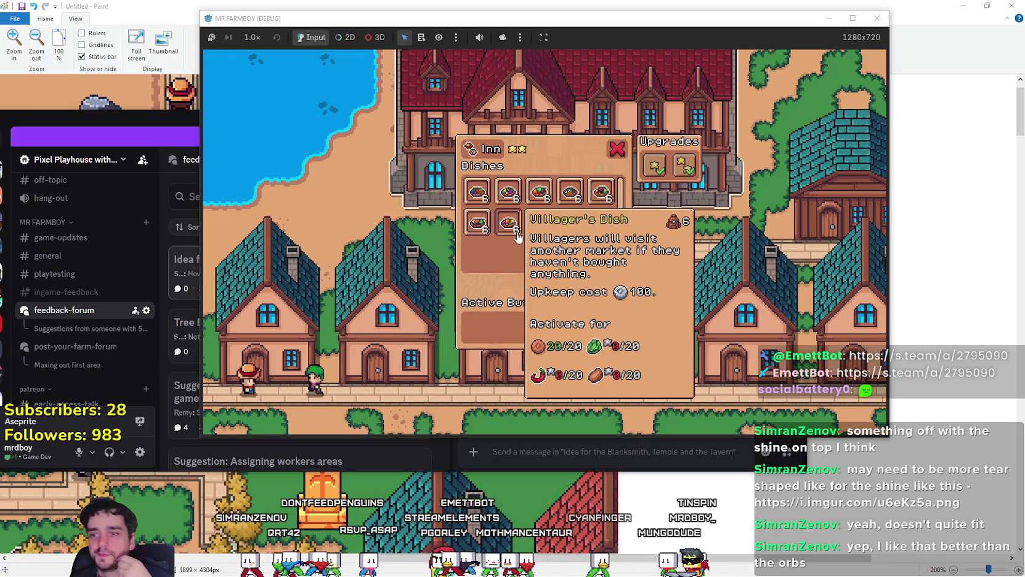
pyautogui.click(573, 453)
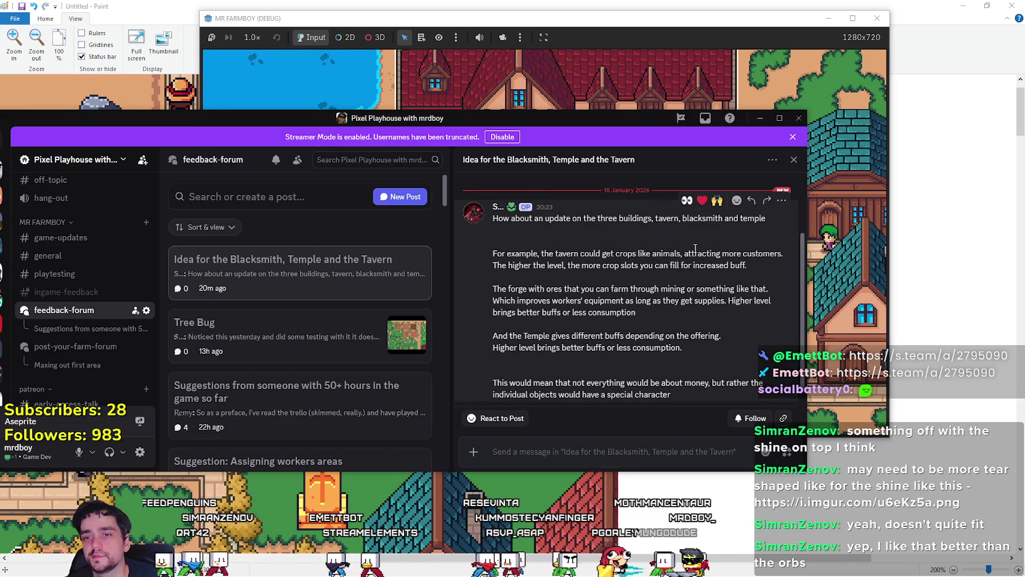
# Step: Scroll through the 'Idea for the Blacksmith, Temple and the Tavern' post, then bring the game's Inn panel forward
pyautogui.scroll(-3, 694, 262)
pyautogui.scroll(5, 646, 314)
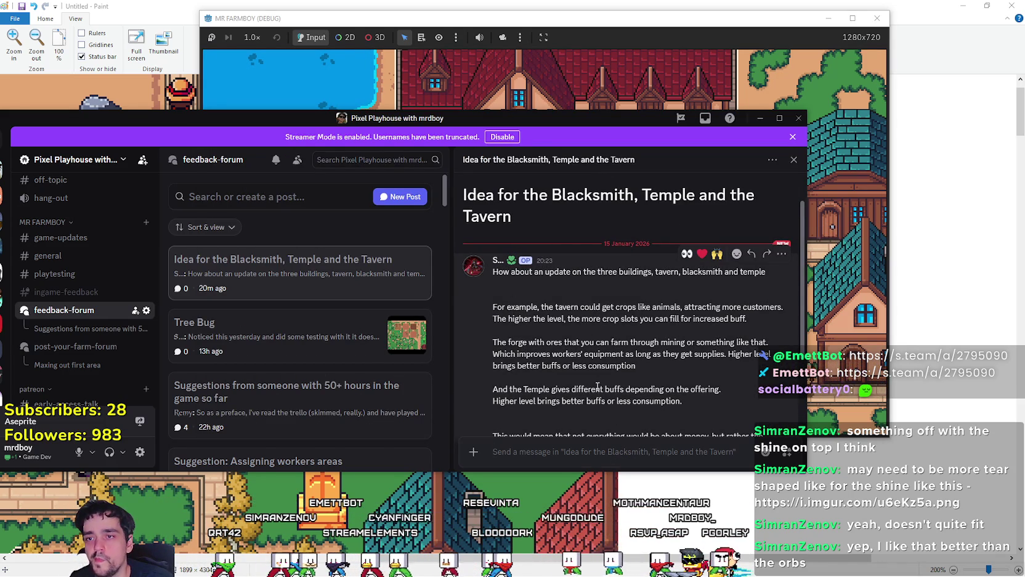
pyautogui.scroll(-3, 604, 363)
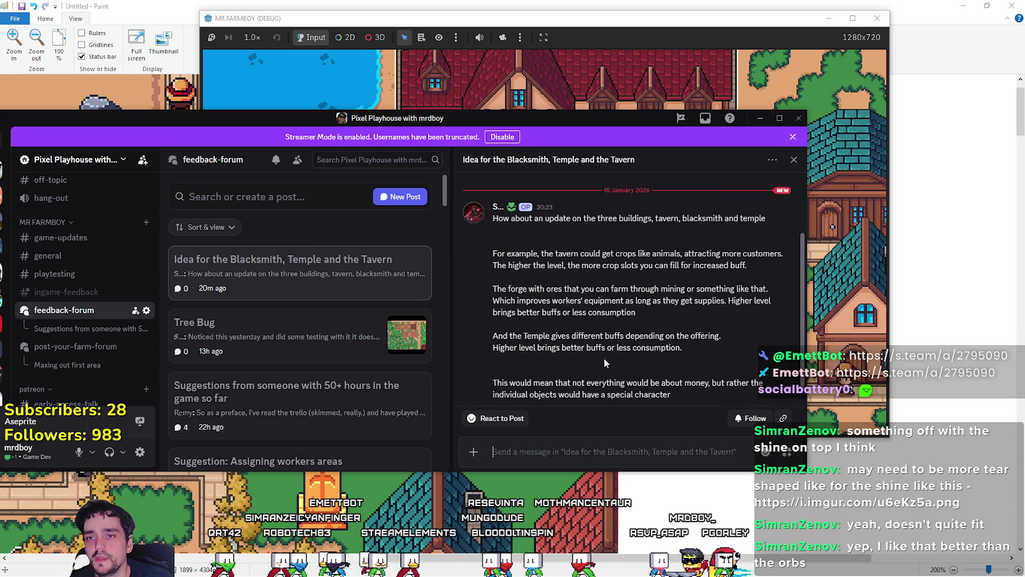
pyautogui.scroll(2, 534, 307)
pyautogui.scroll(1, 534, 306)
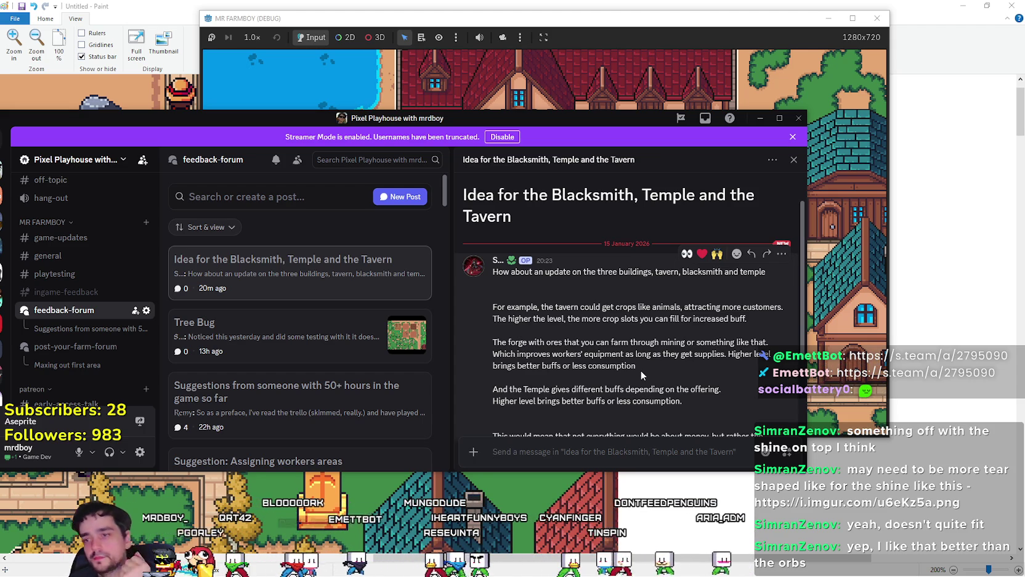
pyautogui.scroll(-2, 631, 377)
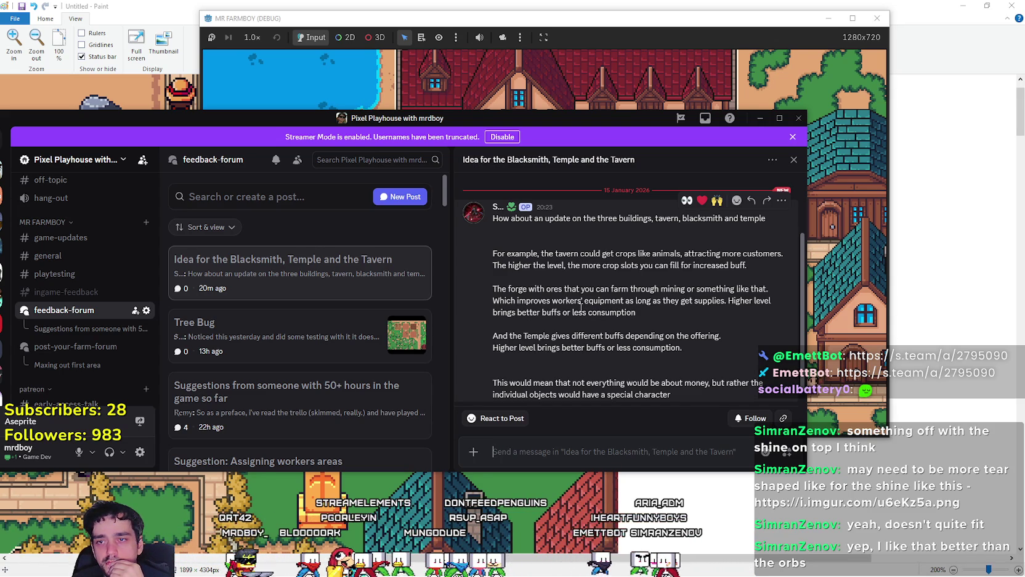
pyautogui.scroll(-2, 581, 306)
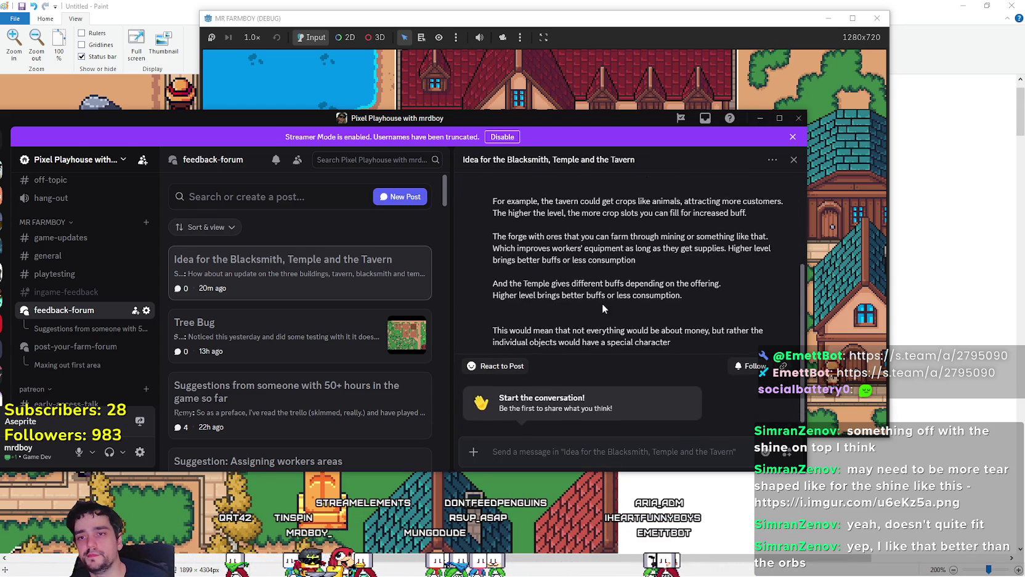
pyautogui.click(563, 73)
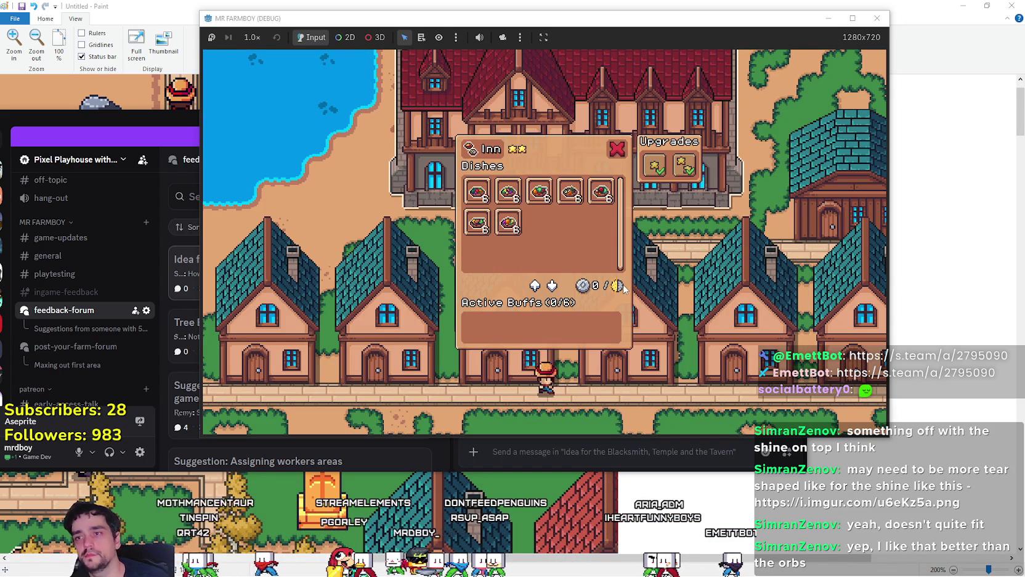
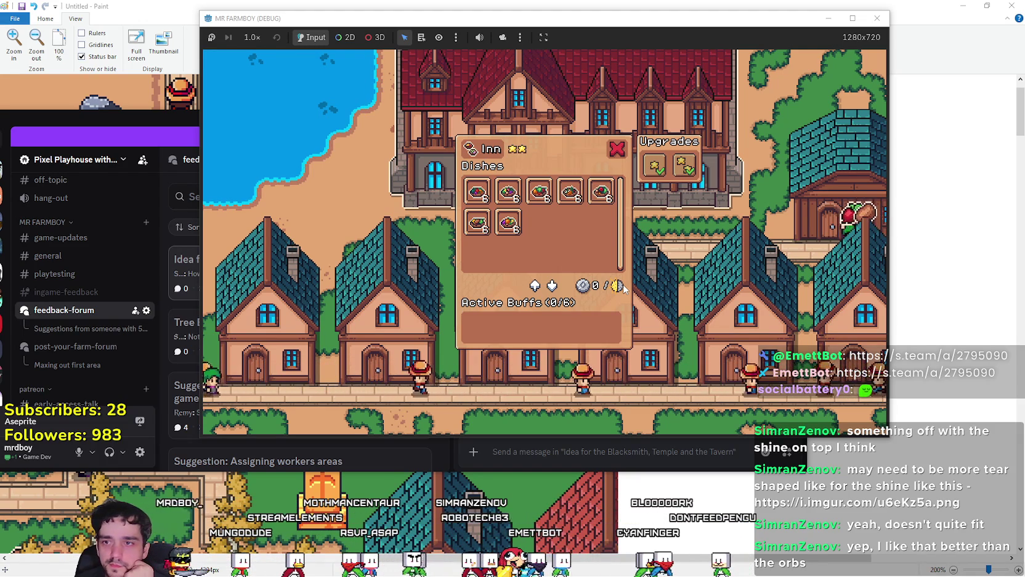
# Step: Reply asking how tavern crop slots will be kept up, then post 'And what happens if u don't'
pyautogui.click(549, 448)
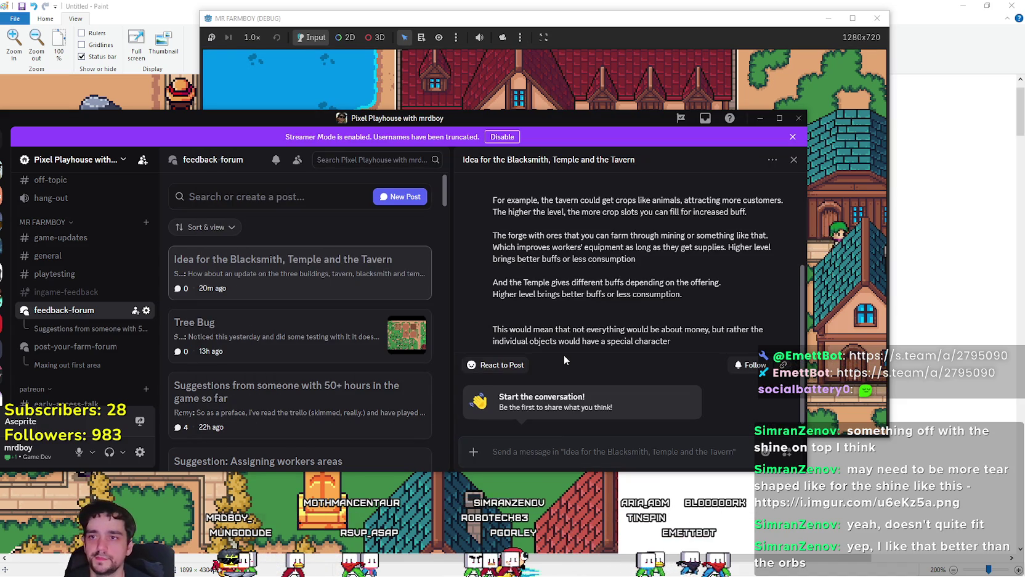
pyautogui.write('How')
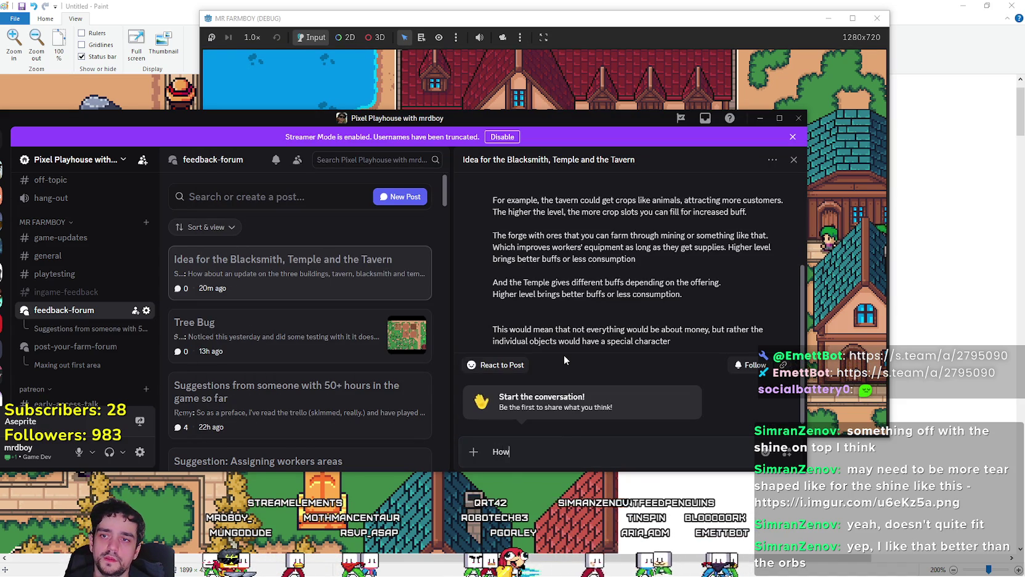
pyautogui.write(' exacv')
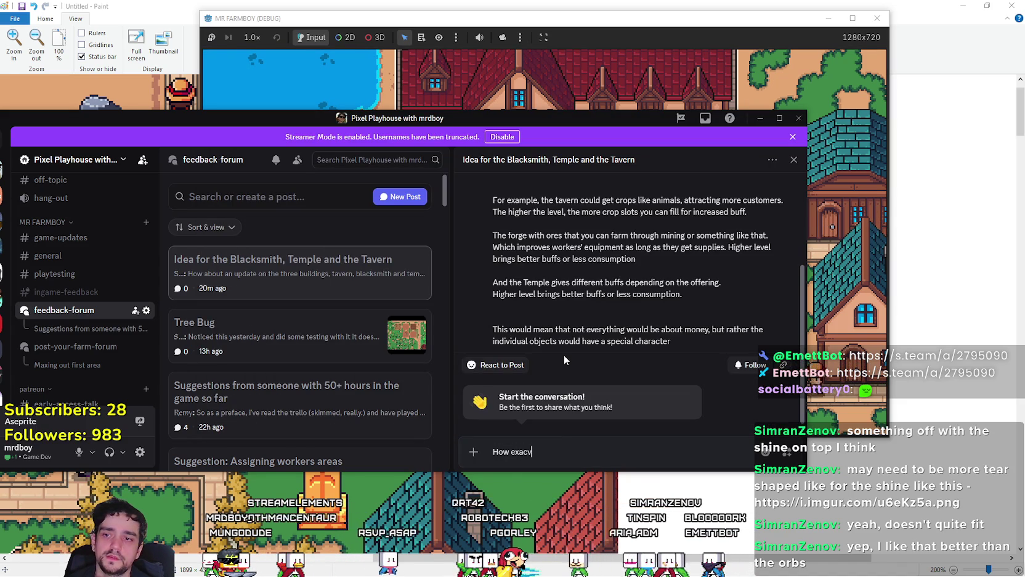
pyautogui.press('BackSpace')
pyautogui.press('BackSpace')
pyautogui.write('tly are')
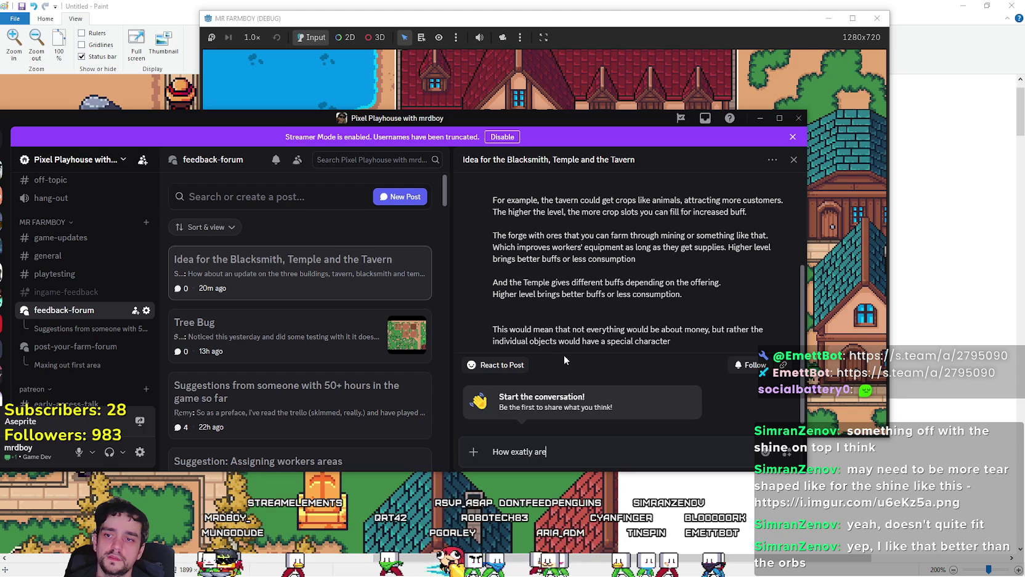
pyautogui.write(' you going ')
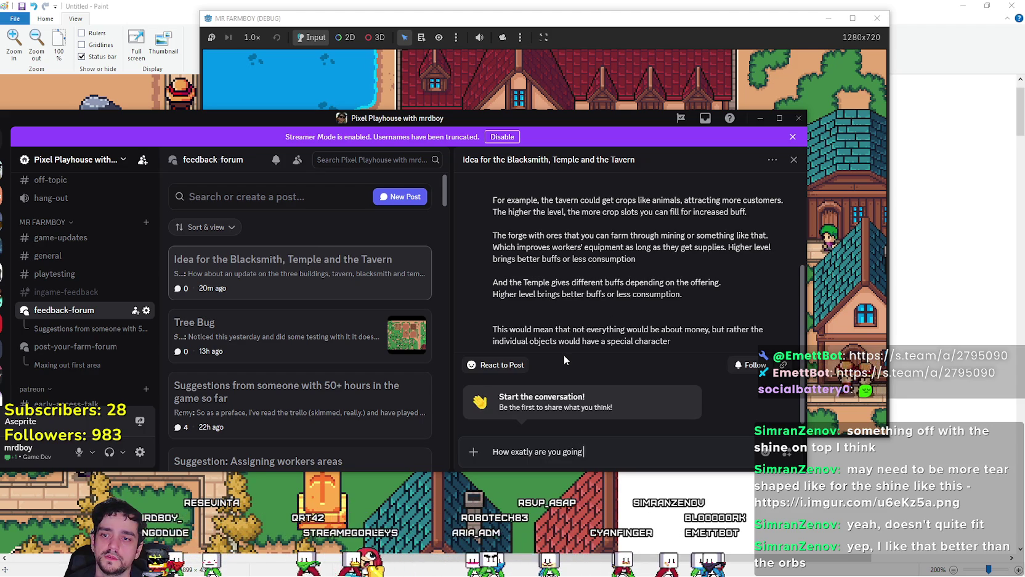
pyautogui.write('to keep up with t')
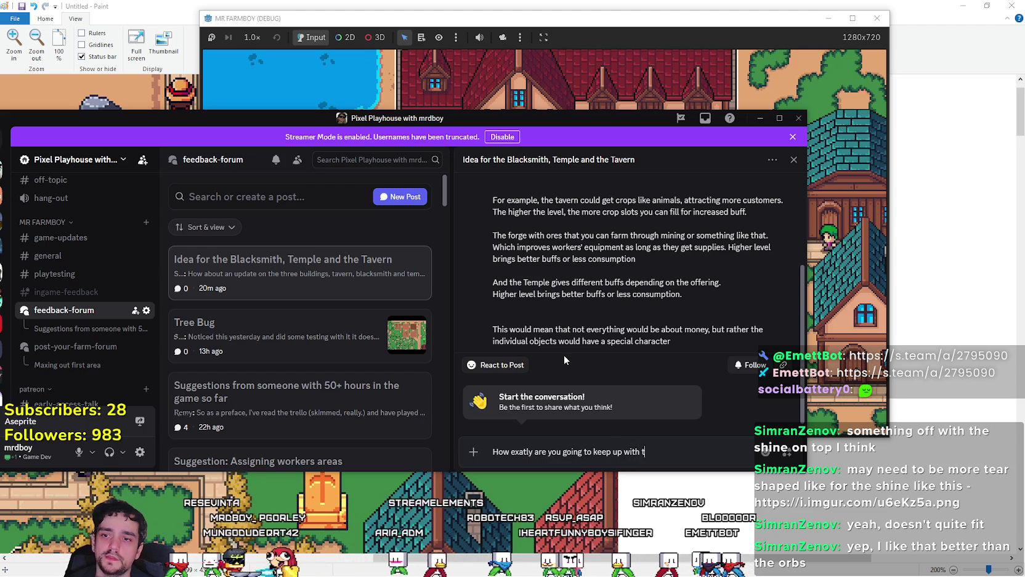
pyautogui.write('he ')
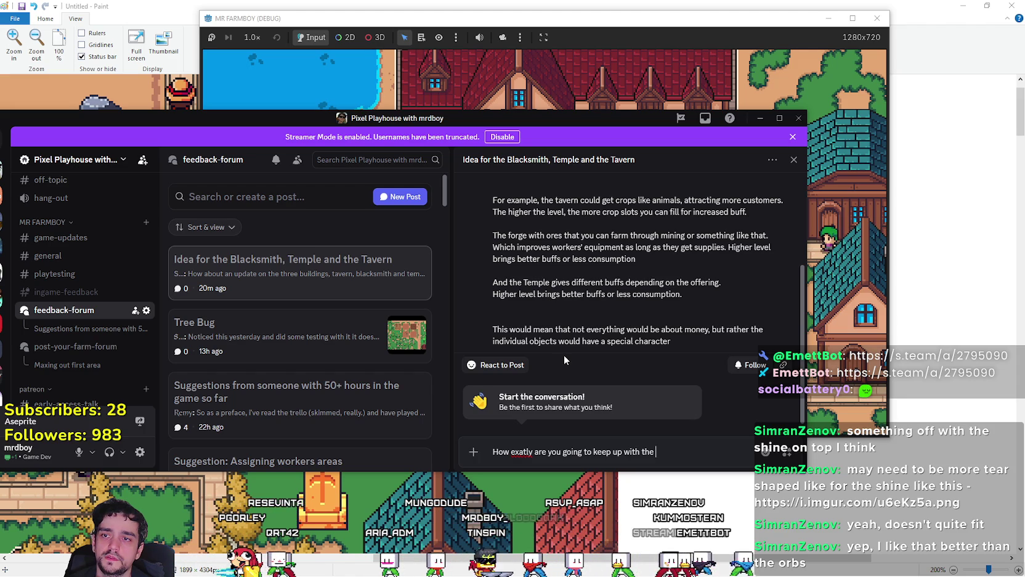
pyautogui.write('Crop slots in')
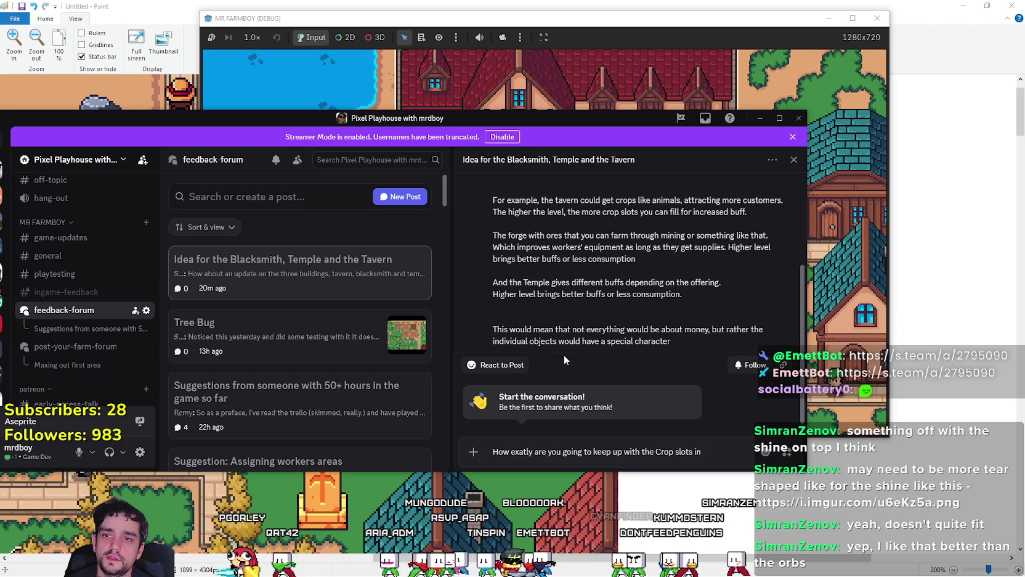
pyautogui.write(' th Tavern')
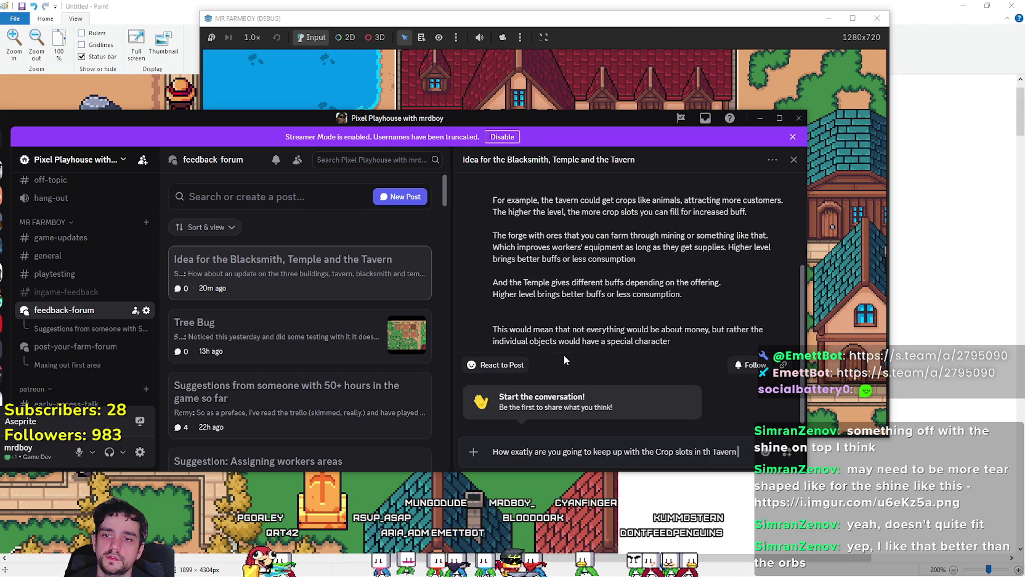
pyautogui.press('BackSpace')
pyautogui.press('BackSpace')
pyautogui.press('BackSpace')
pyautogui.press('BackSpace')
pyautogui.press('BackSpace')
pyautogui.press('BackSpace')
pyautogui.press('BackSpace')
pyautogui.write('e ta')
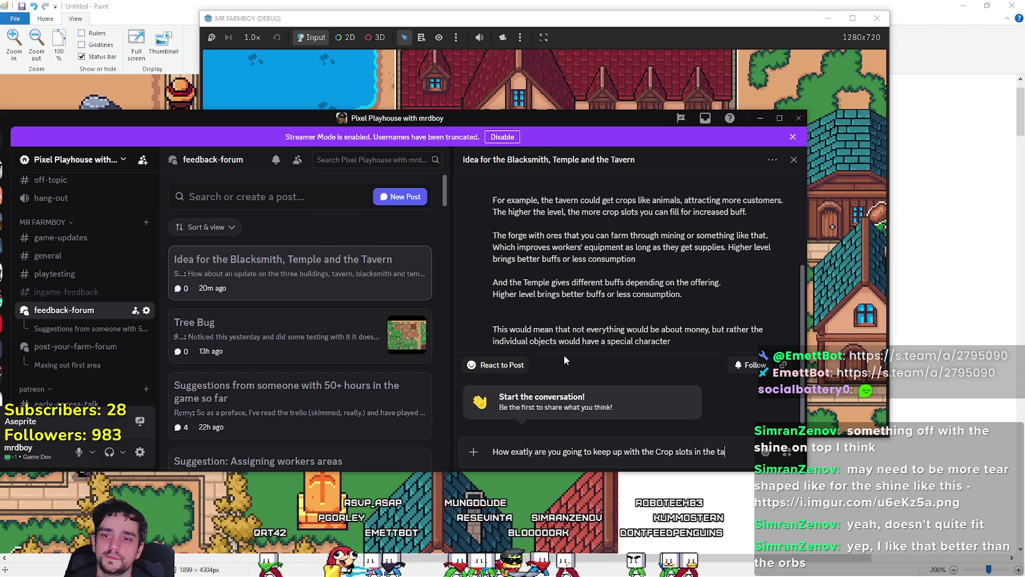
pyautogui.write('vern for exampp')
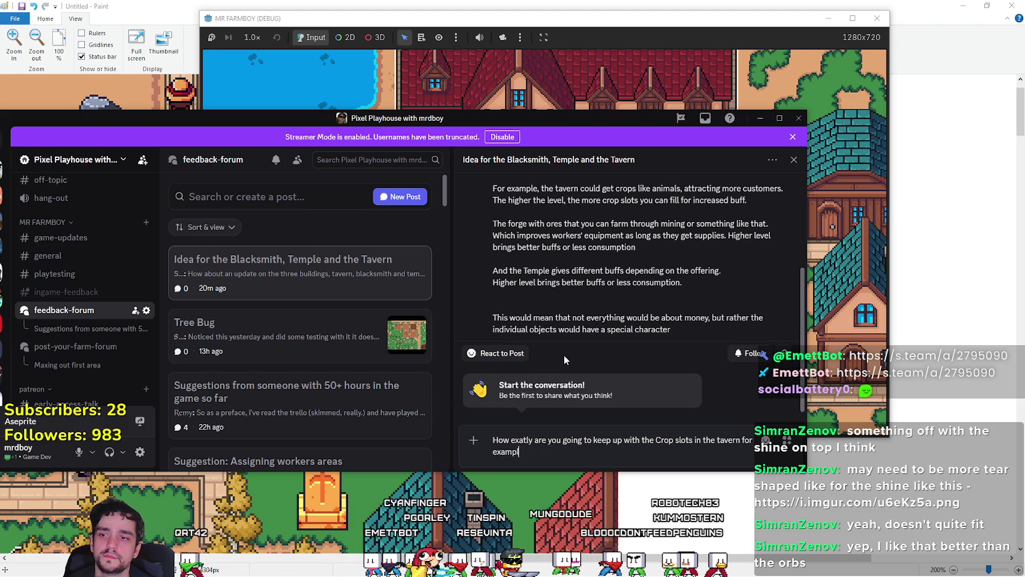
pyautogui.press('BackSpace')
pyautogui.write('le?')
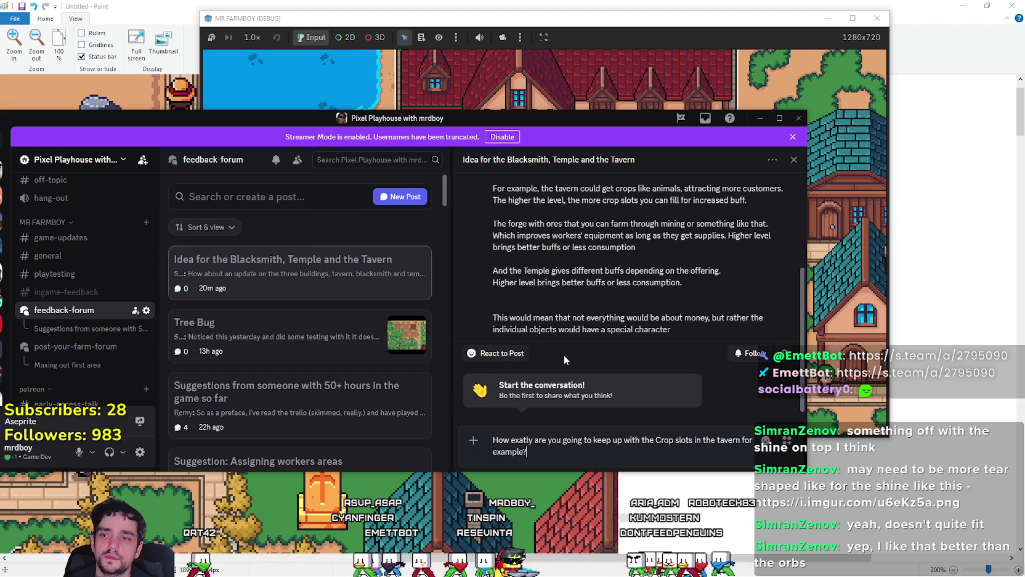
pyautogui.press('Return')
pyautogui.write('And w')
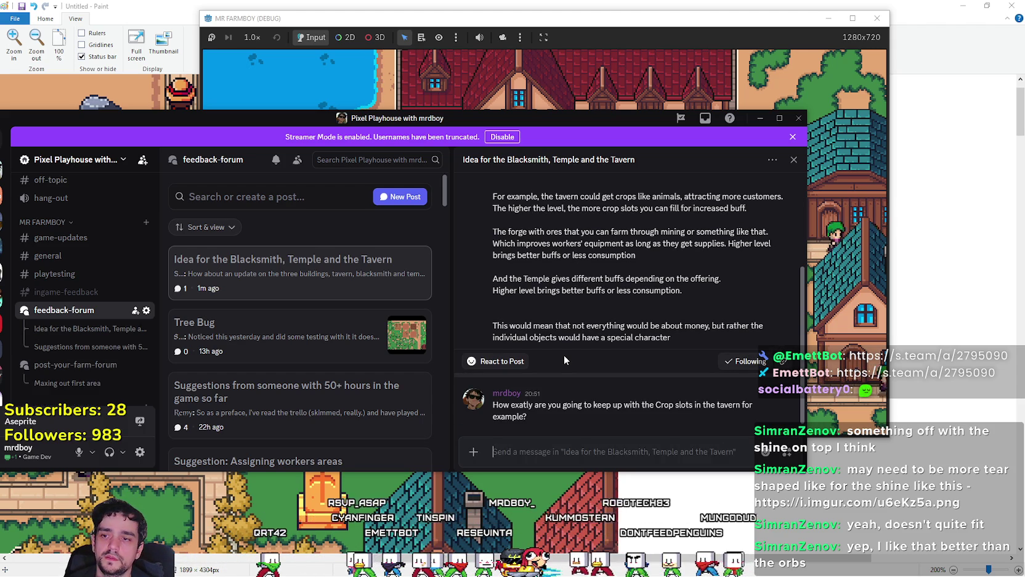
pyautogui.write('hat happe')
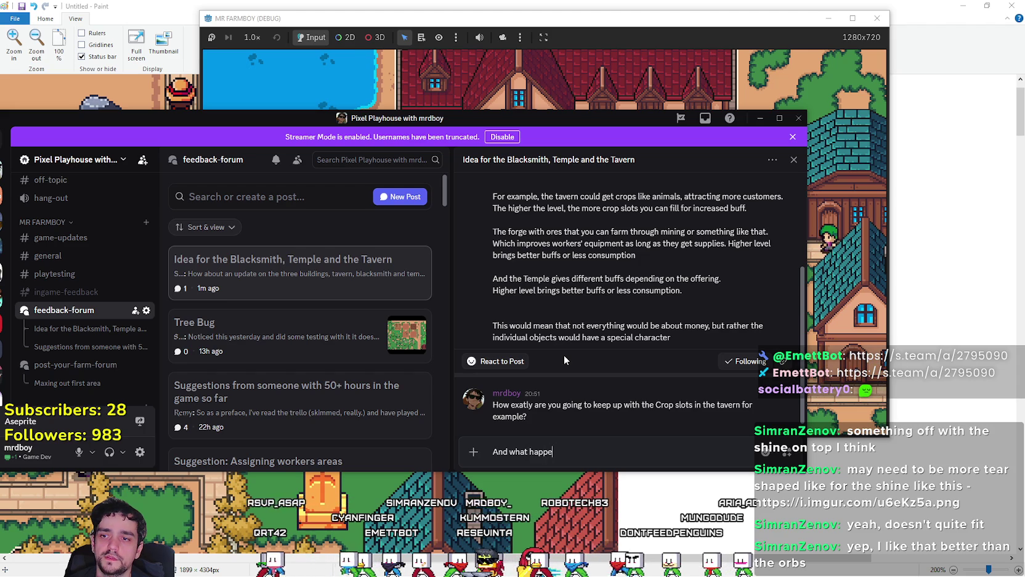
pyautogui.write("ns if u don't")
pyautogui.press('Return')
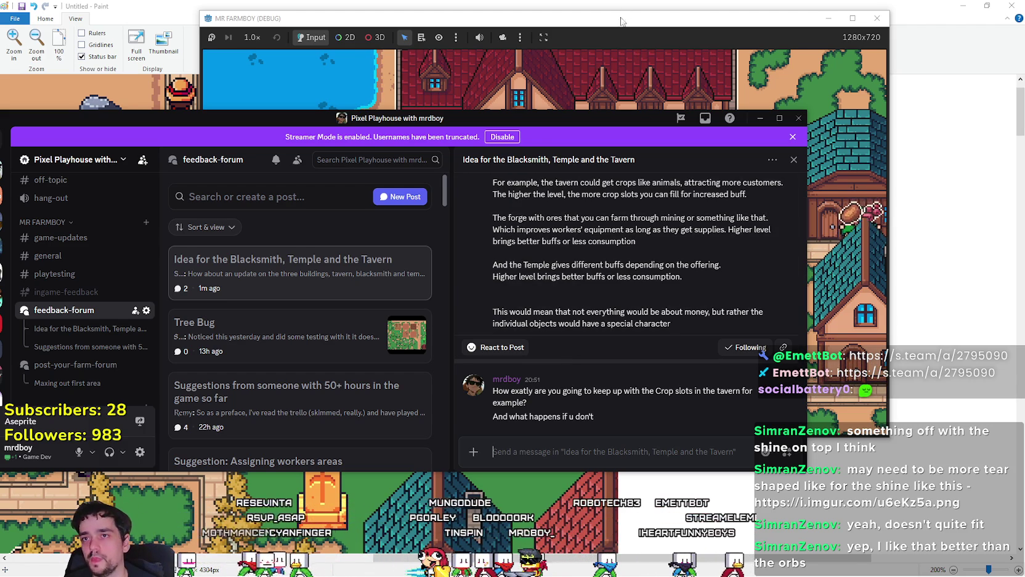
# Step: Close the Inn dialog in the game window and zoom the camera out over the town
pyautogui.click(622, 23)
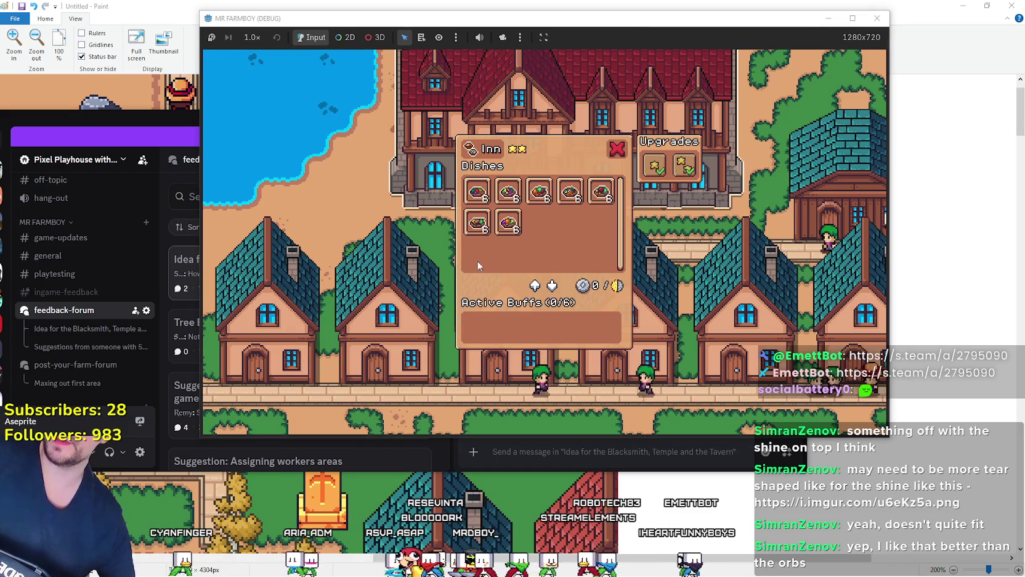
pyautogui.click(706, 264)
pyautogui.scroll(-5, 701, 264)
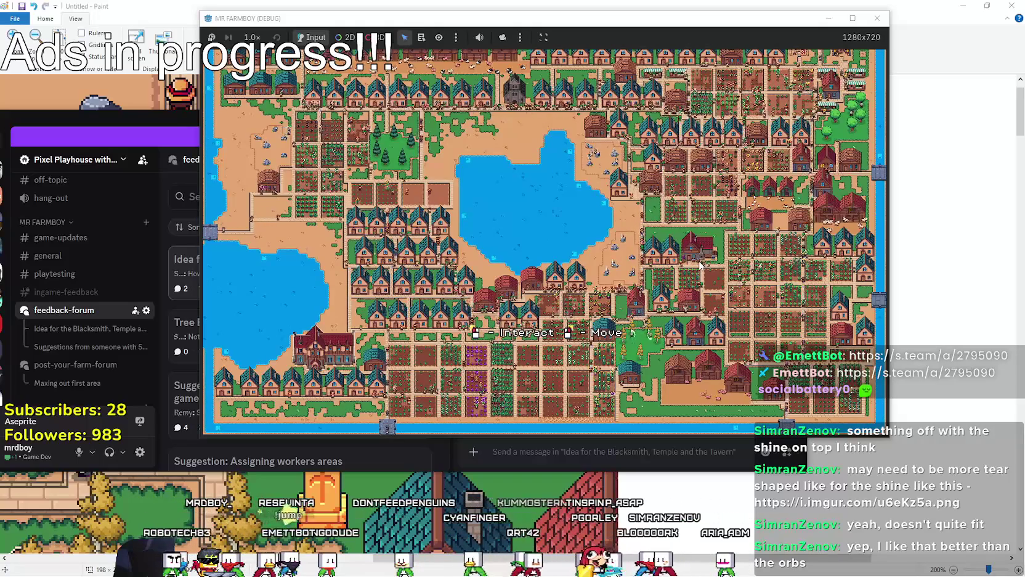
# Step: Open the Inn's dishes panel, read the Villager's, Miner's and Carrier's Dish tooltips, then close it
pyautogui.click(701, 265)
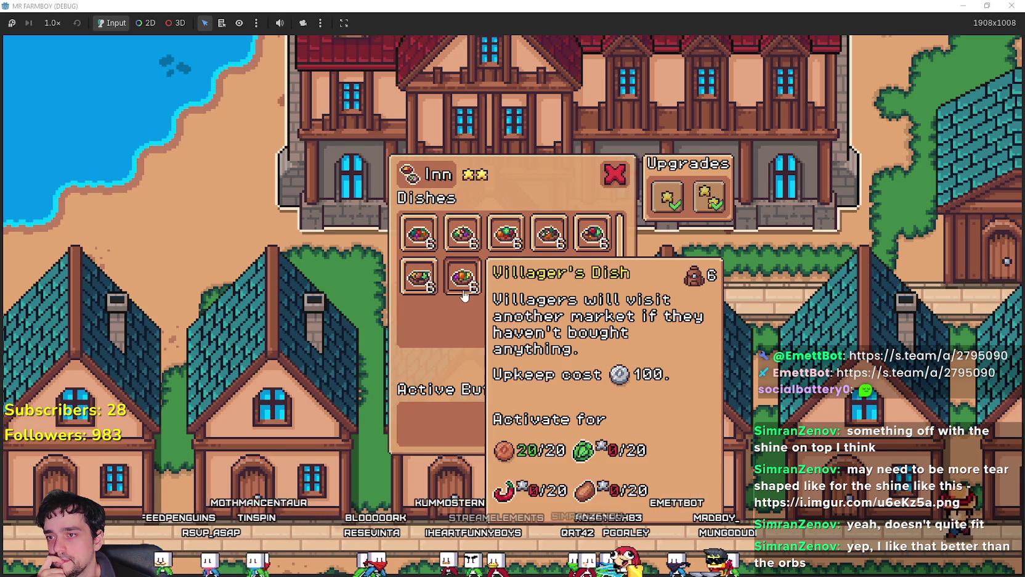
pyautogui.moveTo(464, 296)
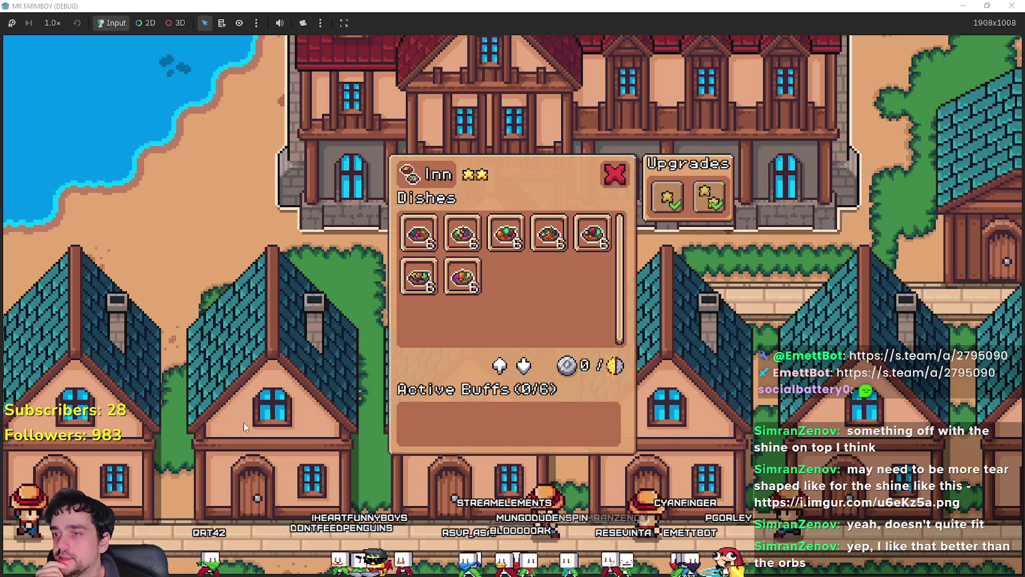
pyautogui.moveTo(469, 296)
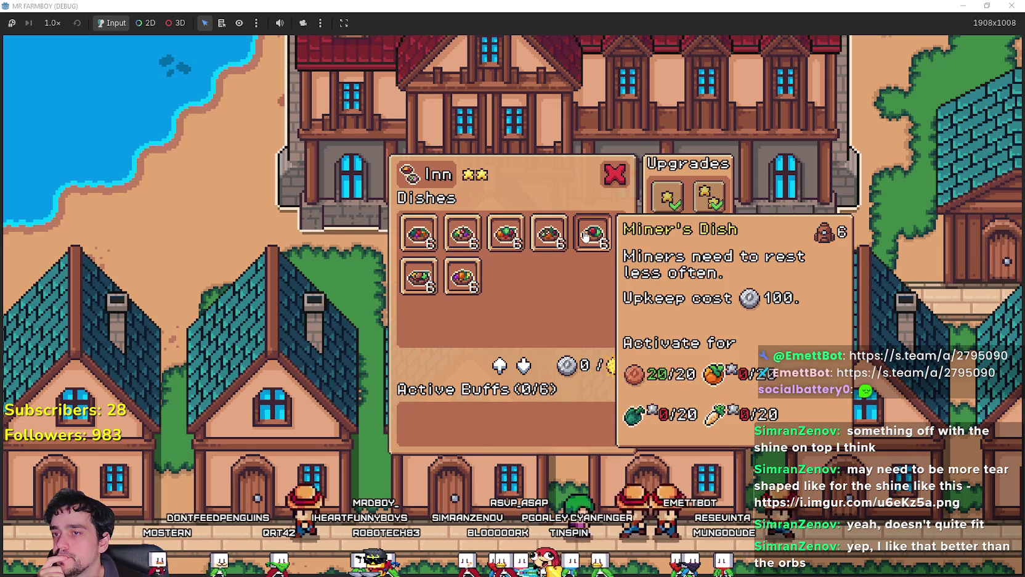
pyautogui.moveTo(425, 278)
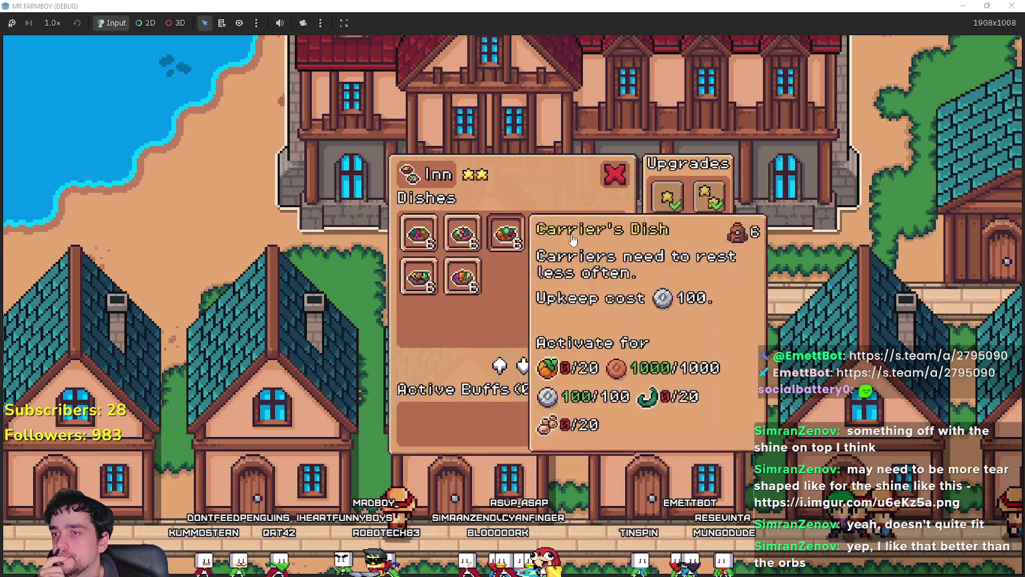
pyautogui.press('Escape')
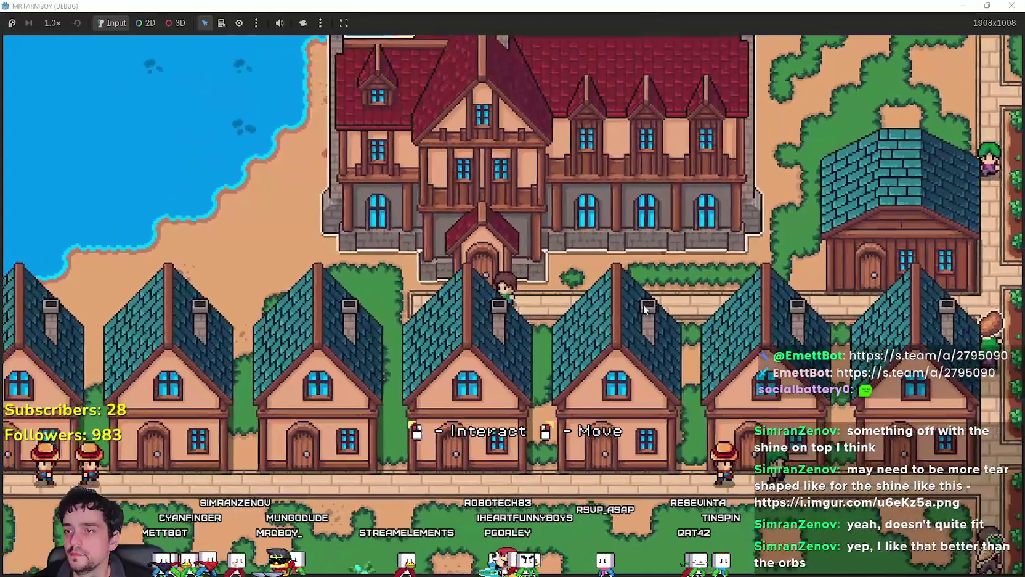
# Step: Walk to the Temple, open its blessings and read the Super Rare and Harvest Blessing tooltips
pyautogui.click(643, 305)
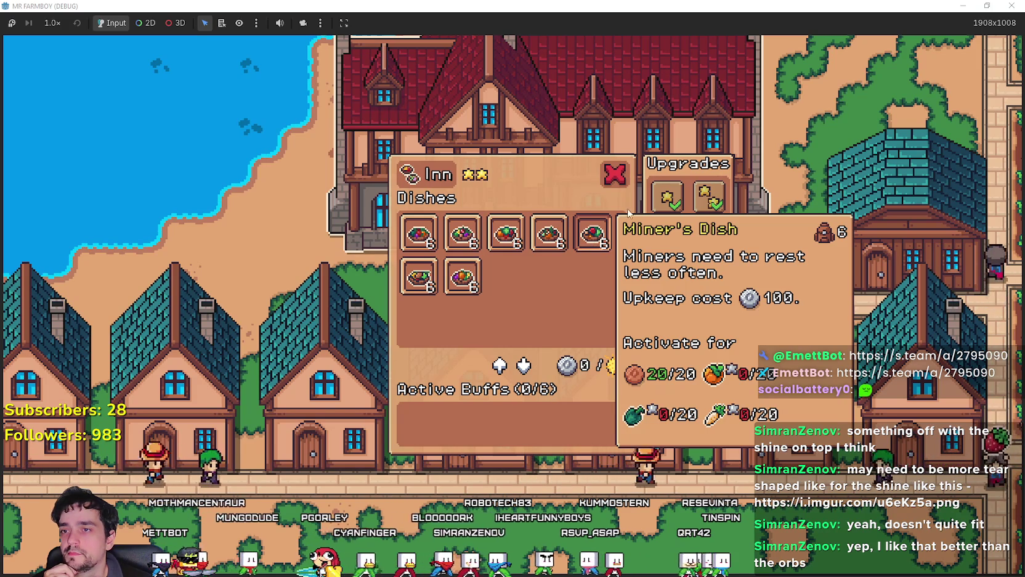
pyautogui.rightClick(710, 392)
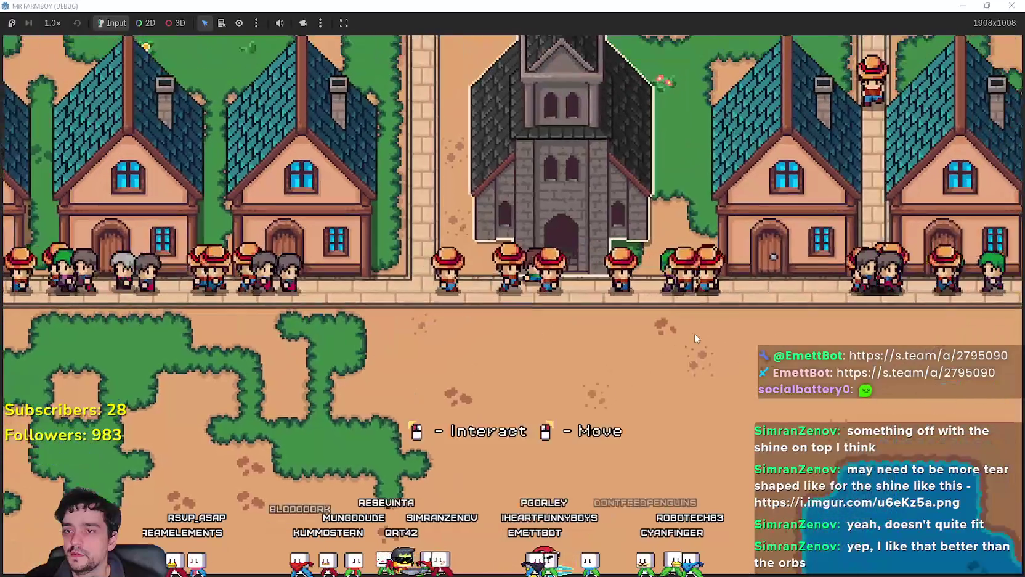
pyautogui.press('e')
pyautogui.moveTo(455, 231)
pyautogui.moveTo(408, 230)
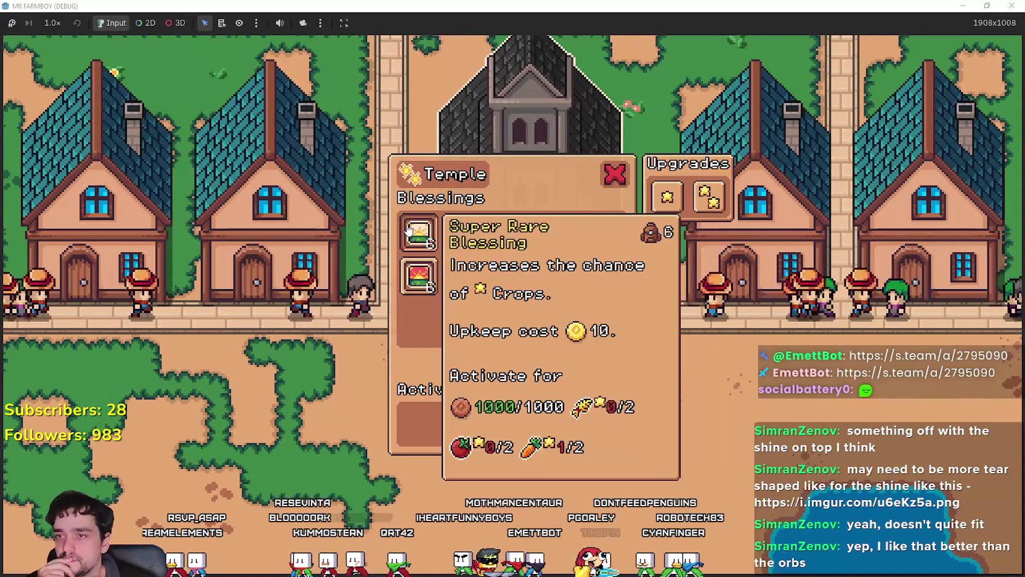
pyautogui.moveTo(507, 241)
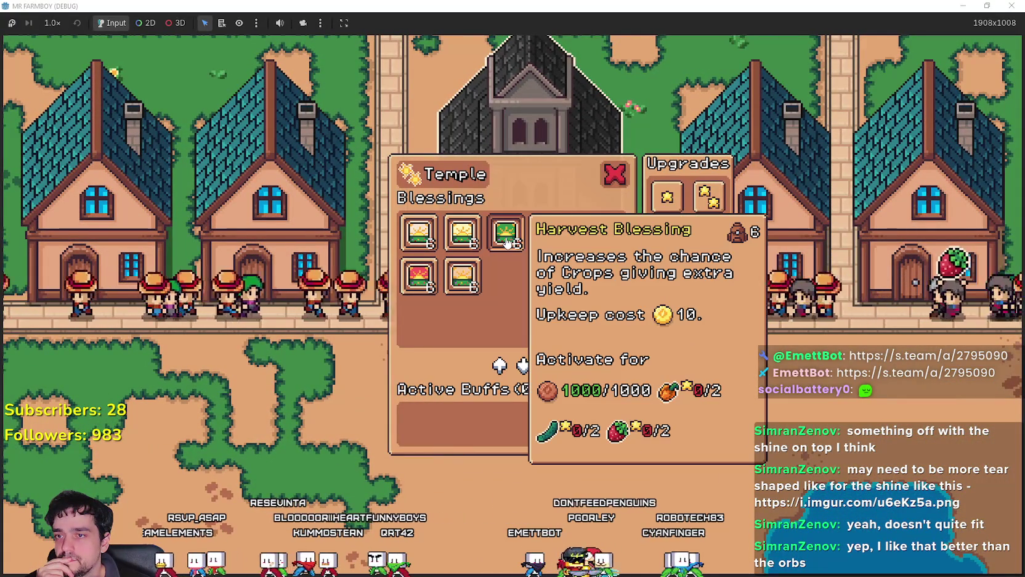